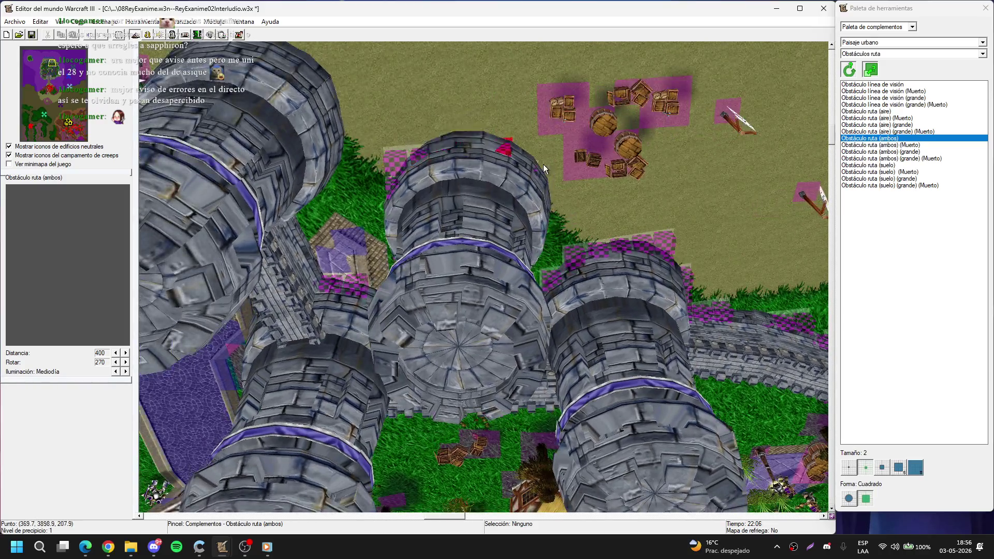
# Step: Drop the Obstáculo ruta brush and bring the Chatterino chat window in front of the map
pyautogui.rightClick(501, 147)
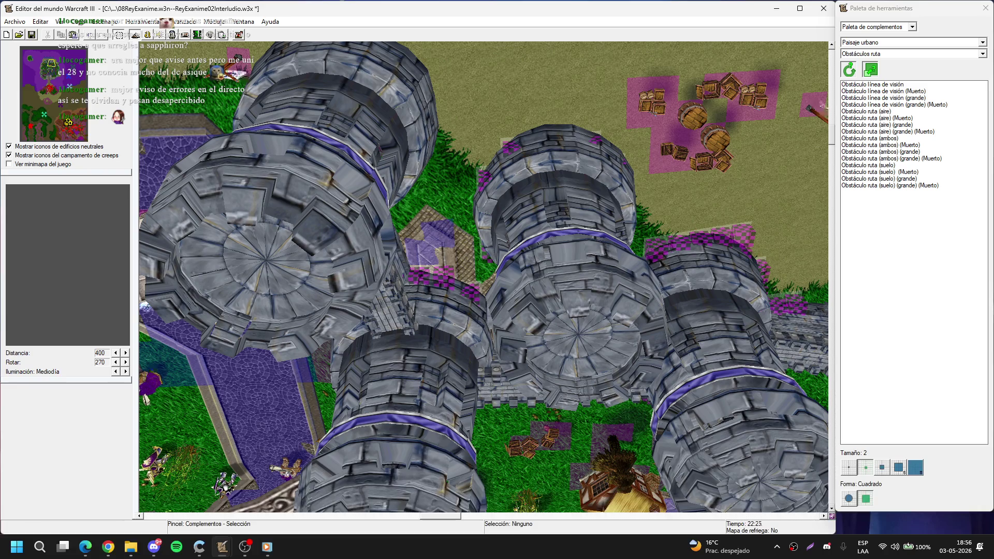
pyautogui.hotkey('alt', 'Tab')
pyautogui.moveTo(664, 26); pyautogui.dragTo(545, 26)
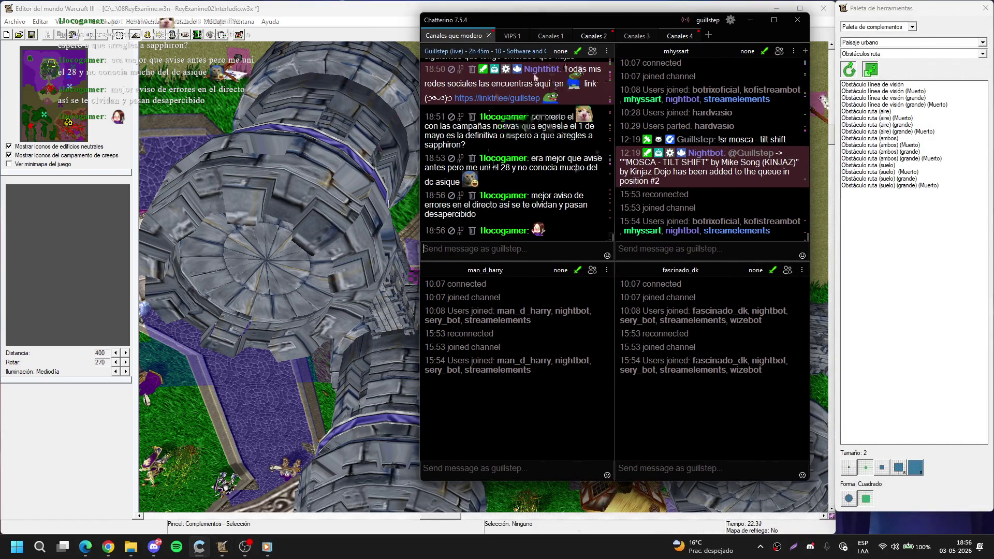
# Step: Check the VIPS 1, Canales 1 and Canales 2 tabs, return to Canales que modero, and move Chatterino off the map
pyautogui.click(505, 37)
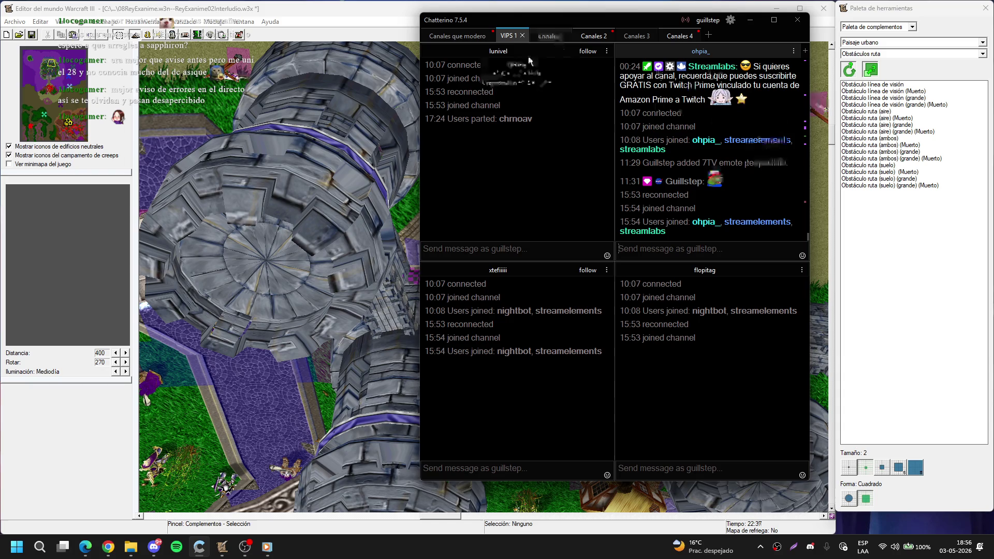
pyautogui.click(540, 34)
pyautogui.click(589, 36)
pyautogui.click(448, 41)
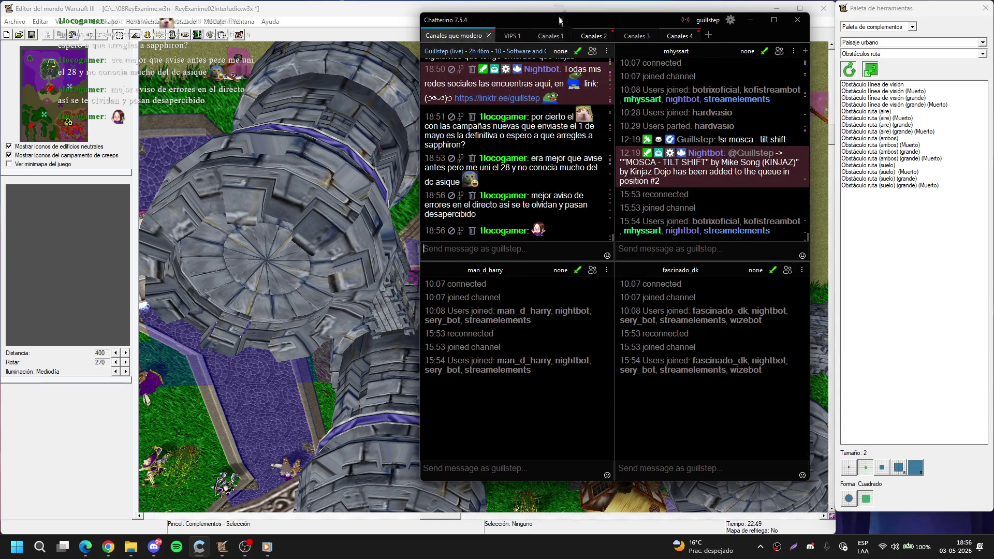
pyautogui.moveTo(559, 20)
pyautogui.mouseDown()
pyautogui.moveTo(500, 46)
pyautogui.moveTo(993, 41)
pyautogui.mouseUp()
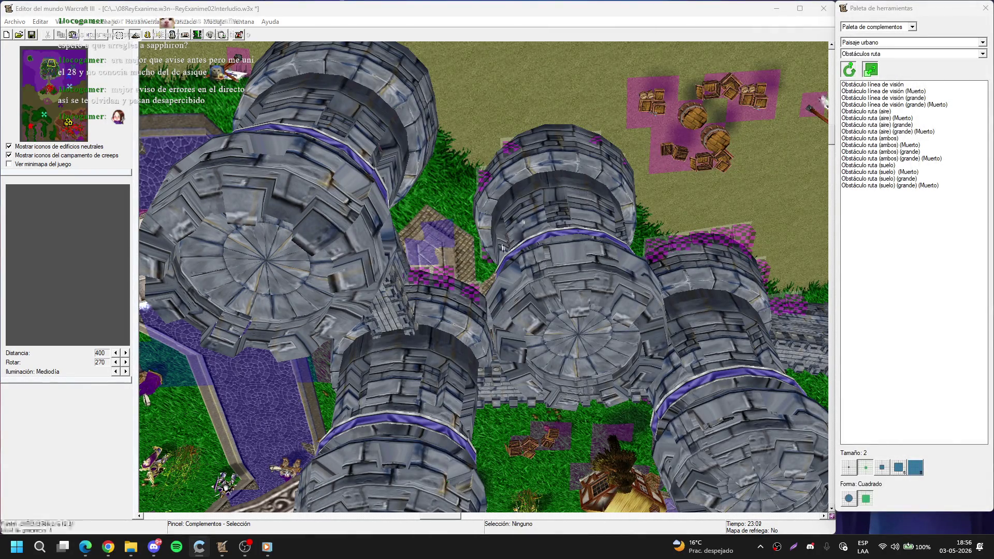
# Step: Refocus the editor, then pan and zoom out over the fountain plaza, its towers, fence and crates
pyautogui.click(487, 241)
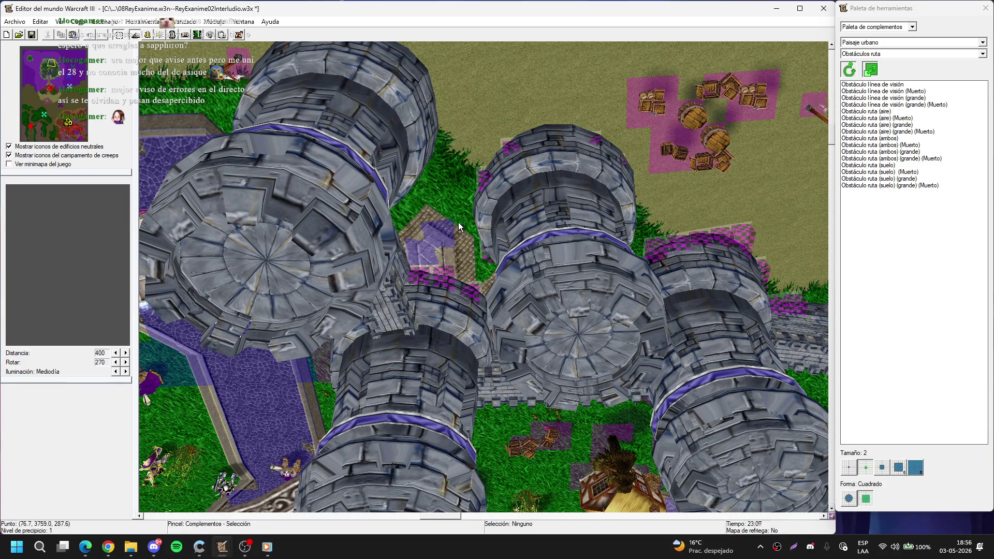
pyautogui.moveTo(388, 217); pyautogui.dragTo(507, 260)
pyautogui.click(869, 138)
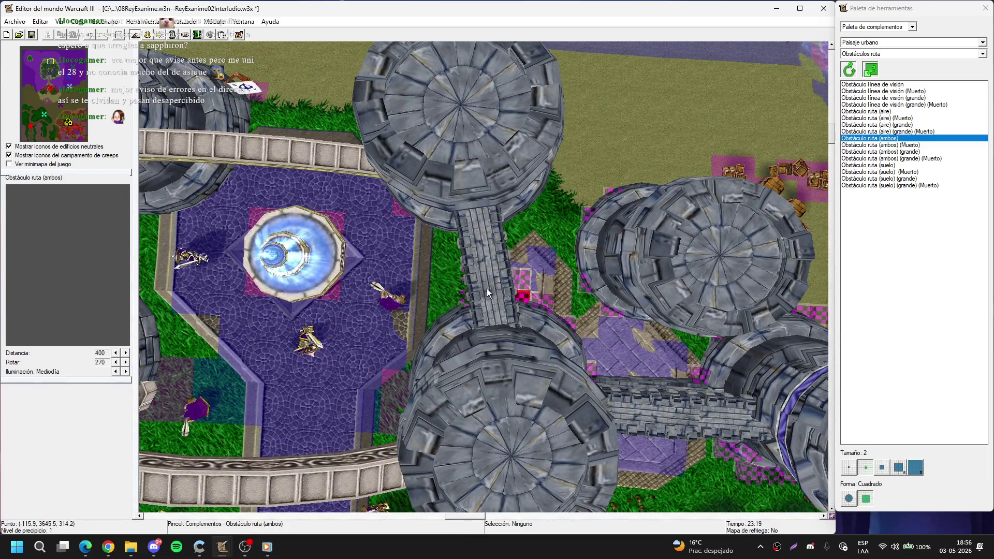
pyautogui.rightClick(471, 239)
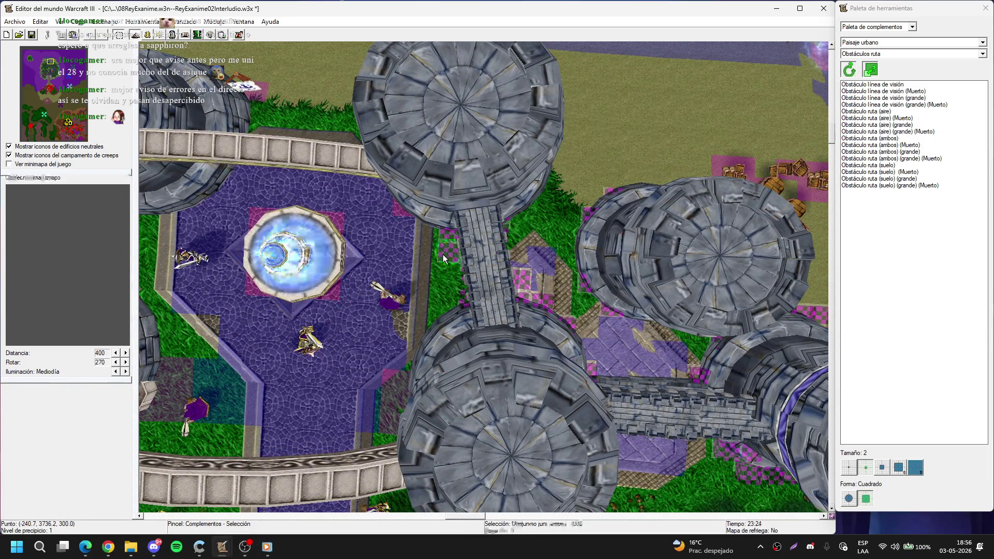
pyautogui.moveTo(442, 254)
pyautogui.mouseDown()
pyautogui.moveTo(475, 227)
pyautogui.moveTo(487, 299)
pyautogui.mouseUp()
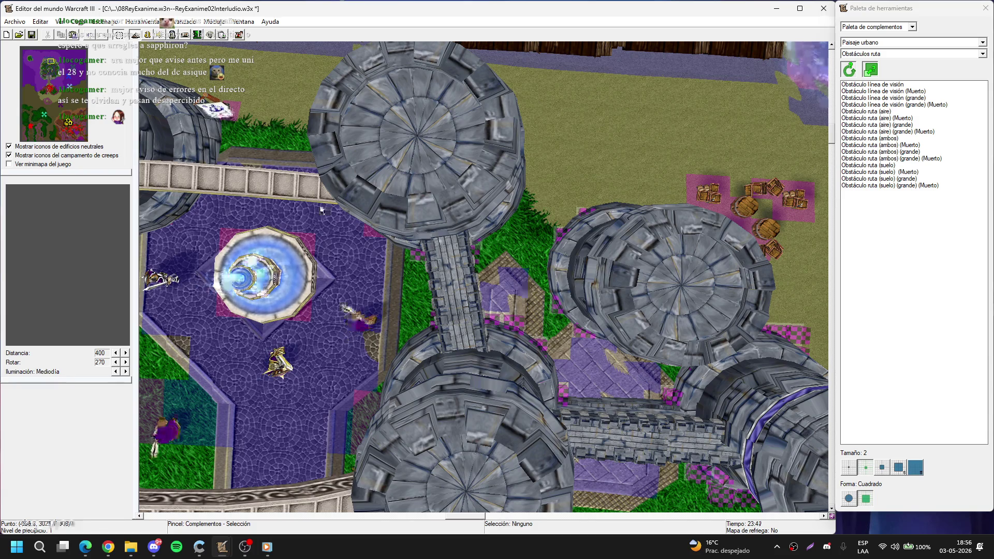
pyautogui.moveTo(522, 281)
pyautogui.mouseDown()
pyautogui.moveTo(511, 164)
pyautogui.moveTo(561, 169)
pyautogui.moveTo(555, 209)
pyautogui.moveTo(512, 263)
pyautogui.moveTo(470, 264)
pyautogui.mouseUp()
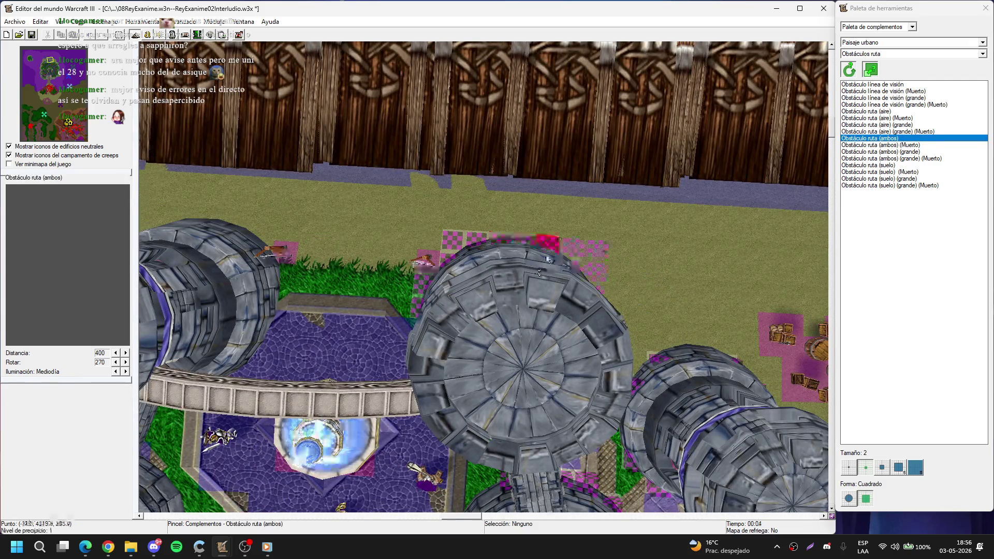
pyautogui.moveTo(536, 265)
pyautogui.mouseDown()
pyautogui.moveTo(407, 225)
pyautogui.moveTo(419, 278)
pyautogui.moveTo(449, 182)
pyautogui.mouseUp()
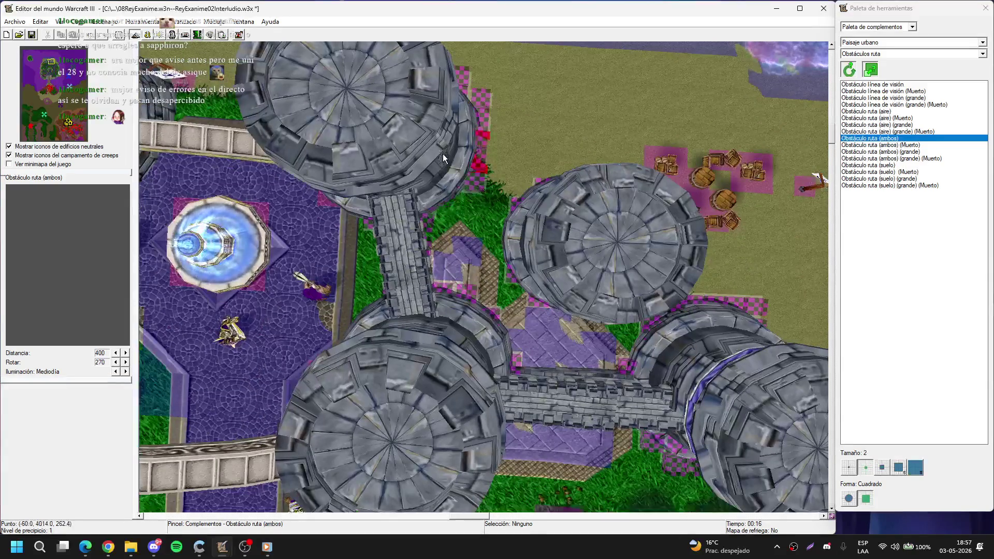
pyautogui.rightClick(418, 181)
pyautogui.press('Left')
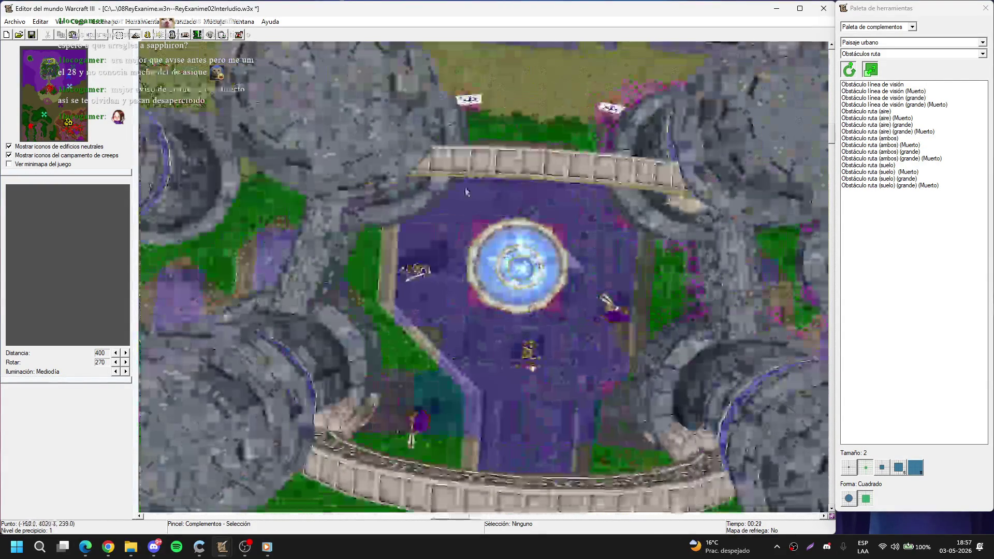
# Step: Save the map, then pan past the north-west towers back to the fountain plaza
pyautogui.hotkey('ctrl', 's')
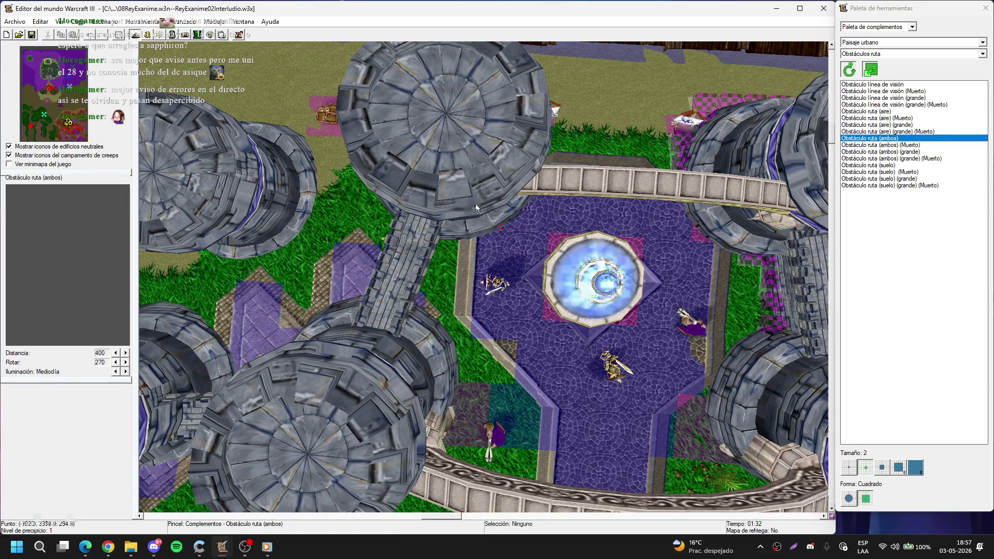
pyautogui.moveTo(421, 190)
pyautogui.mouseDown()
pyautogui.moveTo(553, 234)
pyautogui.moveTo(585, 276)
pyautogui.moveTo(544, 271)
pyautogui.mouseUp()
pyautogui.moveTo(540, 228)
pyautogui.mouseDown()
pyautogui.moveTo(502, 278)
pyautogui.moveTo(496, 262)
pyautogui.moveTo(434, 250)
pyautogui.moveTo(464, 225)
pyautogui.moveTo(495, 163)
pyautogui.moveTo(493, 132)
pyautogui.moveTo(452, 162)
pyautogui.mouseUp()
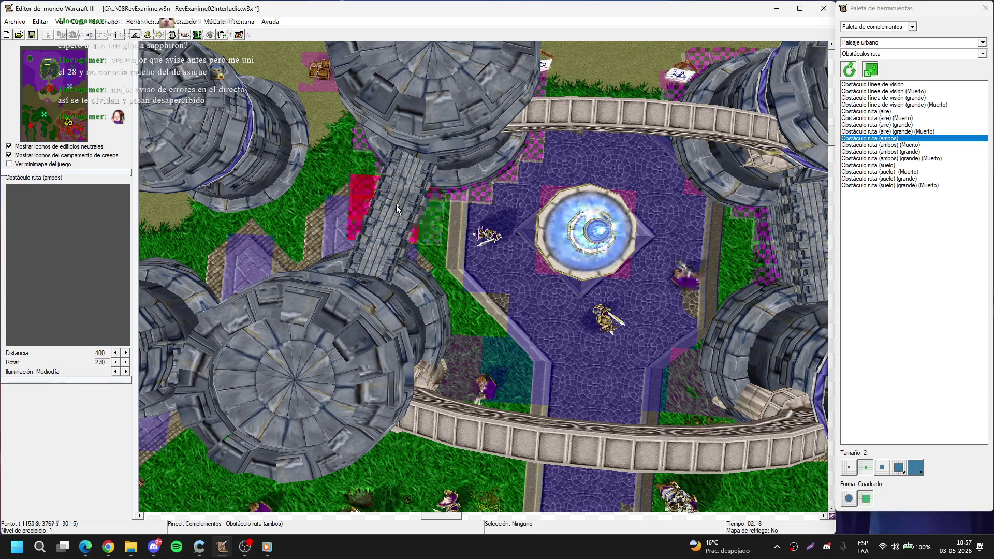
pyautogui.moveTo(396, 205); pyautogui.dragTo(483, 225)
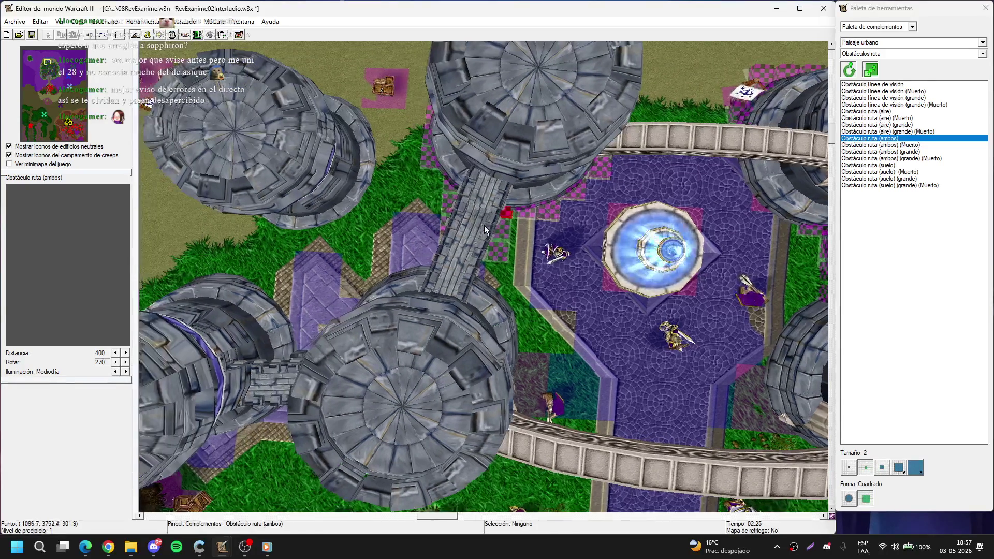
# Step: Delete the stray pathing blocker beside the tower bridge
pyautogui.rightClick(461, 276)
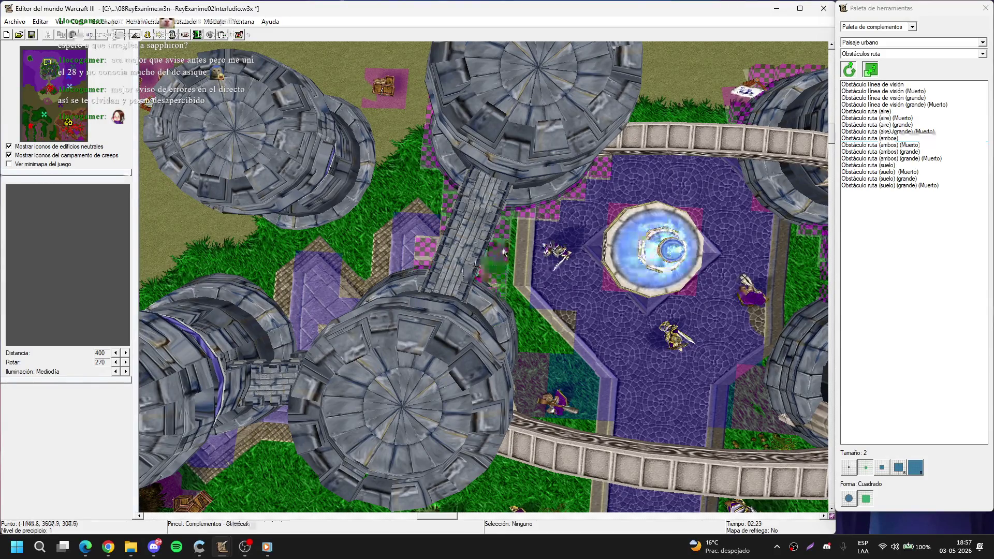
pyautogui.click(502, 251)
pyautogui.press('Delete')
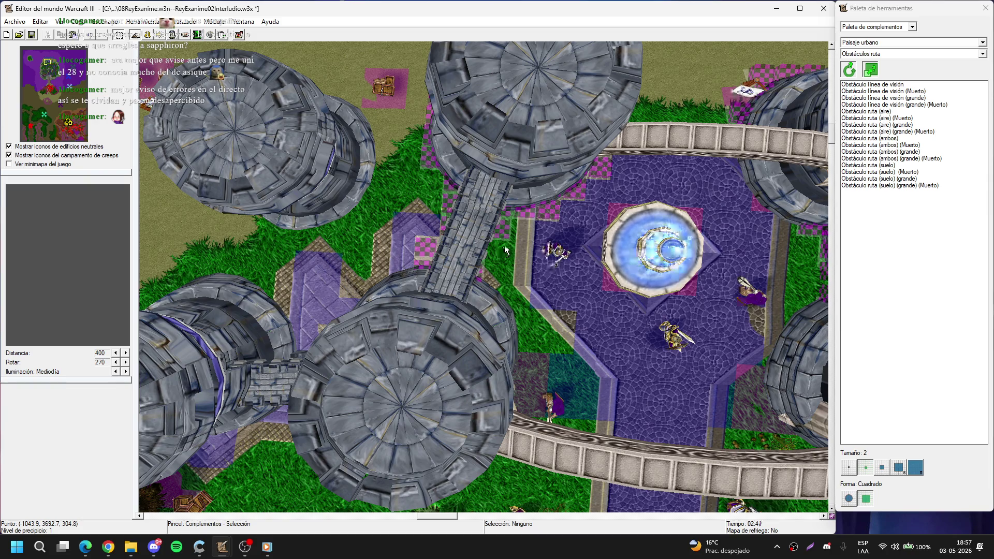
# Step: Delete another stray pathing blocker near the bridge
pyautogui.scroll(2, 547, 231)
pyautogui.scroll(-2, 536, 216)
pyautogui.click(485, 235)
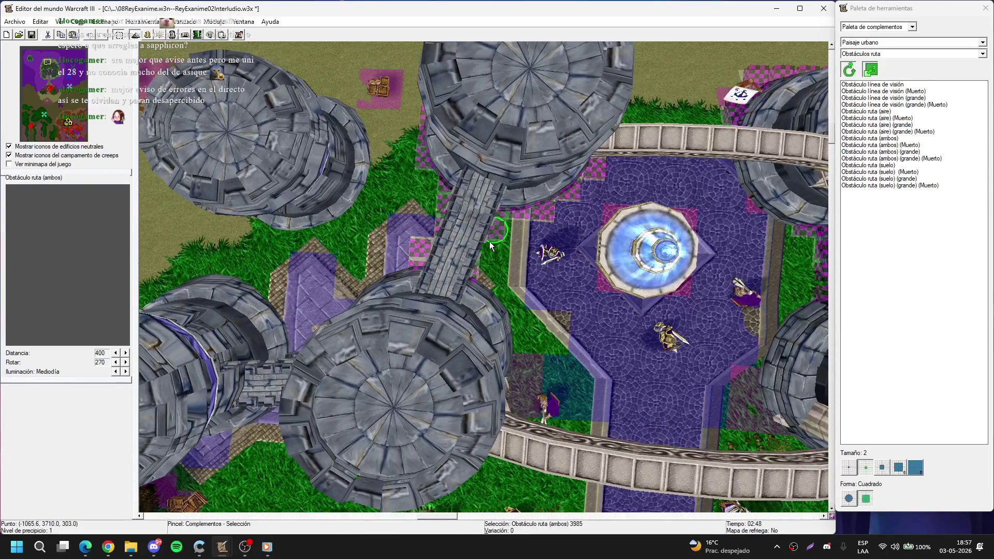
pyautogui.scroll(4, 470, 246)
pyautogui.press('Delete')
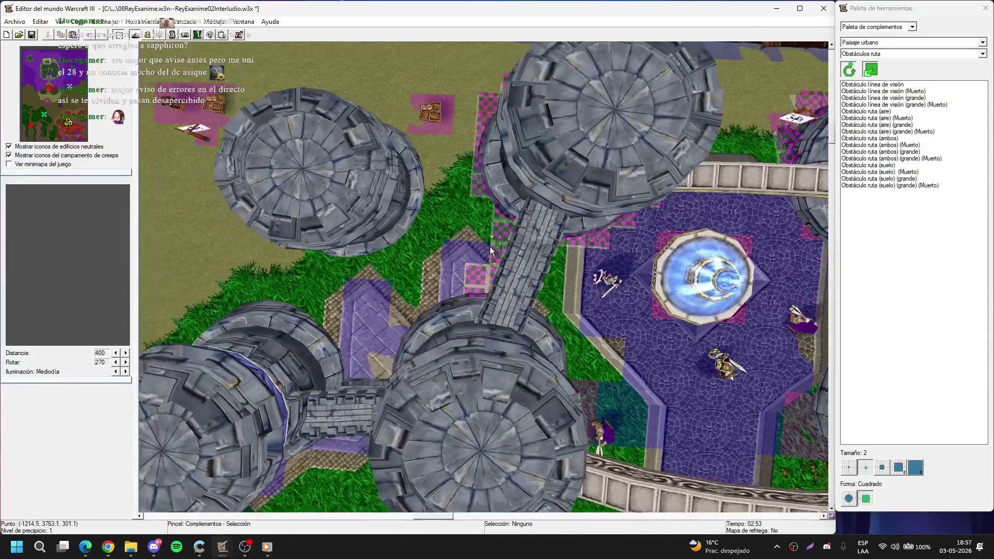
pyautogui.scroll(1, 526, 266)
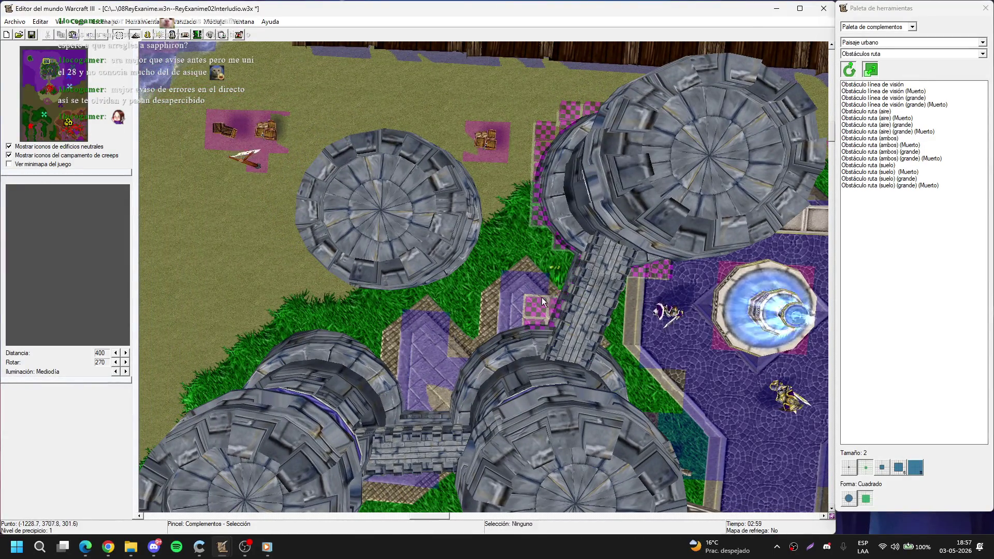
# Step: Pan south to the walkway bridge and pick Obstáculo ruta (ambos) at brush size 1
pyautogui.press('Down')
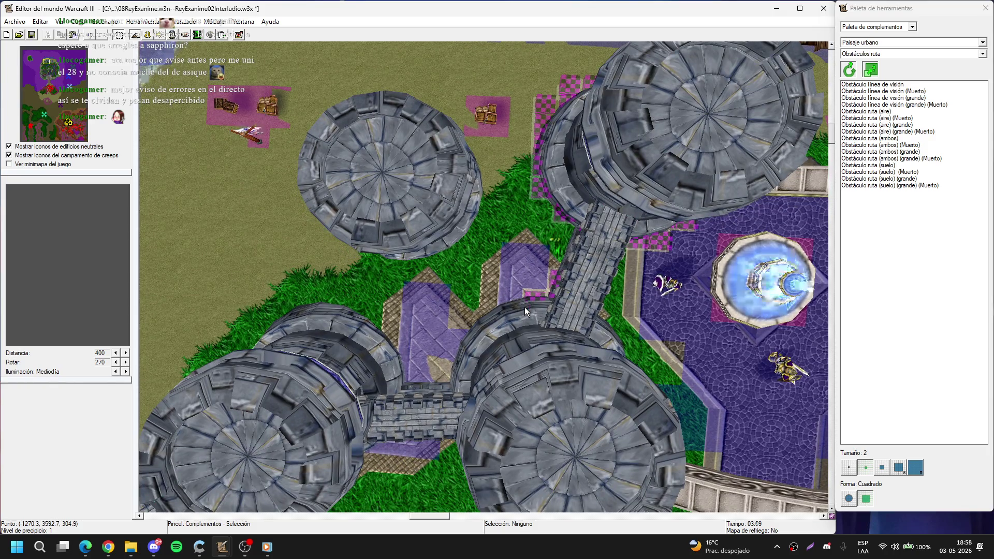
pyautogui.click(870, 139)
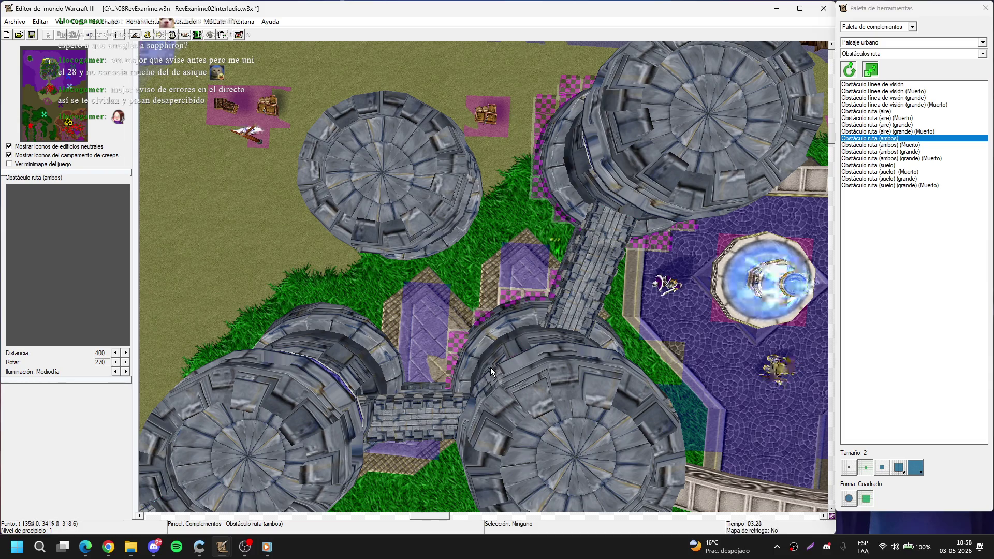
pyautogui.moveTo(490, 367)
pyautogui.mouseDown()
pyautogui.moveTo(464, 165)
pyautogui.moveTo(444, 175)
pyautogui.moveTo(557, 225)
pyautogui.moveTo(546, 268)
pyautogui.moveTo(464, 197)
pyautogui.moveTo(454, 151)
pyautogui.moveTo(465, 162)
pyautogui.moveTo(380, 190)
pyautogui.moveTo(383, 243)
pyautogui.mouseUp()
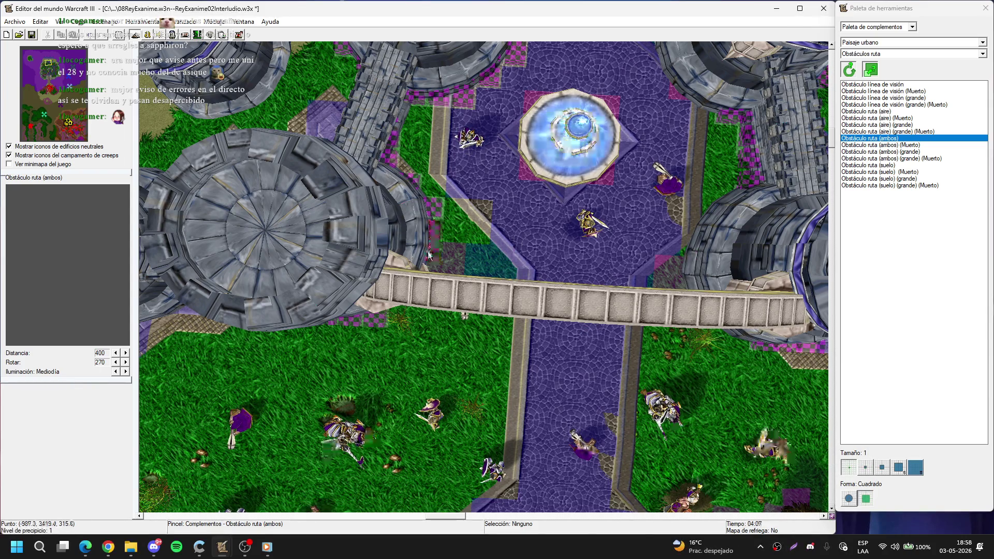
# Step: Pan around the twin towers and restore the doodad blocker brush to size 2
pyautogui.press('Left')
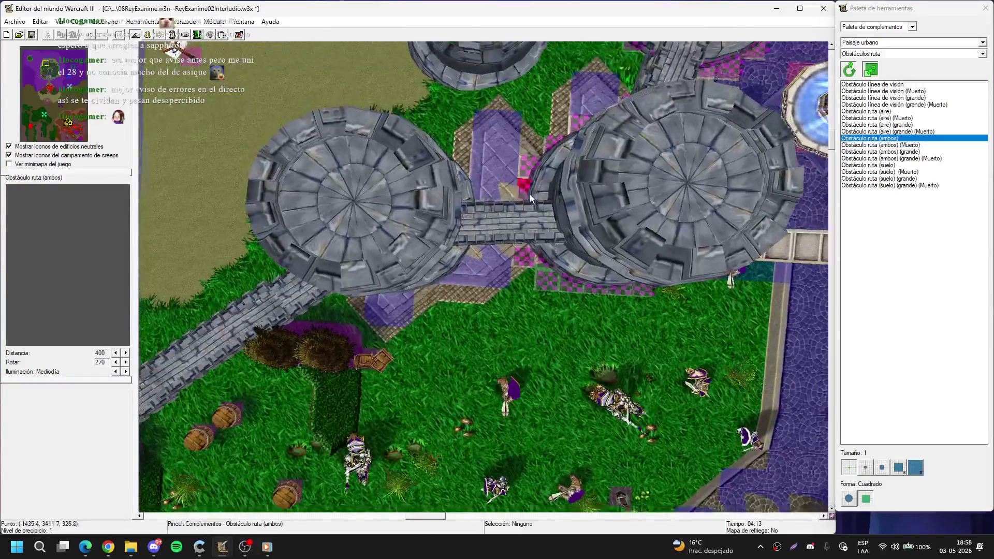
pyautogui.press('Up')
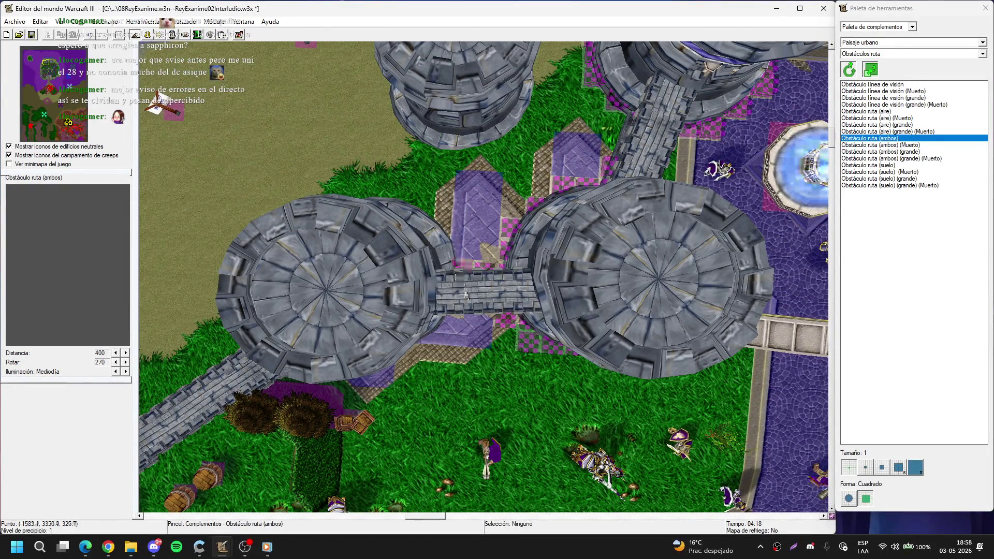
pyautogui.press('Down')
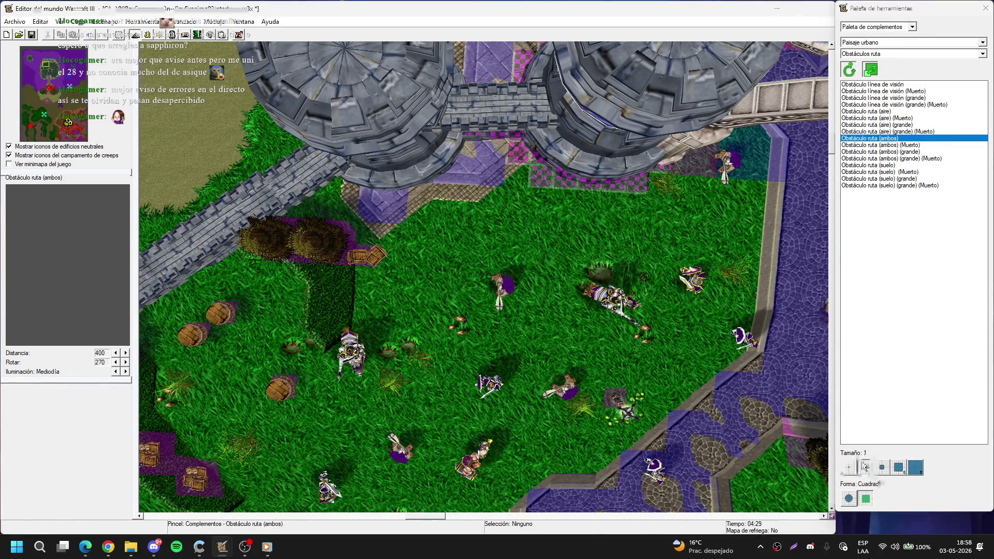
pyautogui.press('Up')
pyautogui.press('t')
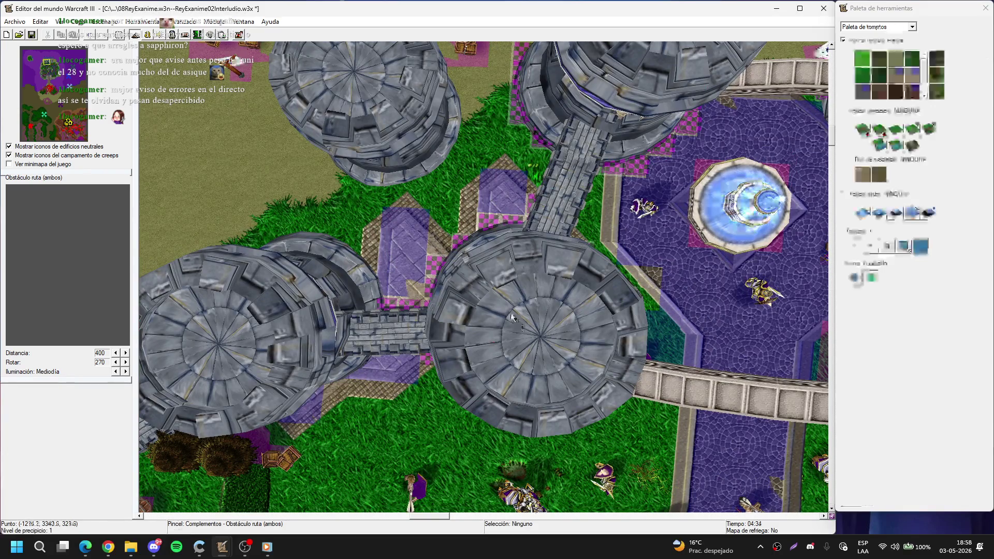
pyautogui.hotkey('ctrl', 'd')
pyautogui.press('d')
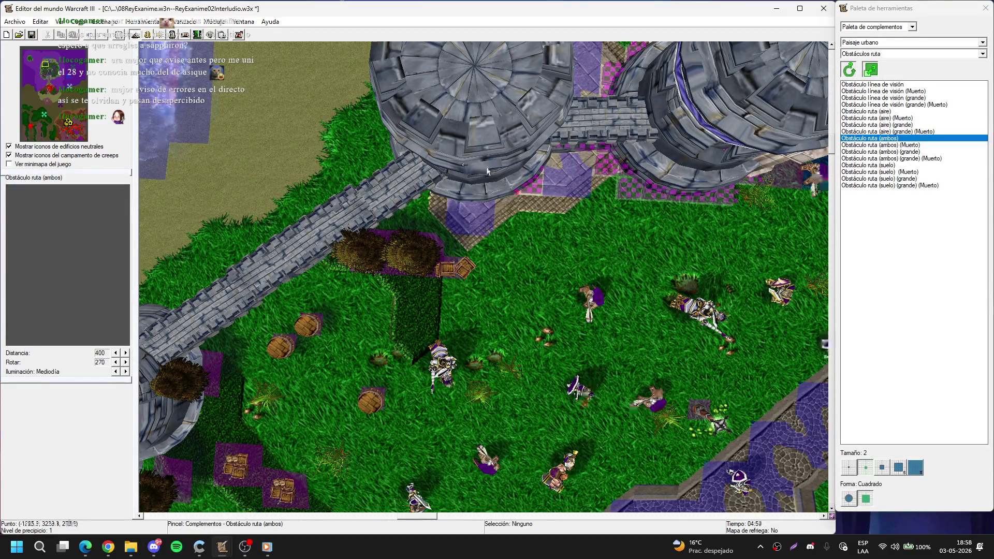
# Step: Pan east and north of the tower and re-pick the Obstáculo ruta (ambos) blocker
pyautogui.scroll(5, 457, 167)
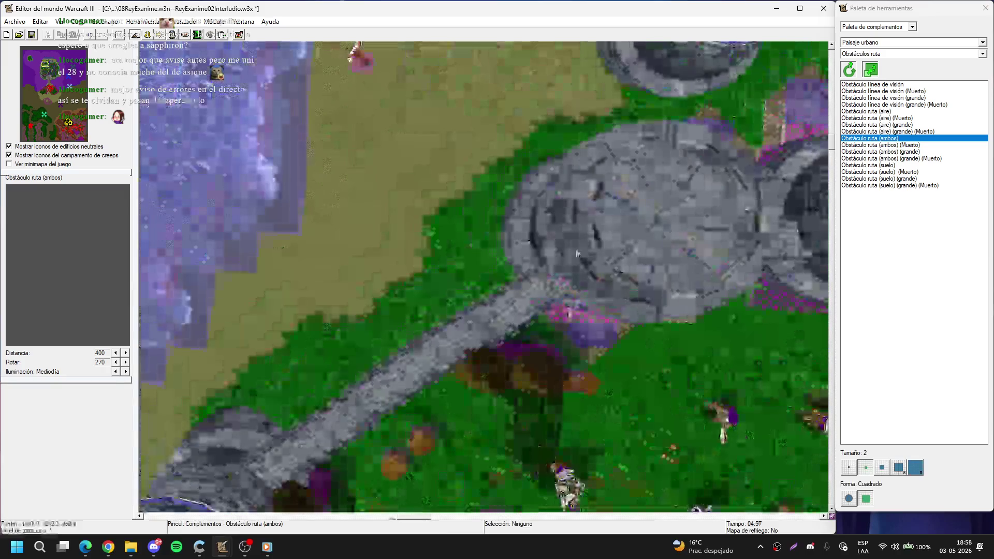
pyautogui.scroll(2, 495, 302)
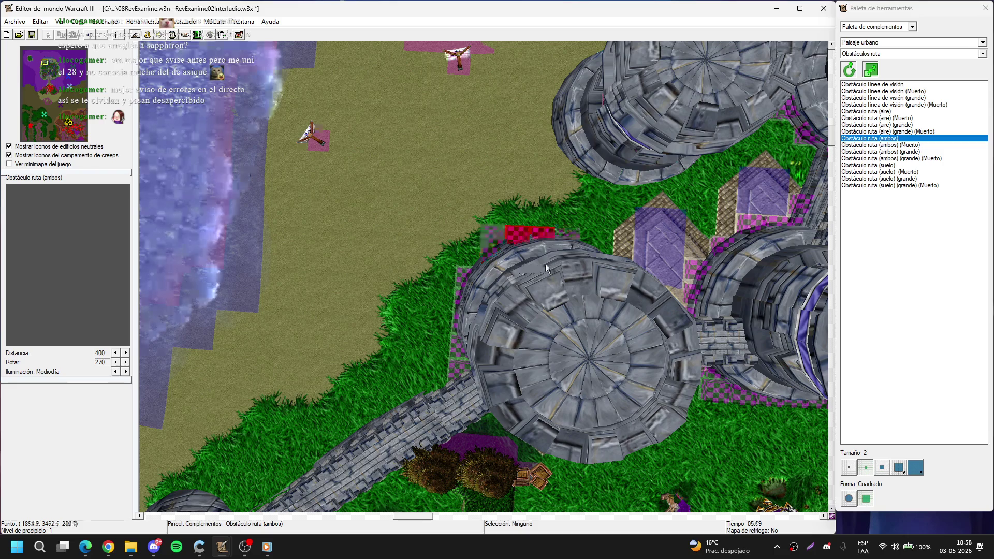
pyautogui.press('Right')
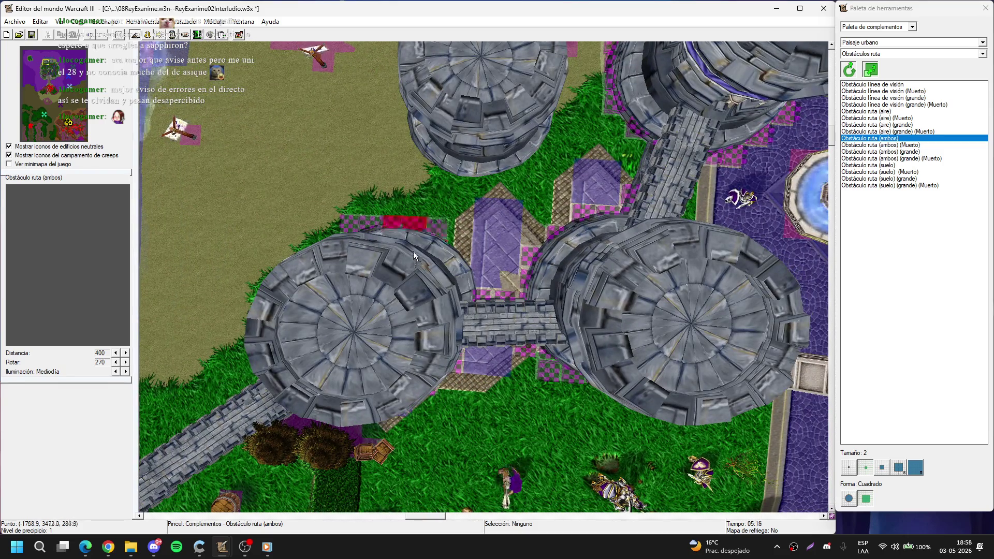
pyautogui.scroll(2, 433, 282)
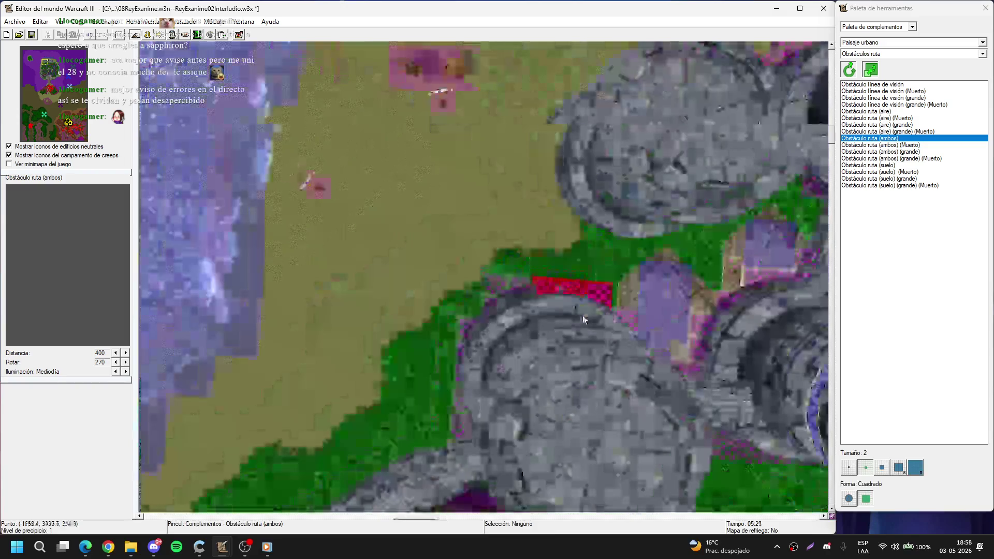
pyautogui.rightClick(508, 290)
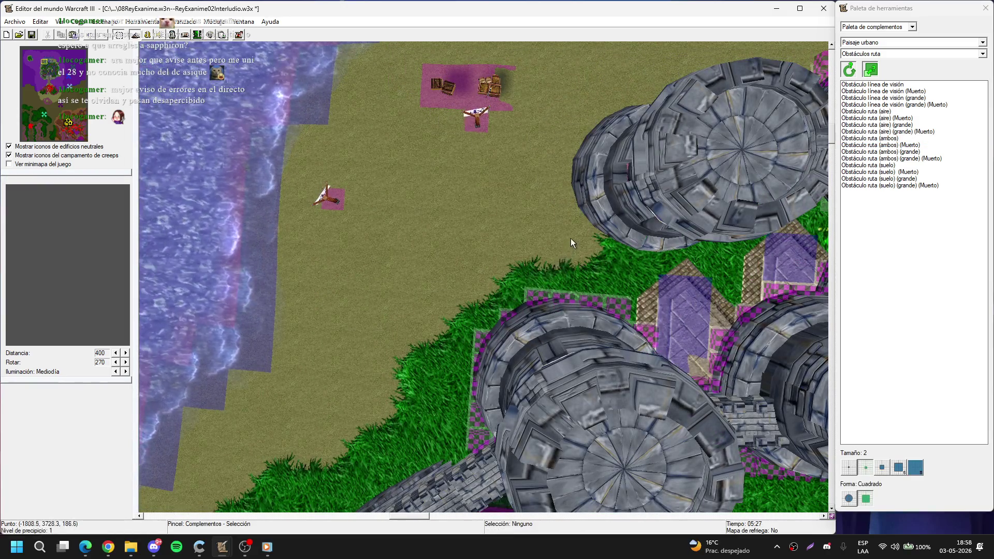
pyautogui.moveTo(570, 238); pyautogui.dragTo(418, 278)
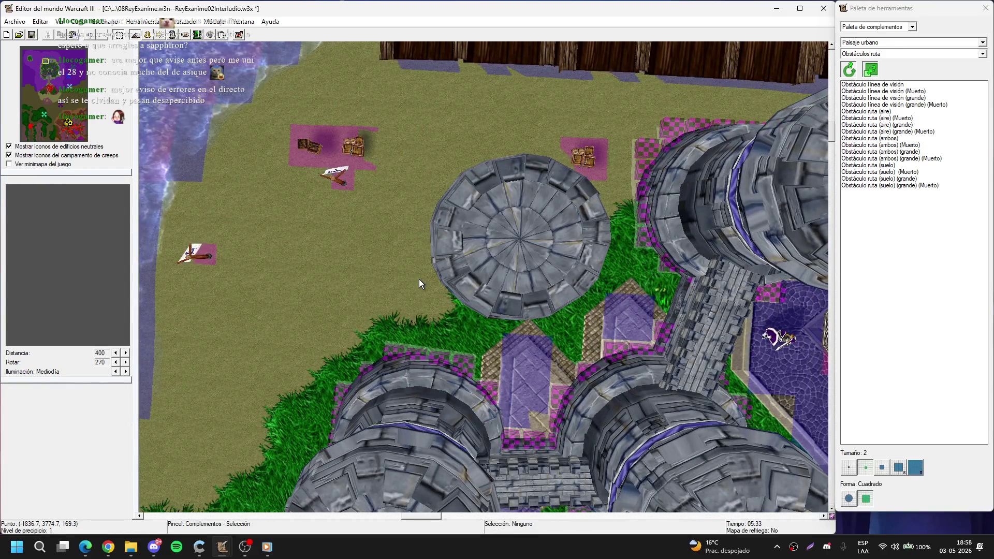
pyautogui.scroll(2, 442, 179)
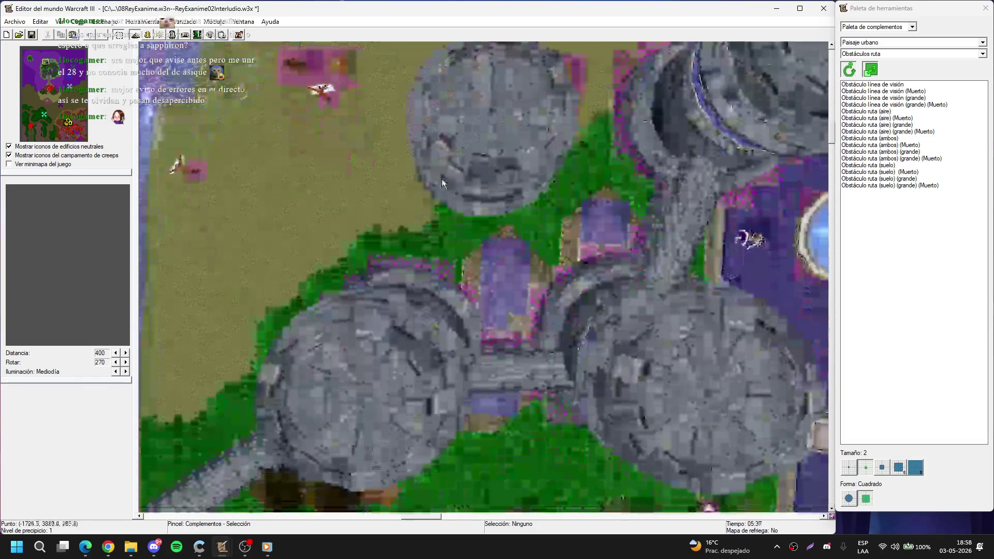
pyautogui.press('space')
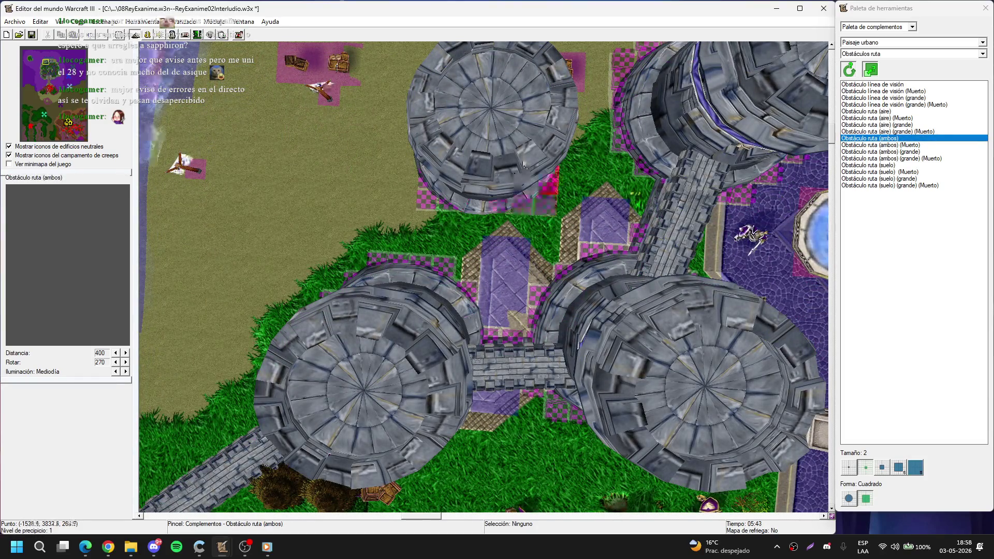
# Step: Paint blockers along the tower's left edge by the wooden wall and start along the diagonal wall
pyautogui.scroll(-2, 434, 270)
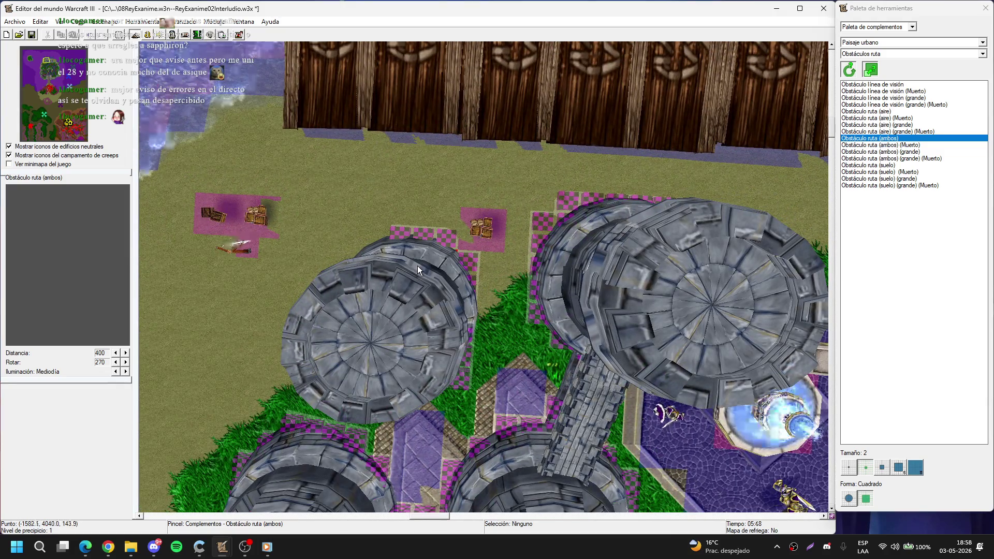
pyautogui.moveTo(417, 266); pyautogui.dragTo(604, 265)
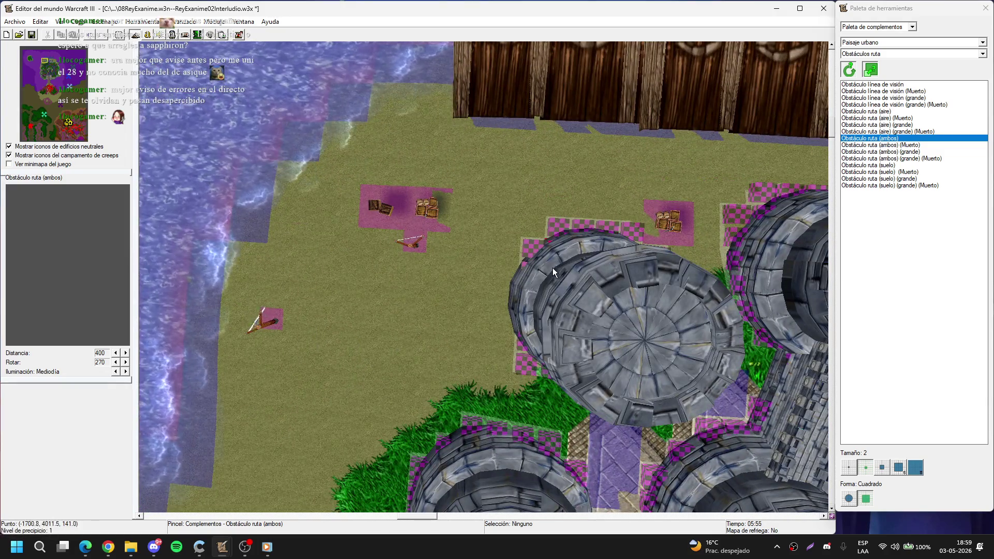
pyautogui.moveTo(505, 318); pyautogui.dragTo(501, 261)
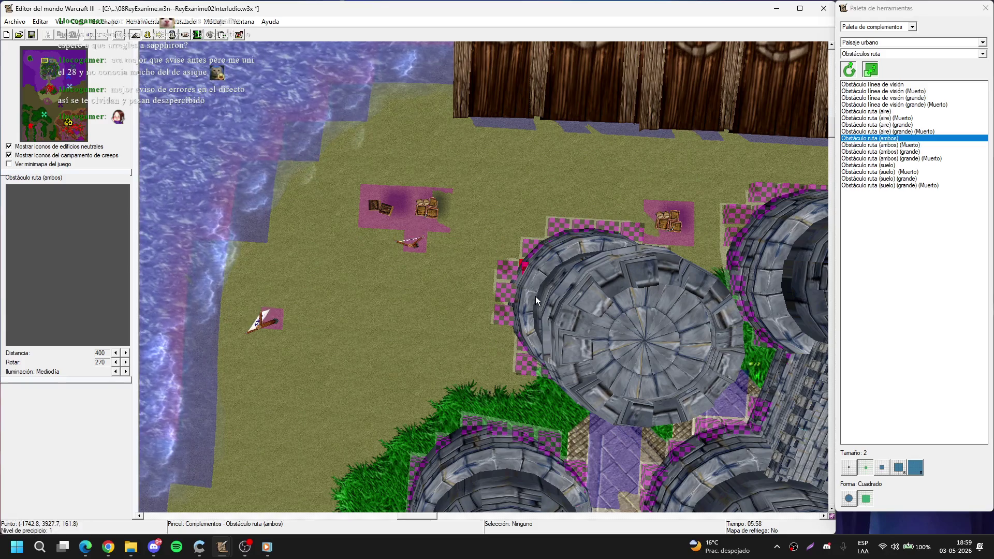
pyautogui.rightClick(502, 261)
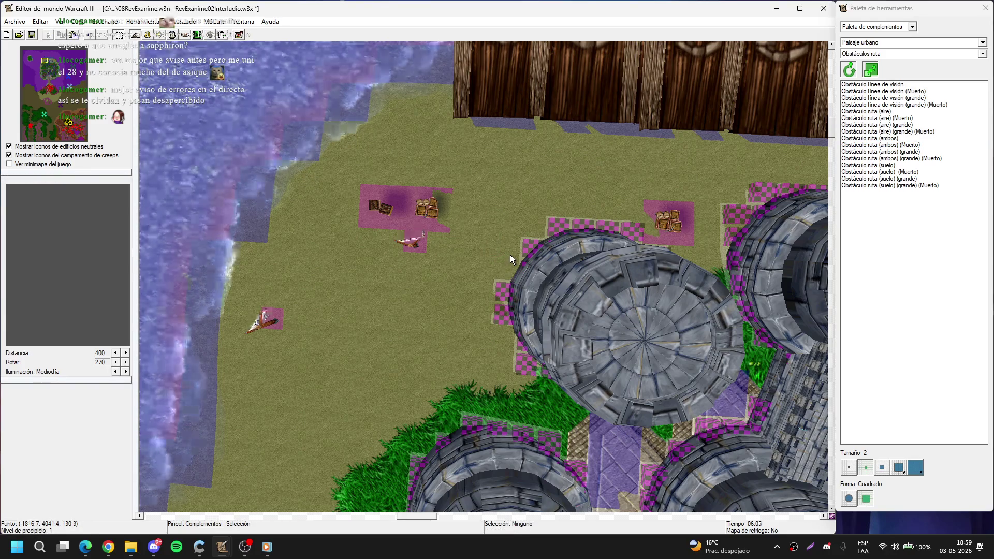
pyautogui.moveTo(502, 305)
pyautogui.mouseDown()
pyautogui.moveTo(484, 210)
pyautogui.moveTo(455, 152)
pyautogui.moveTo(418, 168)
pyautogui.moveTo(439, 191)
pyautogui.moveTo(387, 220)
pyautogui.mouseUp()
pyautogui.press('Down')
pyautogui.press('Left')
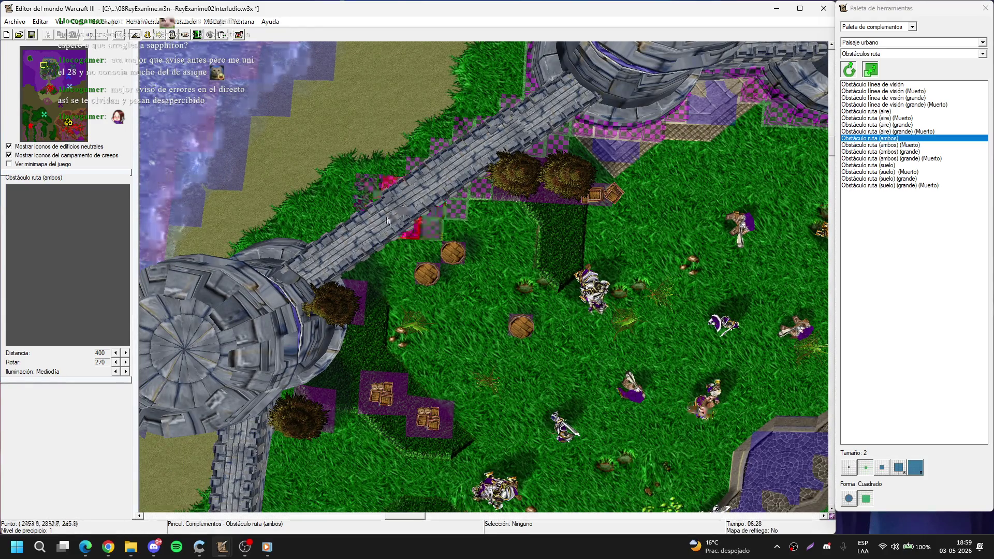
# Step: Drop the blocker brush, step away briefly, and pan to the bridge's western tower
pyautogui.scroll(3, 440, 244)
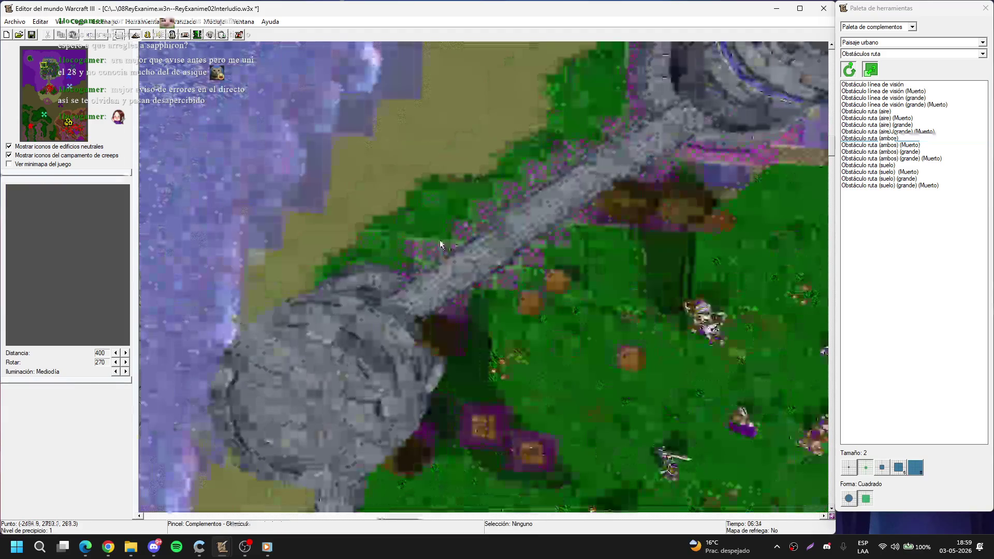
pyautogui.rightClick(413, 251)
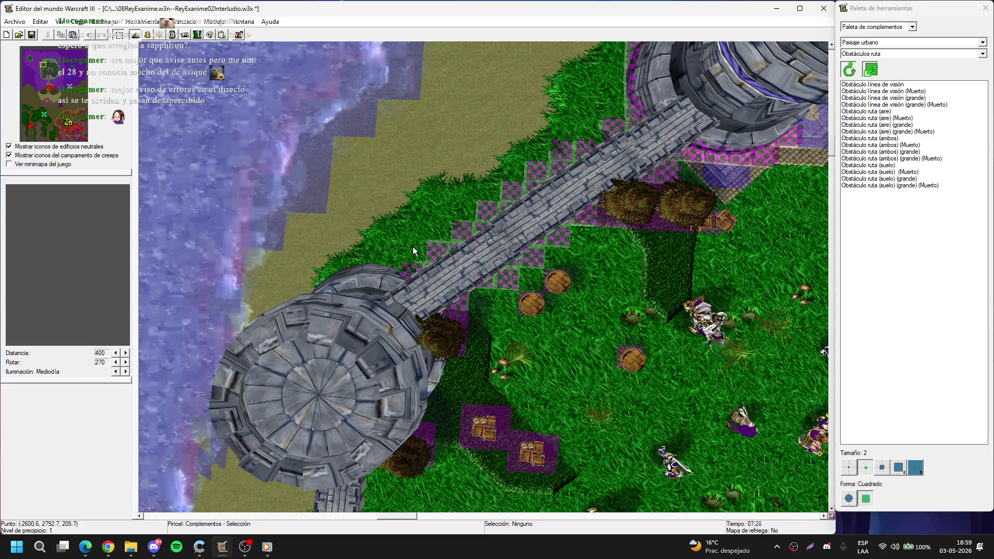
pyautogui.hotkey('alt', 'Tab')
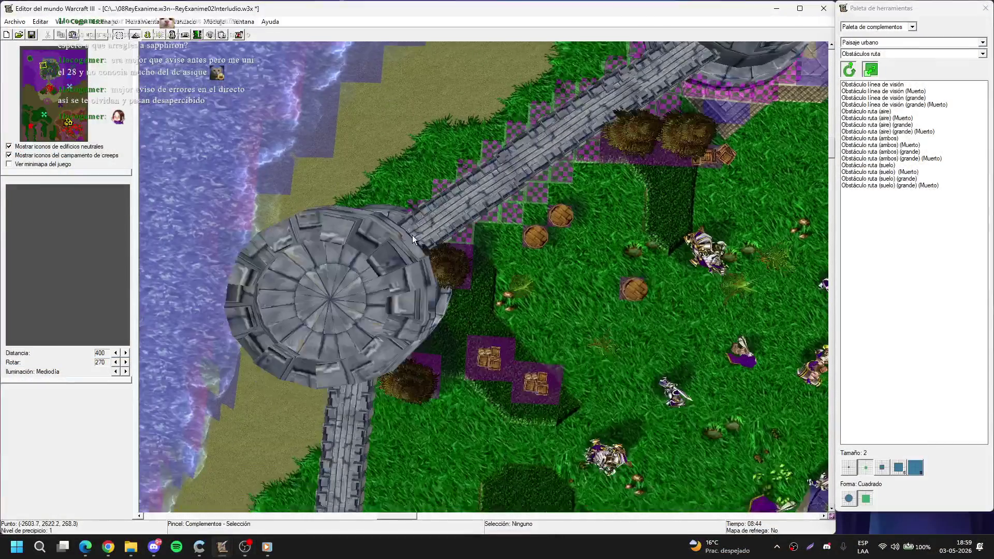
pyautogui.press('Up')
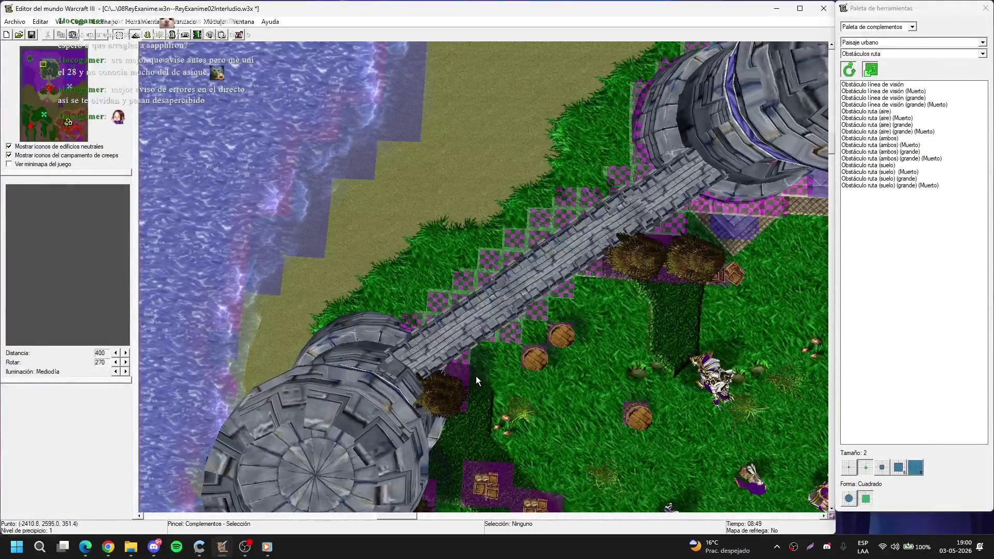
pyautogui.scroll(3, 476, 376)
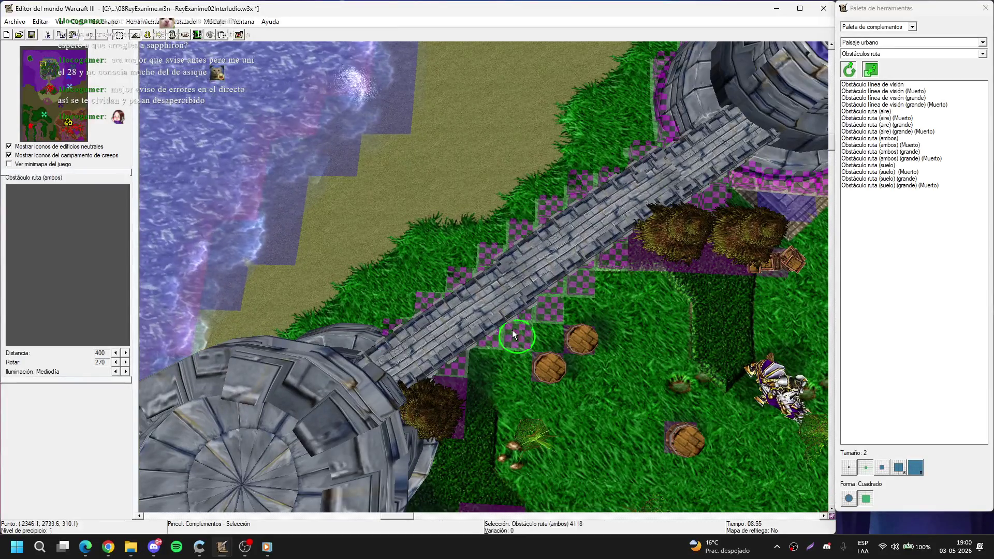
# Step: Drag a stray blocker tile down-left into line beside the diagonal bridge
pyautogui.click(576, 303)
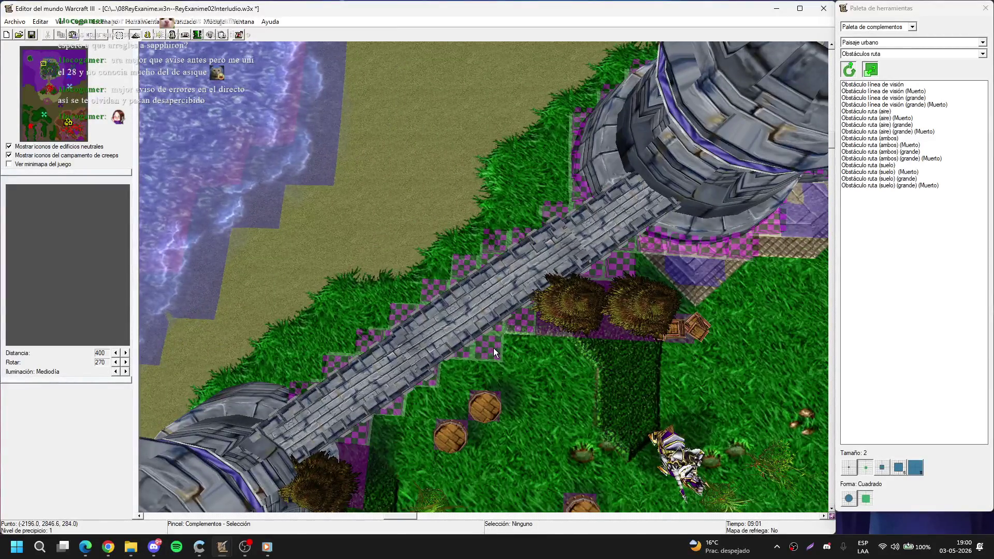
pyautogui.press('Up')
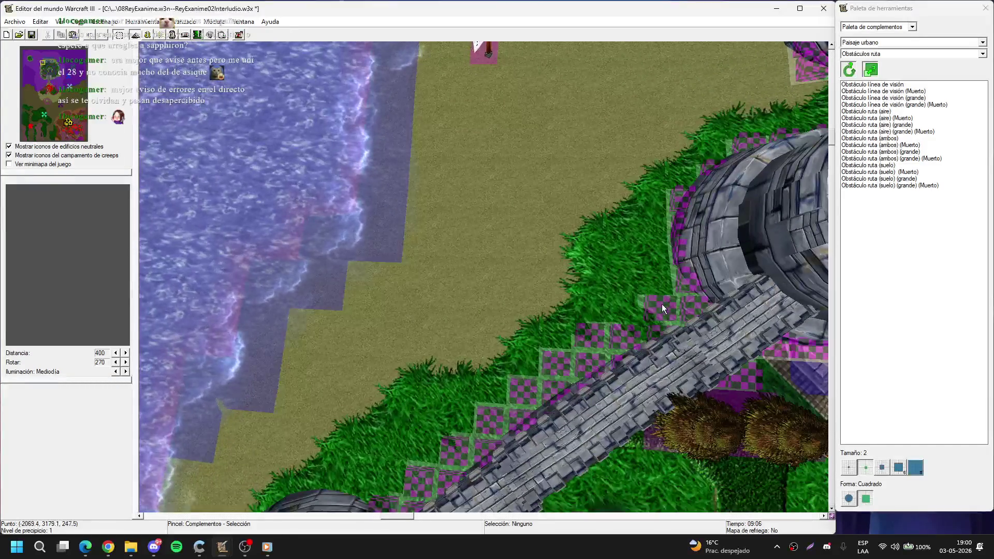
pyautogui.moveTo(584, 335); pyautogui.dragTo(551, 366)
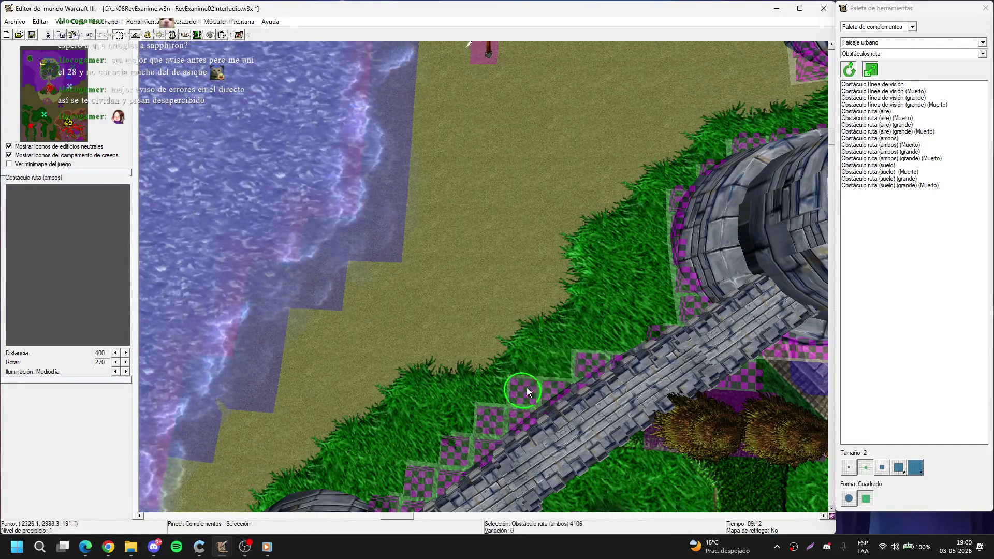
pyautogui.press('Down')
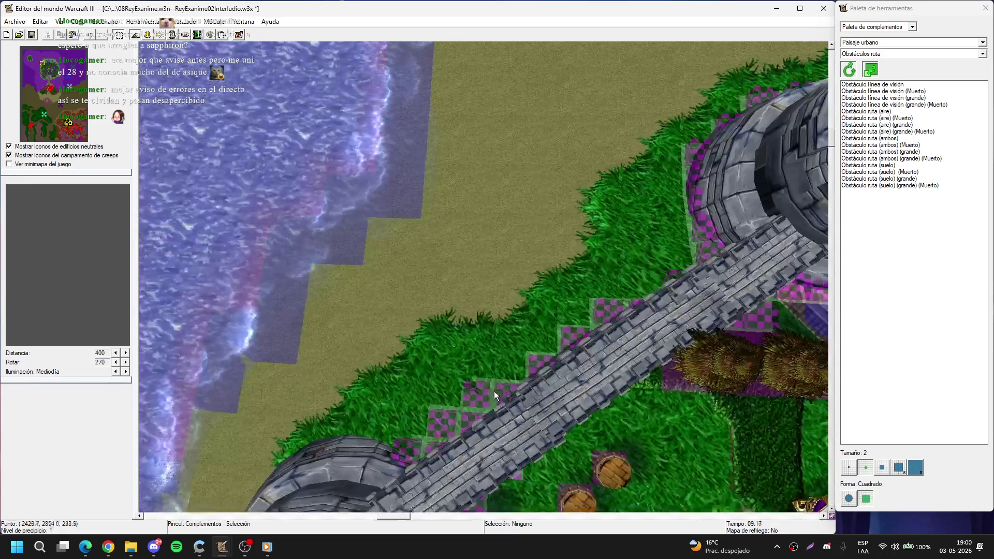
pyautogui.press('Down')
pyautogui.press('Left')
# Step: Check the blocker tile next to the bridge, then centre the view on the second tower
pyautogui.click(454, 389)
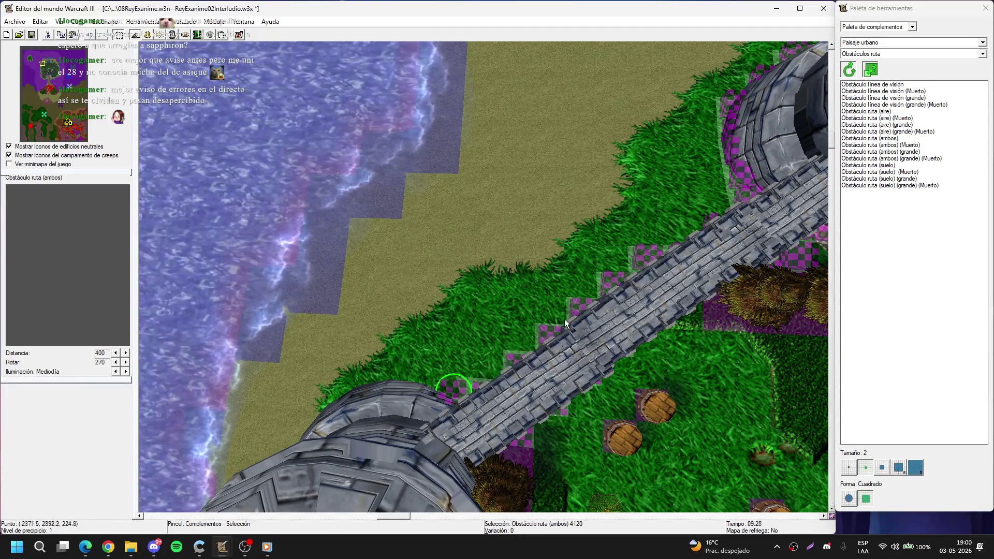
pyautogui.press('Up')
pyautogui.press('Right')
pyautogui.click(565, 349)
pyautogui.press('Down')
pyautogui.press('Right')
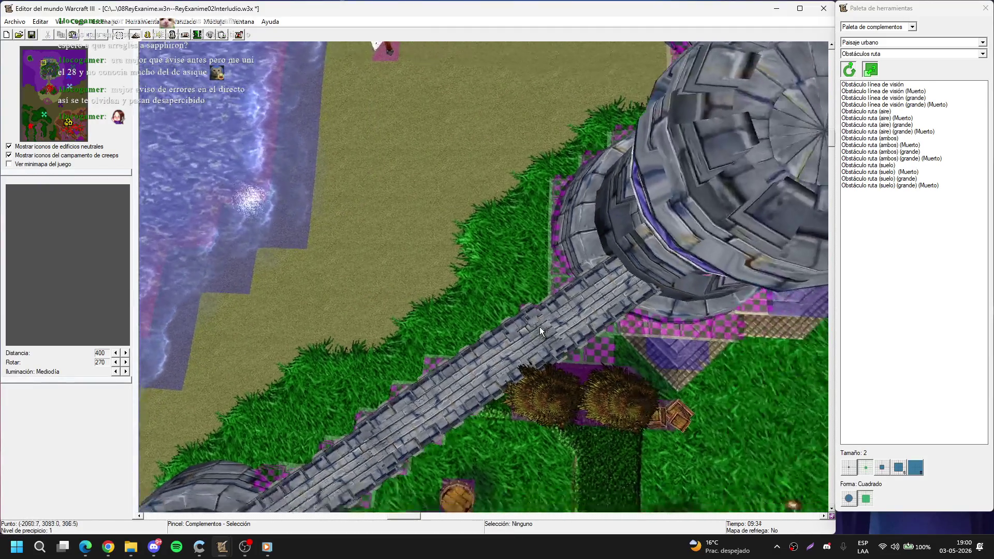
pyautogui.press('Down')
pyautogui.press('Left')
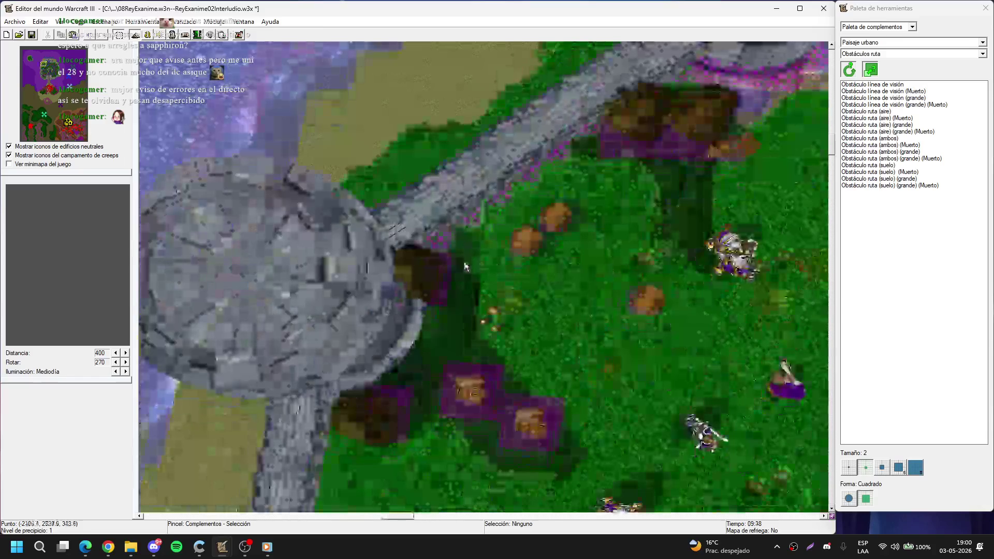
# Step: Pan around the round tower's edges and reset the camera to the default overhead view
pyautogui.press('Up')
pyautogui.press('Left')
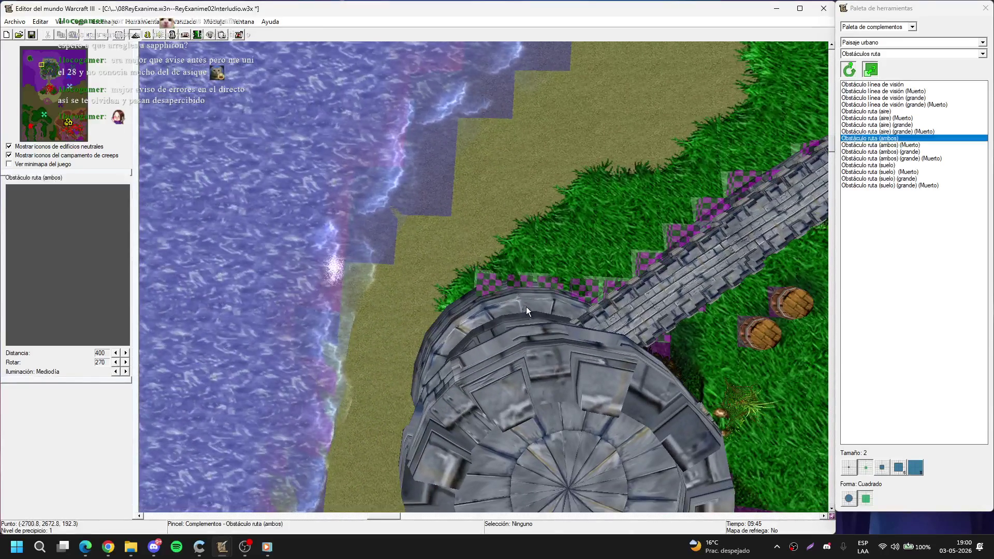
pyautogui.press('Down')
pyautogui.press('Left')
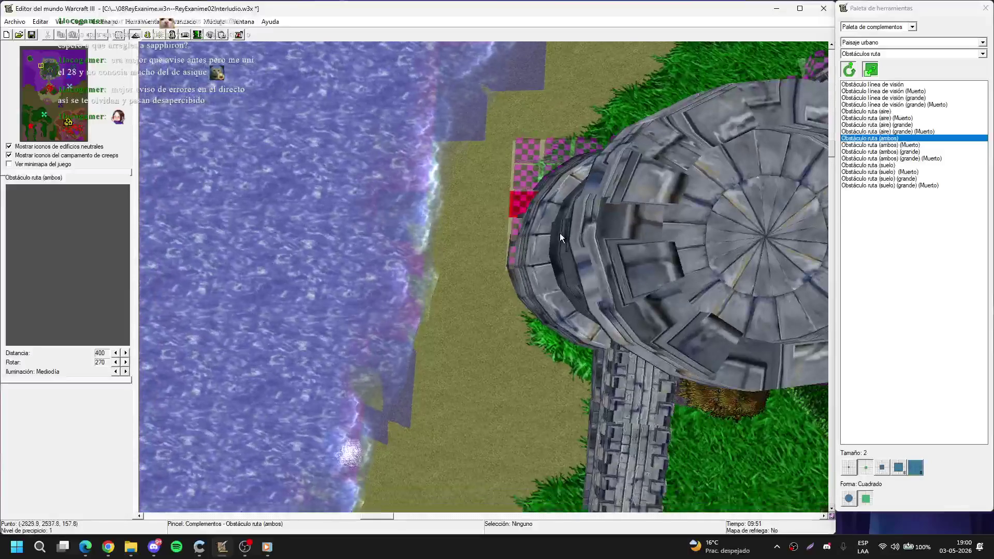
pyautogui.press('Down')
pyautogui.press('Right')
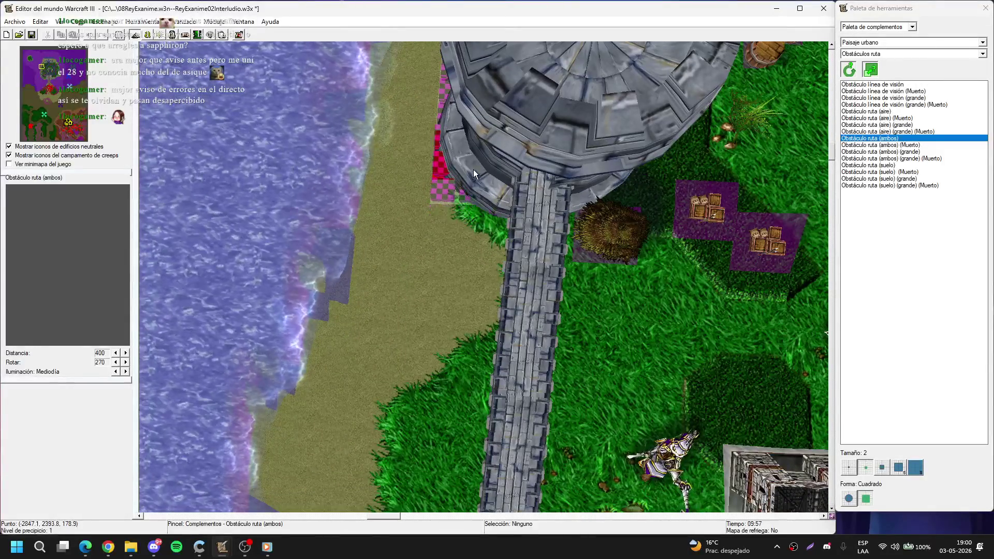
pyautogui.press('Up')
pyautogui.press('Right')
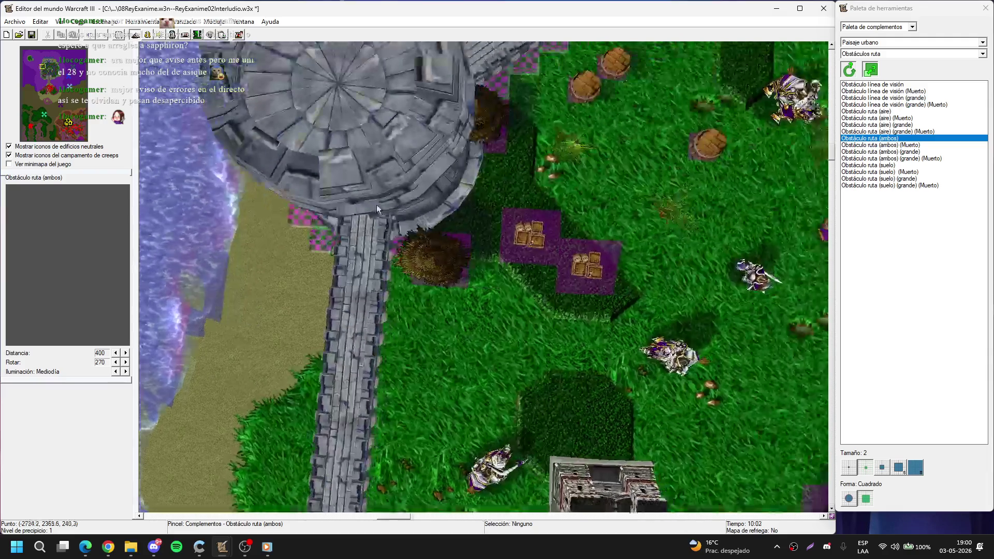
pyautogui.moveTo(437, 190)
pyautogui.mouseDown()
pyautogui.moveTo(467, 326)
pyautogui.moveTo(525, 354)
pyautogui.mouseUp()
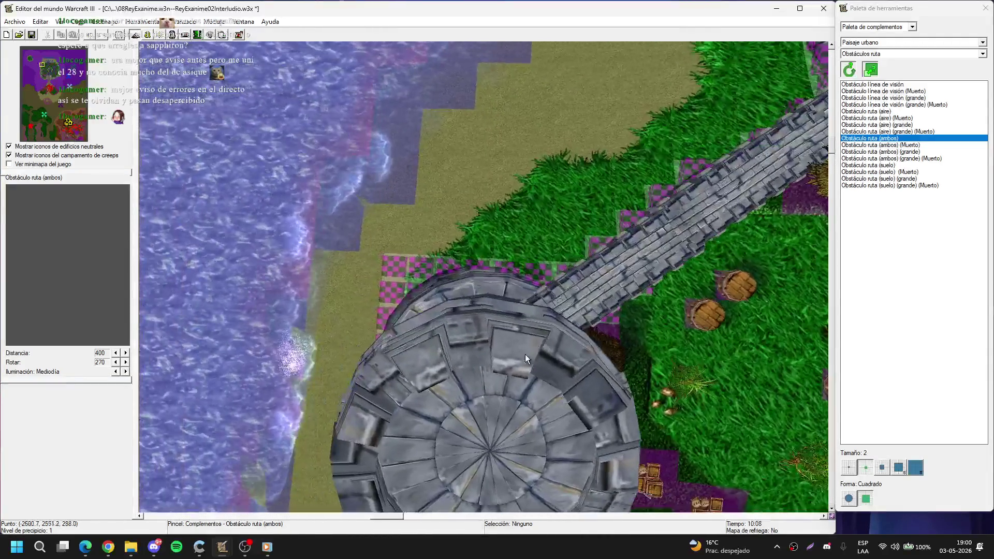
pyautogui.middleClick(458, 387)
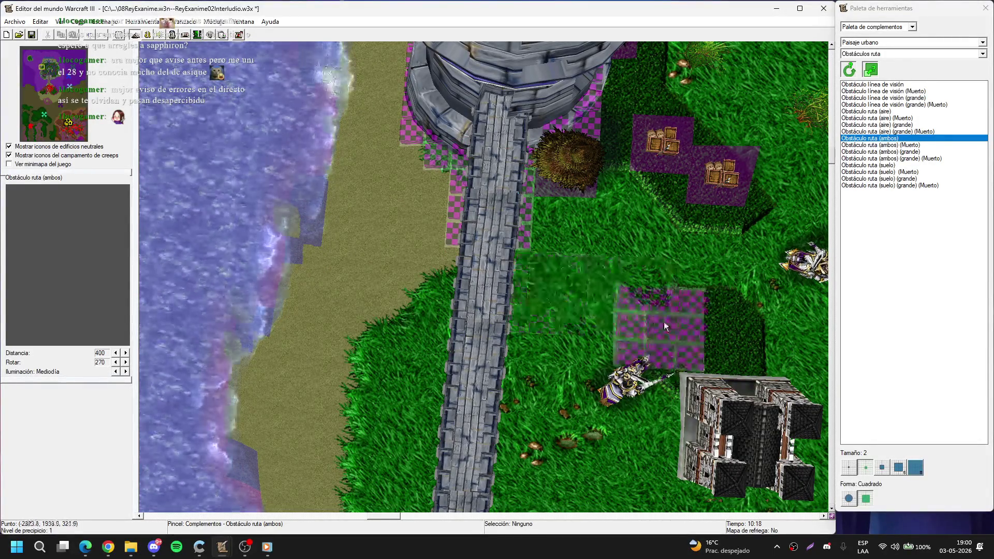
# Step: Paint pathing blockers along the round tower's upper-left edge at the bridge end
pyautogui.press('Left')
pyautogui.press('Down')
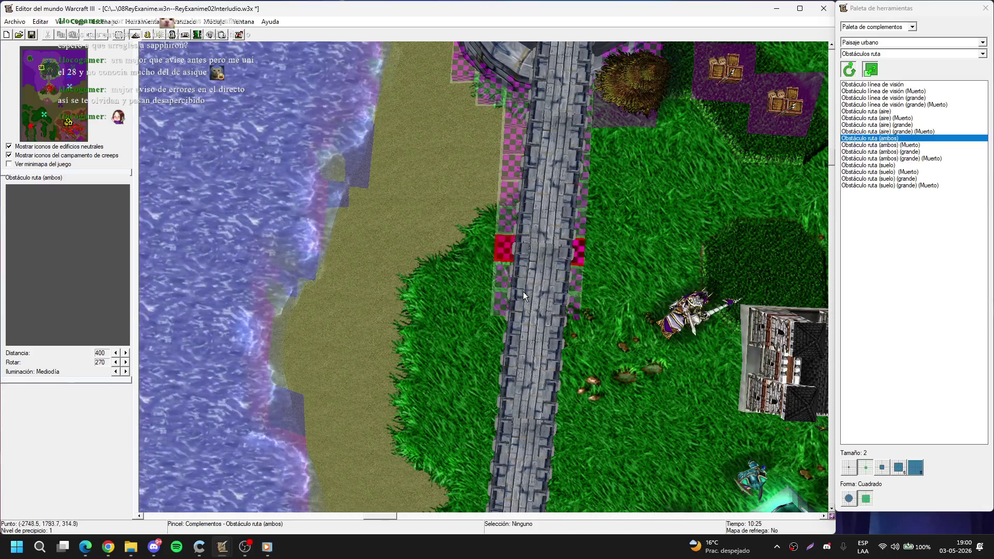
pyautogui.press('Down')
pyautogui.press('Down')
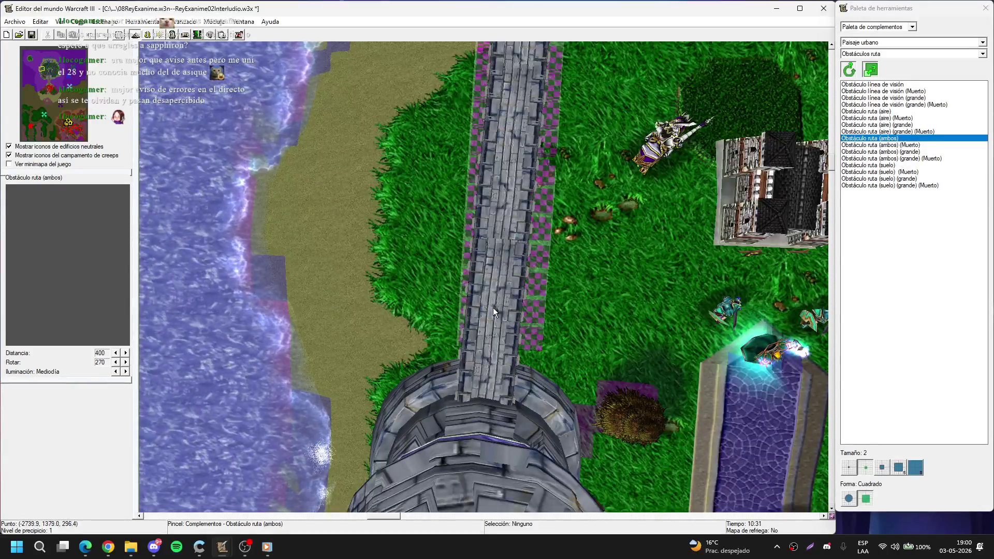
pyautogui.press('Down')
pyautogui.press('Left')
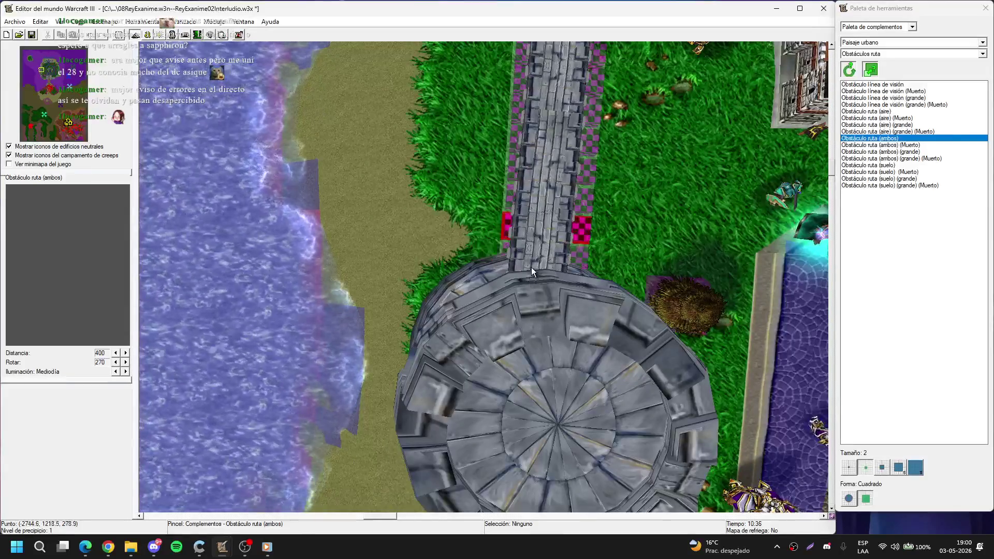
pyautogui.moveTo(529, 276)
pyautogui.mouseDown()
pyautogui.moveTo(493, 278)
pyautogui.moveTo(501, 278)
pyautogui.moveTo(443, 326)
pyautogui.mouseUp()
# Step: Paint pathing blockers along the round tower's lower-right edge
pyautogui.press('Down')
pyautogui.press('Left')
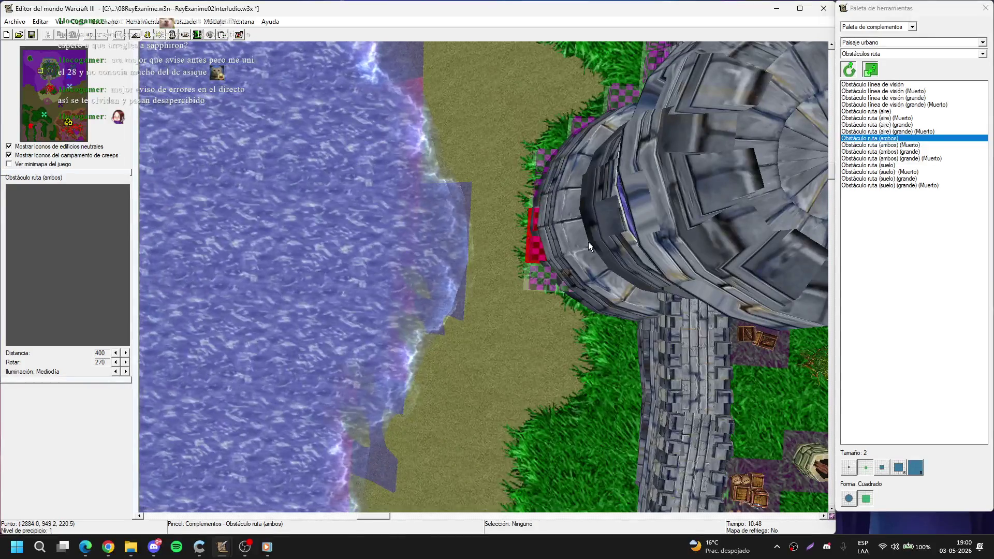
pyautogui.press('Down')
pyautogui.press('Right')
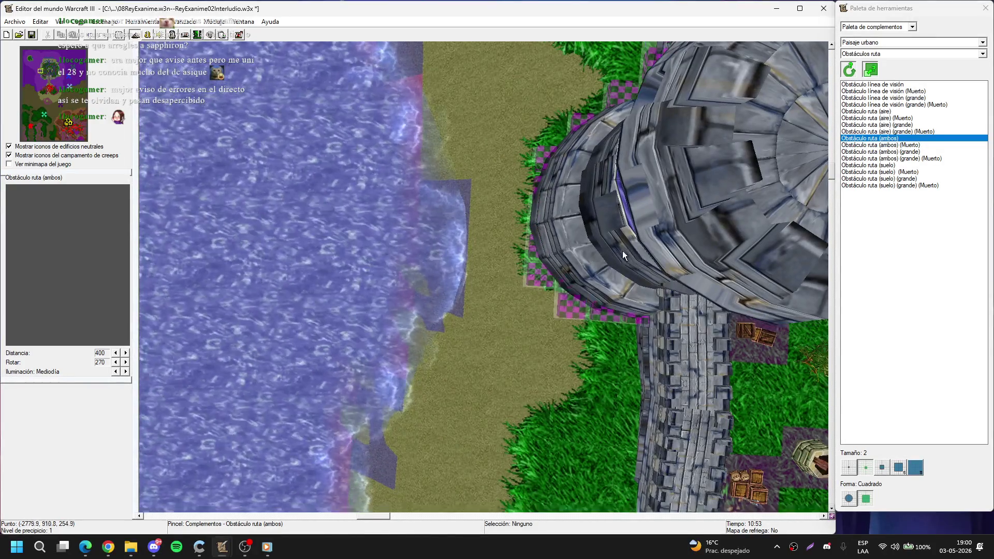
pyautogui.scroll(-3, 403, 215)
pyautogui.moveTo(425, 223)
pyautogui.mouseDown()
pyautogui.moveTo(464, 202)
pyautogui.moveTo(487, 173)
pyautogui.mouseUp()
pyautogui.scroll(2, 482, 166)
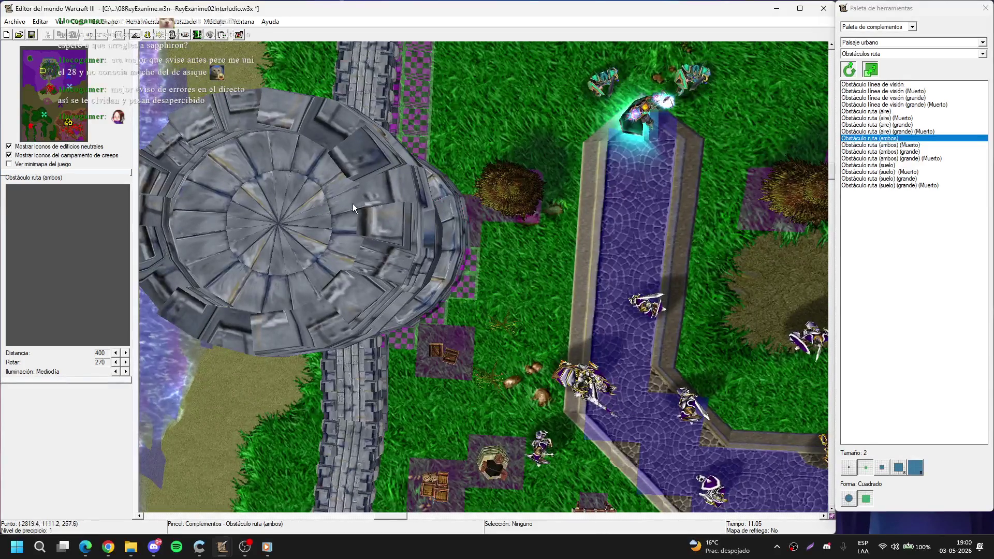
# Step: Copy the Cajas crates and paste them onto the empty purple patch beside the shrub
pyautogui.rightClick(474, 234)
pyautogui.click(474, 235)
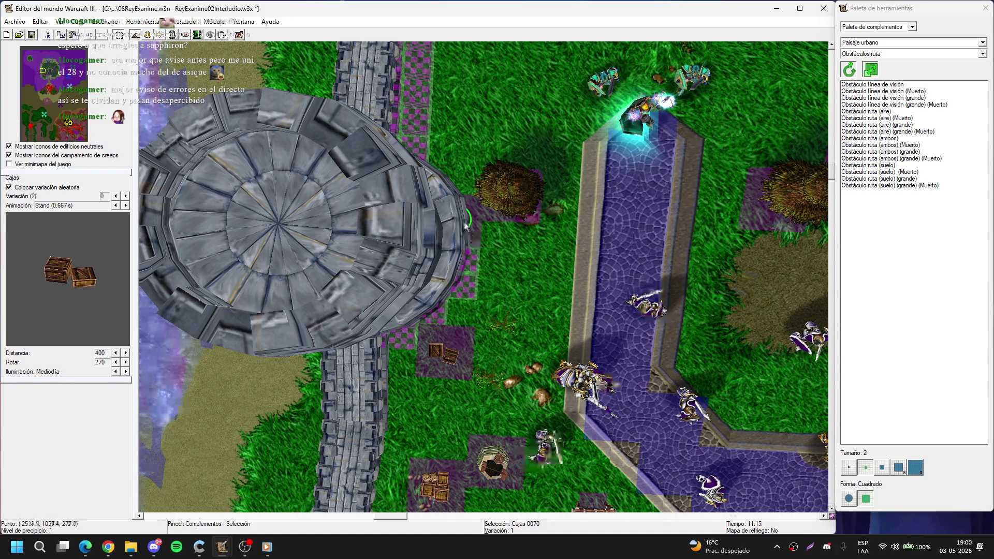
pyautogui.click(505, 237)
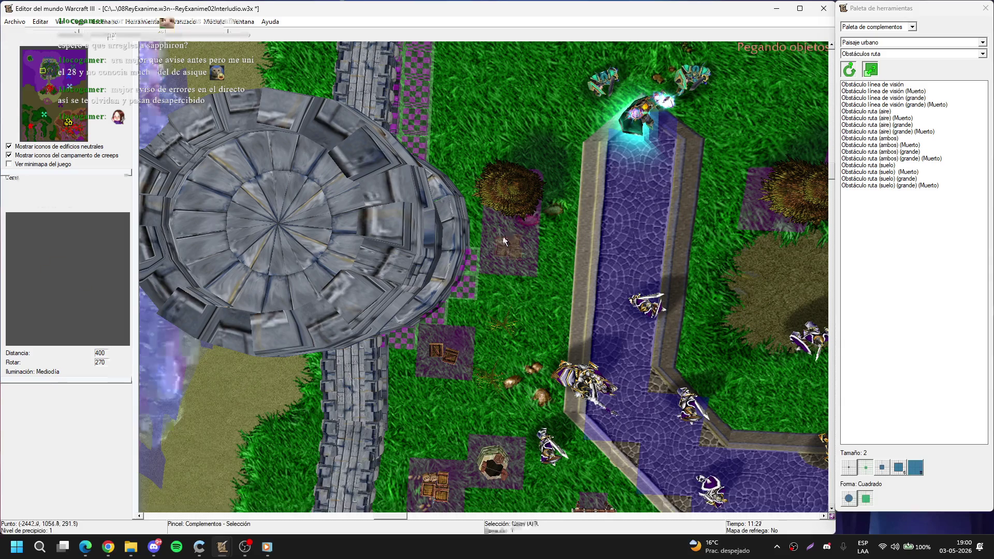
pyautogui.click(505, 241)
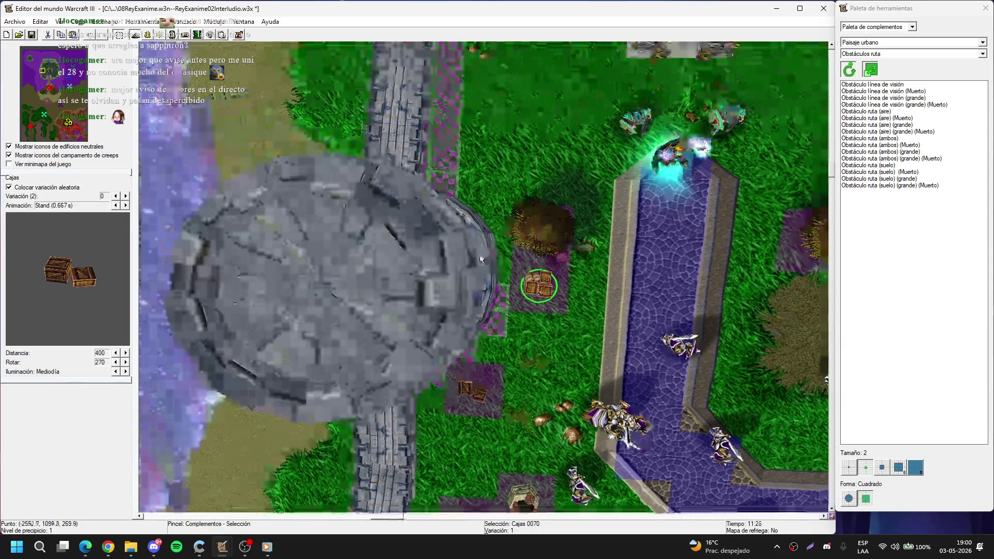
# Step: Reselect the Obstáculo ruta (ambos) blocker in the doodad palette, then drop the brush
pyautogui.click(869, 138)
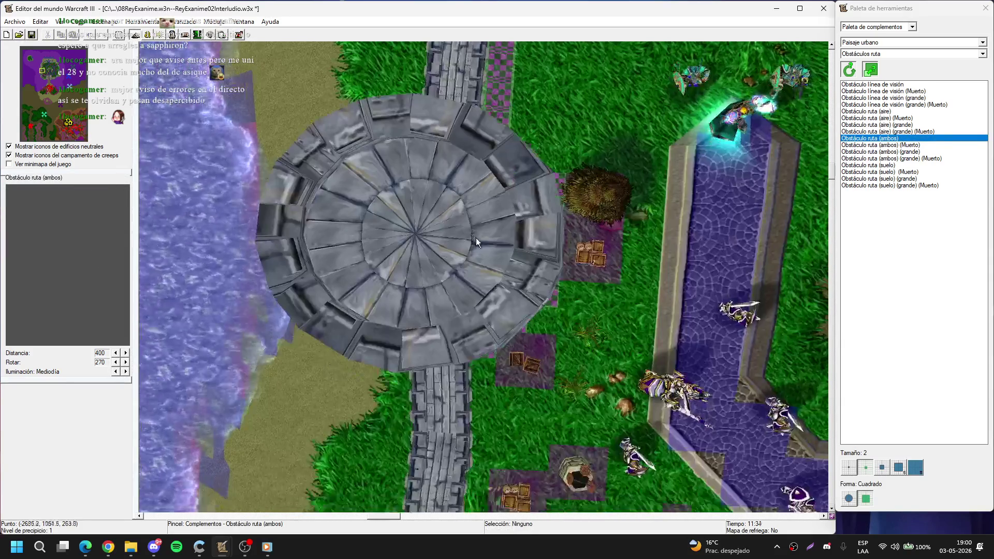
pyautogui.press('t')
pyautogui.scroll(4, 466, 270)
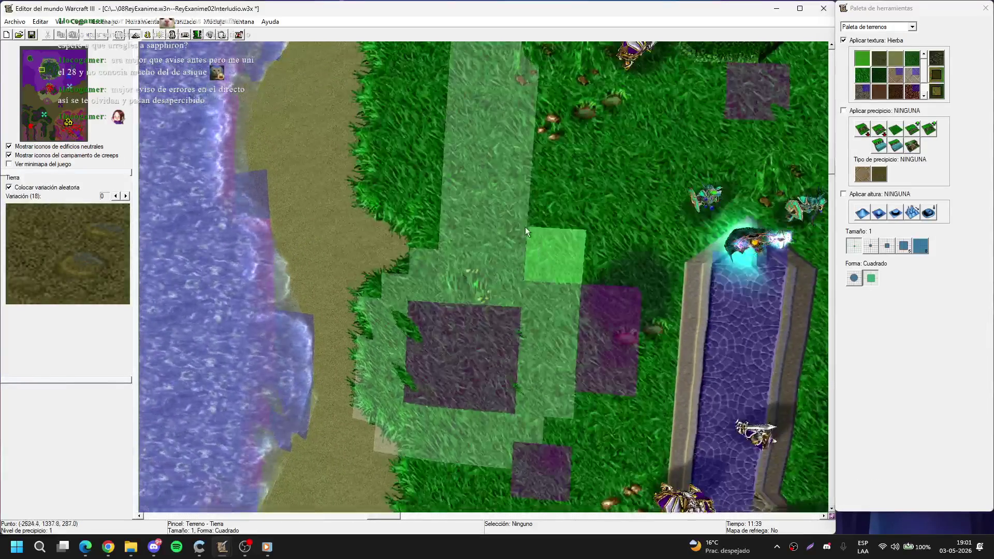
pyautogui.press('d')
pyautogui.press('Up')
pyautogui.rightClick(541, 255)
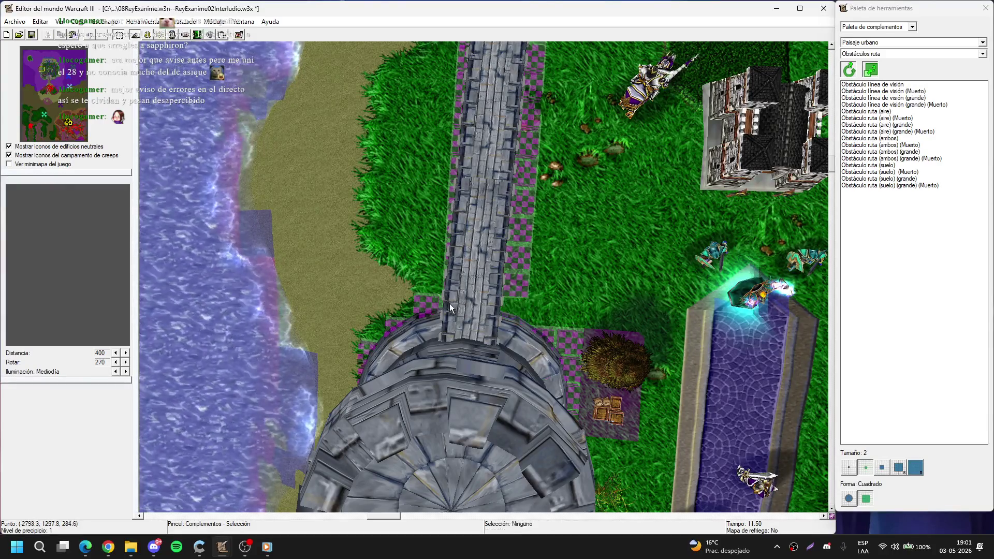
# Step: Delete the column of eight pathing blockers beside the bridge
pyautogui.click(423, 296)
pyautogui.press('Up')
pyautogui.press('Right')
pyautogui.moveTo(499, 363)
pyautogui.mouseDown()
pyautogui.moveTo(484, 324)
pyautogui.moveTo(483, 135)
pyautogui.mouseUp()
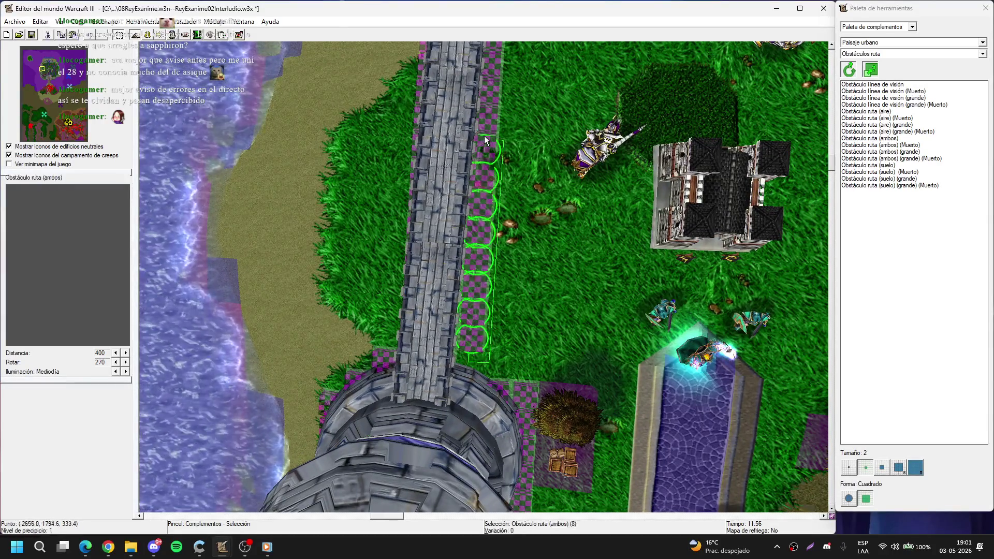
pyautogui.press('Delete')
pyautogui.press('Up')
# Step: Select and delete the remaining Obstáculo ruta blockers along the bridge's west edge
pyautogui.moveTo(506, 183); pyautogui.dragTo(497, 199)
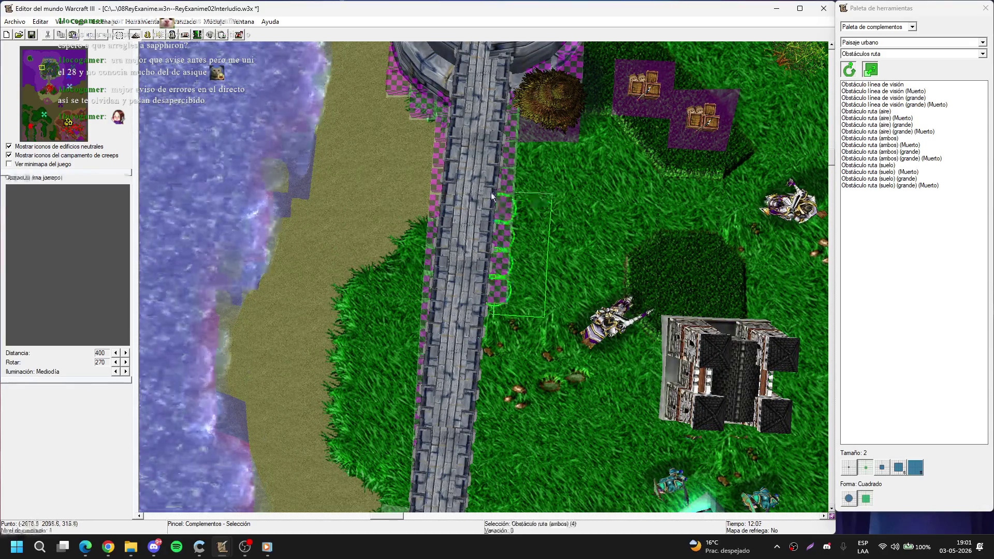
pyautogui.press('Right')
pyautogui.press('Up')
pyautogui.click(401, 233)
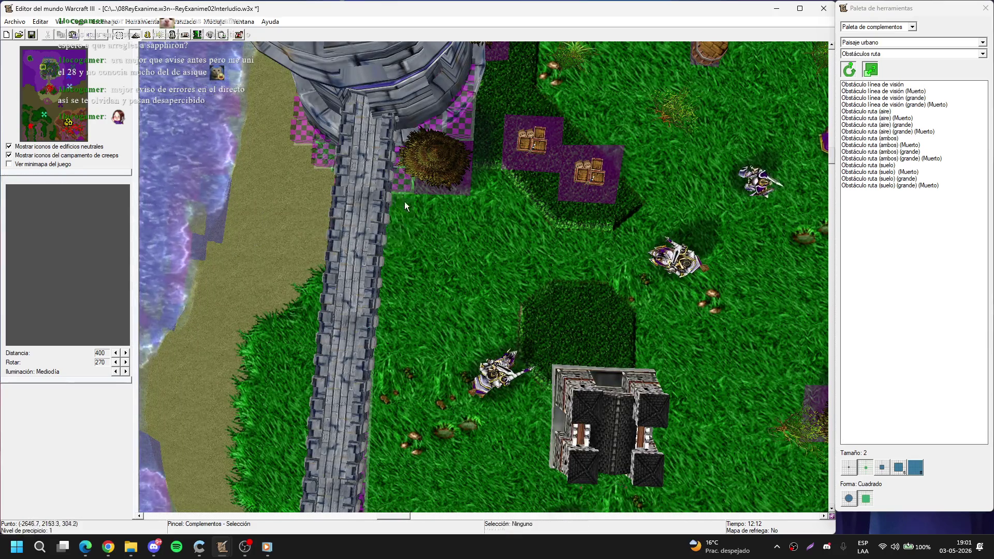
pyautogui.press('Left')
pyautogui.moveTo(538, 159); pyautogui.dragTo(615, 251)
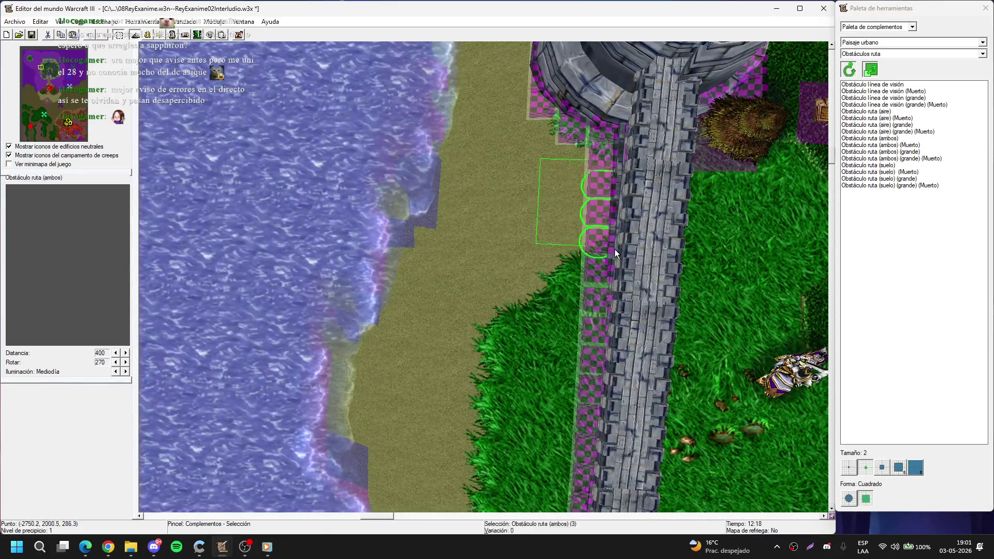
pyautogui.press('Delete')
pyautogui.press('Up')
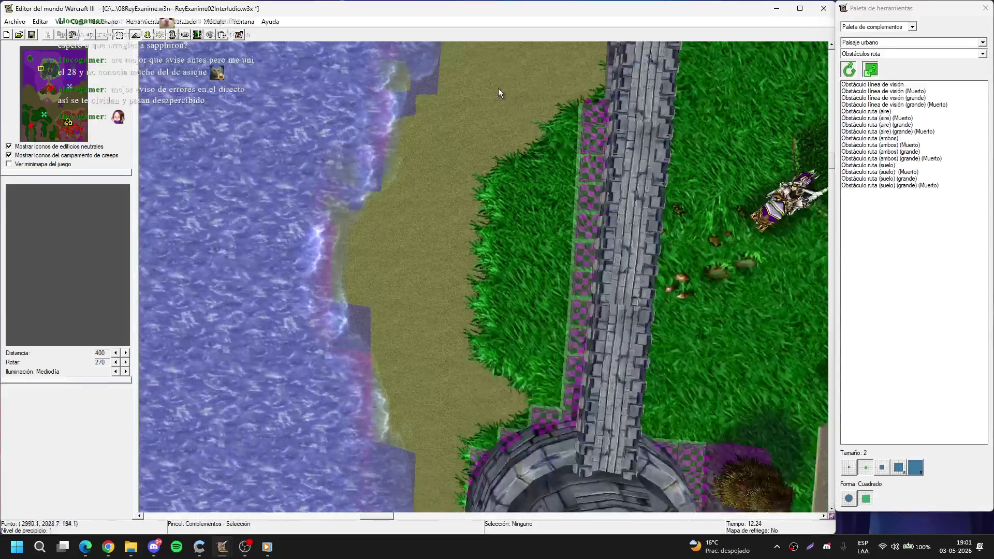
pyautogui.moveTo(498, 88); pyautogui.dragTo(583, 358)
pyautogui.press('Delete')
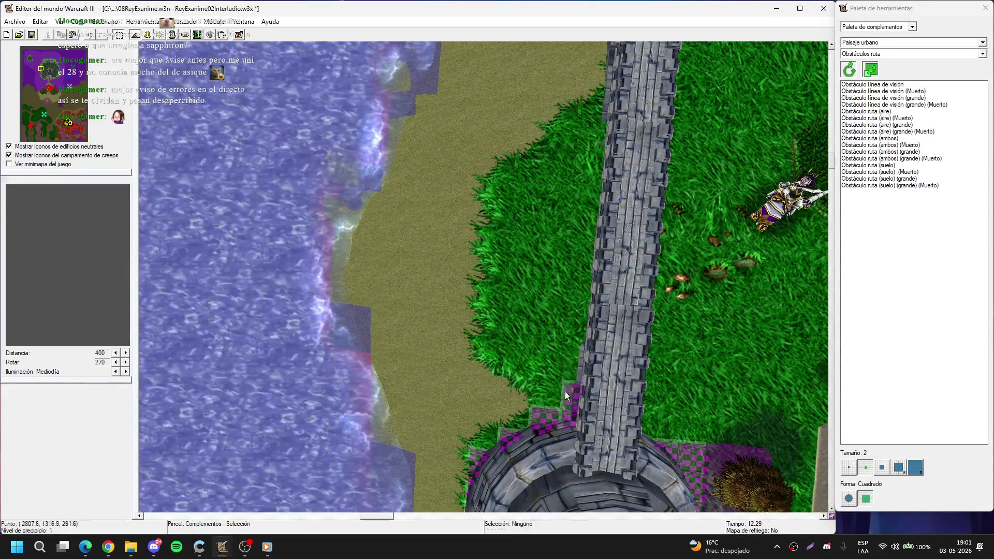
# Step: Briefly switch to the terrain palette, then return to doodads
pyautogui.press('Right')
pyautogui.press('t')
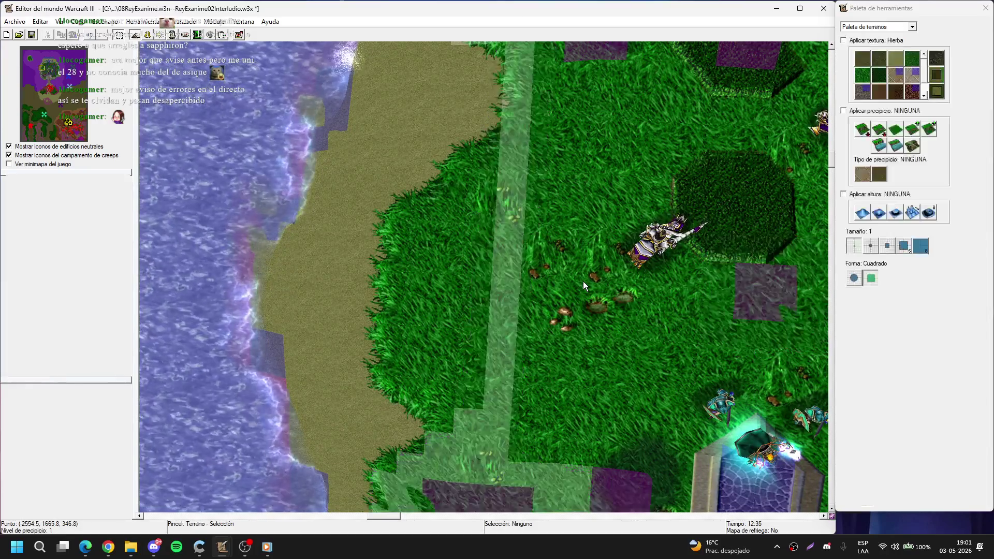
pyautogui.scroll(-2, 595, 273)
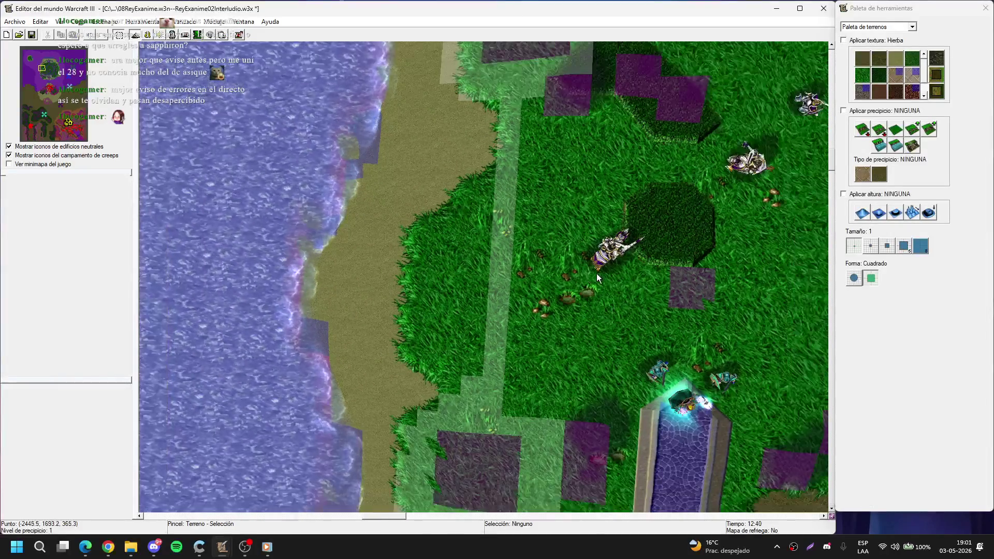
pyautogui.press('d')
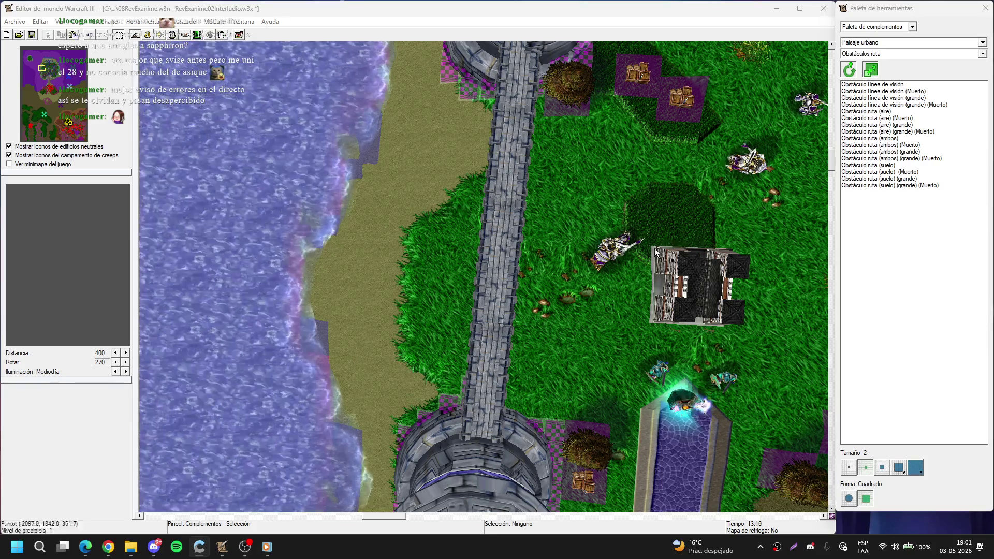
# Step: Pick Obstáculo ruta (ambos) and paint blockers along both bridge sides and its lower-left end
pyautogui.press('Down')
pyautogui.click(880, 84)
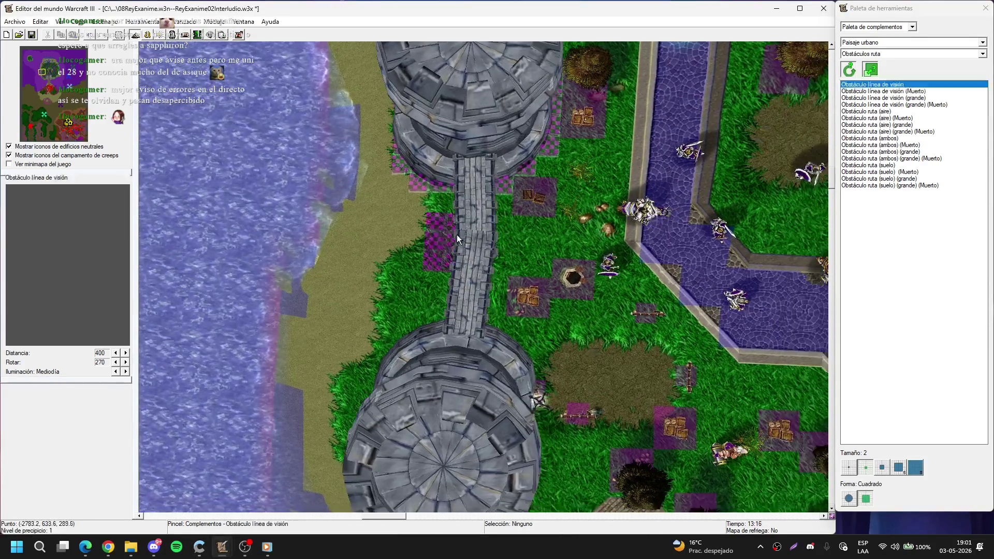
pyautogui.click(891, 139)
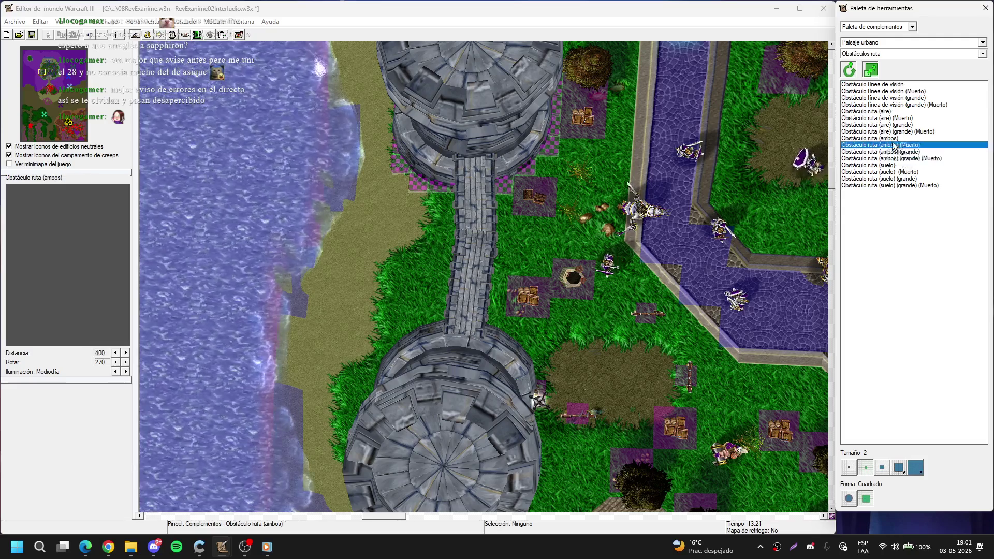
pyautogui.moveTo(474, 238); pyautogui.dragTo(464, 345)
pyautogui.press('Left')
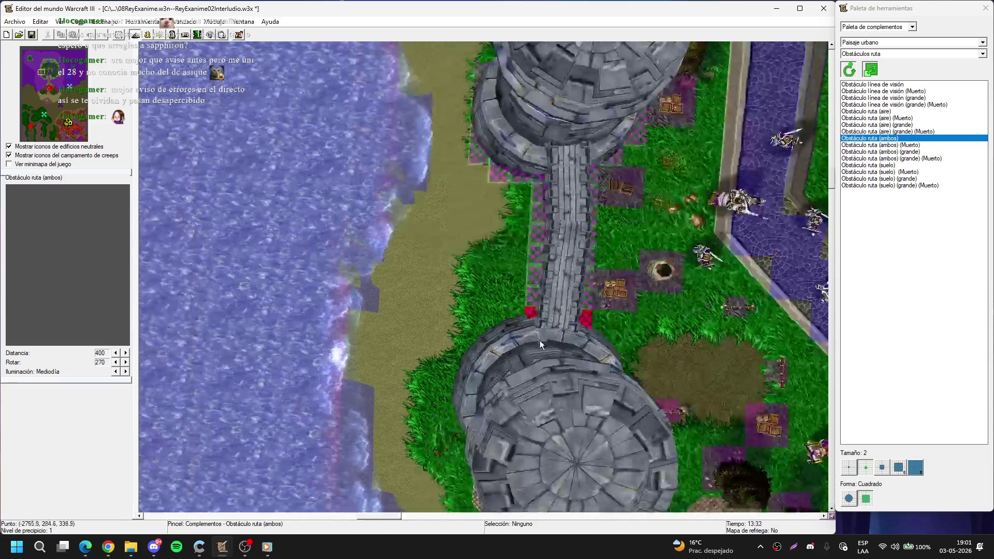
pyautogui.moveTo(532, 343)
pyautogui.mouseDown()
pyautogui.moveTo(496, 356)
pyautogui.moveTo(506, 352)
pyautogui.mouseUp()
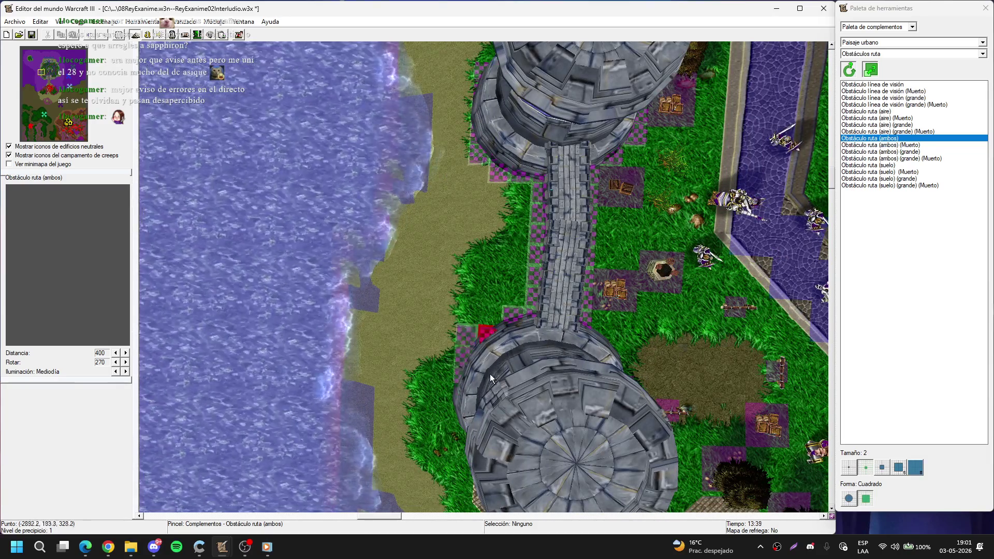
# Step: Paint path blockers below the tower near the house
pyautogui.press('Down')
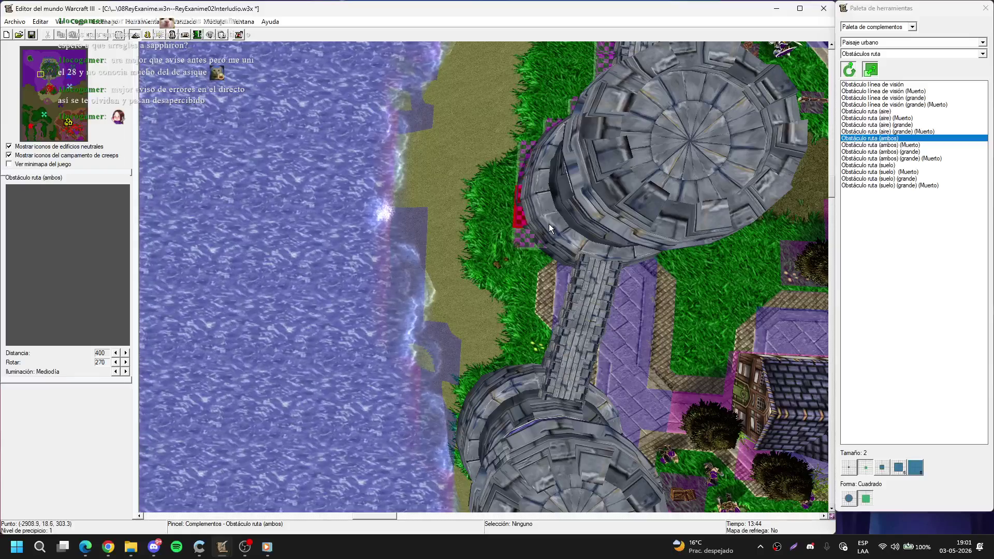
pyautogui.press('Right')
pyautogui.press('Right')
pyautogui.press('Down')
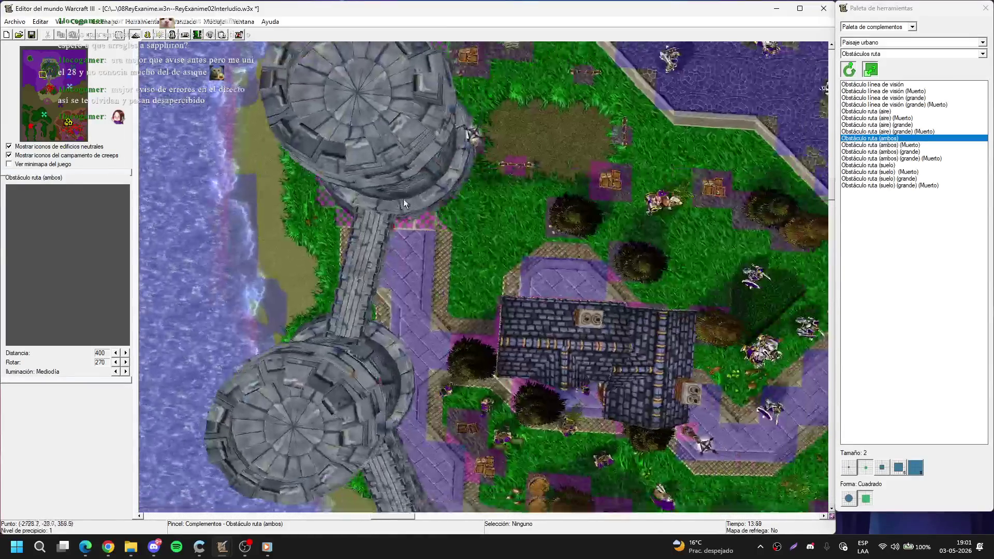
pyautogui.moveTo(395, 198)
pyautogui.mouseDown()
pyautogui.moveTo(421, 194)
pyautogui.moveTo(435, 172)
pyautogui.mouseUp()
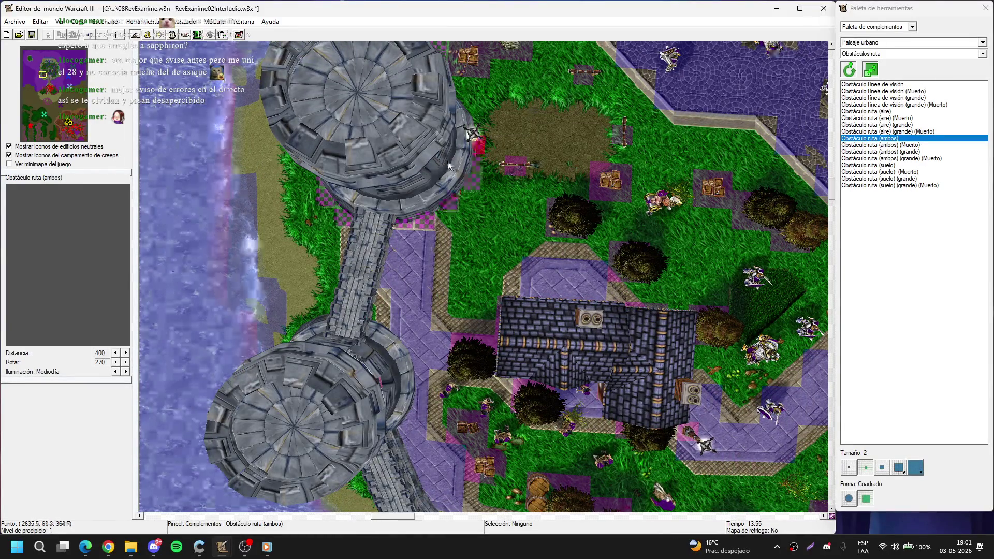
pyautogui.press('Up')
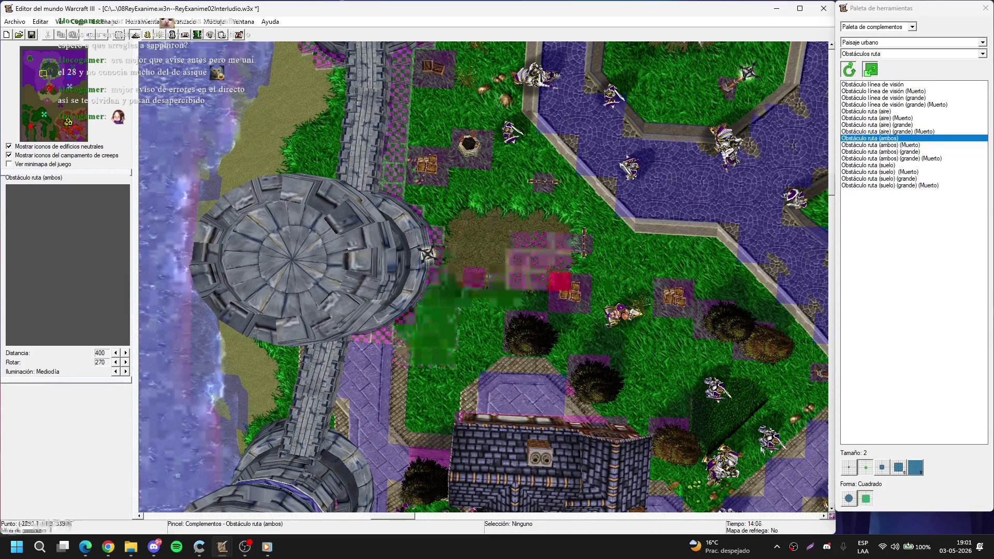
# Step: With blocker brush size 2, repaint path blockers along the bridge's left edge, undoing a misplaced run
pyautogui.click(849, 467)
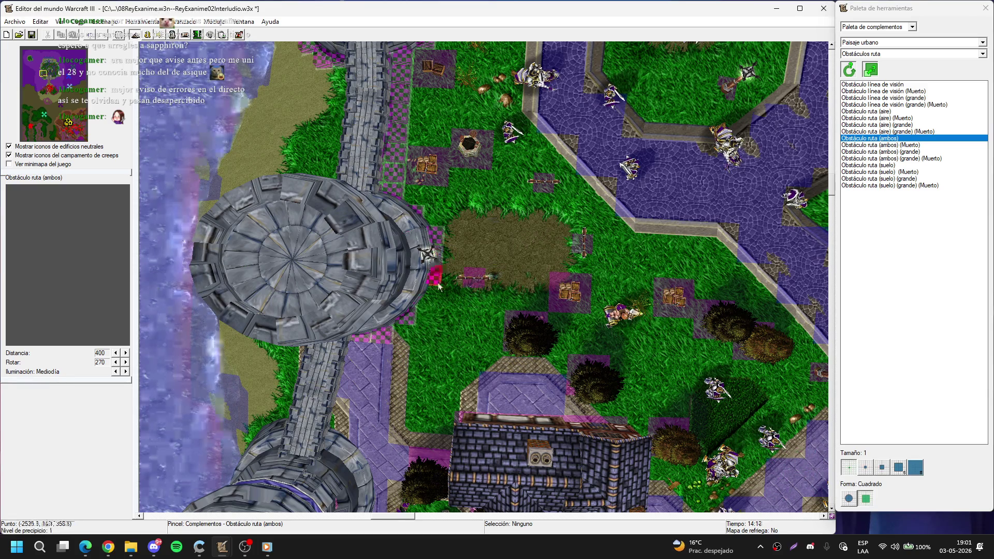
pyautogui.rightClick(430, 263)
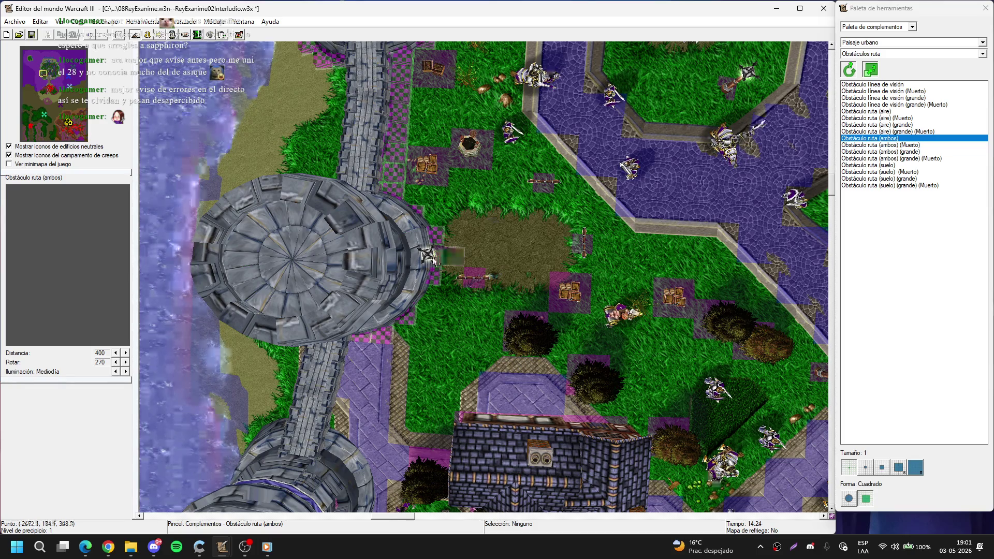
pyautogui.rightClick(436, 260)
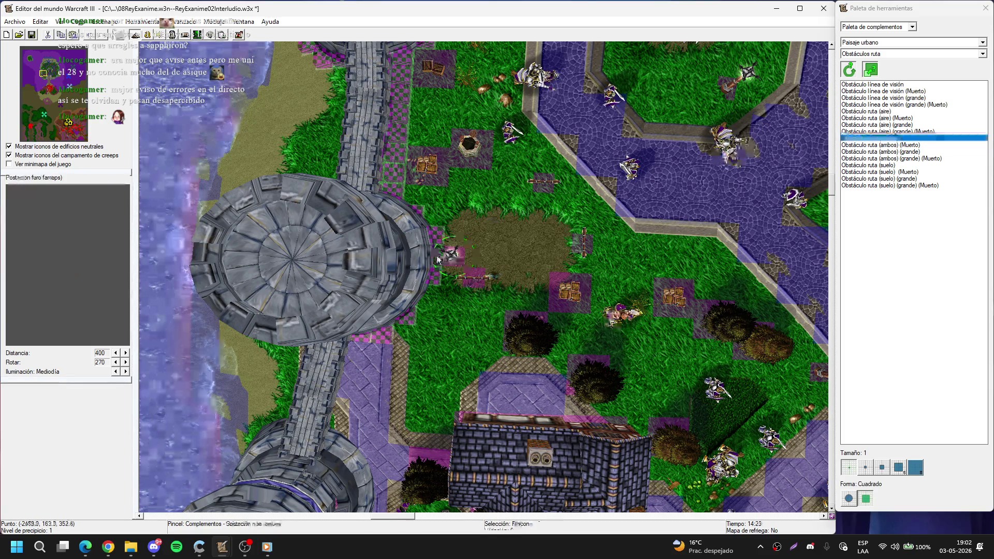
pyautogui.press('Down')
pyautogui.press('Left')
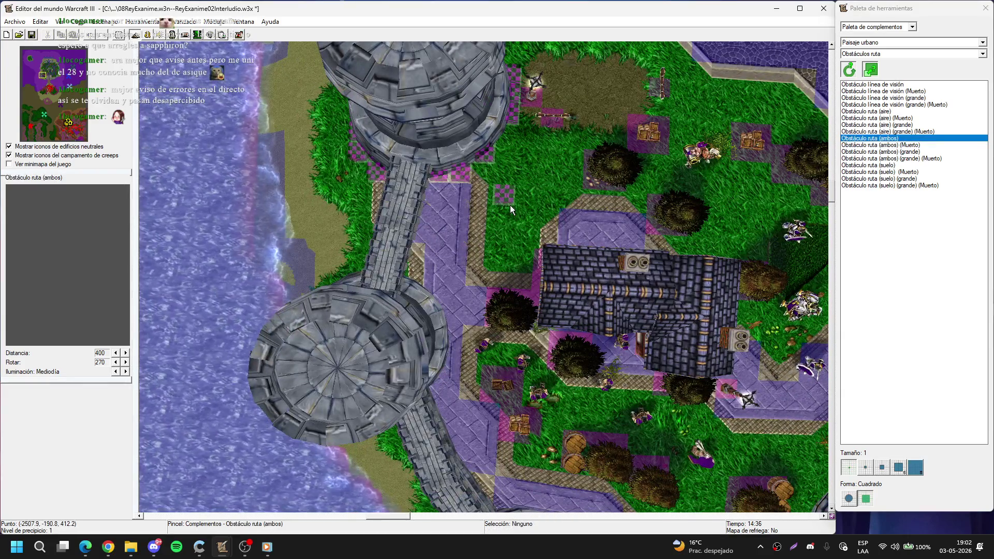
pyautogui.press('Up')
pyautogui.press('Left')
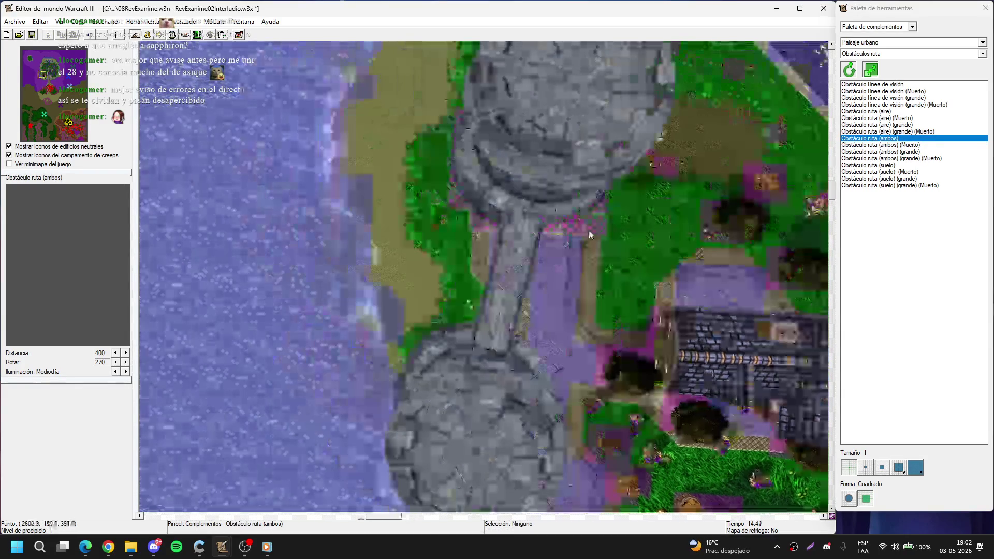
pyautogui.click(872, 467)
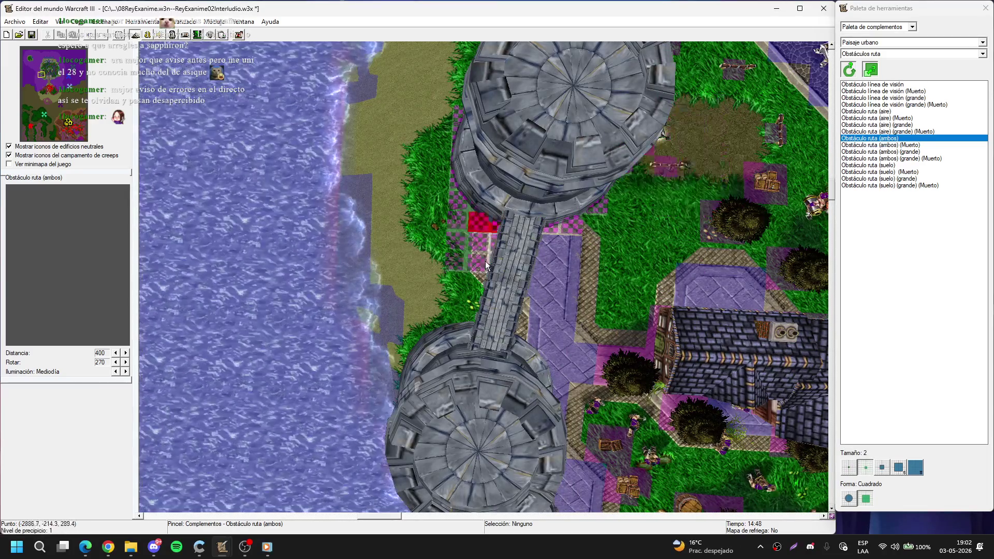
pyautogui.moveTo(490, 261); pyautogui.dragTo(449, 253)
pyautogui.hotkey('ctrl', 'z')
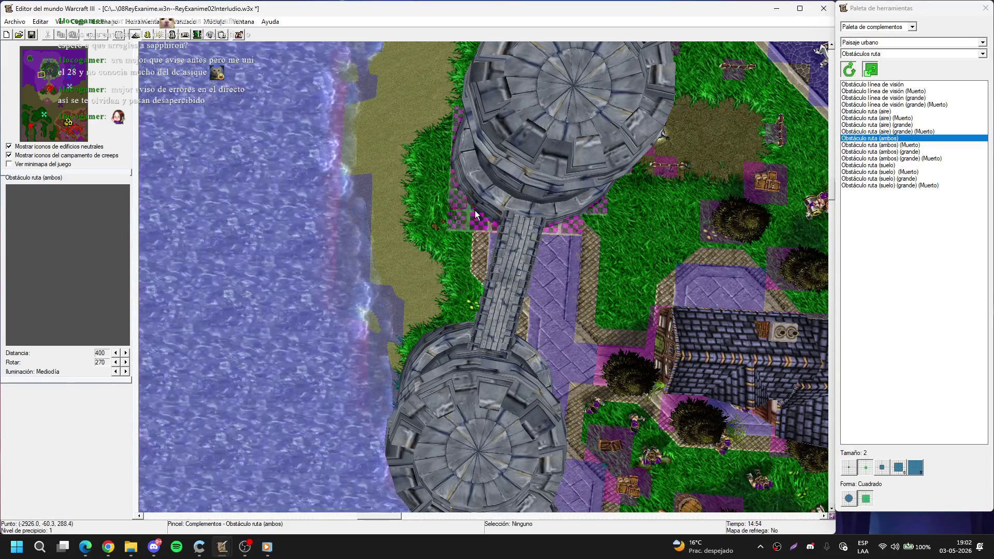
pyautogui.moveTo(476, 215); pyautogui.dragTo(465, 281)
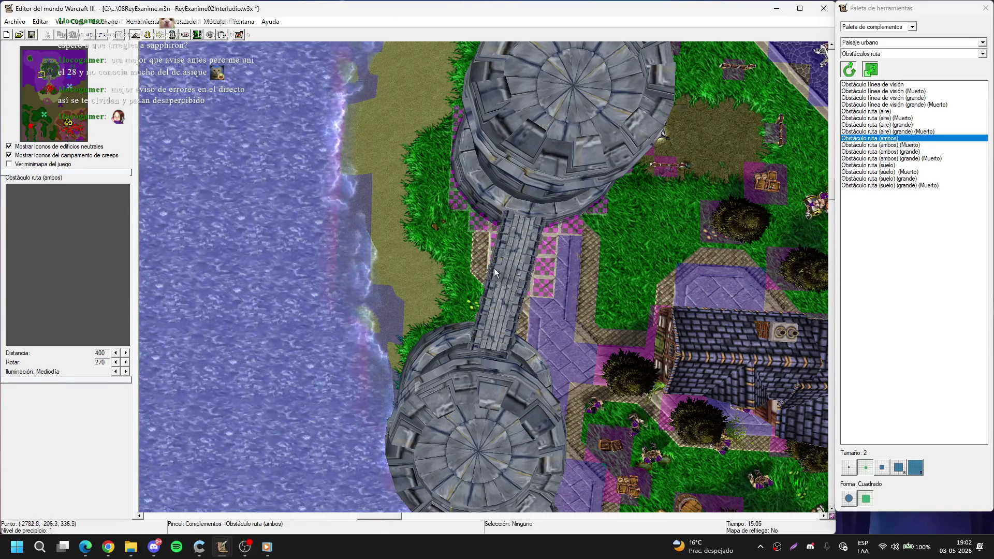
# Step: Paint path blockers along the bridge's right side and delete two stray ones
pyautogui.press('Right')
pyautogui.press('Up')
pyautogui.moveTo(476, 269); pyautogui.dragTo(455, 333)
pyautogui.press('Escape')
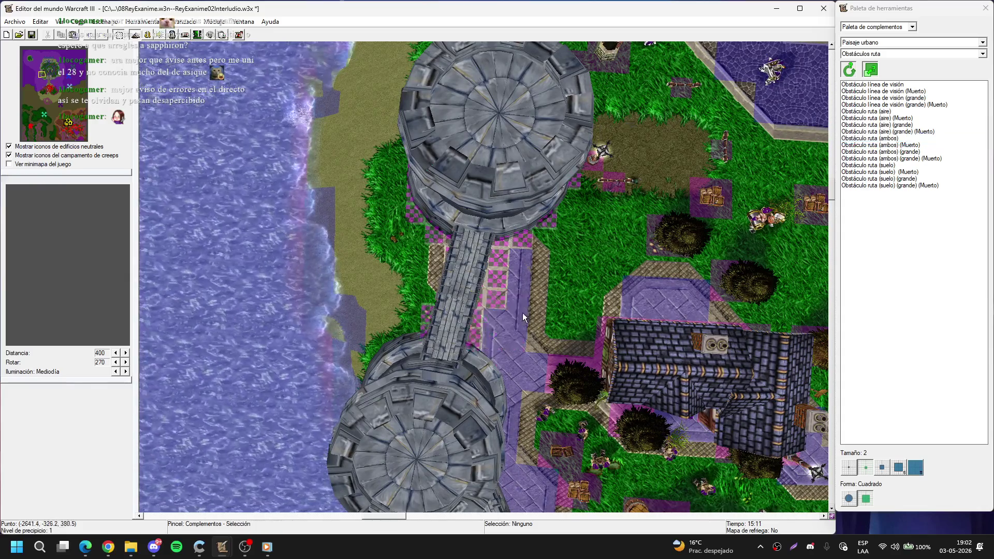
pyautogui.moveTo(505, 311); pyautogui.dragTo(494, 266)
pyautogui.press('Delete')
# Step: Copy an existing path blocker and paste it beside the tower wall
pyautogui.press('Left')
pyautogui.press('Down')
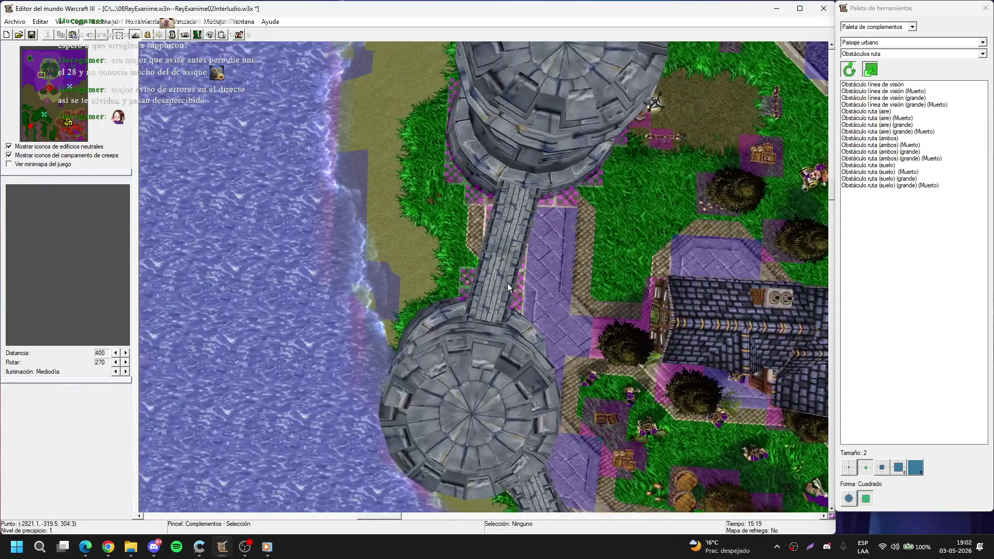
pyautogui.press('Up')
pyautogui.click(462, 362)
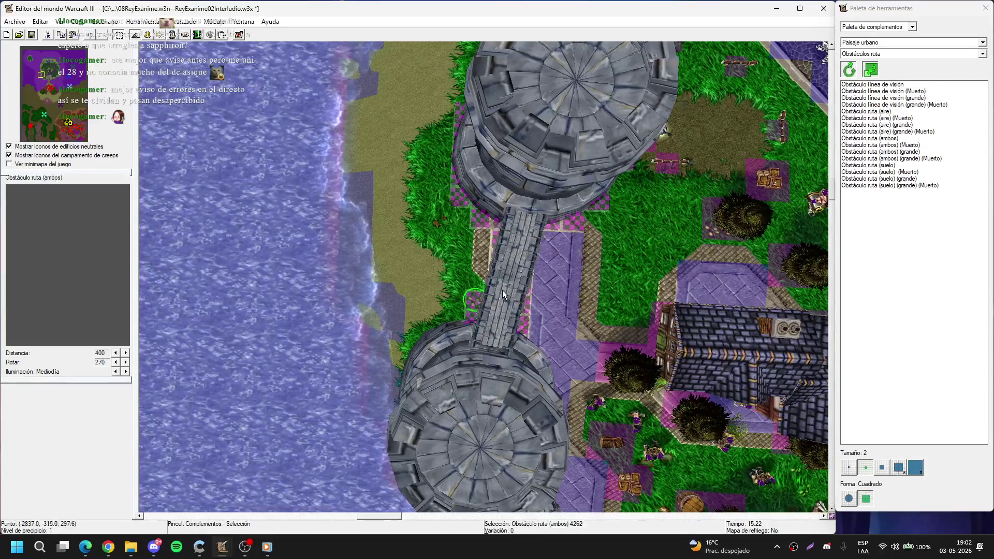
pyautogui.press('Right')
pyautogui.press('Down')
pyautogui.click(442, 337)
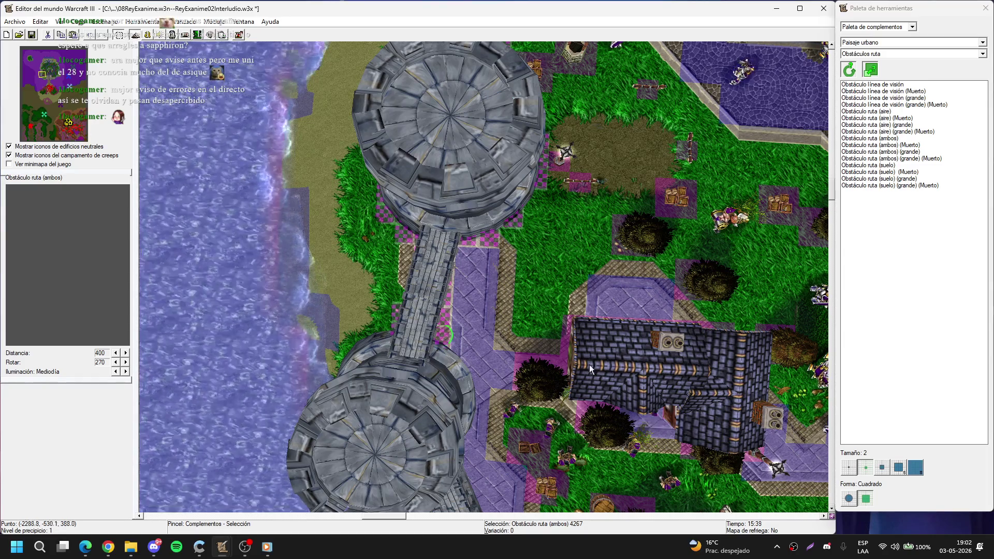
pyautogui.hotkey('ctrl', 'c')
pyautogui.hotkey('ctrl', 'v')
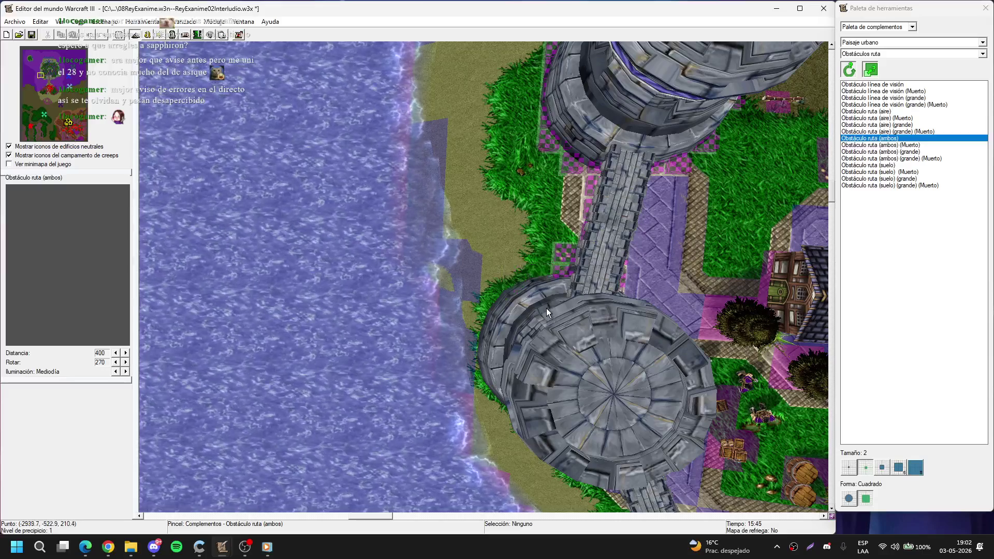
pyautogui.click(518, 320)
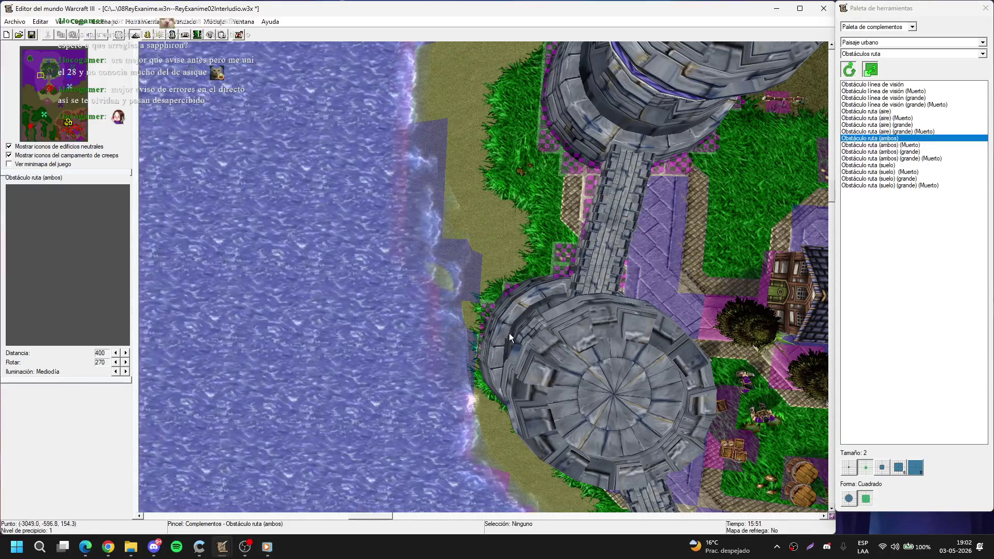
pyautogui.moveTo(508, 333); pyautogui.dragTo(489, 164)
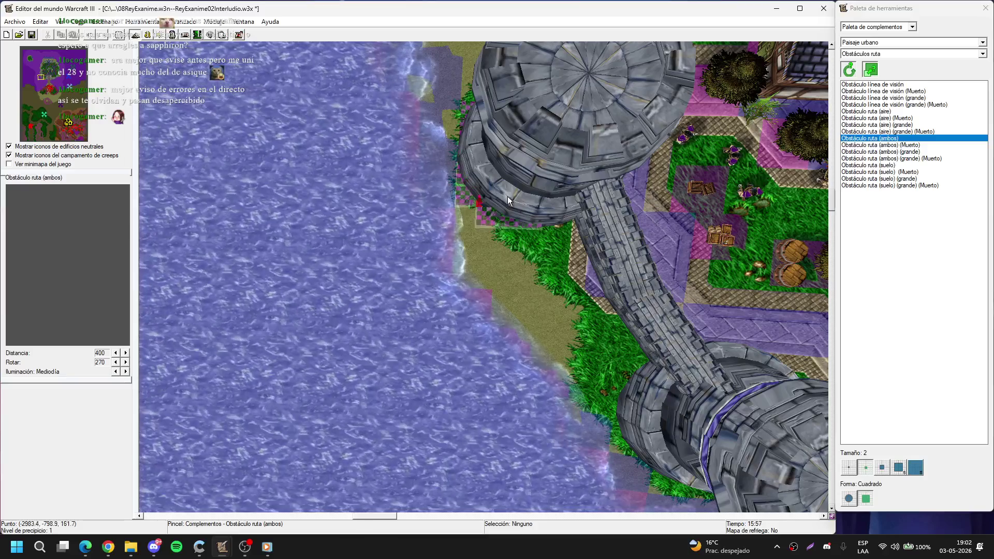
pyautogui.moveTo(507, 197)
pyautogui.mouseDown()
pyautogui.moveTo(396, 191)
pyautogui.moveTo(369, 229)
pyautogui.moveTo(400, 238)
pyautogui.mouseUp()
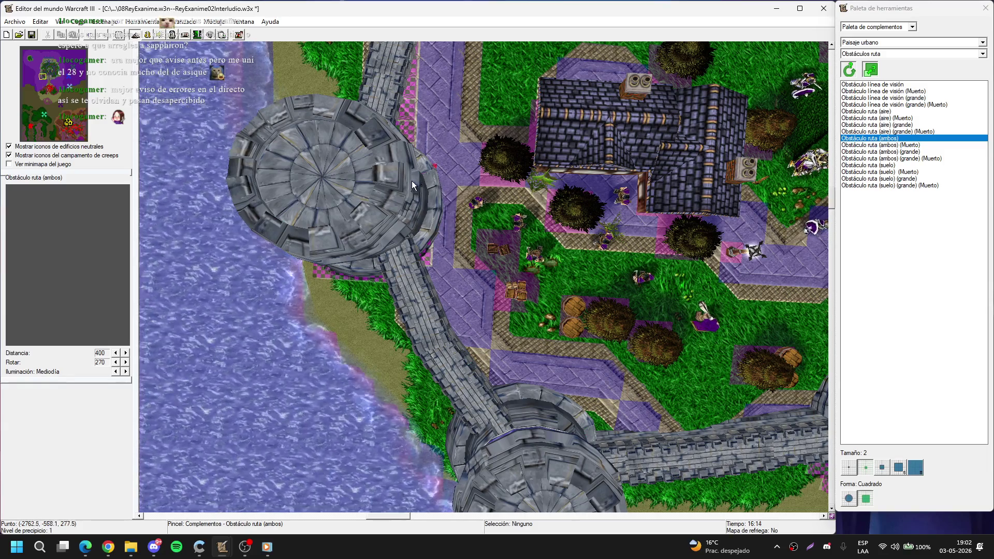
# Step: Paint Obstáculo ruta (ambos) blockers along the lower bridge edges and the lower tower's edges
pyautogui.moveTo(463, 185); pyautogui.dragTo(540, 61)
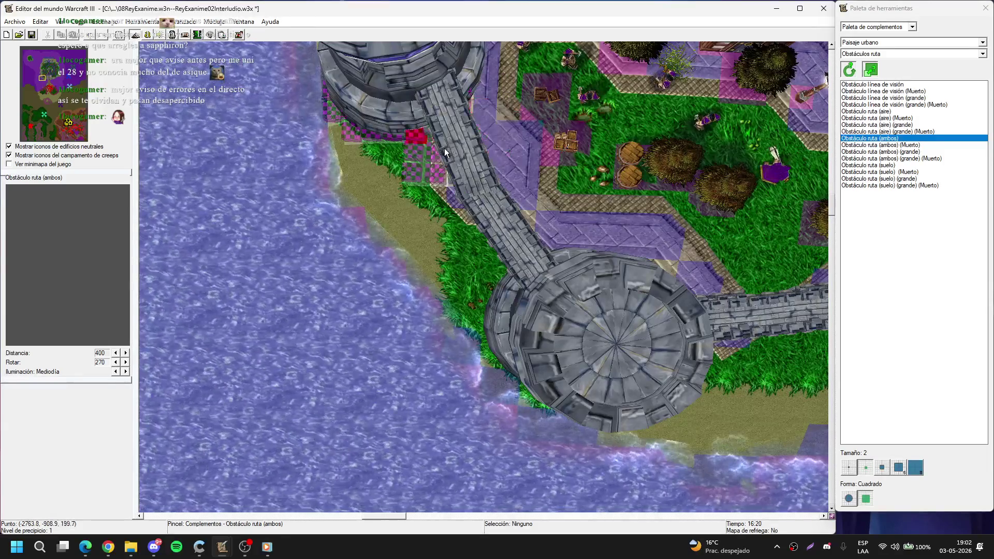
pyautogui.moveTo(473, 193)
pyautogui.mouseDown()
pyautogui.moveTo(507, 244)
pyautogui.moveTo(569, 299)
pyautogui.moveTo(579, 221)
pyautogui.mouseUp()
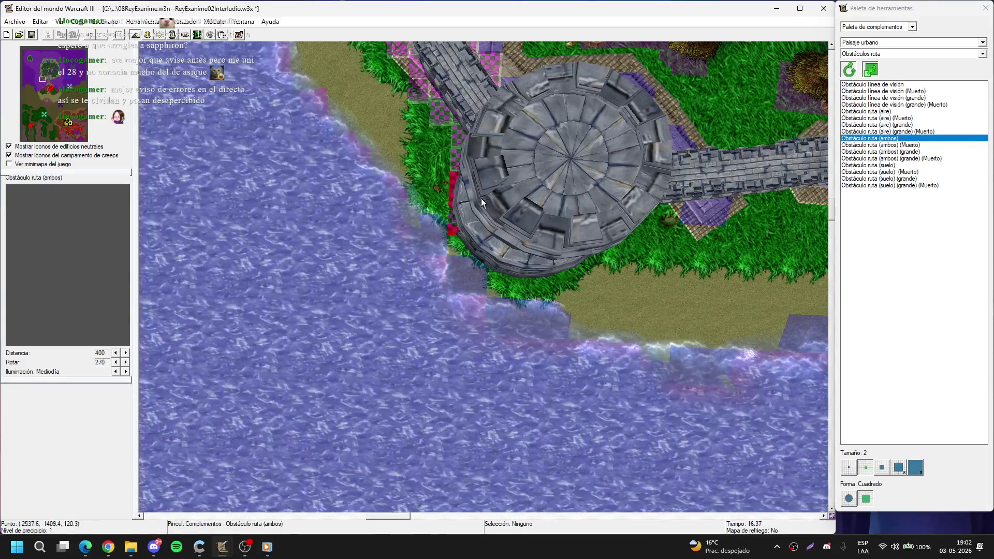
pyautogui.moveTo(487, 227)
pyautogui.mouseDown()
pyautogui.moveTo(504, 262)
pyautogui.moveTo(503, 246)
pyautogui.moveTo(524, 241)
pyautogui.moveTo(359, 212)
pyautogui.moveTo(408, 178)
pyautogui.moveTo(409, 154)
pyautogui.moveTo(439, 221)
pyautogui.moveTo(424, 204)
pyautogui.moveTo(508, 303)
pyautogui.mouseUp()
pyautogui.moveTo(486, 336)
pyautogui.mouseDown()
pyautogui.moveTo(457, 335)
pyautogui.moveTo(428, 303)
pyautogui.mouseUp()
pyautogui.scroll(3, 510, 296)
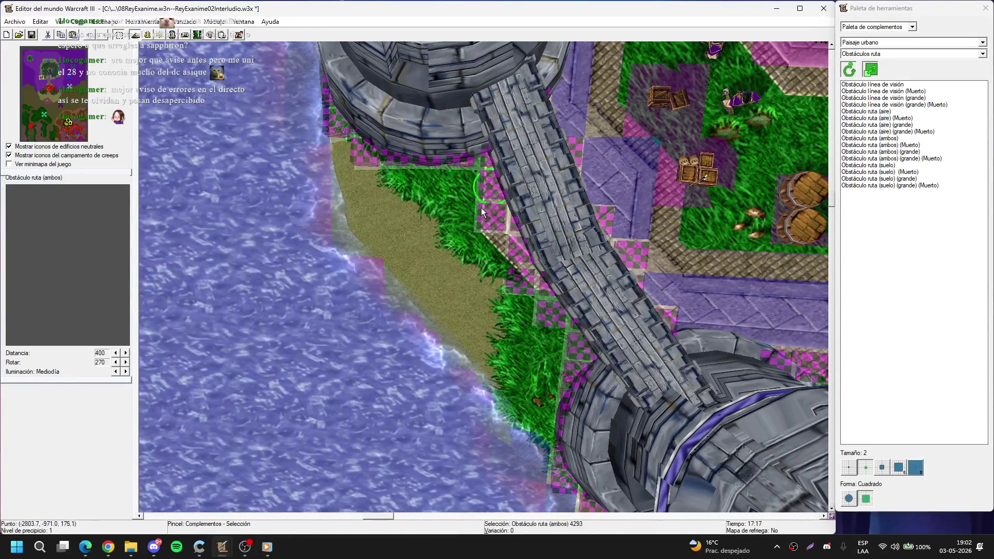
# Step: Delete the stray path blockers along the bridge's left edge
pyautogui.click(482, 194)
pyautogui.press('Delete')
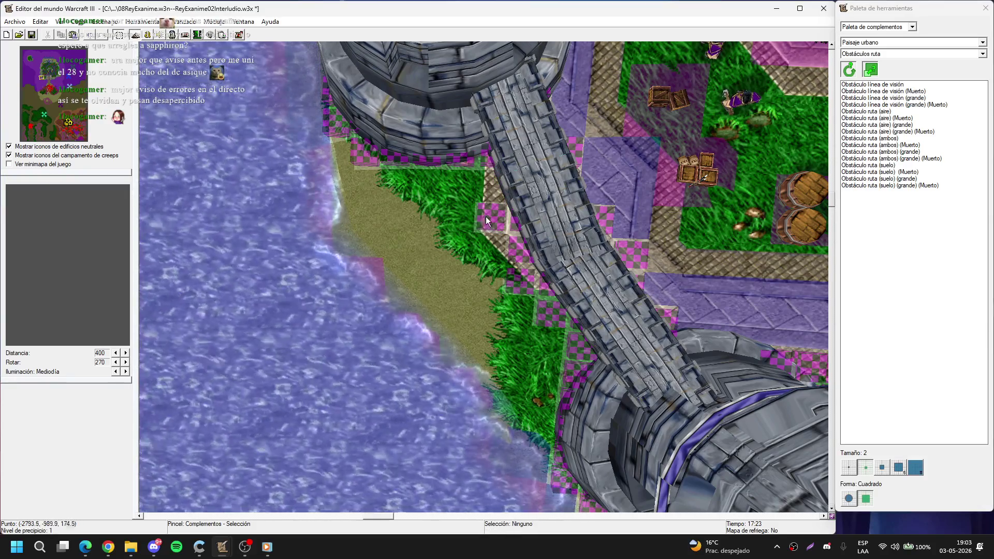
pyautogui.moveTo(485, 217); pyautogui.dragTo(532, 309)
pyautogui.press('Delete')
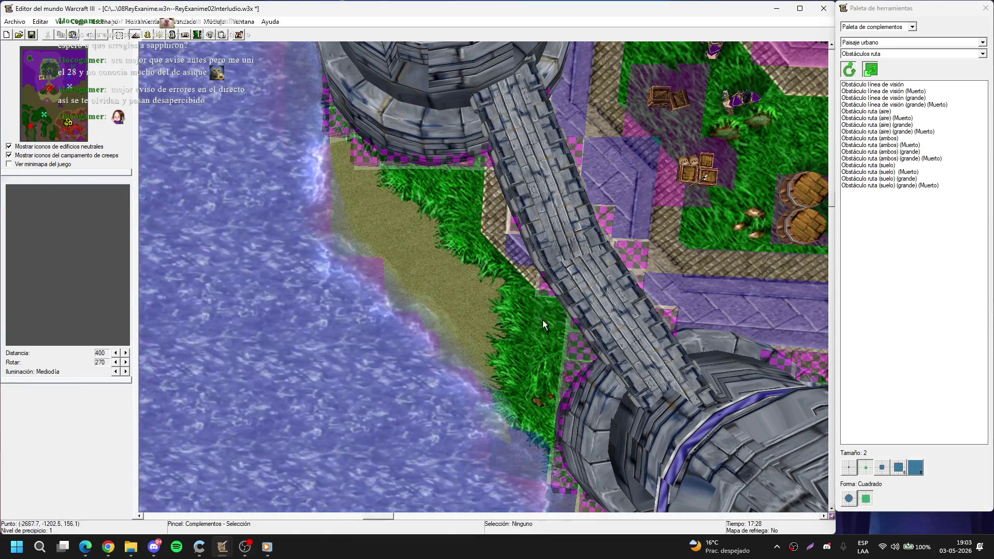
pyautogui.press('Right')
pyautogui.press('Up')
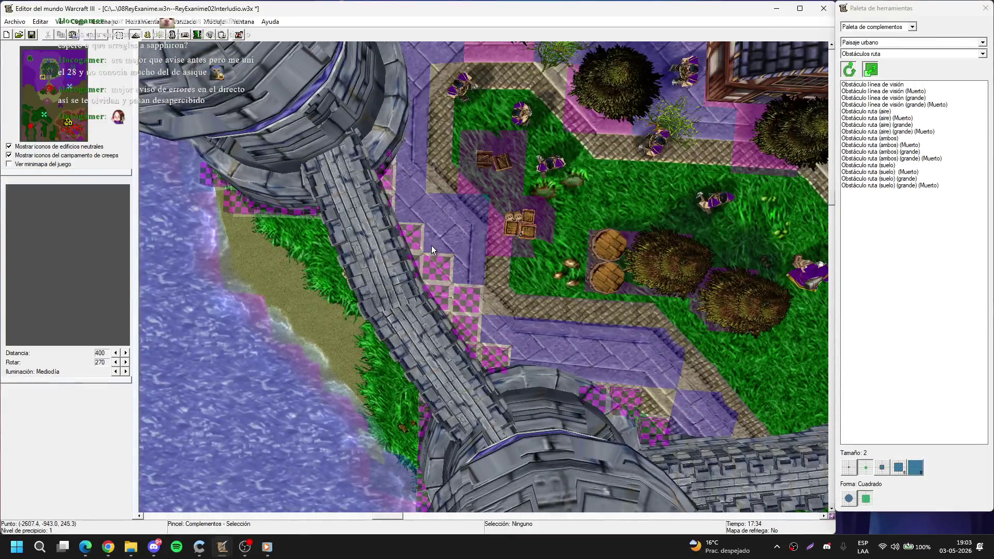
# Step: Delete three more stray path blockers beside the bridge
pyautogui.click(476, 325)
pyautogui.press('Delete')
pyautogui.click(445, 293)
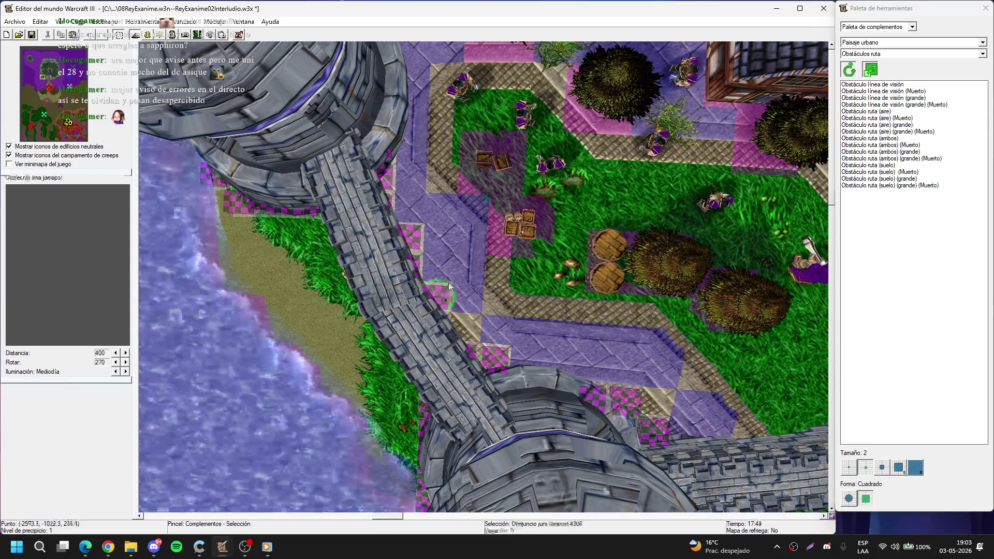
pyautogui.press('Delete')
pyautogui.click(422, 244)
pyautogui.press('Delete')
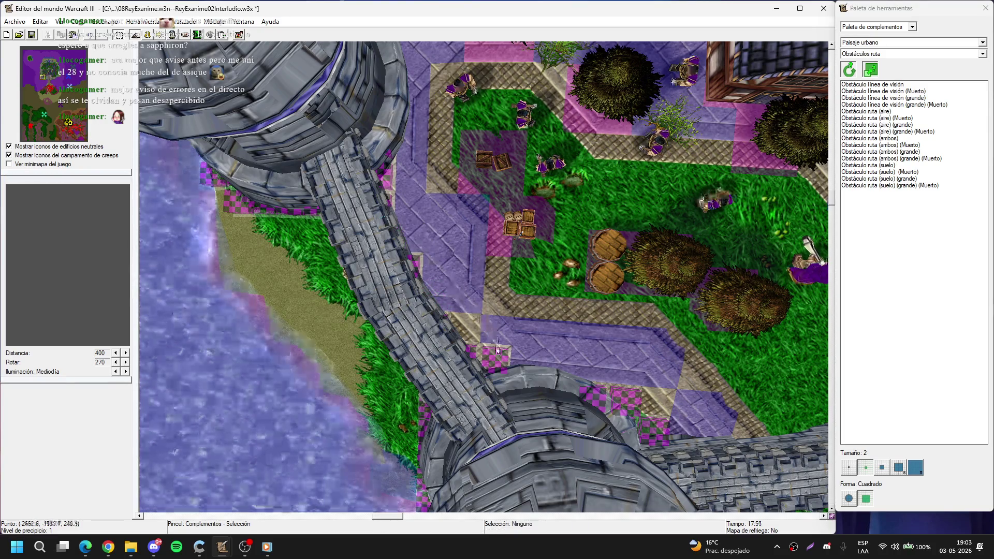
pyautogui.scroll(3, 579, 284)
# Step: Toggle the terrain palette, then place path blockers across the wall
pyautogui.press('t')
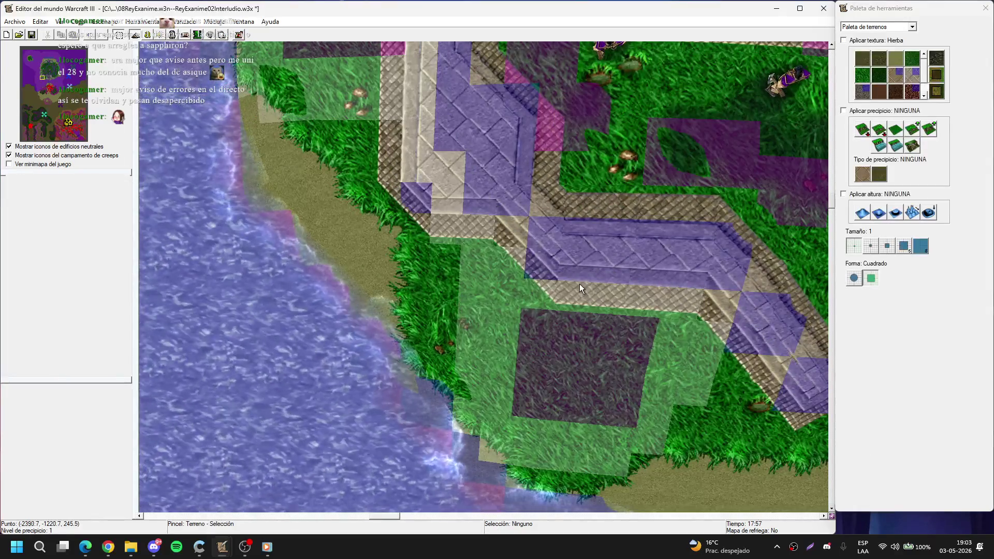
pyautogui.press('d')
pyautogui.press('Down')
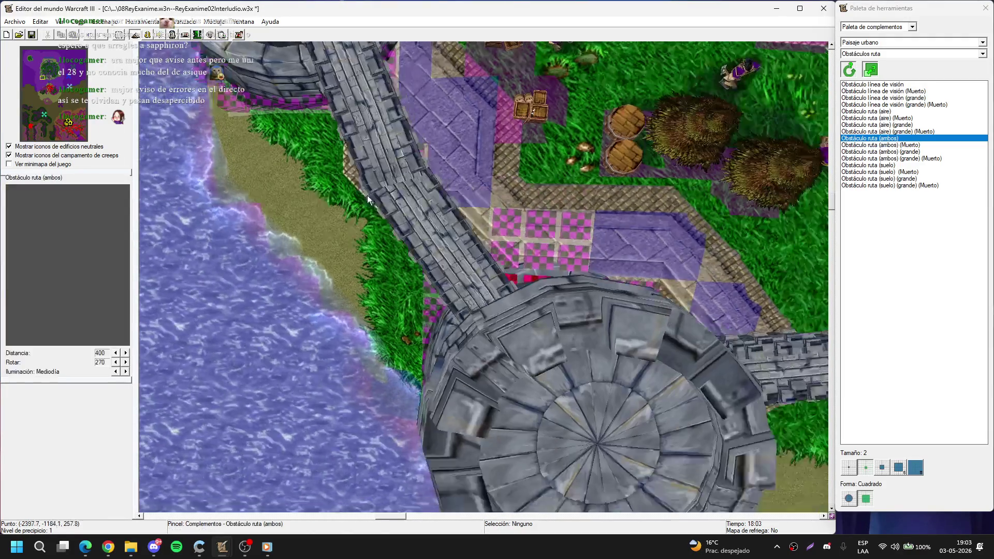
pyautogui.press('Up')
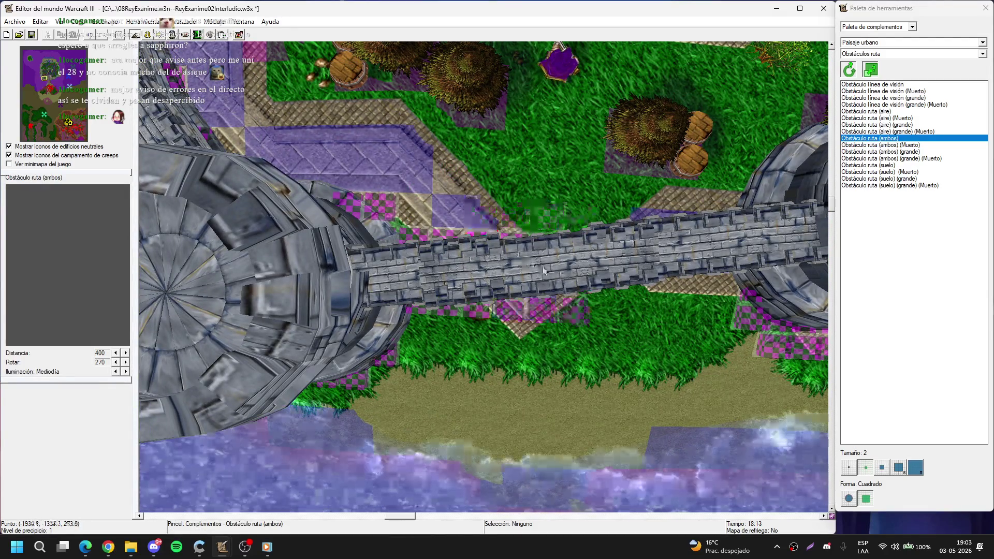
pyautogui.click(543, 266)
pyautogui.press('Right')
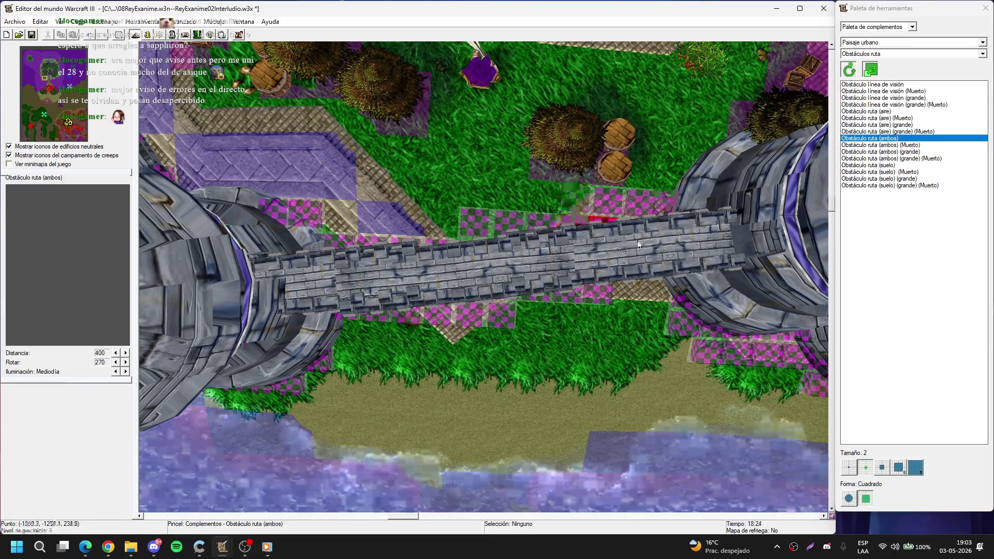
# Step: Select the checkered path-blocker tiles under the wall near the left tower and delete them
pyautogui.scroll(3, 646, 227)
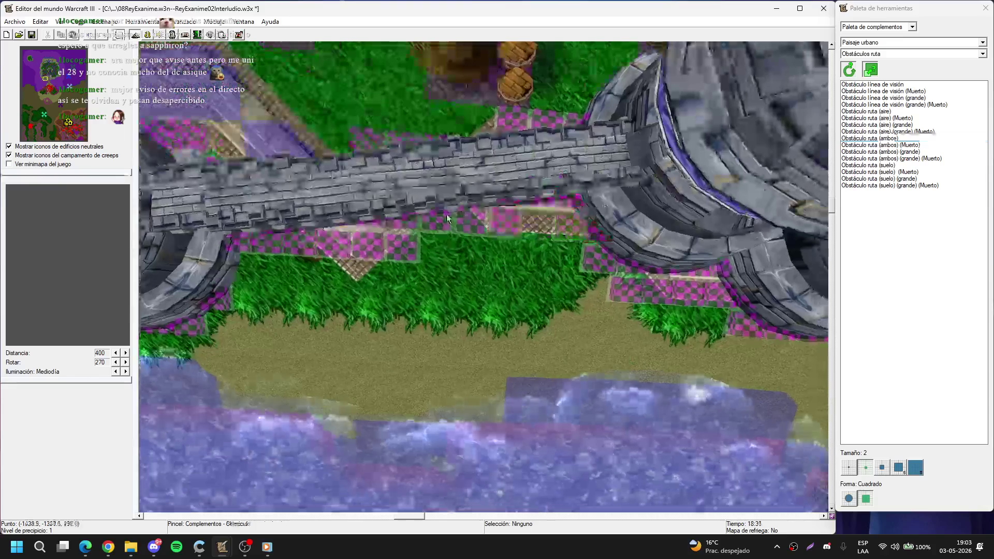
pyautogui.press('Left')
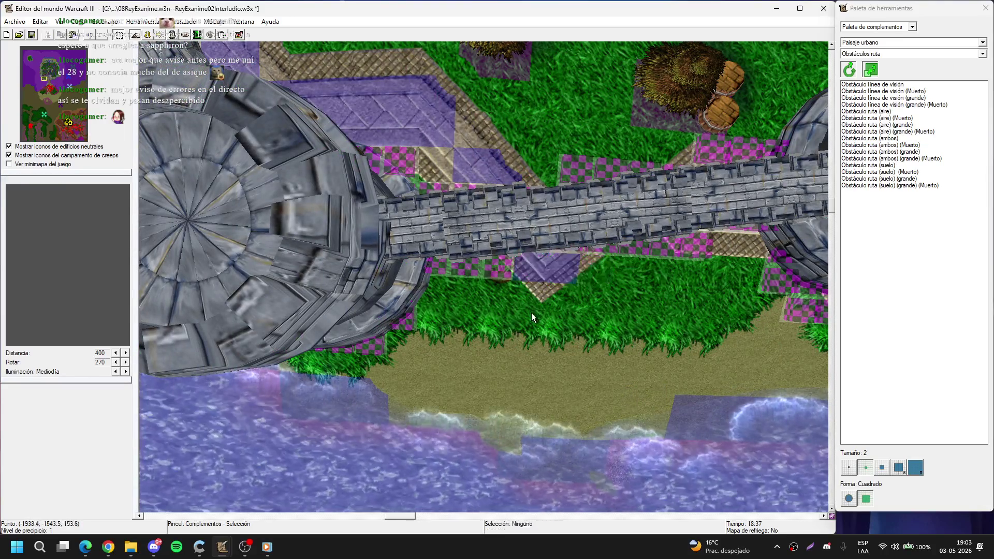
pyautogui.press('Down')
pyautogui.click(458, 230)
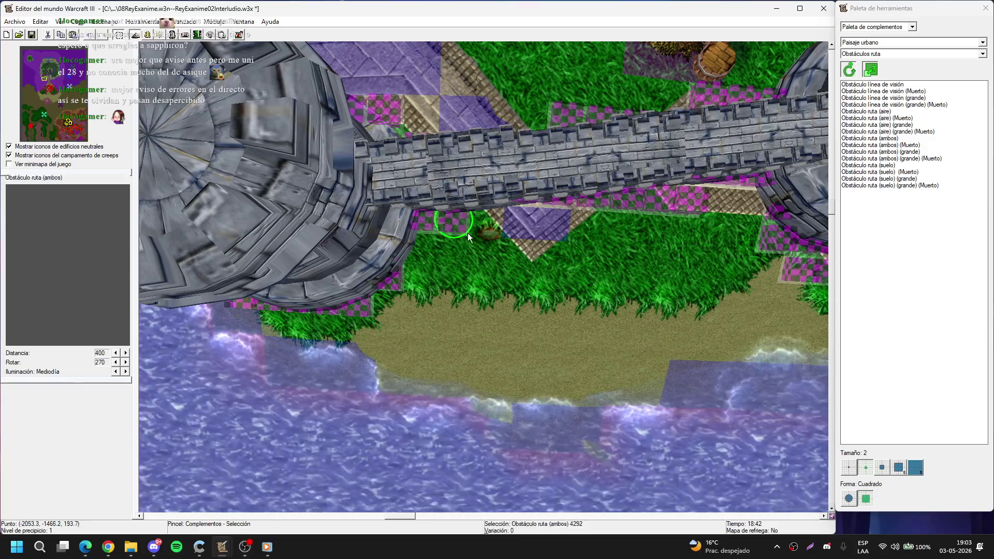
pyautogui.press('Up')
pyautogui.press('Up')
pyautogui.click(458, 217)
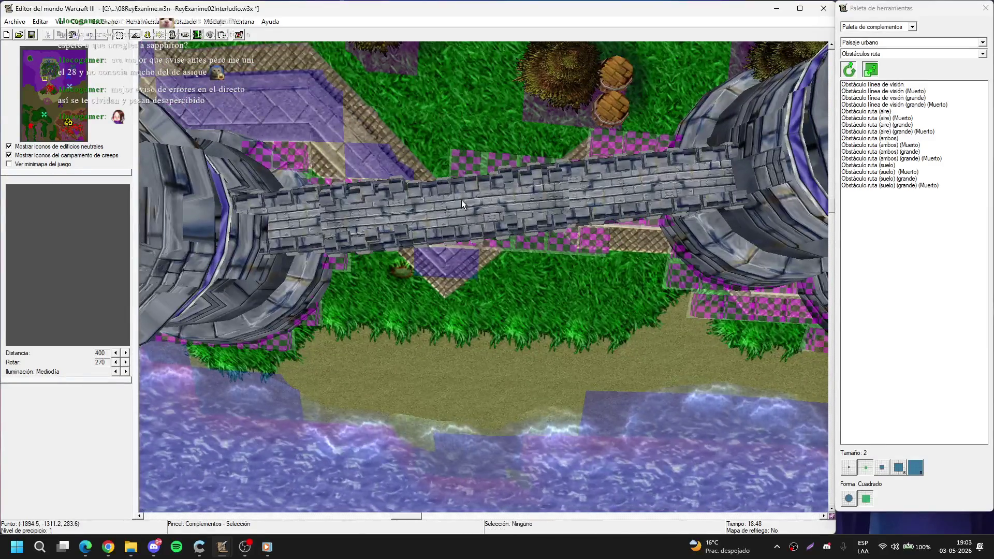
pyautogui.moveTo(543, 273); pyautogui.dragTo(554, 278)
pyautogui.press('Down')
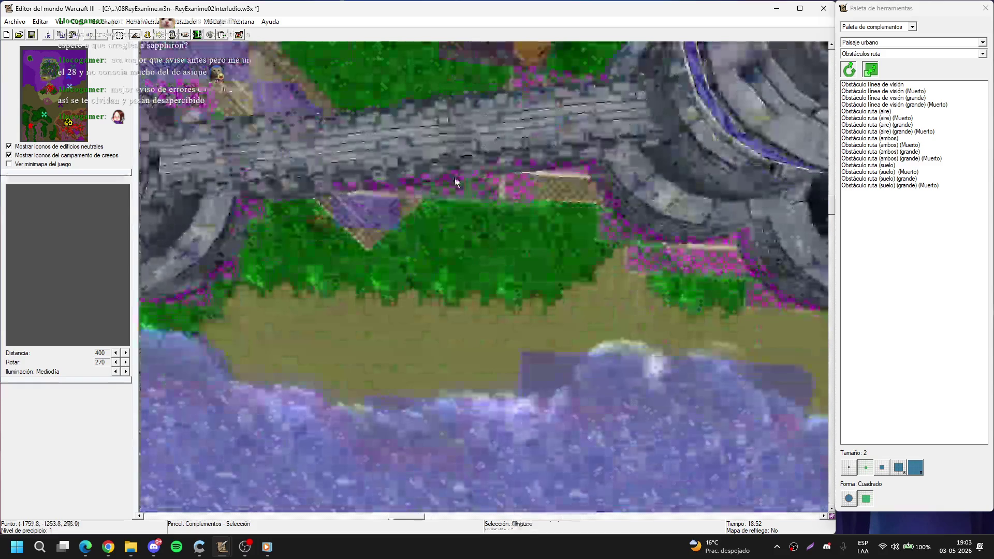
pyautogui.moveTo(511, 192); pyautogui.dragTo(455, 193)
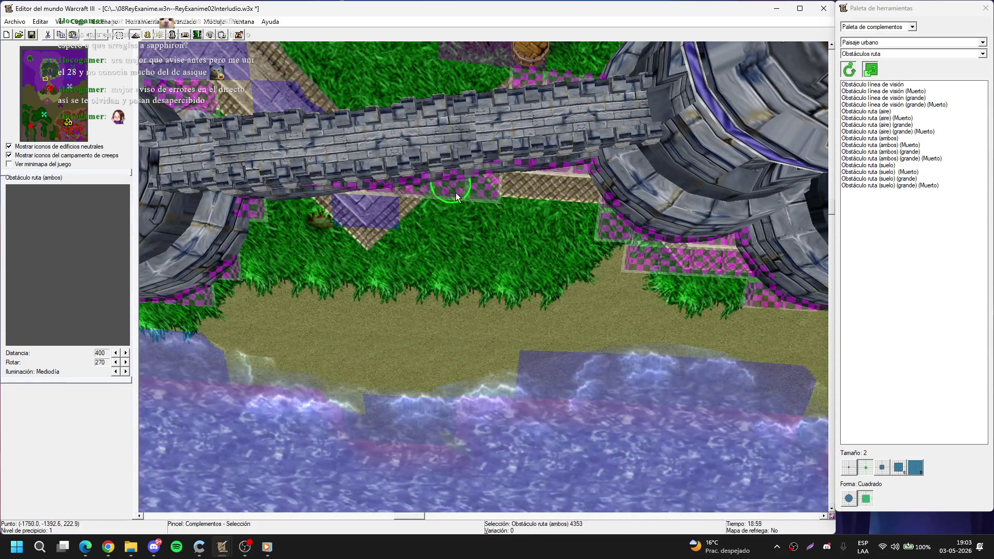
pyautogui.press('Delete')
# Step: Check the uncovered grass by toggling terrain view with doodads hidden, ending in the terrain palette
pyautogui.press('Up')
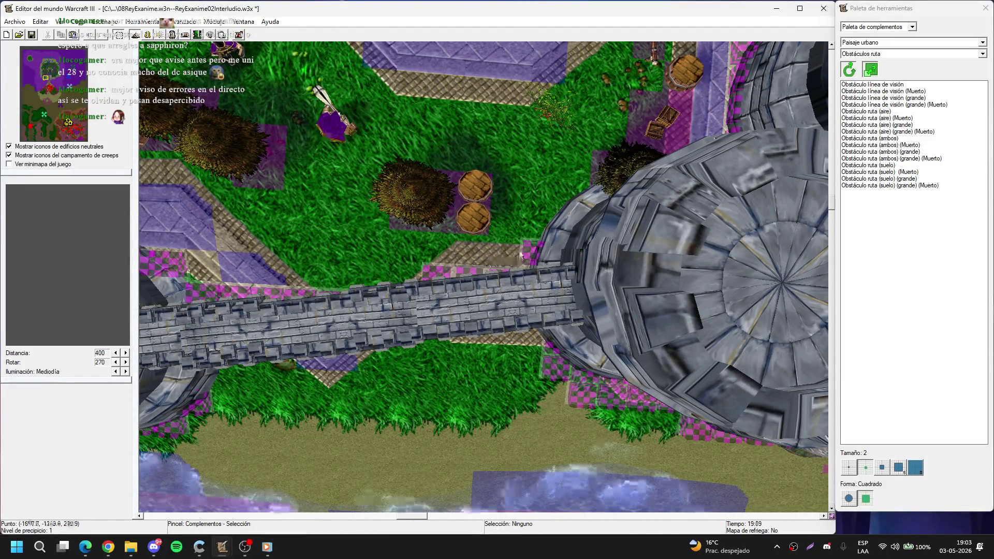
pyautogui.press('Down')
pyautogui.press('Up')
pyautogui.press('Up')
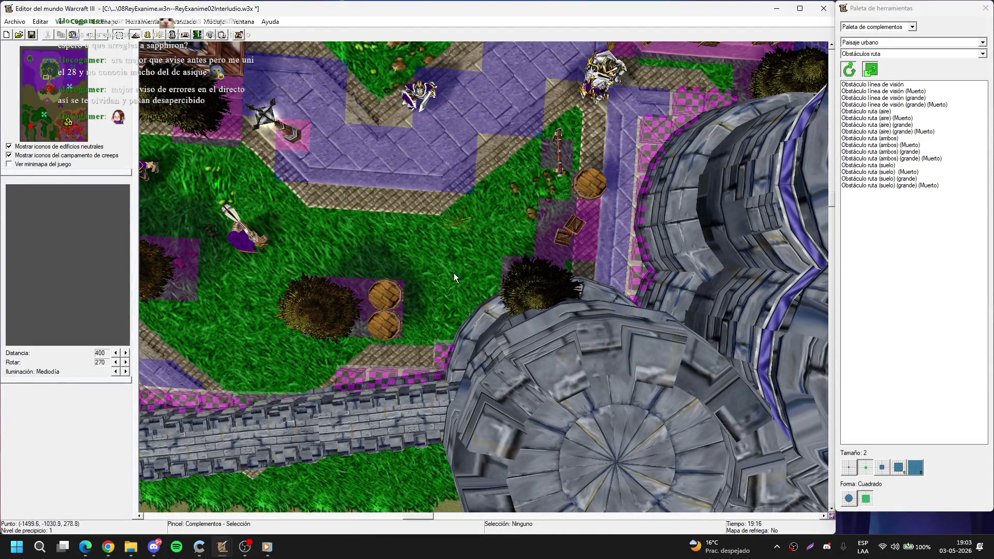
pyautogui.press('Up')
pyautogui.press('t')
pyautogui.hotkey('ctrl', 'd')
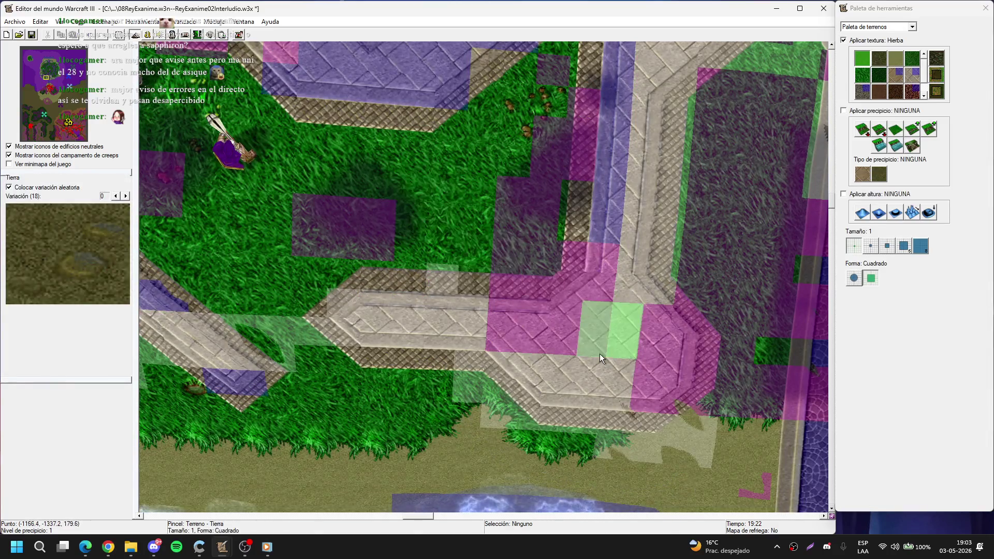
pyautogui.press('d')
pyautogui.hotkey('ctrl', 'd')
pyautogui.press('Up')
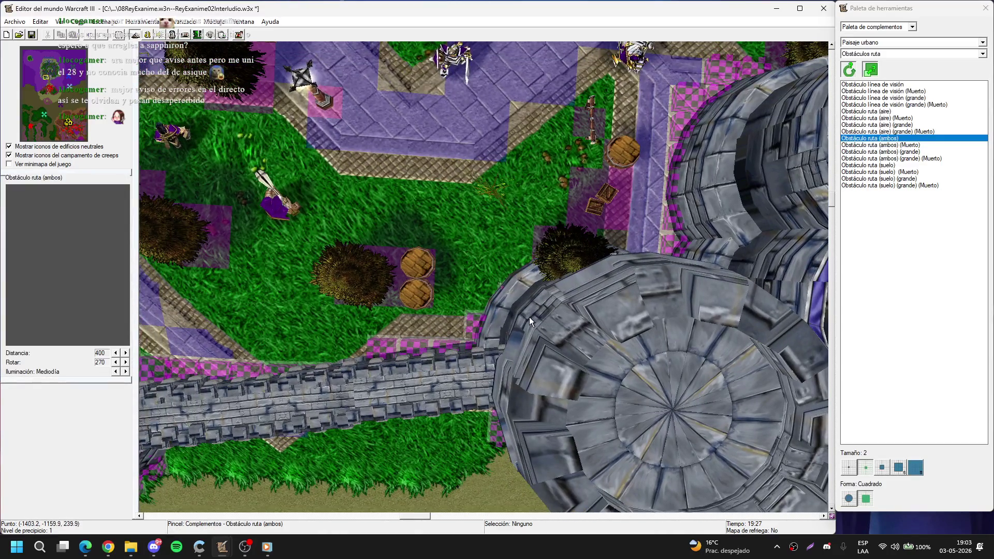
pyautogui.scroll(3, 534, 305)
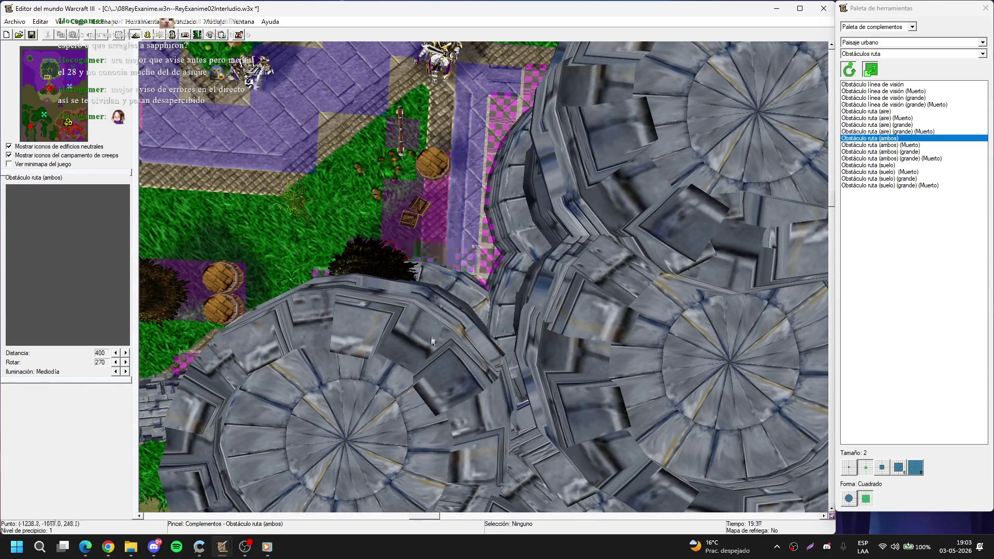
pyautogui.press('t')
pyautogui.hotkey('ctrl', 'd')
pyautogui.press('Down')
pyautogui.press('Right')
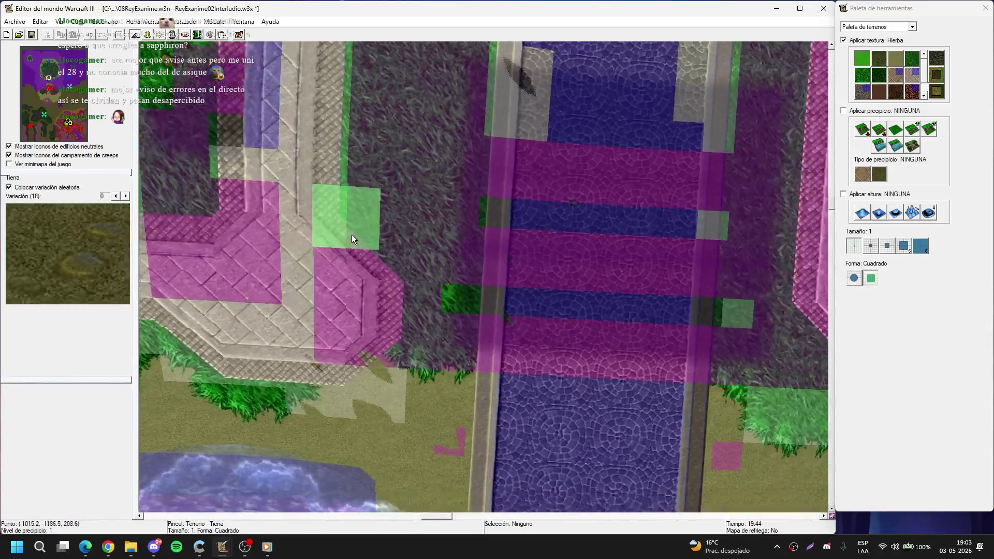
# Step: Stop placing pathing blockers and inspect the gate, its towers and the bridge below
pyautogui.press('d')
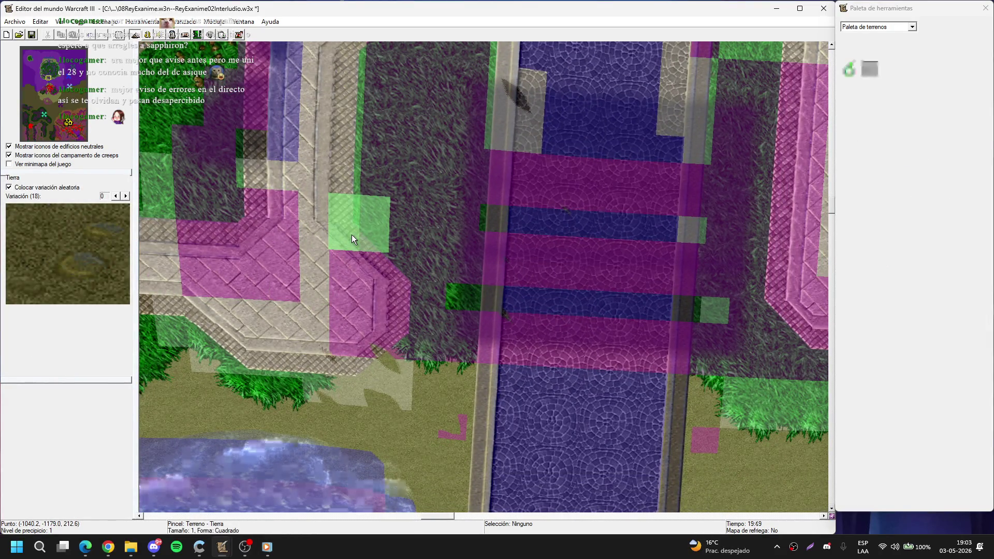
pyautogui.press('Up')
pyautogui.press('Up')
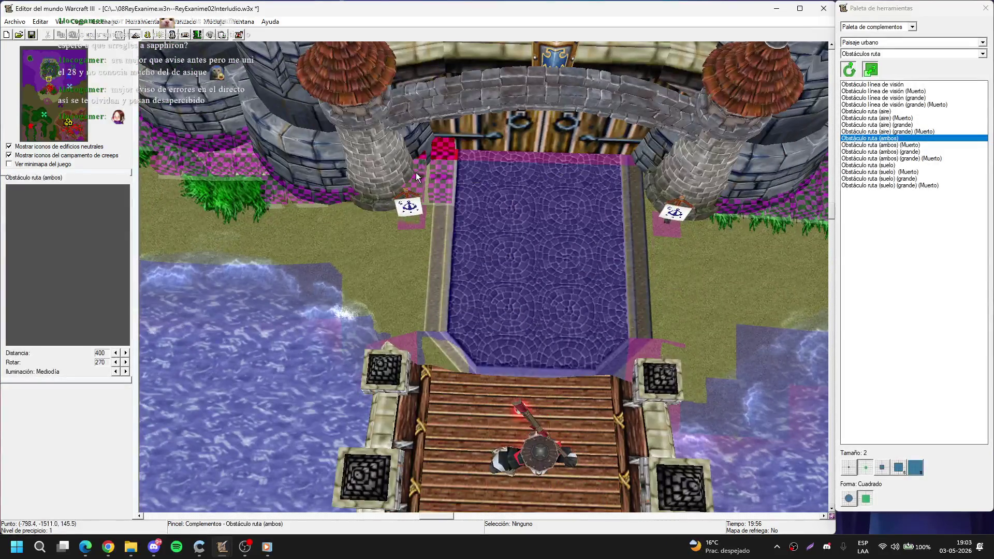
pyautogui.press('Right')
pyautogui.press('Right')
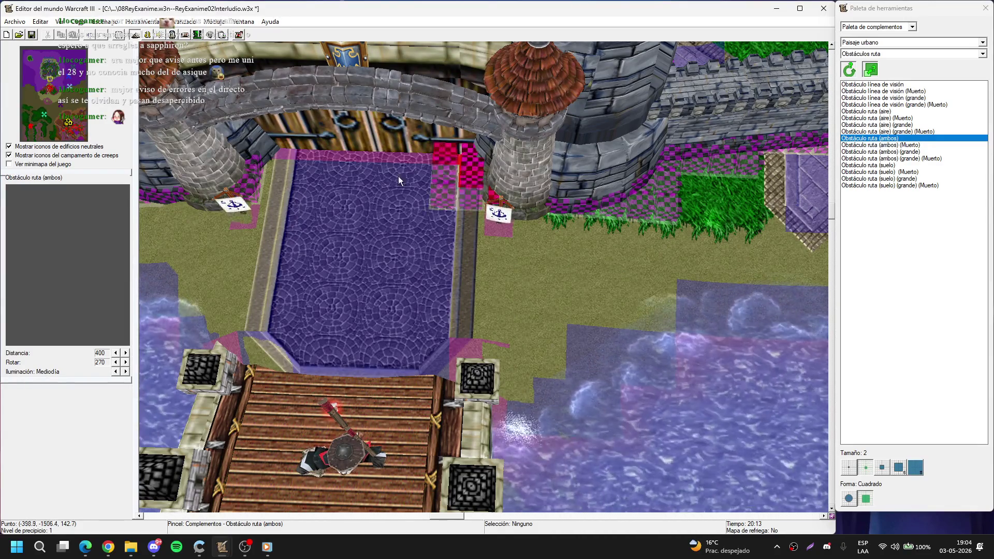
pyautogui.rightClick(445, 239)
pyautogui.moveTo(446, 239); pyautogui.dragTo(557, 334)
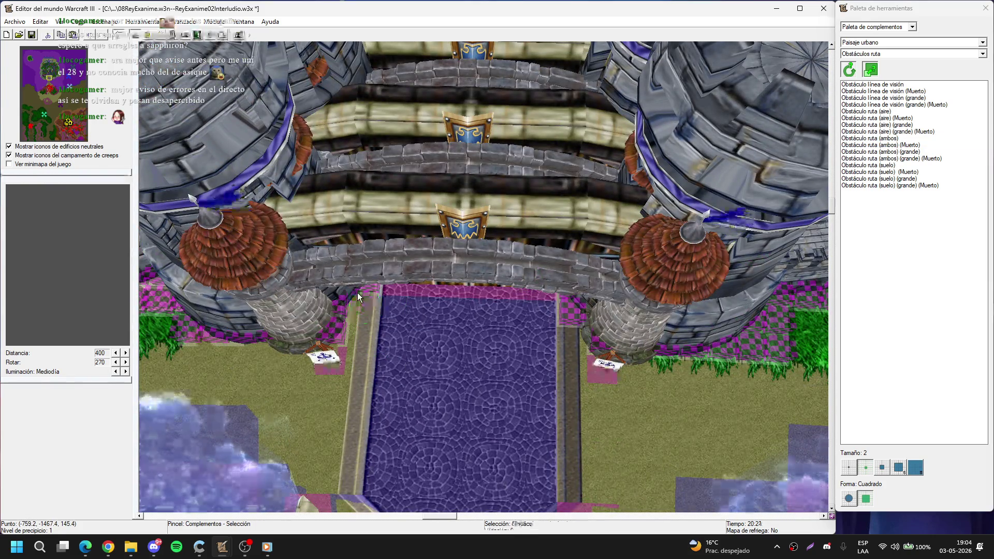
pyautogui.moveTo(357, 293)
pyautogui.mouseDown()
pyautogui.moveTo(372, 241)
pyautogui.moveTo(430, 269)
pyautogui.moveTo(448, 372)
pyautogui.moveTo(459, 259)
pyautogui.mouseUp()
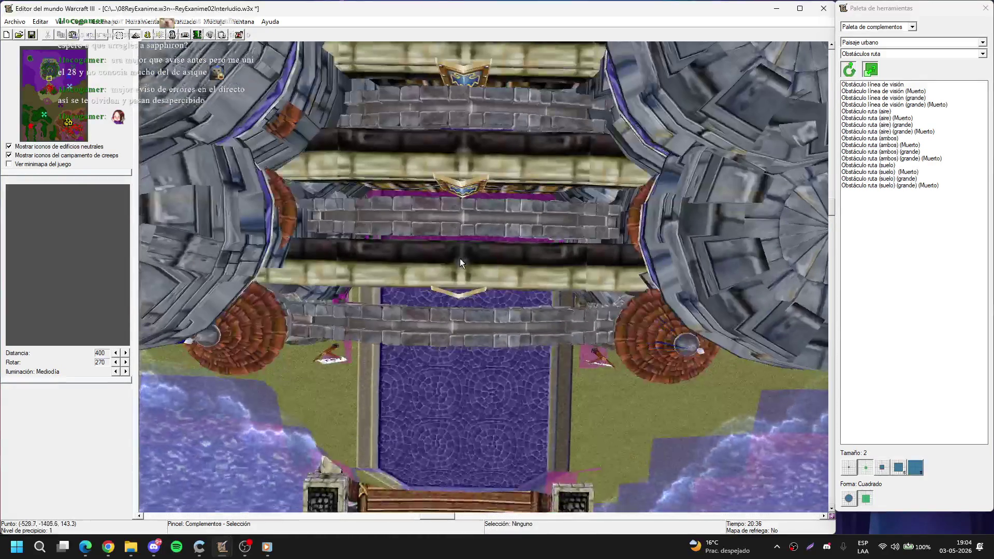
# Step: Check the gate path in terrain view, then load the Obstáculo línea de visión blocker
pyautogui.press('t')
pyautogui.press('Up')
pyautogui.press('Up')
pyautogui.press('Up')
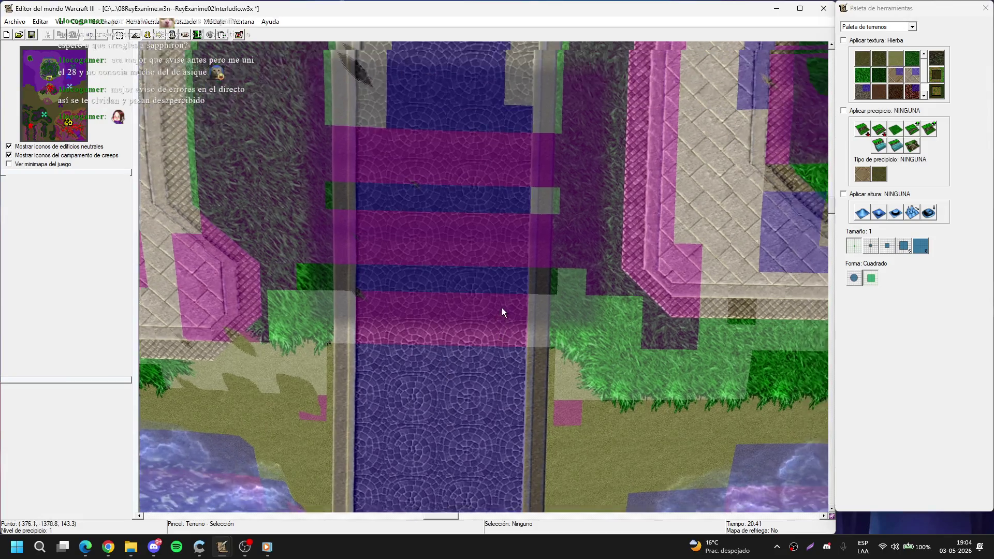
pyautogui.press('d')
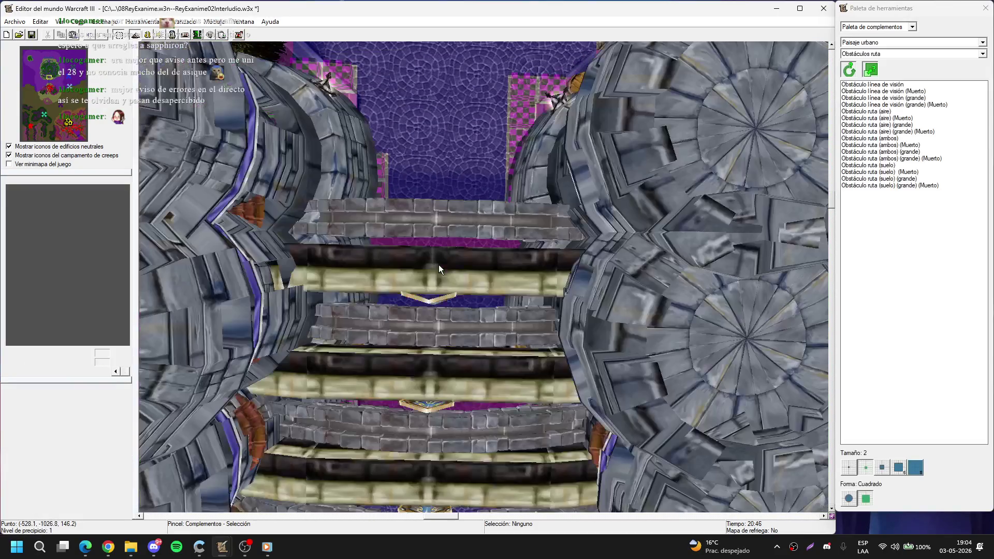
pyautogui.moveTo(439, 265)
pyautogui.mouseDown()
pyautogui.moveTo(448, 305)
pyautogui.moveTo(448, 242)
pyautogui.mouseUp()
pyautogui.scroll(-3, 448, 243)
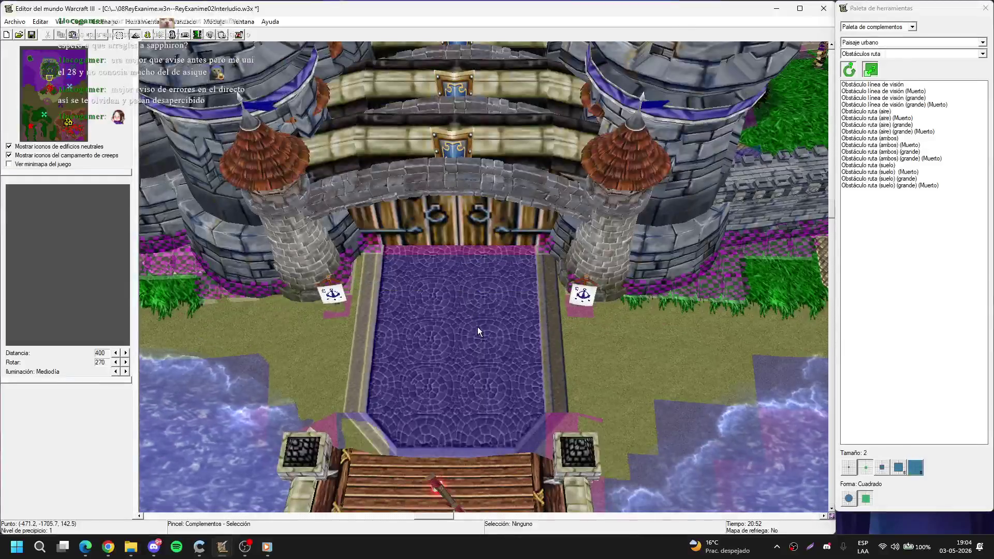
pyautogui.press('Down')
pyautogui.press('Down')
pyautogui.press('Down')
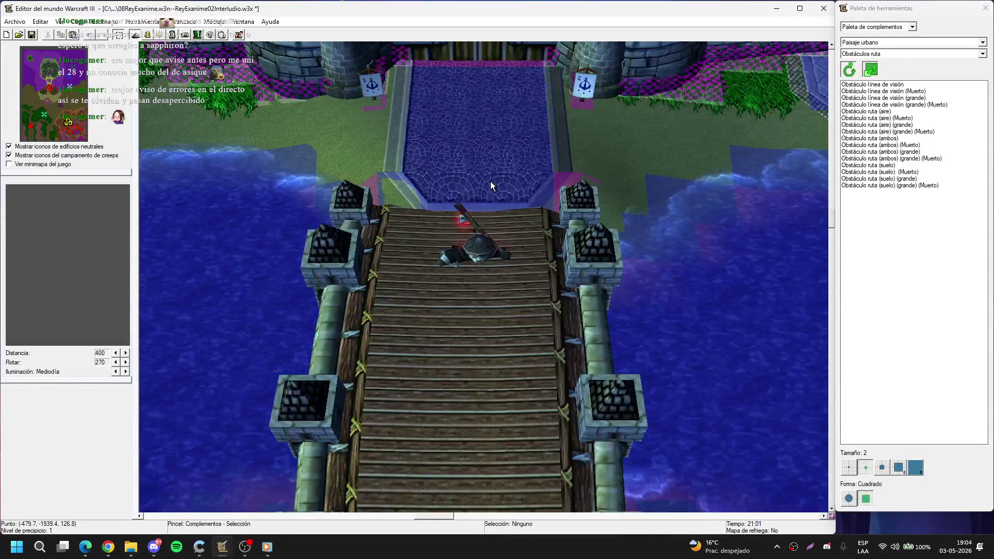
pyautogui.moveTo(489, 181)
pyautogui.mouseDown()
pyautogui.moveTo(334, 263)
pyautogui.moveTo(597, 325)
pyautogui.moveTo(480, 344)
pyautogui.moveTo(312, 204)
pyautogui.moveTo(386, 145)
pyautogui.moveTo(597, 366)
pyautogui.moveTo(666, 311)
pyautogui.moveTo(577, 253)
pyautogui.moveTo(471, 317)
pyautogui.mouseUp()
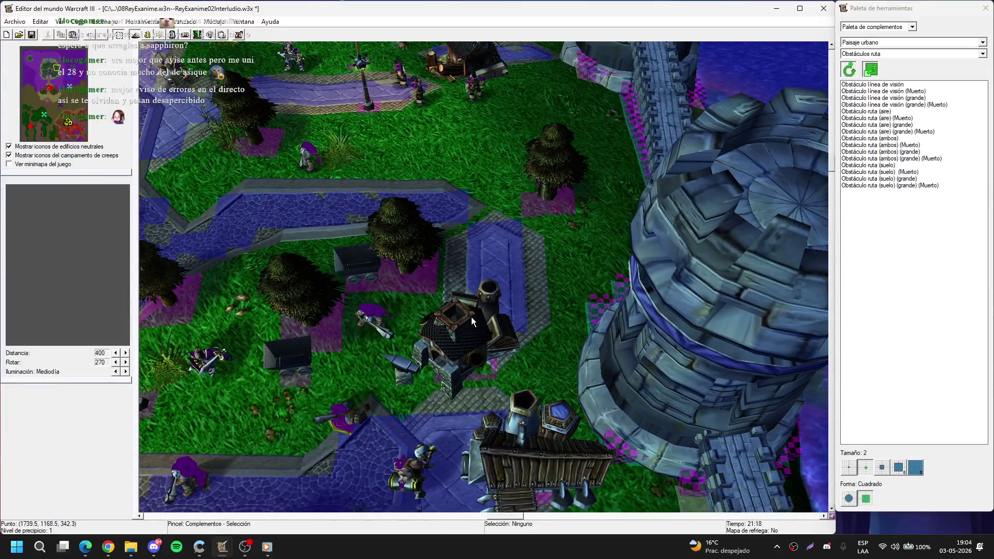
pyautogui.click(874, 129)
pyautogui.press('Up')
pyautogui.press('Up')
pyautogui.press('Up')
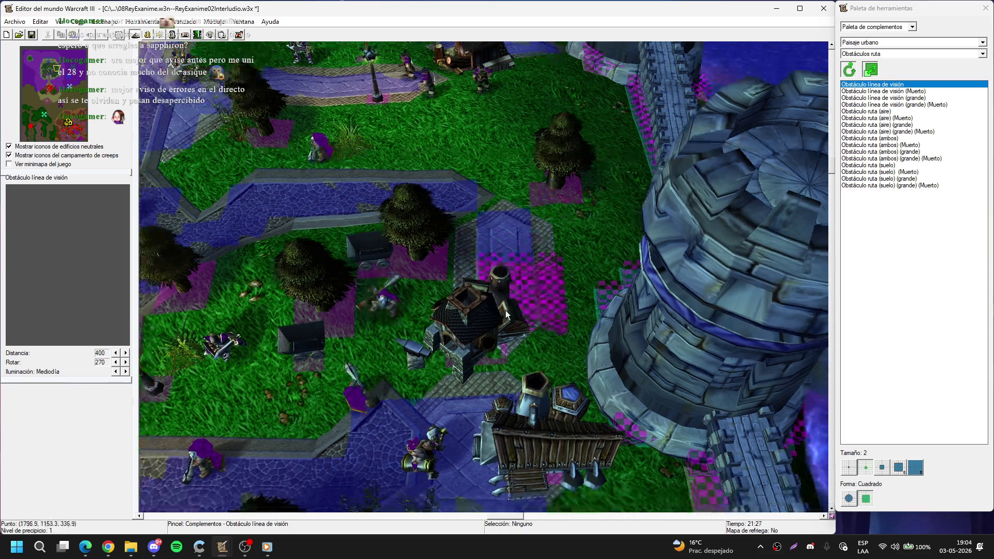
# Step: Place Obstáculo línea de visión on the small dark plaza building, then load Obstáculo ruta (suelo)
pyautogui.click(459, 320)
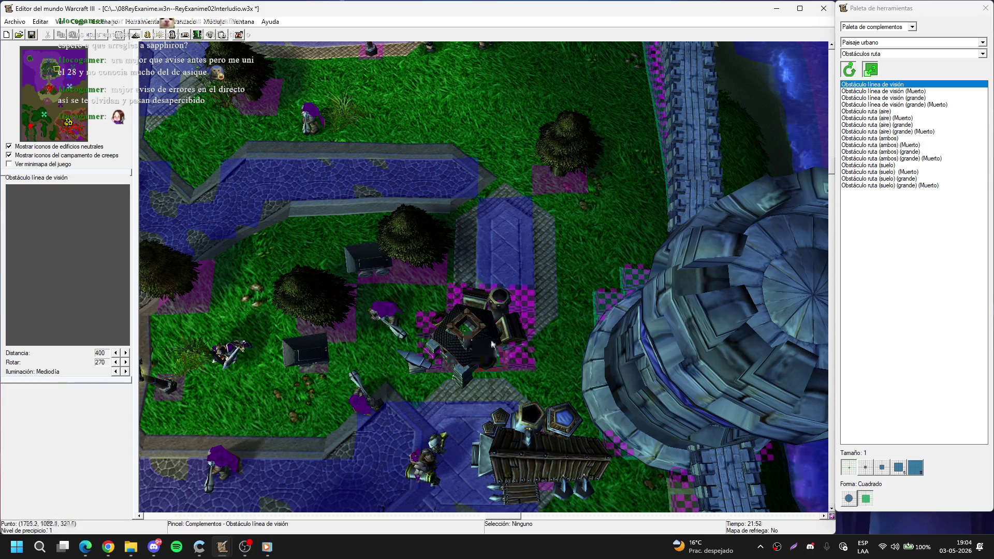
pyautogui.press('Down')
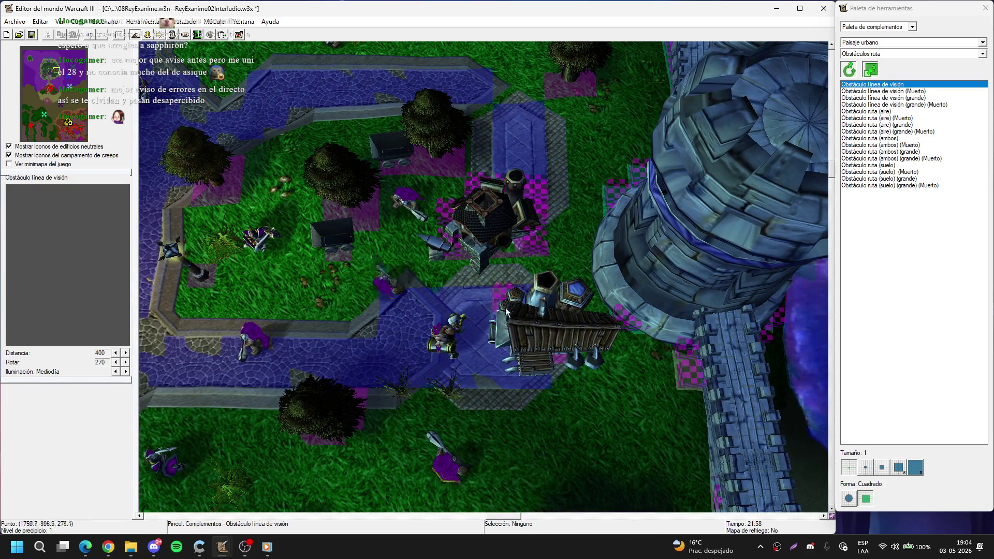
pyautogui.press('Up')
pyautogui.press('Right')
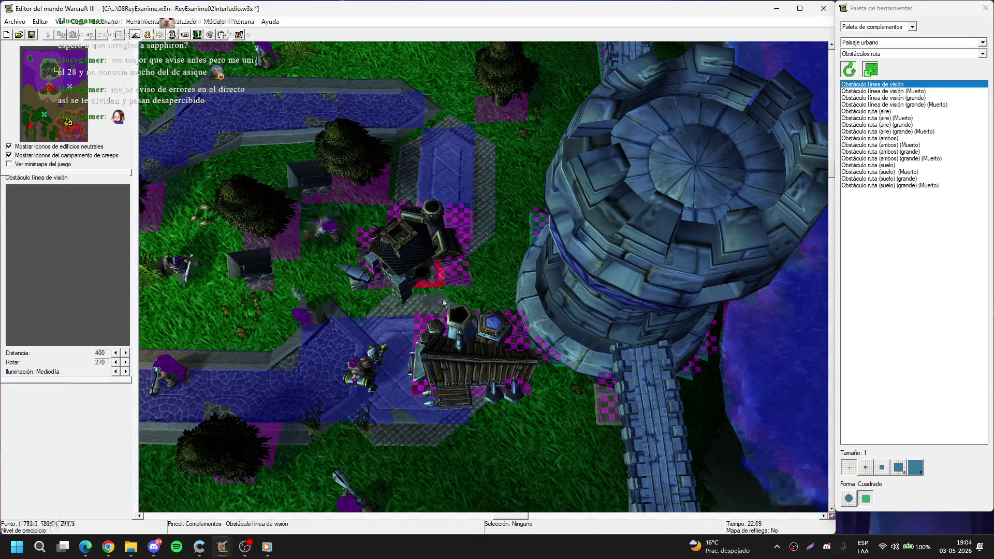
pyautogui.press('Up')
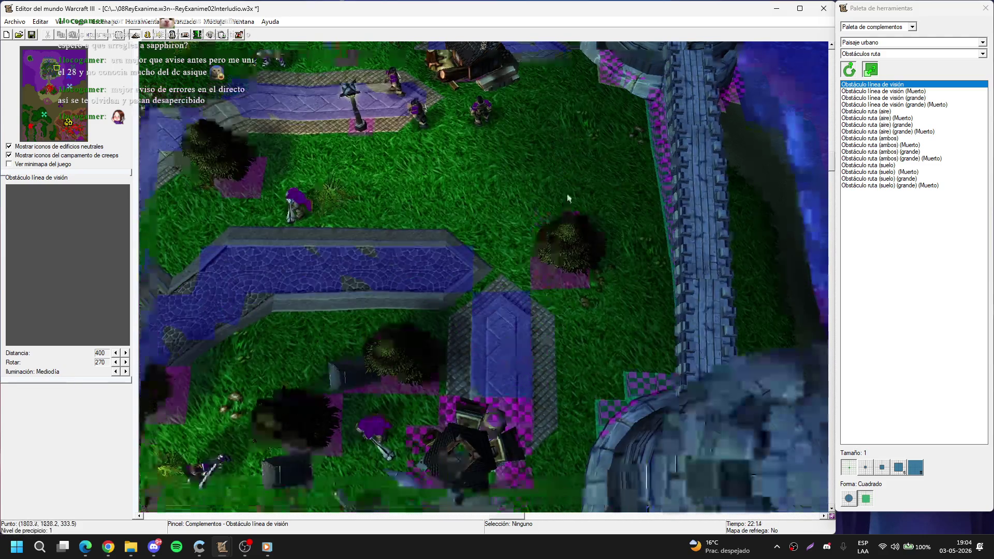
pyautogui.press('Down')
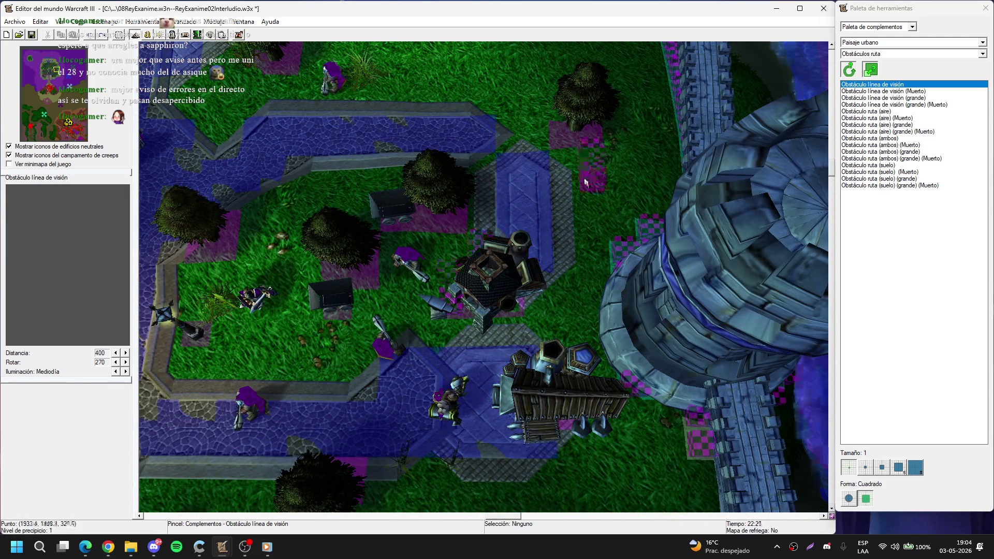
pyautogui.click(898, 166)
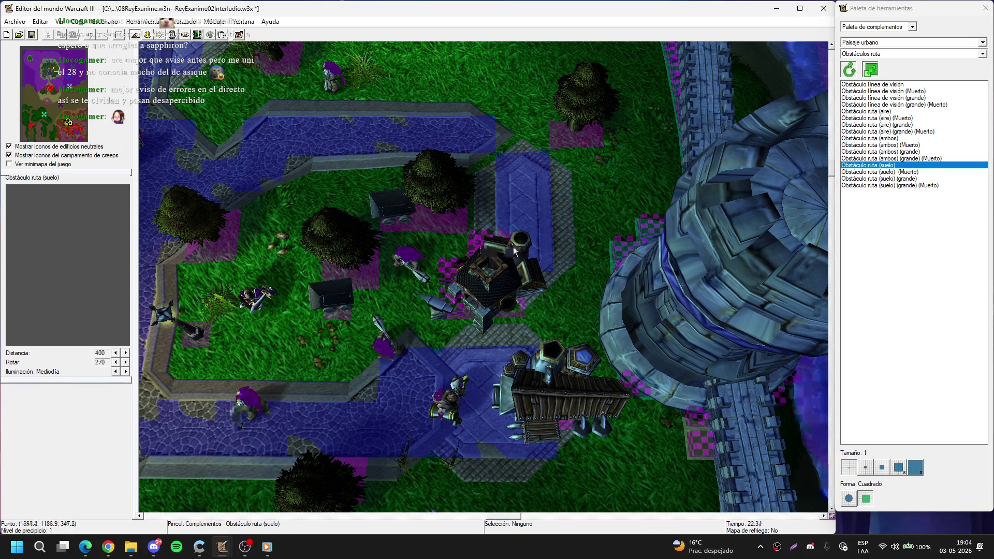
# Step: Pan the view around the canal-side house and north toward the large tower
pyautogui.press('Down')
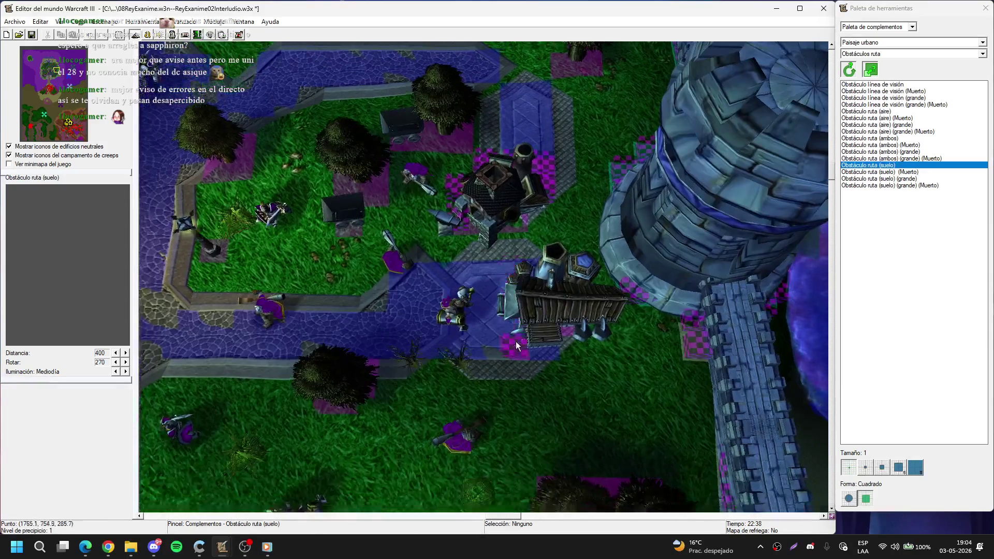
pyautogui.press('Right')
pyautogui.press('Up')
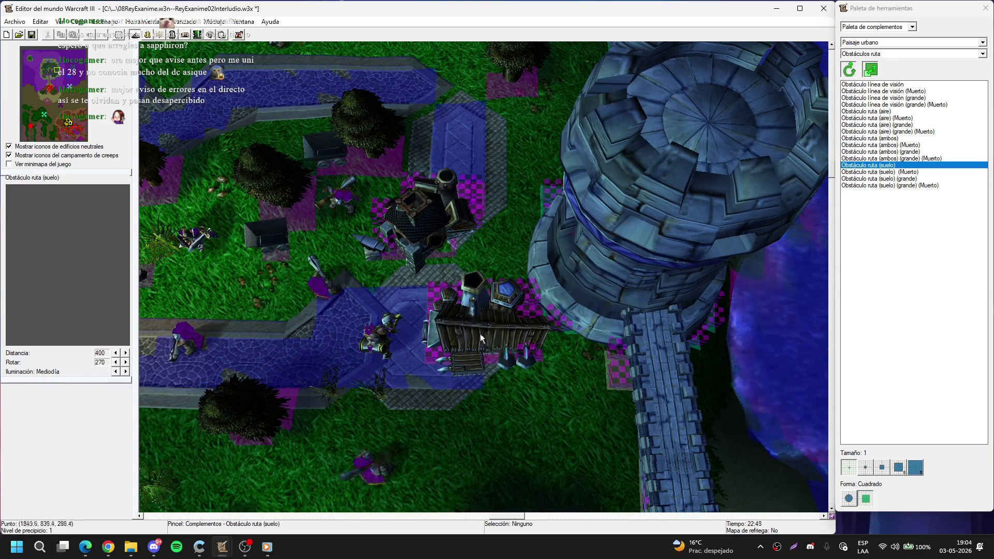
pyautogui.press('Down')
pyautogui.press('Left')
pyautogui.press('Down')
pyautogui.press('Left')
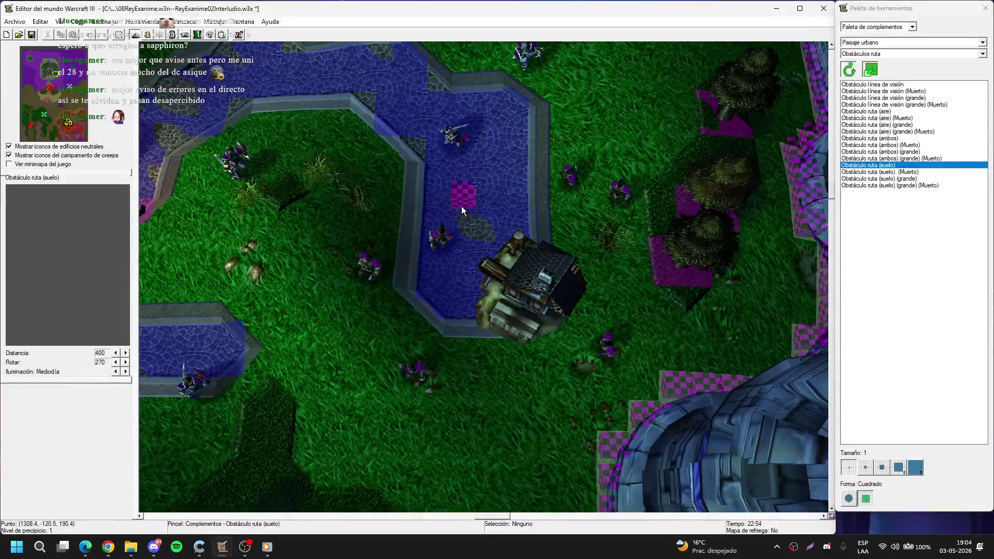
pyautogui.press('Up')
pyautogui.press('Right')
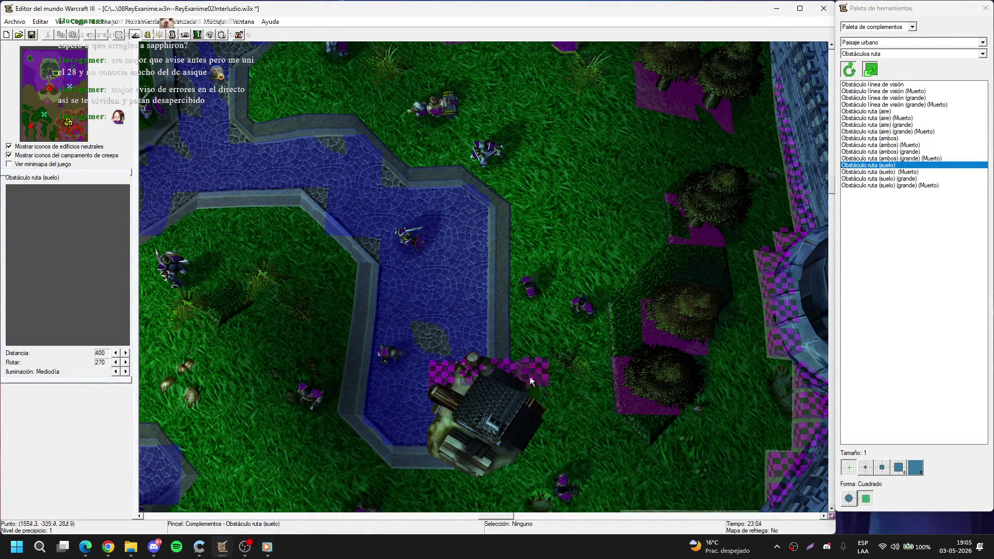
pyautogui.press('Down')
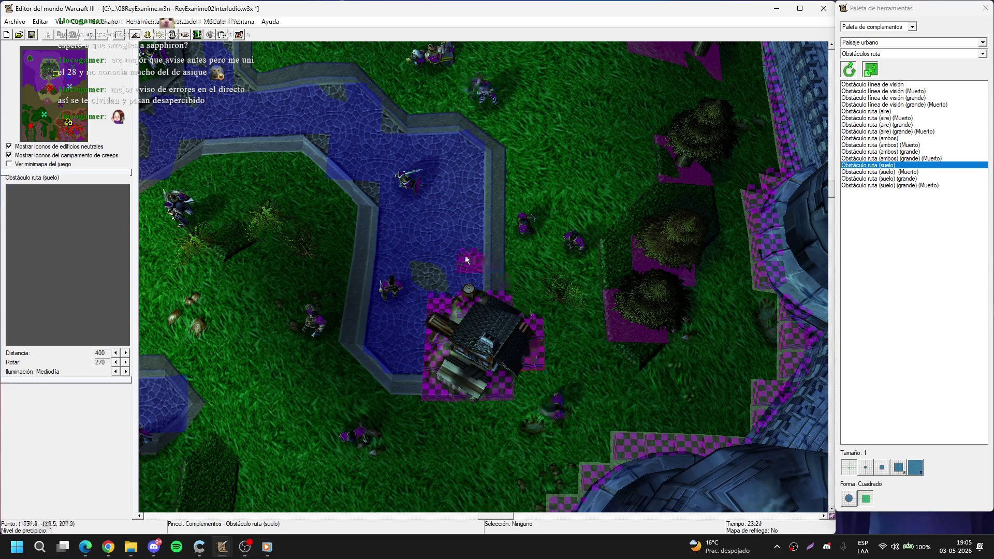
pyautogui.moveTo(466, 260); pyautogui.dragTo(558, 251)
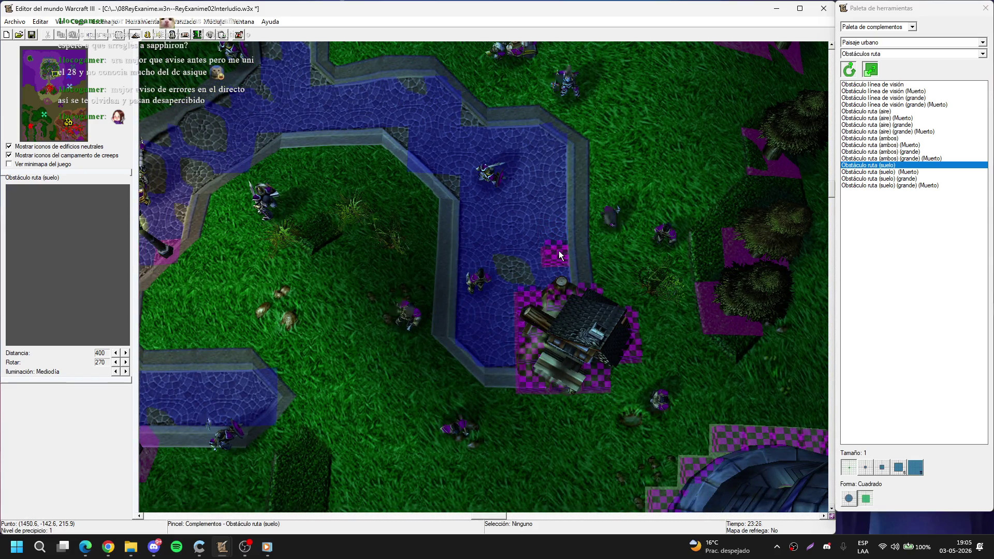
pyautogui.press('Up')
pyautogui.press('Up')
pyautogui.press('Up')
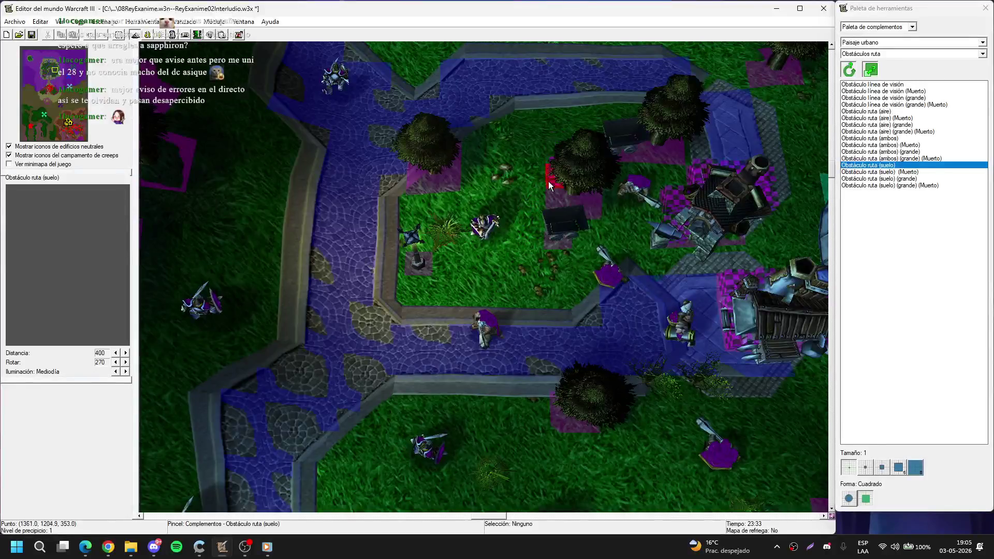
pyautogui.press('Up')
pyautogui.press('Up')
pyautogui.press('Up')
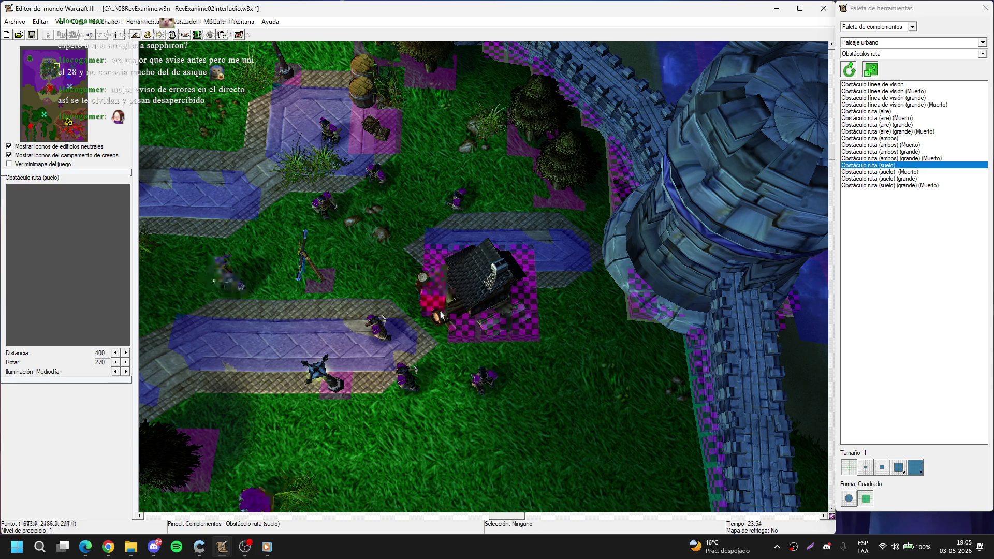
# Step: Paint Obstáculo ruta (suelo) blockers along the stone-wall house's top-right and right side
pyautogui.rightClick(452, 333)
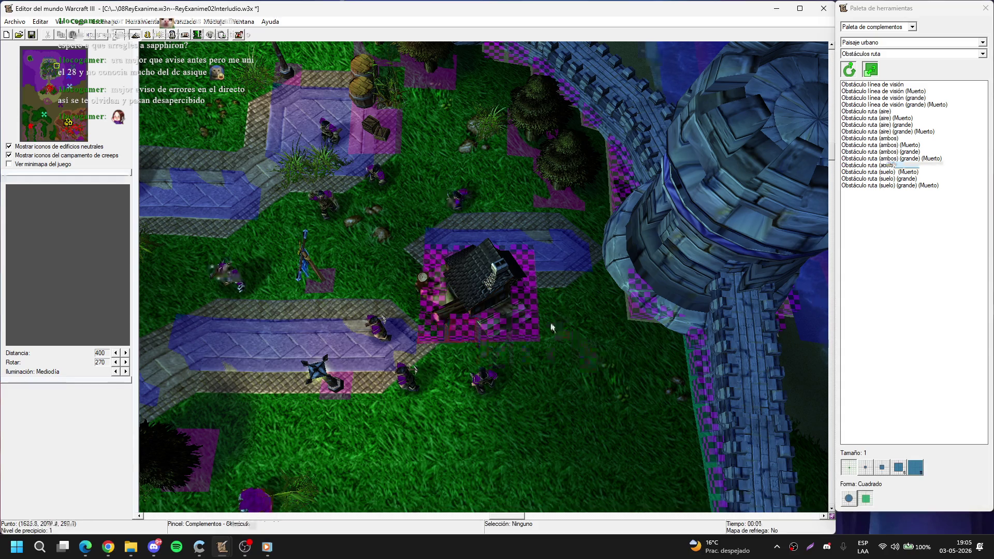
pyautogui.press('Down')
pyautogui.press('Down')
pyautogui.press('Down')
pyautogui.press('Left')
pyautogui.press('Left')
pyautogui.press('Left')
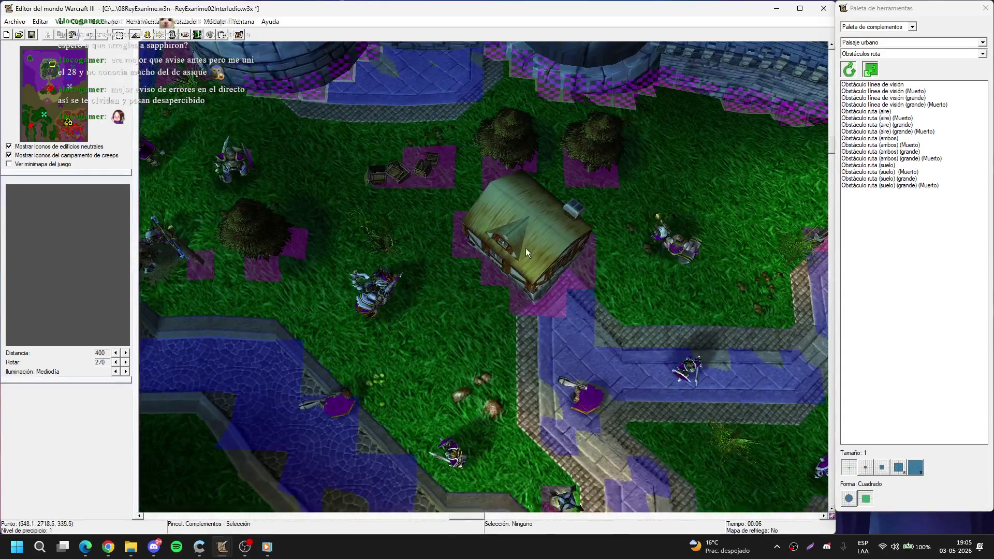
pyautogui.press('Down')
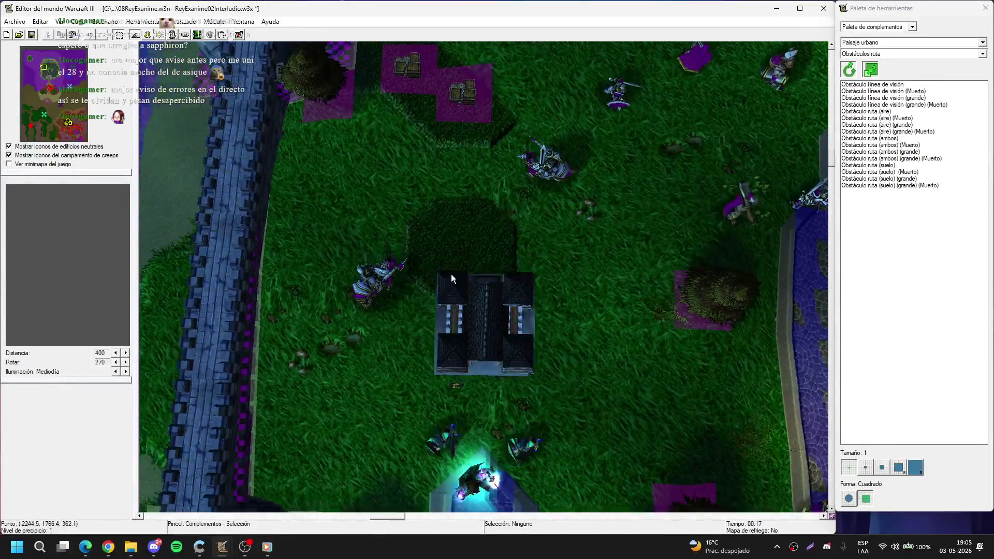
pyautogui.press('Down')
pyautogui.moveTo(507, 285)
pyautogui.mouseDown()
pyautogui.moveTo(520, 284)
pyautogui.moveTo(530, 360)
pyautogui.moveTo(447, 364)
pyautogui.mouseUp()
# Step: Survey the roads, crates and plaza back to the tower, switching to the terrain palette
pyautogui.press('Right')
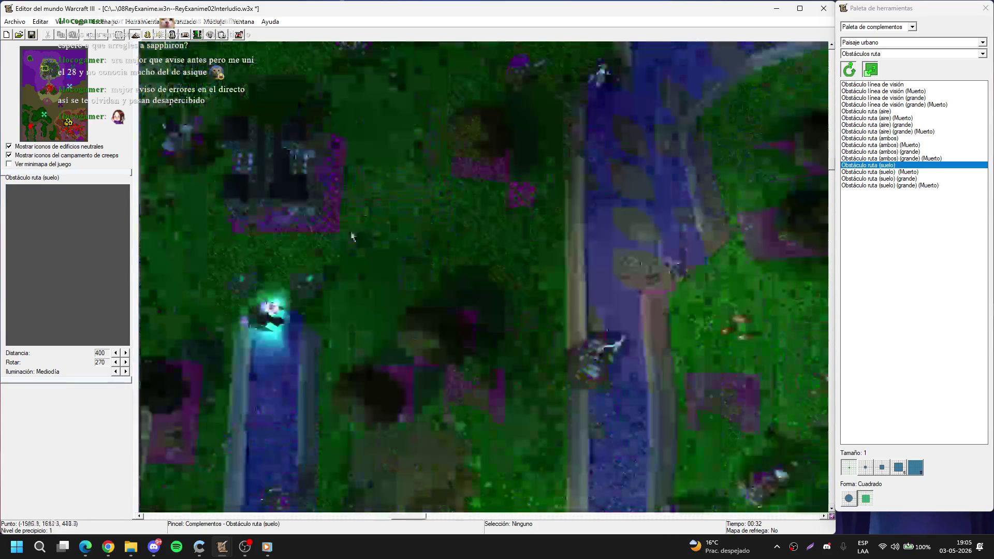
pyautogui.press('Up')
pyautogui.press('Left')
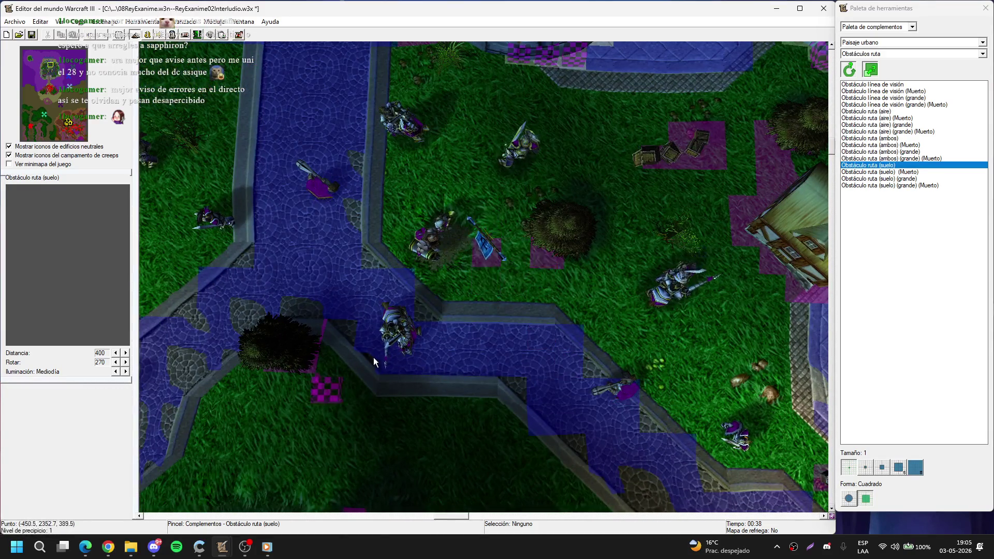
pyautogui.press('Down')
pyautogui.press('Left')
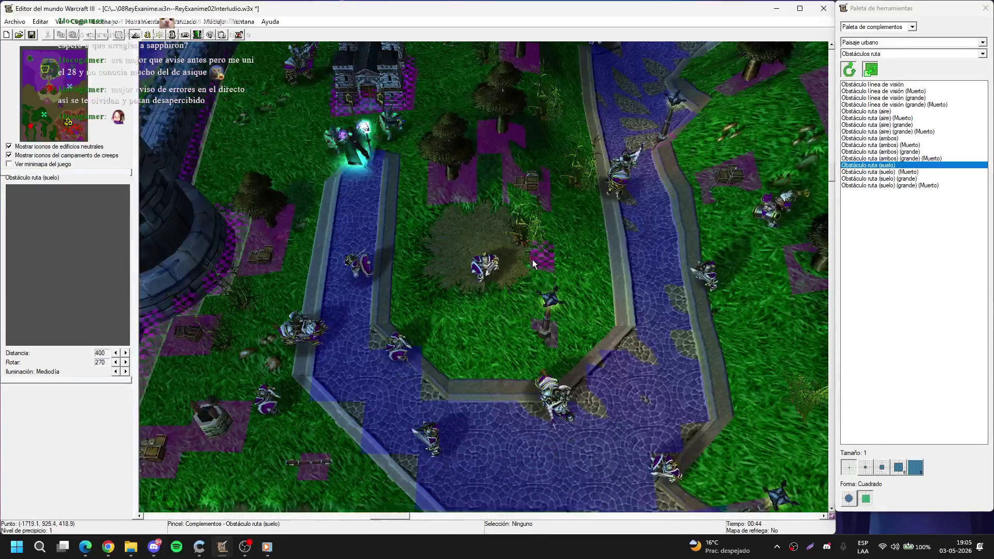
pyautogui.press('Down')
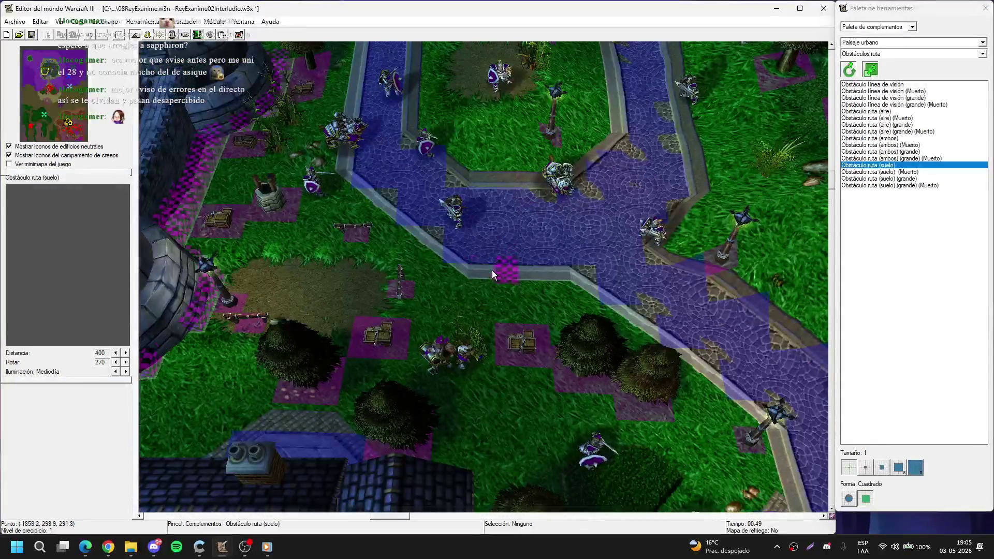
pyautogui.press('Down')
pyautogui.press('Down')
pyautogui.press('Right')
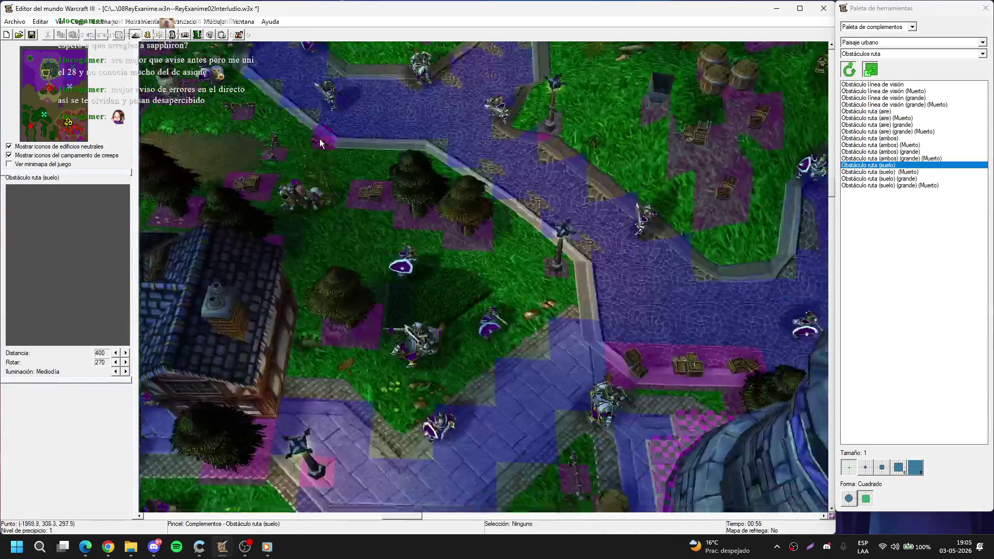
pyautogui.press('Down')
pyautogui.press('Left')
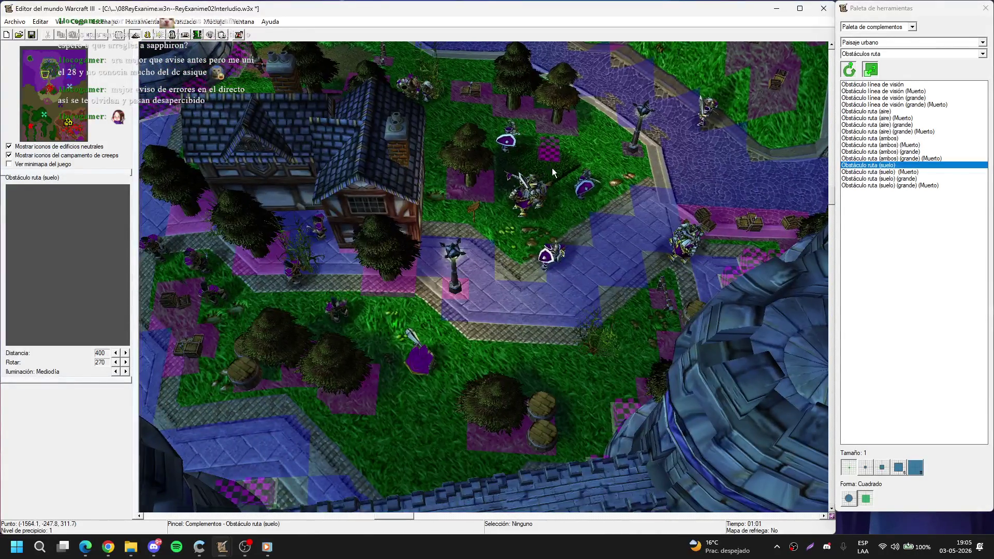
pyautogui.press('Up')
pyautogui.press('Left')
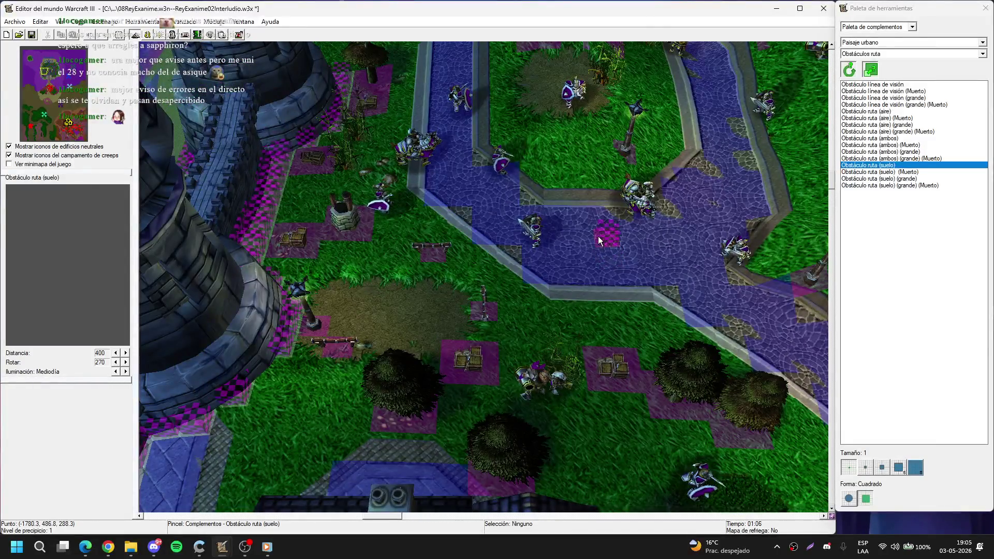
pyautogui.press('t')
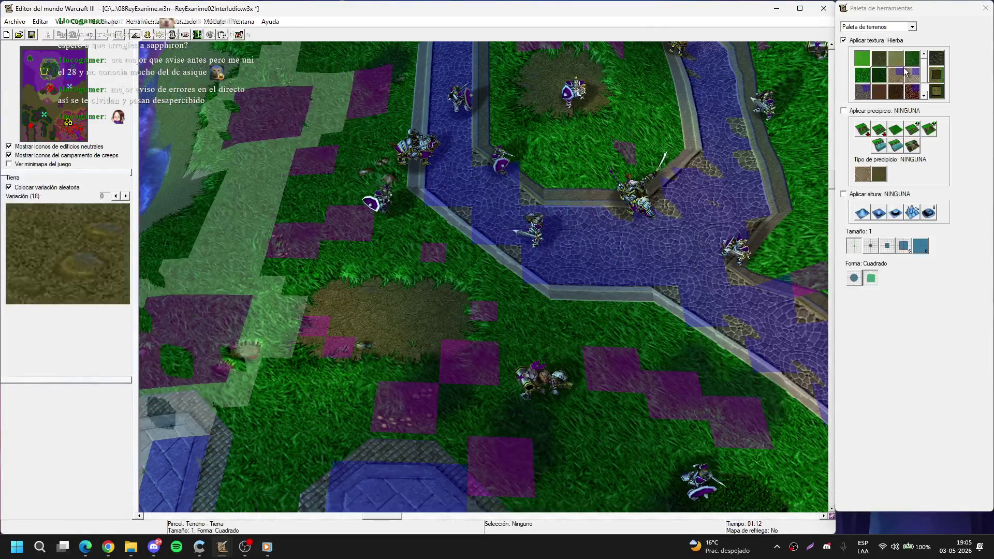
# Step: Choose the Tierra agreste texture and restore the doodad overlay while panning over the paths
pyautogui.click(881, 56)
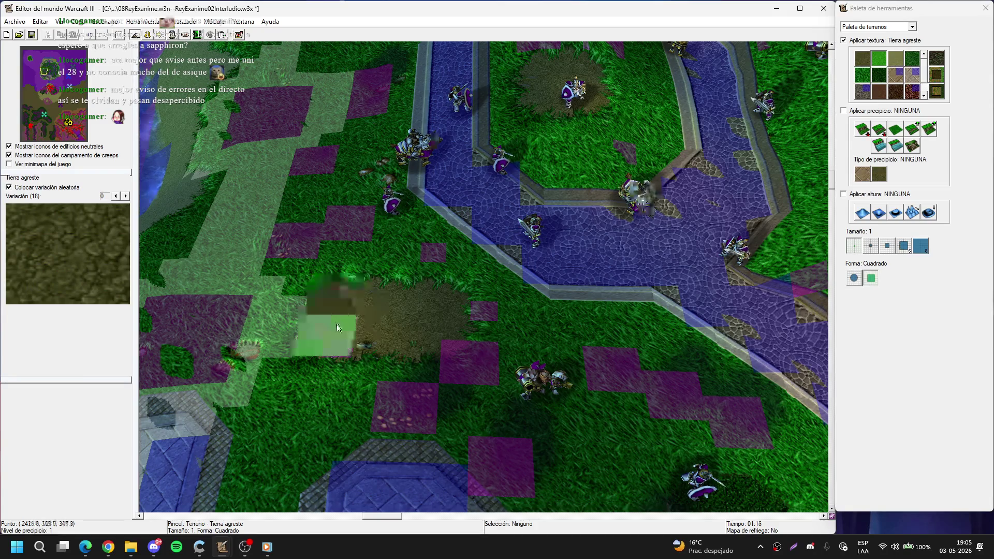
pyautogui.hotkey('ctrl', 'd')
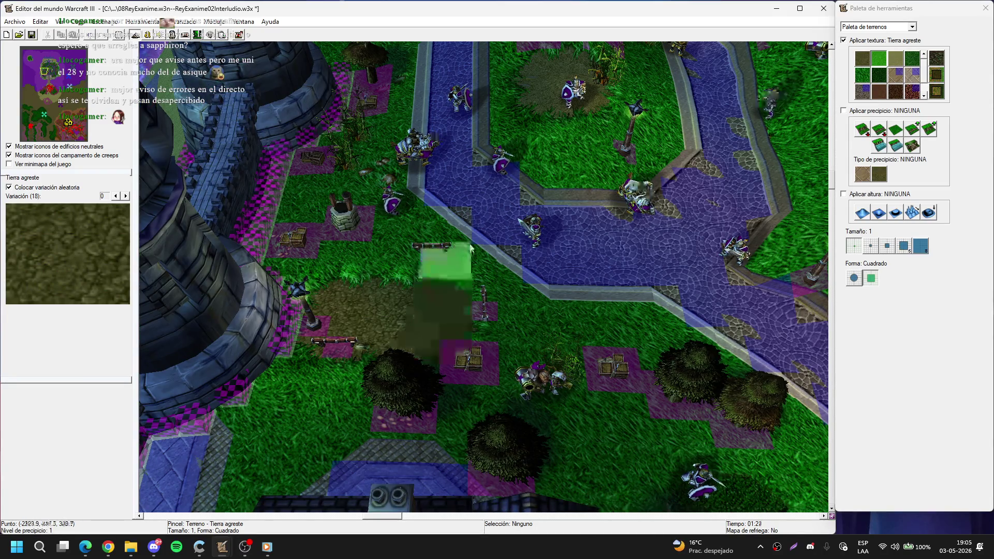
pyautogui.press('Up')
pyautogui.press('Up')
pyautogui.press('Right')
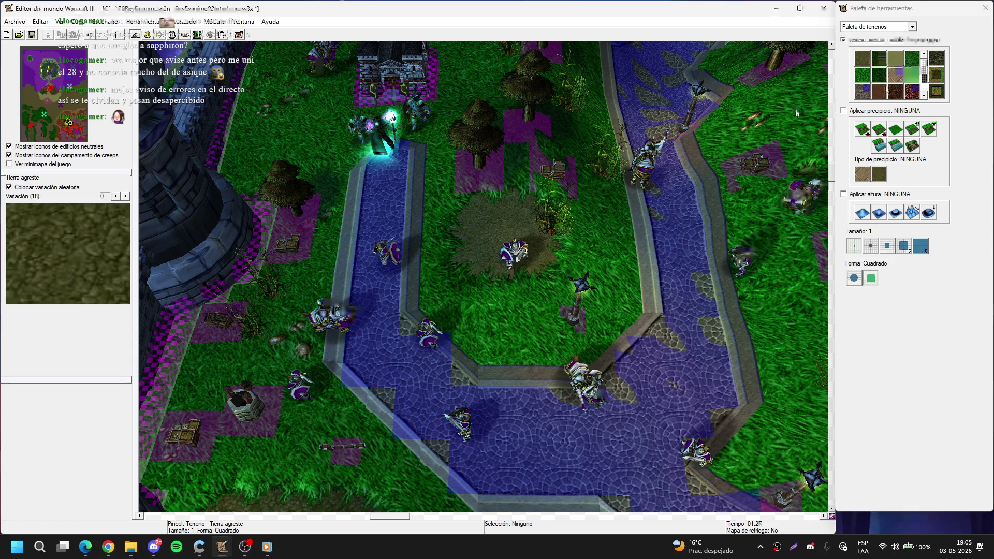
pyautogui.scroll(5, 543, 226)
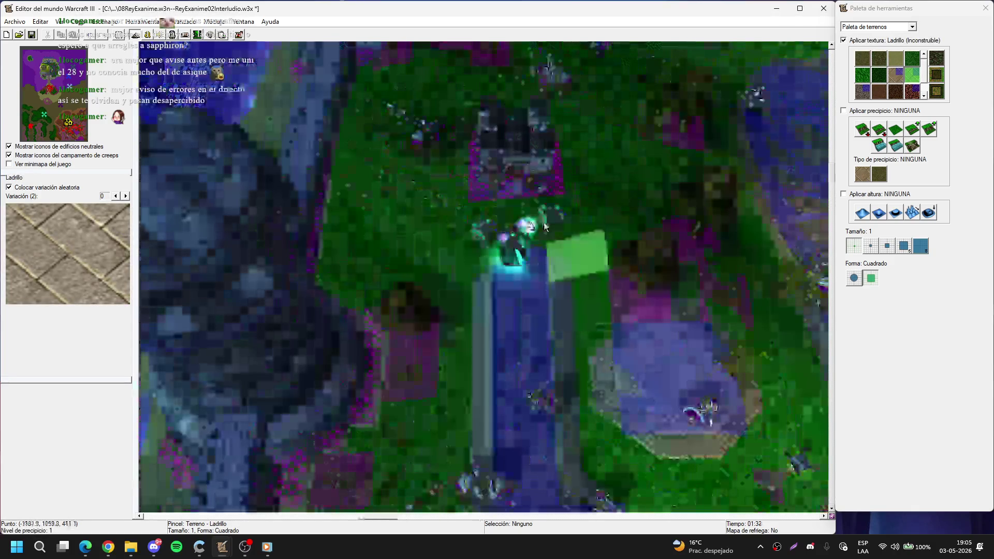
pyautogui.scroll(-5, 543, 226)
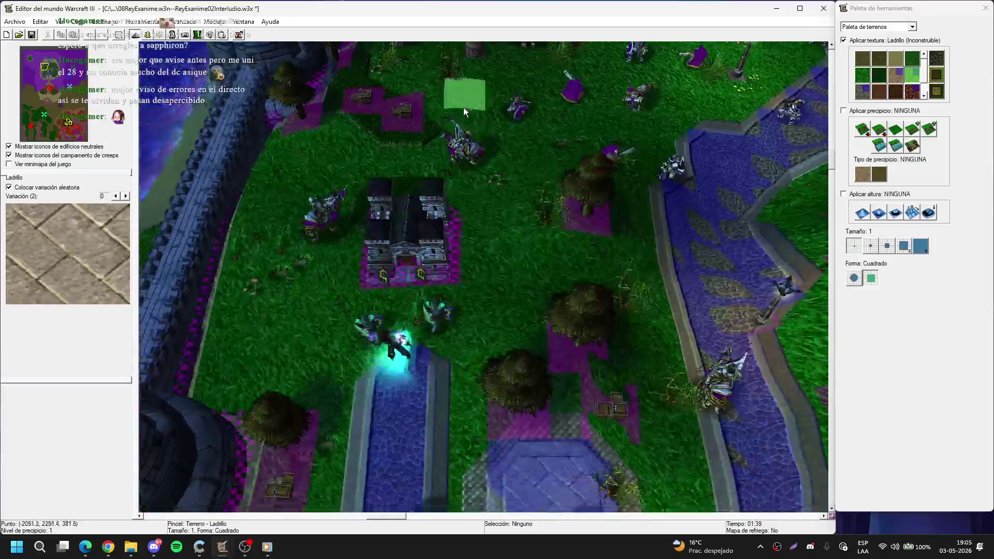
pyautogui.press('Down')
pyautogui.press('Down')
pyautogui.press('Down')
pyautogui.scroll(2, 474, 149)
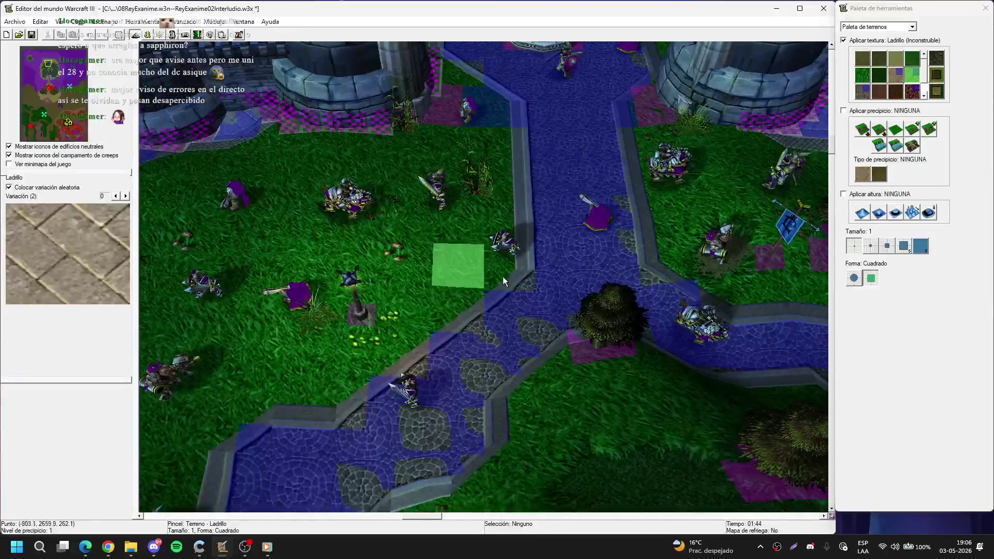
pyautogui.press('Right')
pyautogui.press('Right')
pyautogui.press('Right')
# Step: Load the Estandarte de Theramore banner from the Accesorios doodad category
pyautogui.press('d')
pyautogui.click(878, 54)
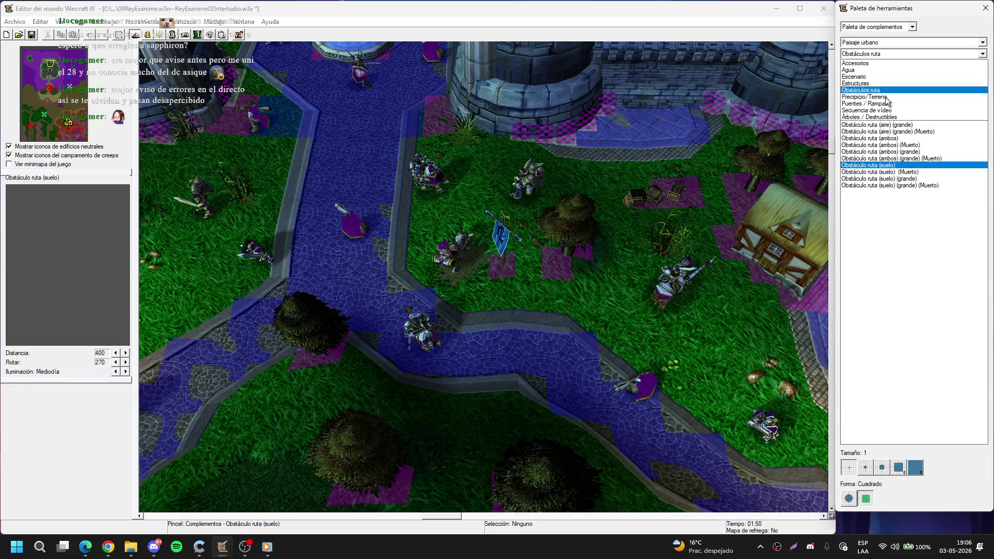
pyautogui.click(891, 118)
pyautogui.click(880, 54)
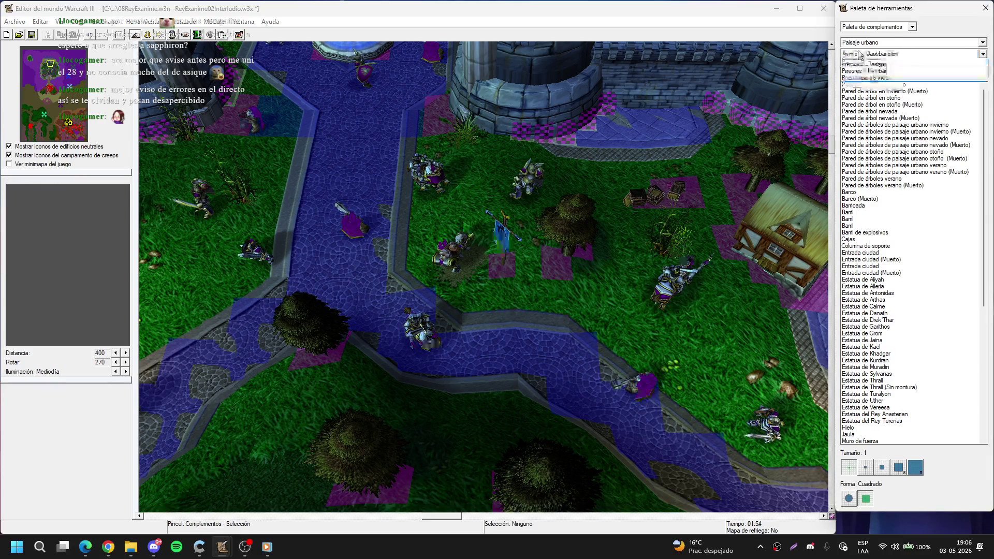
pyautogui.click(856, 61)
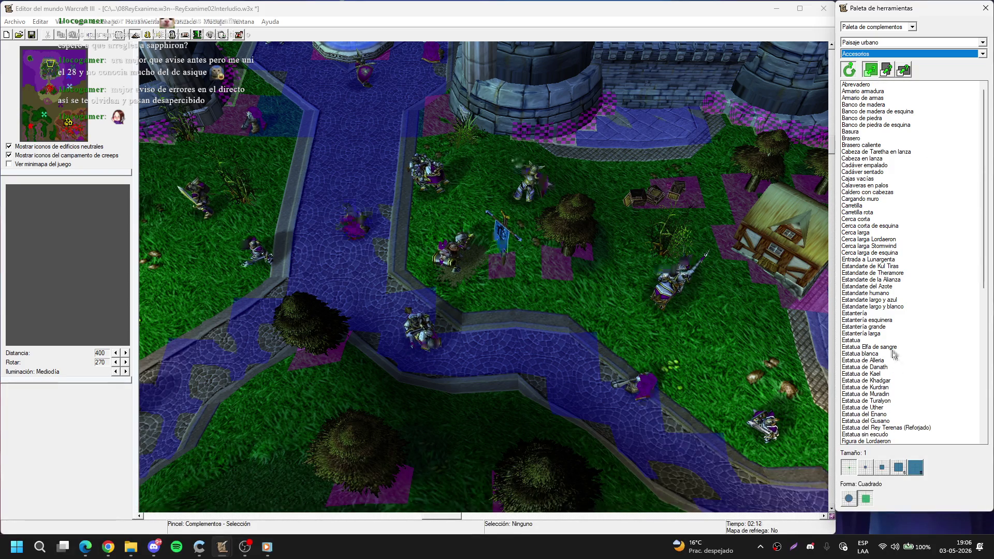
pyautogui.click(894, 275)
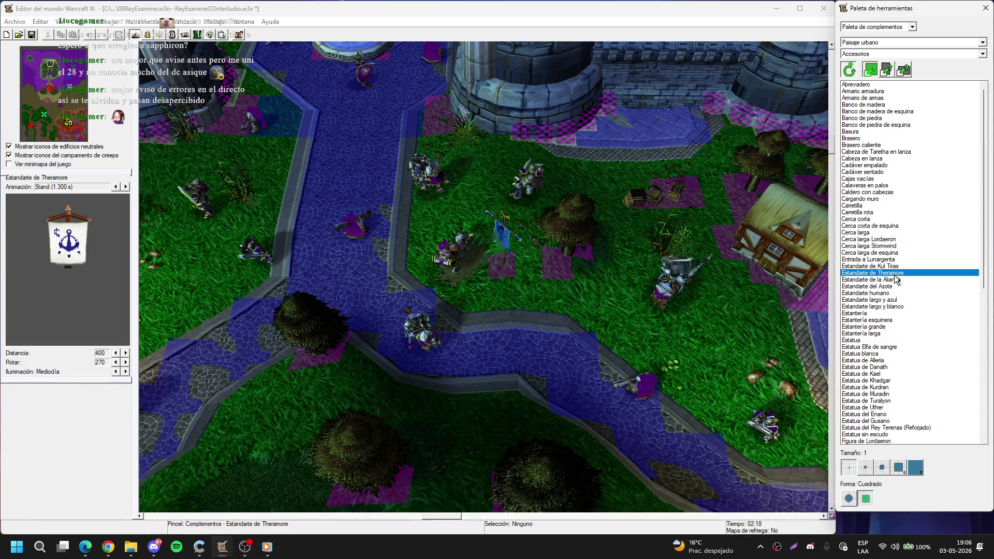
# Step: Replace the first blue Estandarte humano with an Estandarte de Theramore
pyautogui.scroll(5, 485, 282)
pyautogui.press('Escape')
pyautogui.click(535, 212)
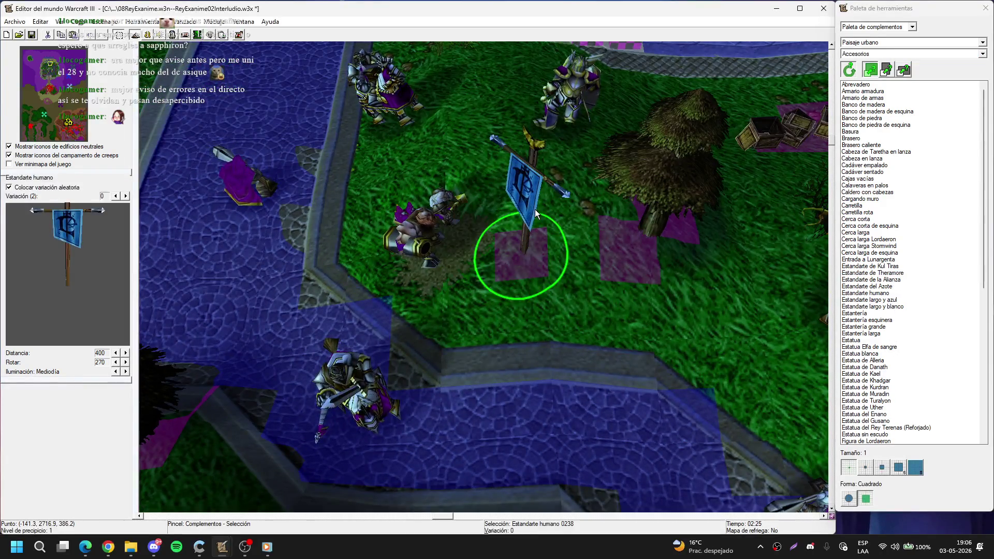
pyautogui.press('Delete')
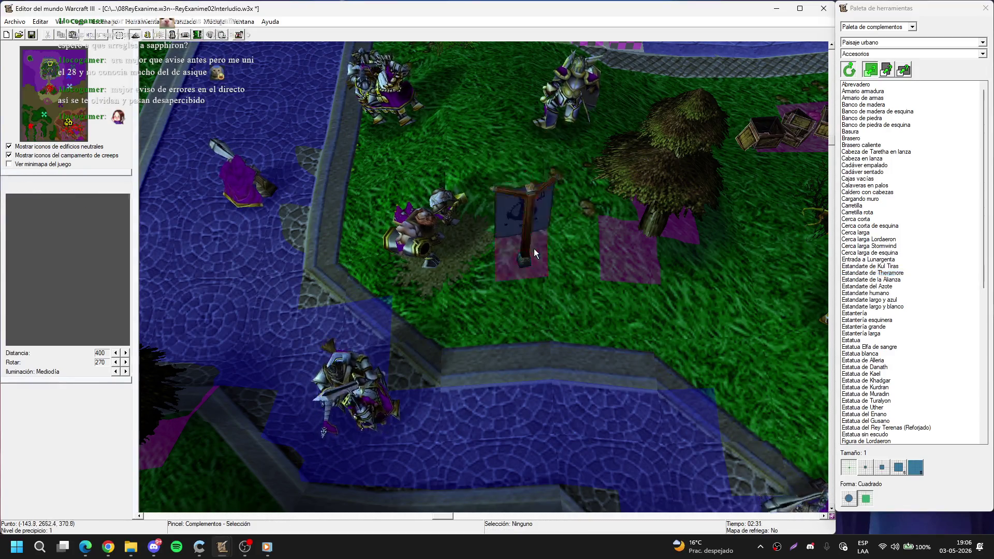
pyautogui.click(533, 248)
pyautogui.press('Escape')
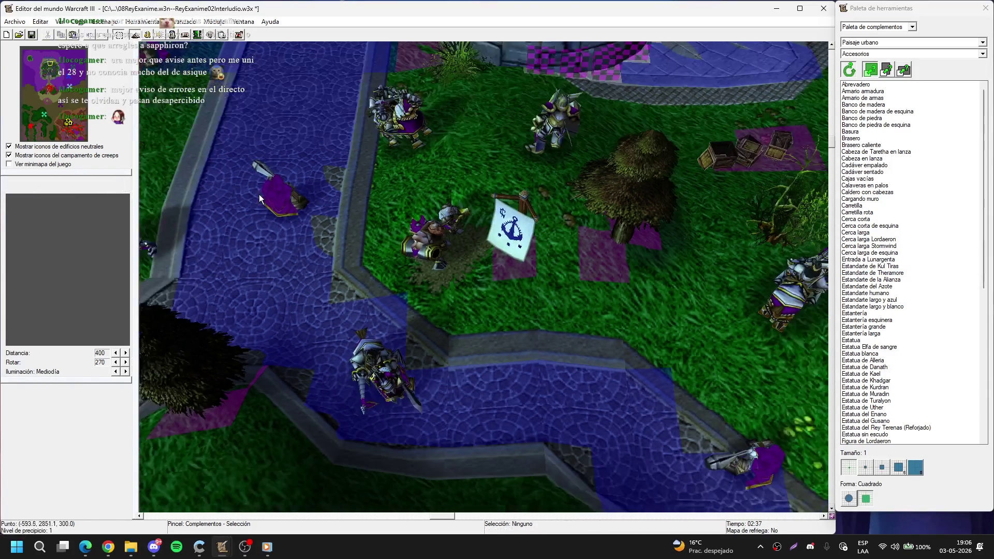
pyautogui.click(259, 194)
# Step: Replace the old banner beside the path with a Theramore banner
pyautogui.press('Up')
pyautogui.press('Left')
pyautogui.press('Right')
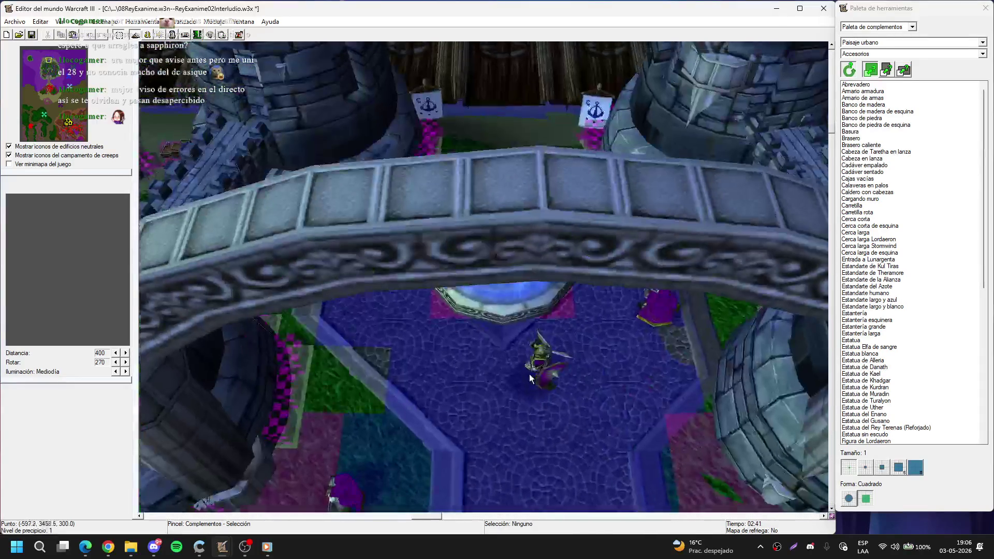
pyautogui.press('Up')
pyautogui.press('Right')
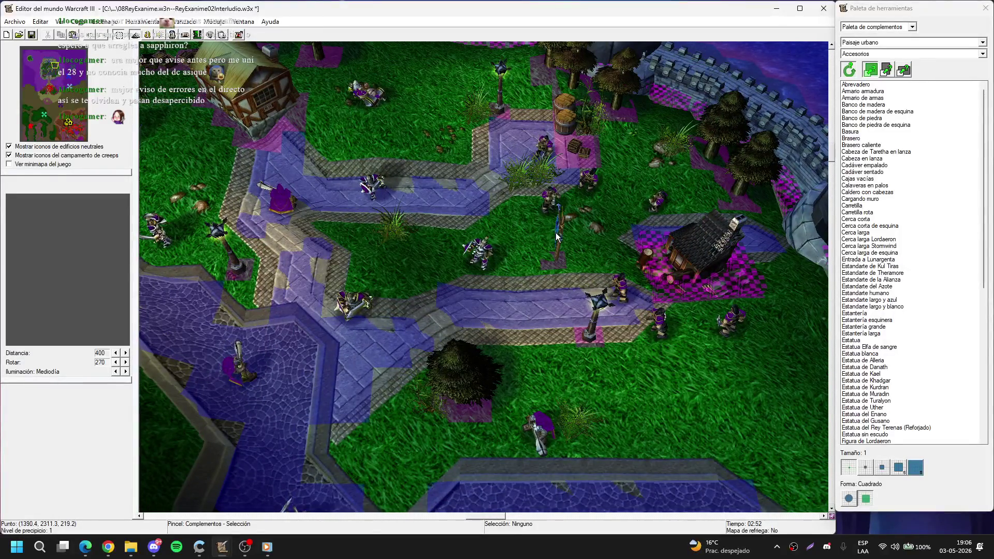
pyautogui.click(557, 233)
pyautogui.press('Delete')
pyautogui.hotkey('ctrl', 'z')
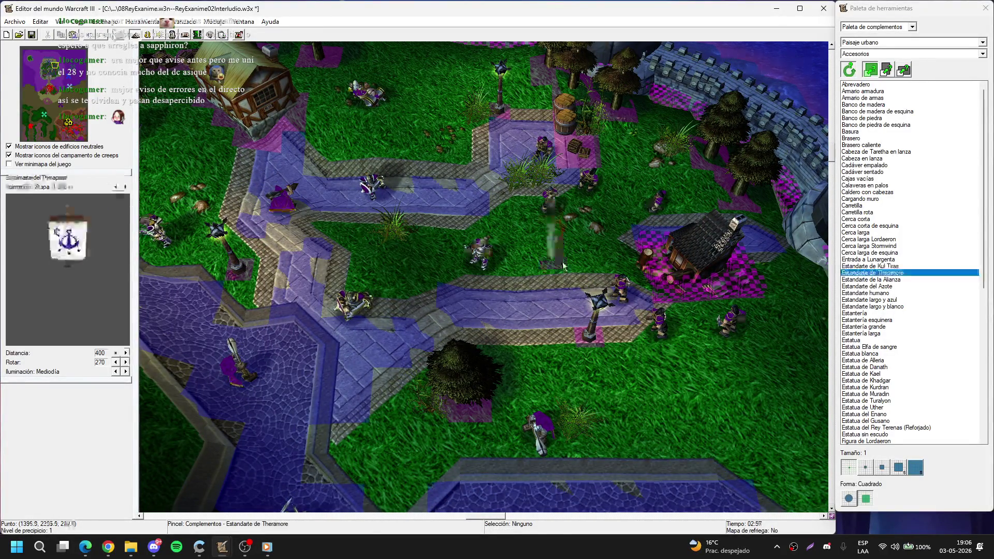
# Step: Copy the Theramore banner by the castle building and paste a copy to its right
pyautogui.press('Down')
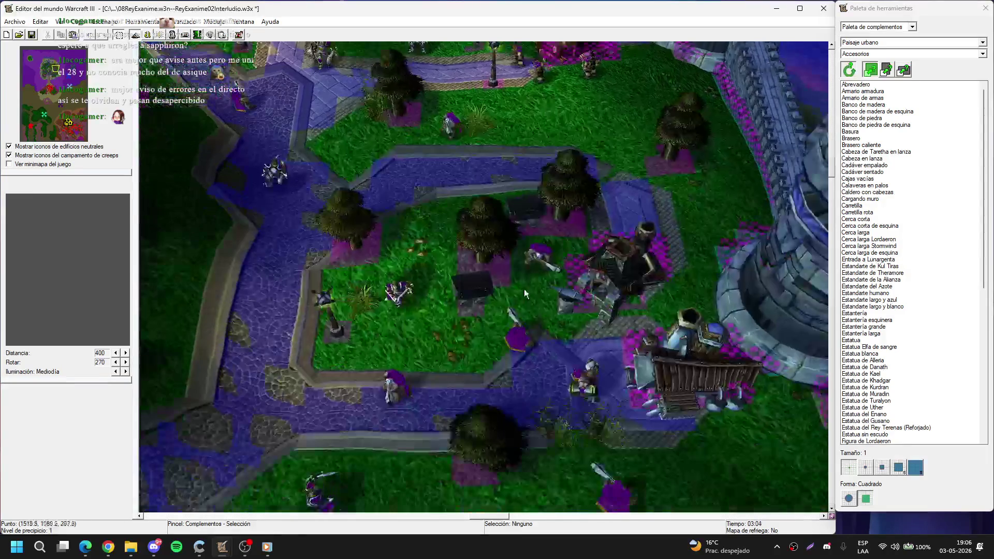
pyautogui.press('Down')
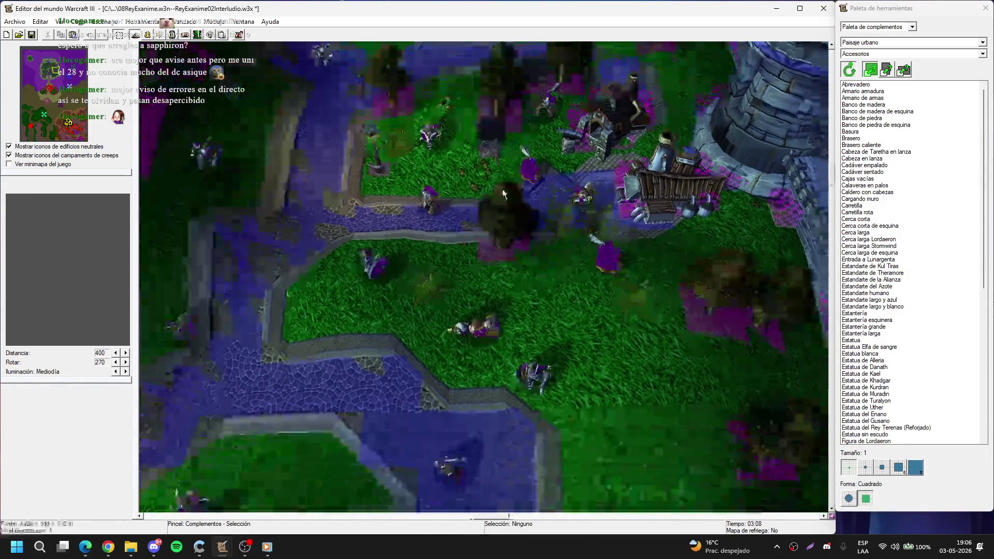
pyautogui.press('Down')
pyautogui.press('Down')
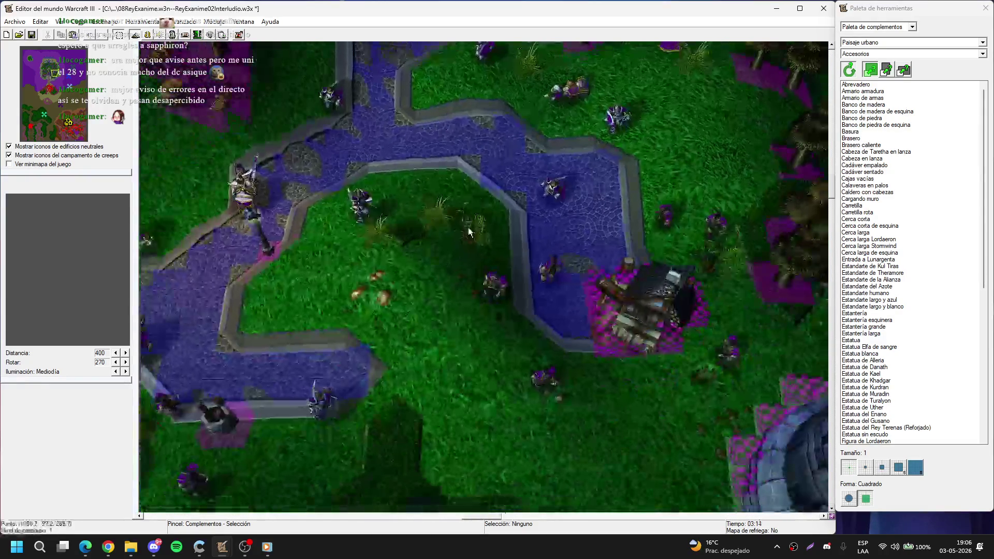
pyautogui.press('Down')
pyautogui.press('Down')
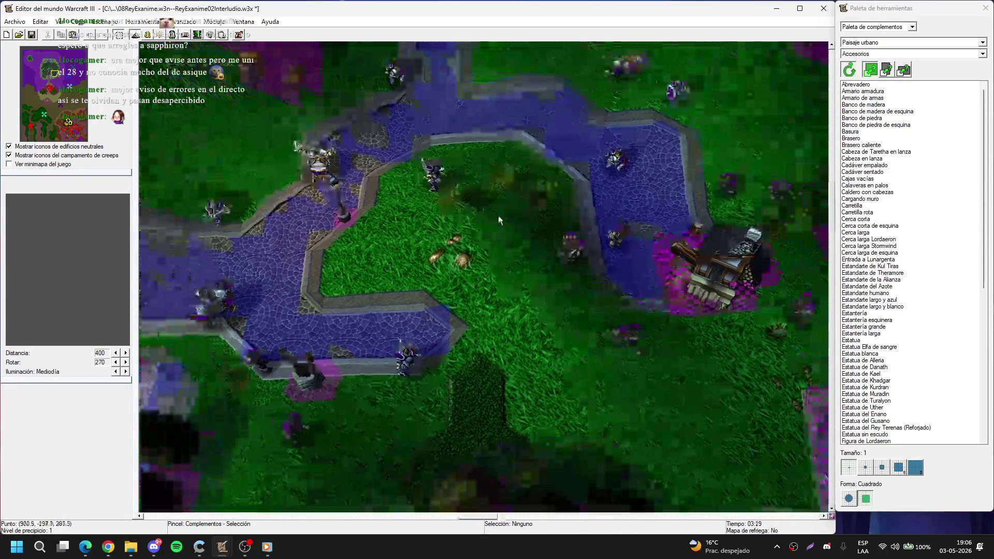
pyautogui.press('Down')
pyautogui.press('Left')
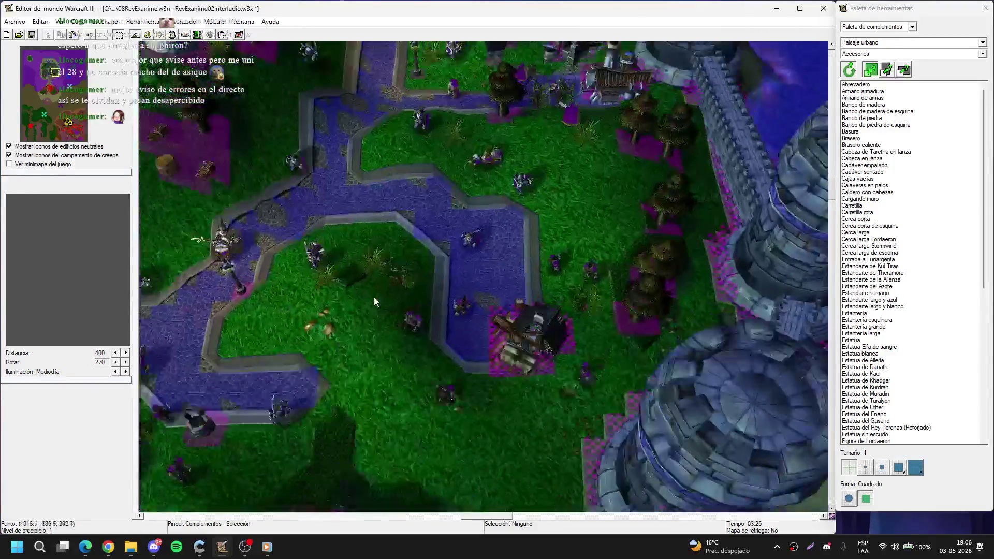
pyautogui.press('Up')
pyautogui.press('Left')
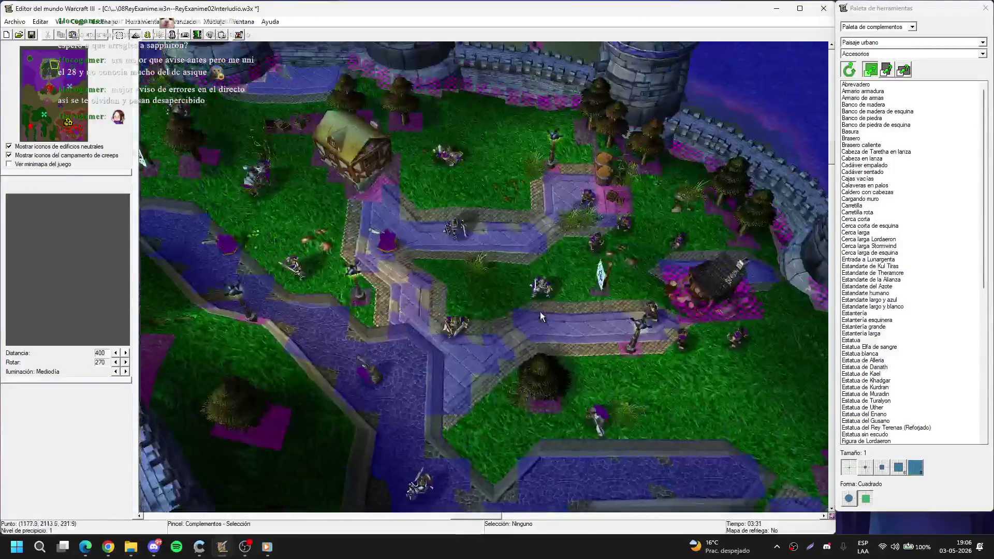
pyautogui.press('Left')
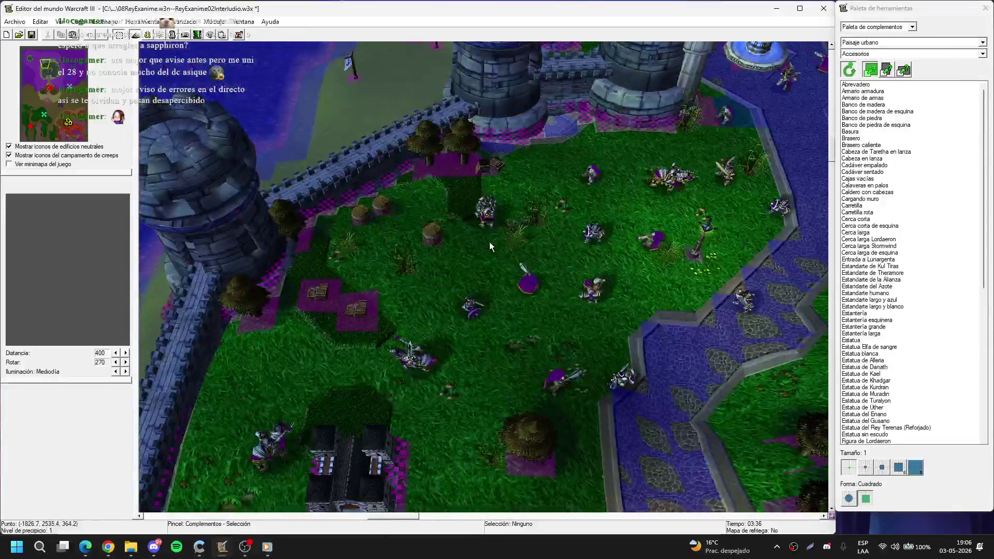
pyautogui.press('Down')
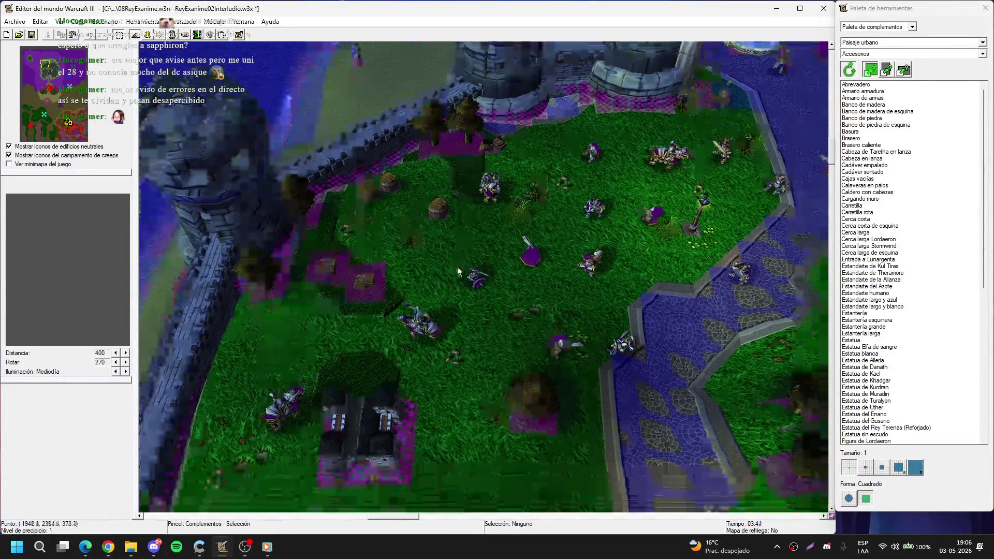
pyautogui.press('Up')
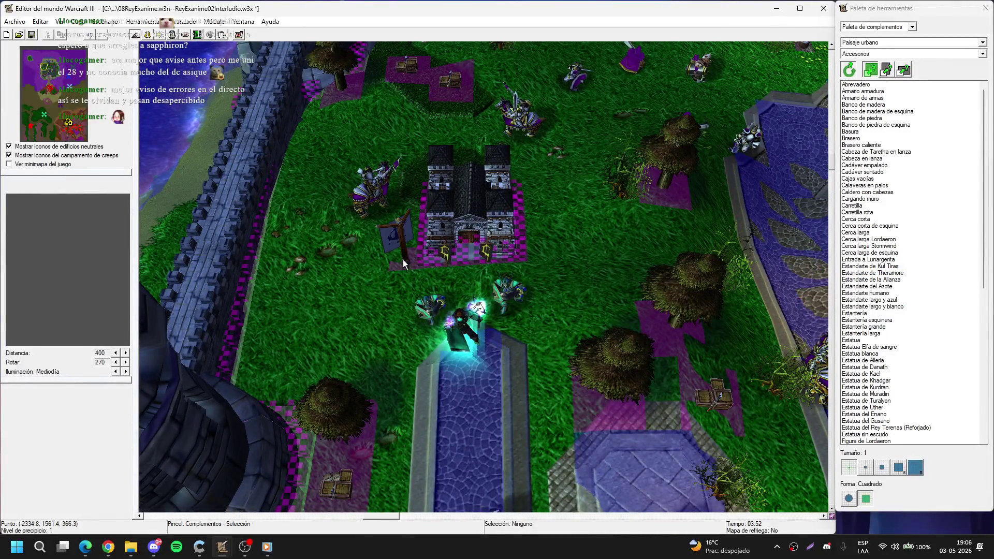
pyautogui.click(404, 244)
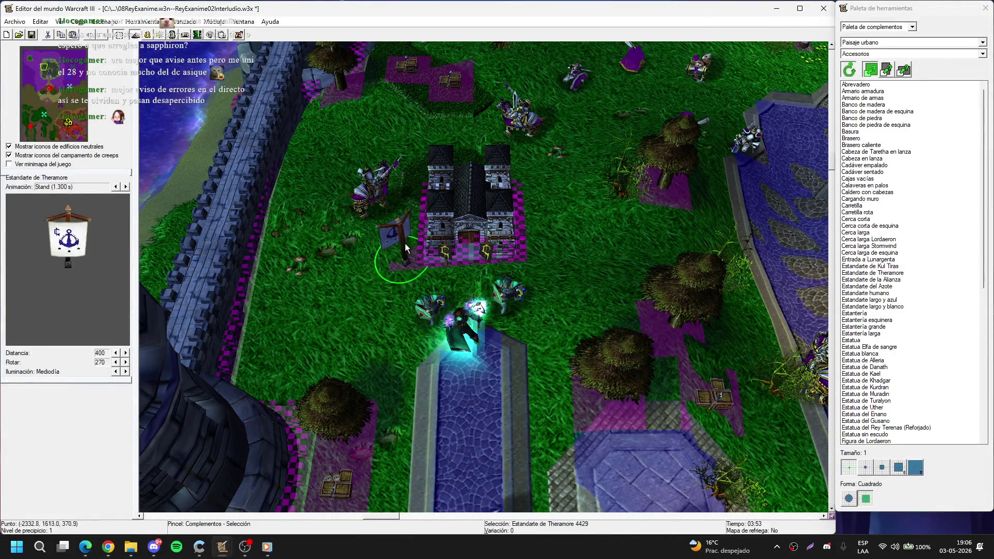
pyautogui.hotkey('ctrl', 'c')
pyautogui.hotkey('ctrl', 'v')
pyautogui.click(541, 256)
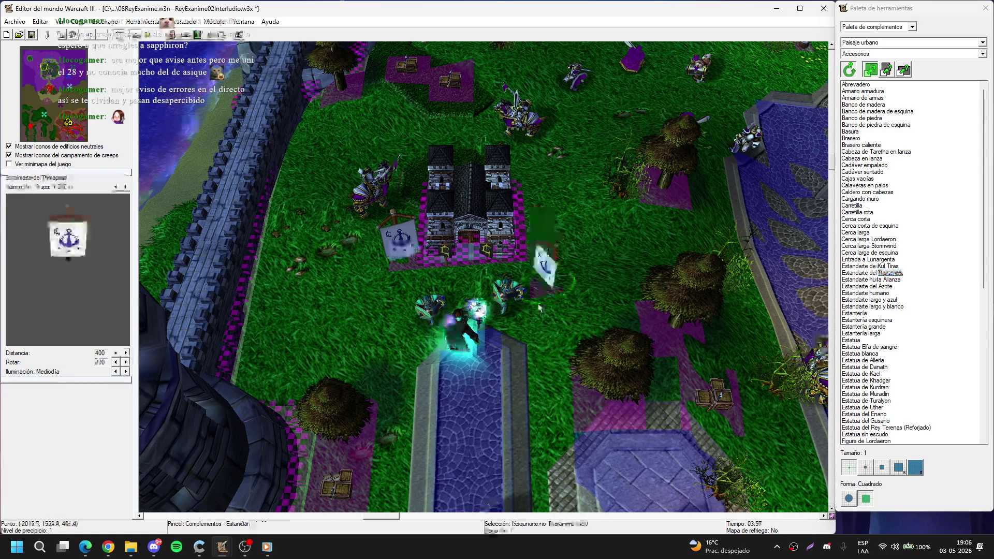
# Step: Pan south across the town to the domed tower area
pyautogui.press('Down')
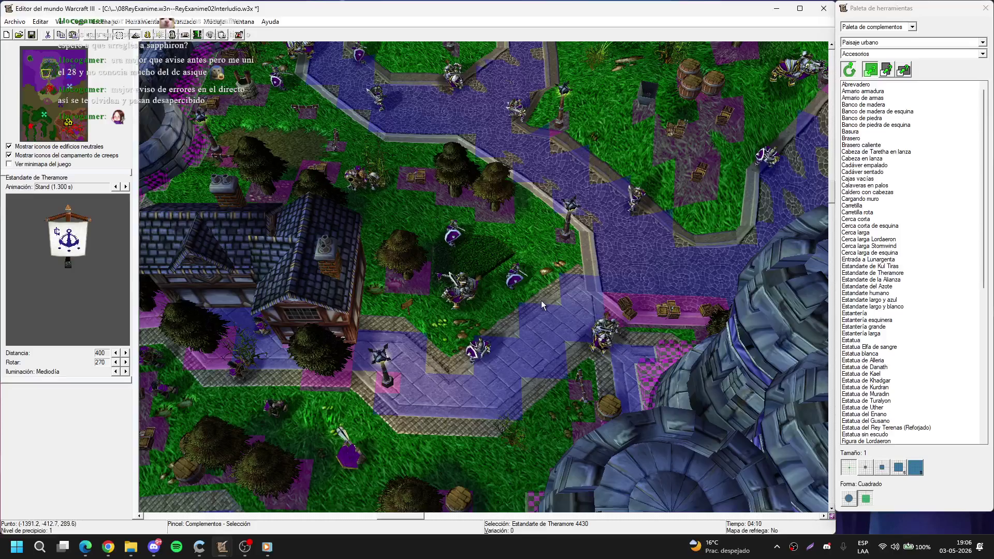
pyautogui.press('Down')
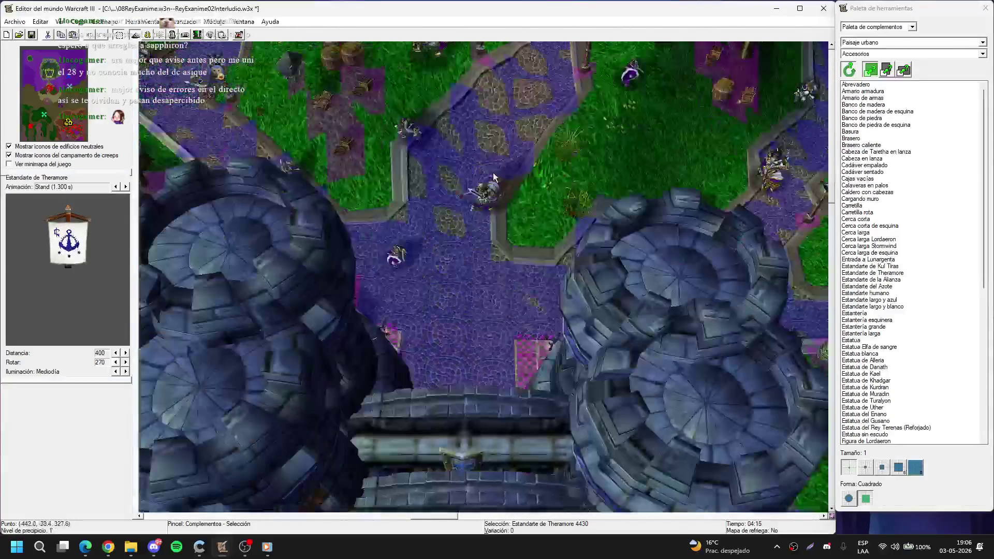
pyautogui.press('Down')
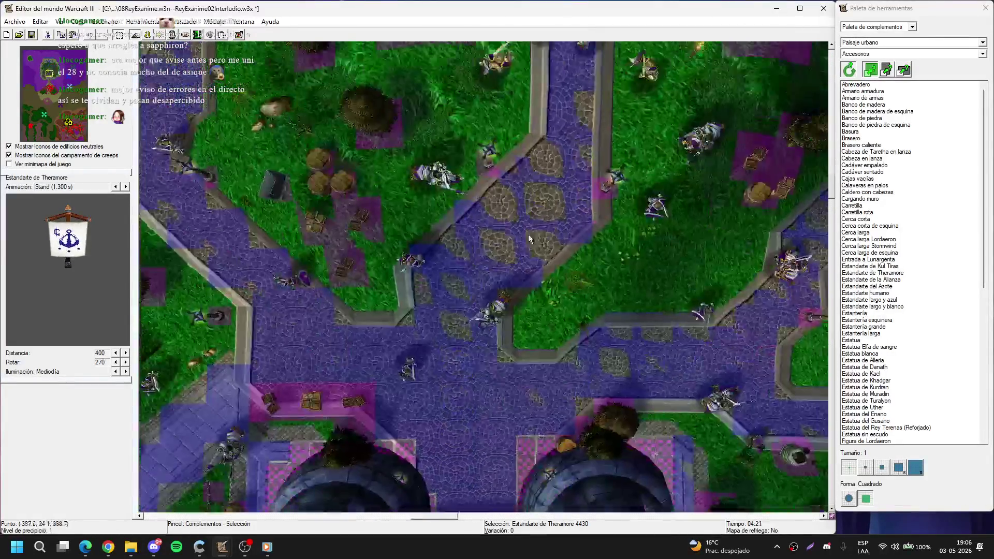
pyautogui.press('Down')
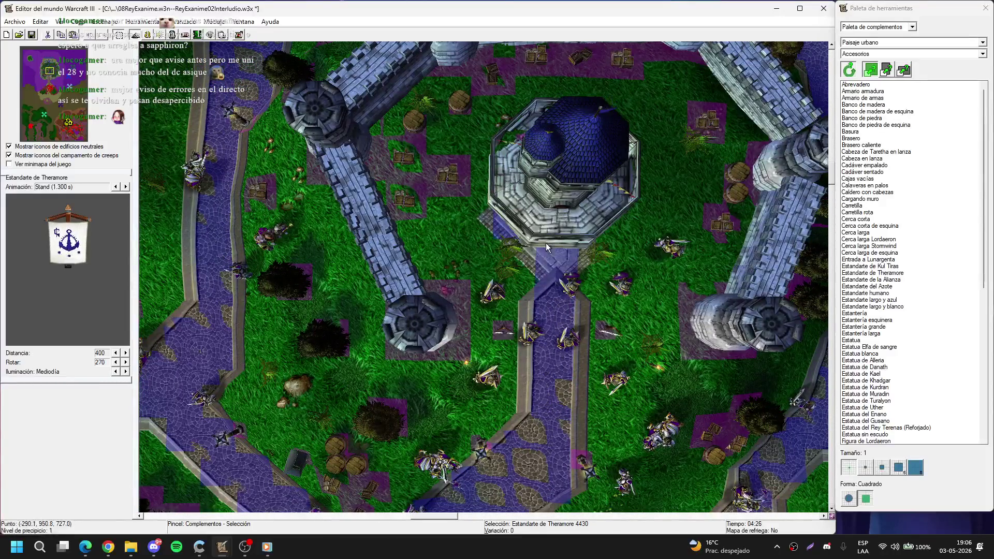
pyautogui.scroll(5, 551, 237)
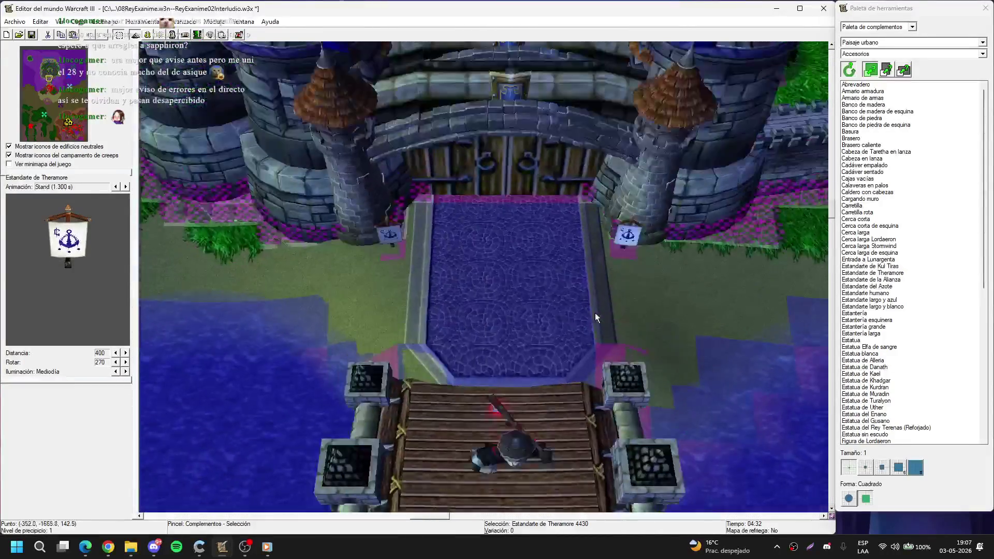
# Step: Paste a Theramore banner on the gate path with scale 160 and rotation 270
pyautogui.scroll(-2, 594, 317)
pyautogui.hotkey('ctrl', 'v')
pyautogui.click(522, 362)
pyautogui.doubleClick(526, 352)
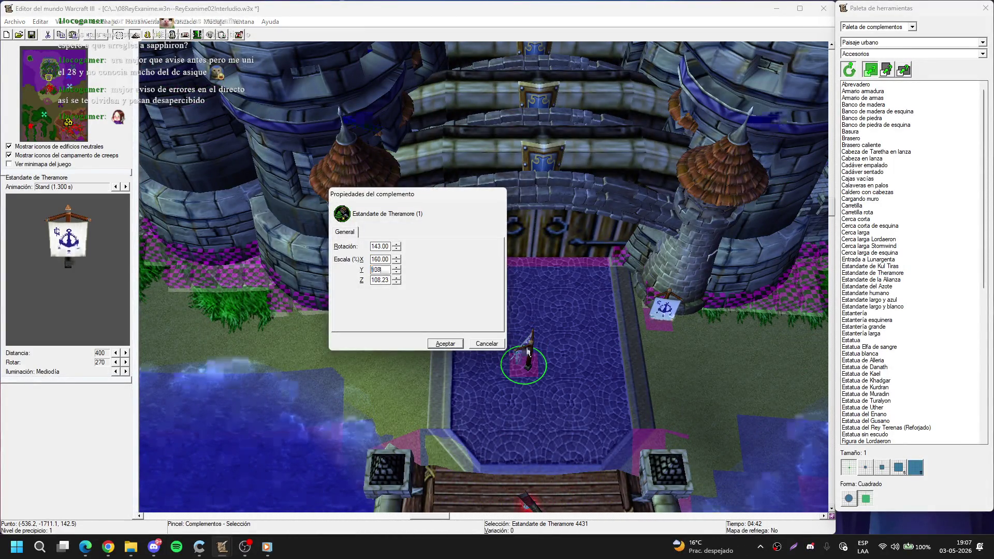
pyautogui.press('Return')
pyautogui.doubleClick(525, 346)
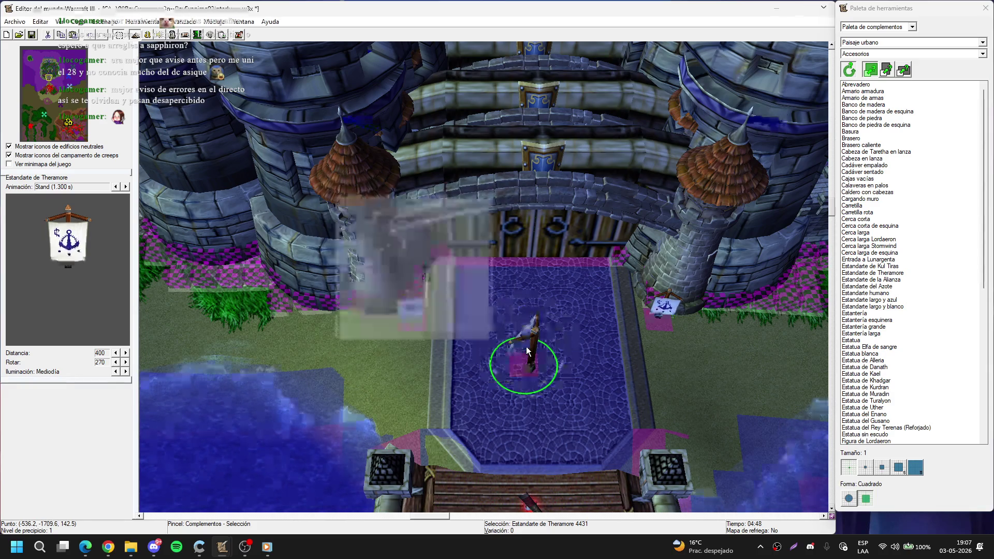
pyautogui.hotkey('shift', 'Tab')
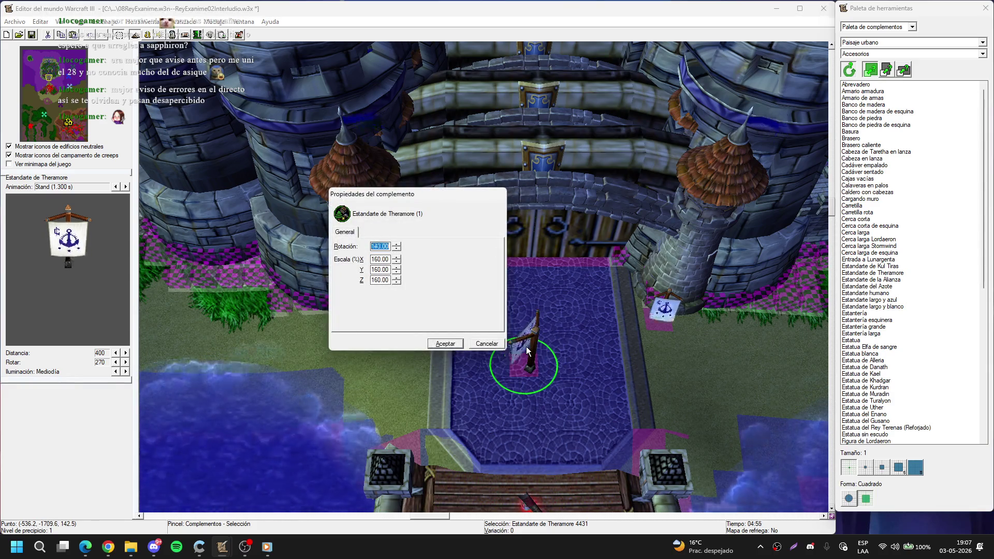
pyautogui.write('270')
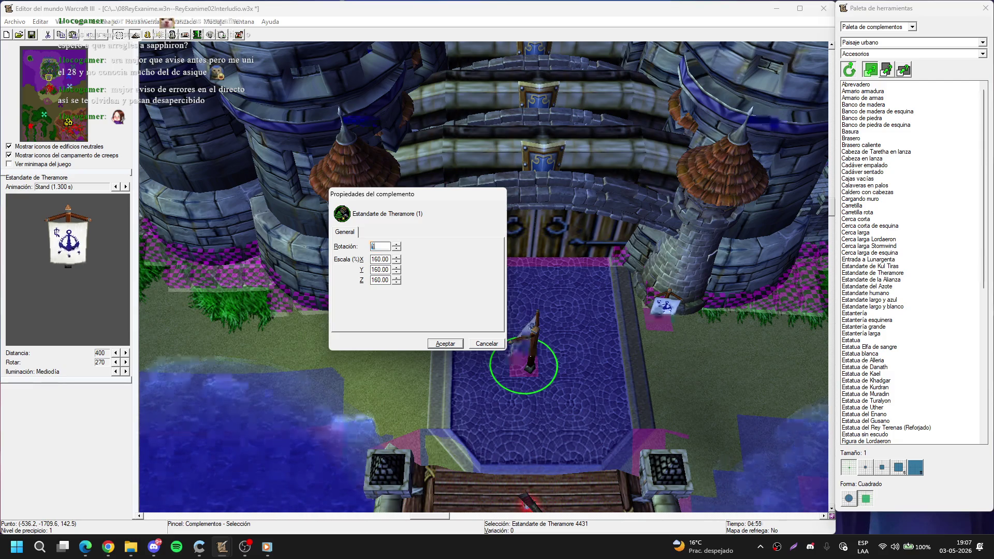
pyautogui.press('Return')
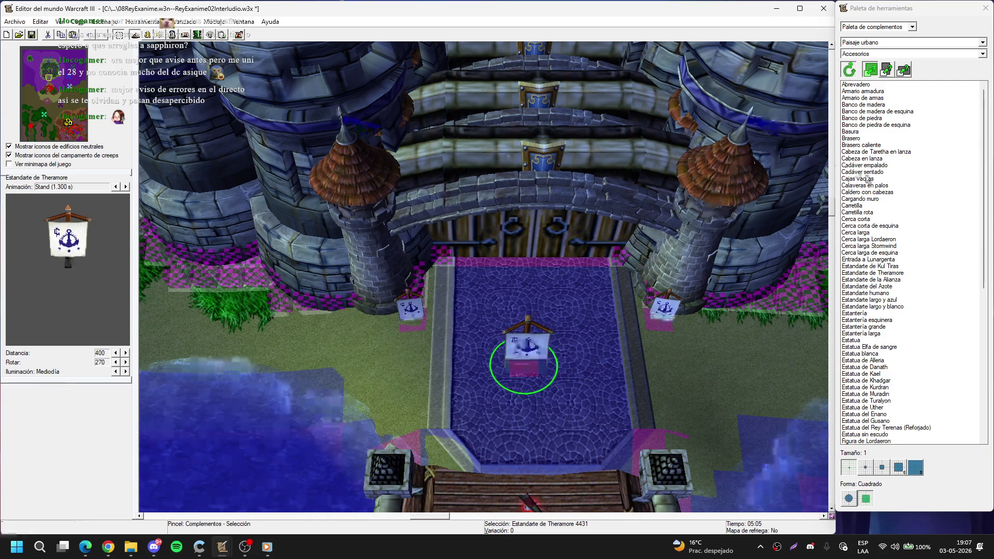
pyautogui.moveTo(883, 246); pyautogui.dragTo(885, 309)
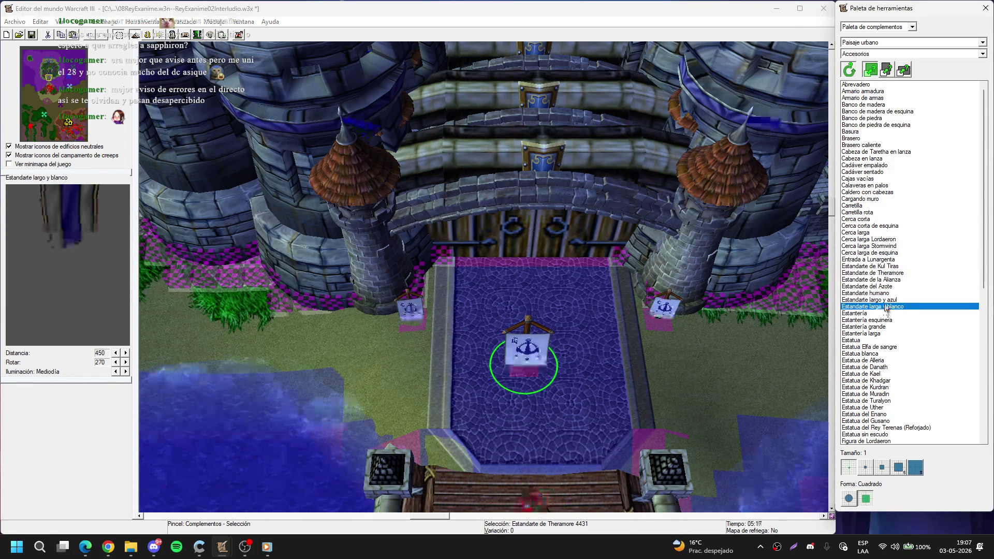
# Step: Move the central carpet Theramore banner to the left tower base, raise it, then delete it
pyautogui.click(528, 350)
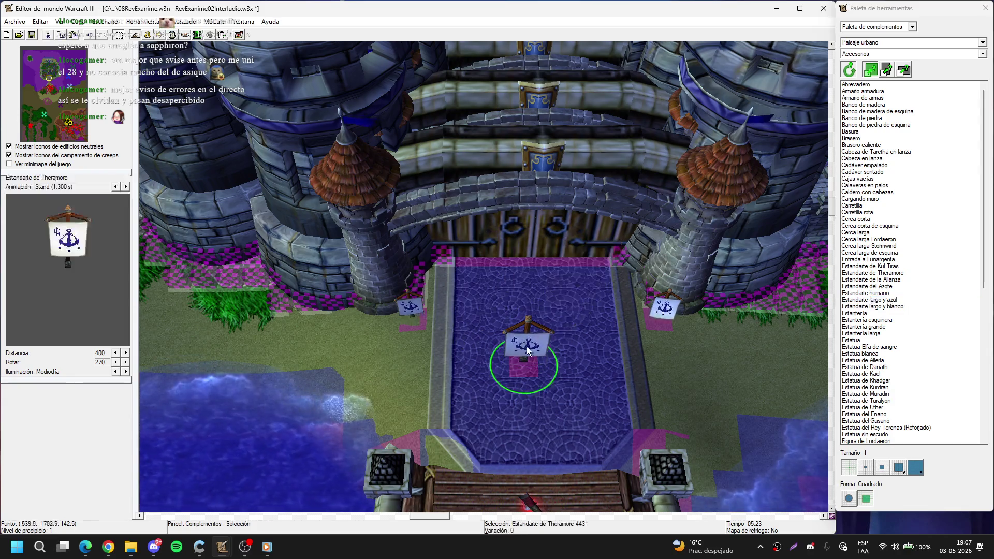
pyautogui.hotkey('ctrl', 'x')
pyautogui.press('Left')
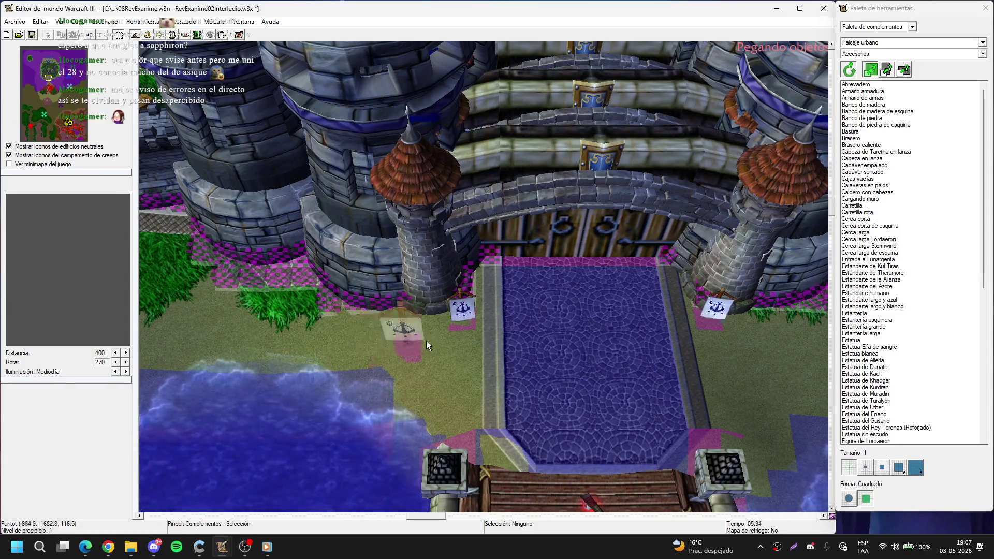
pyautogui.press('Left')
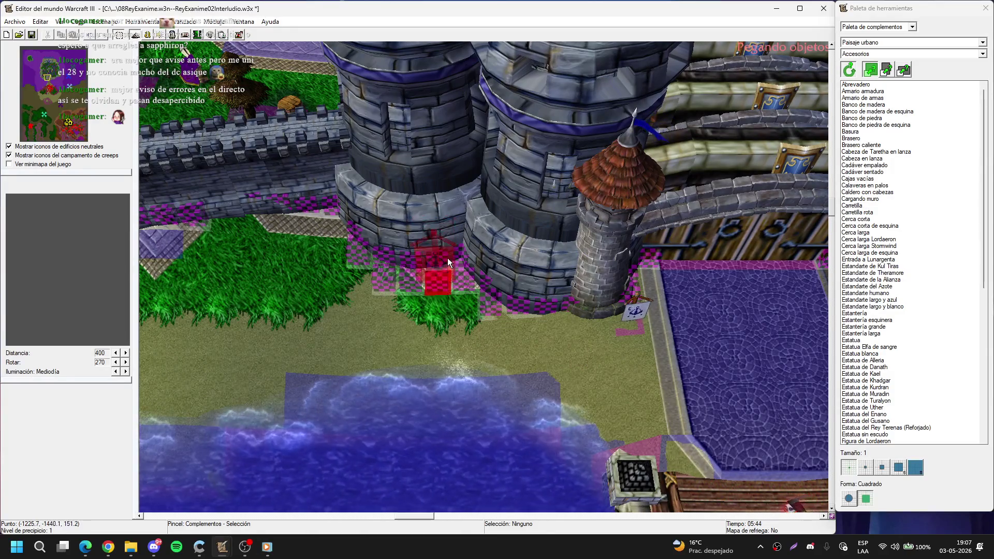
pyautogui.press('Right')
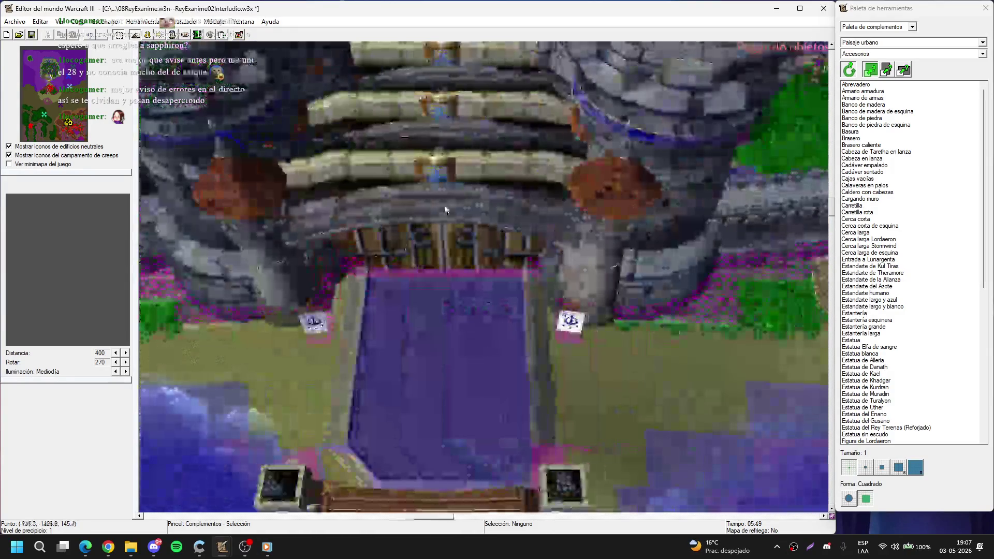
pyautogui.scroll(-5, 445, 209)
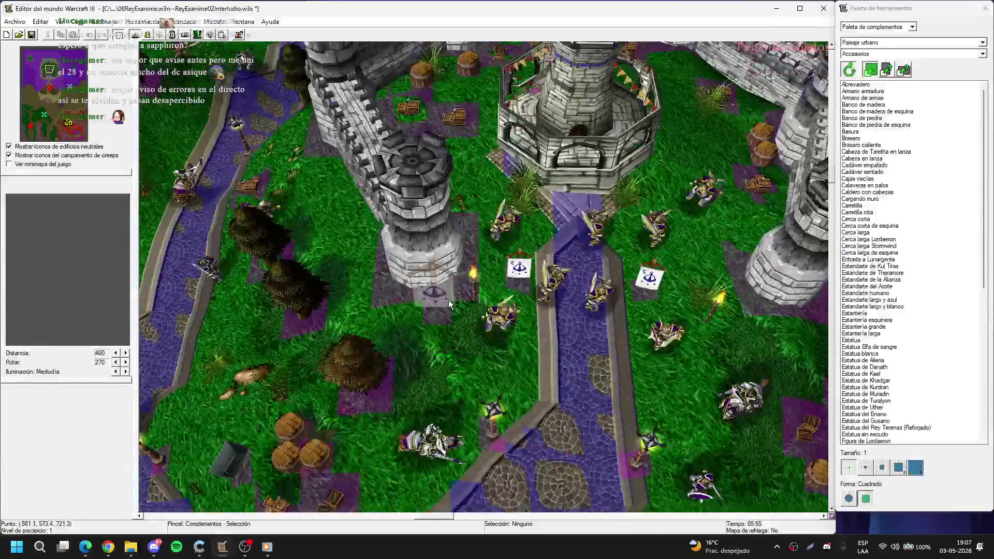
pyautogui.click(434, 274)
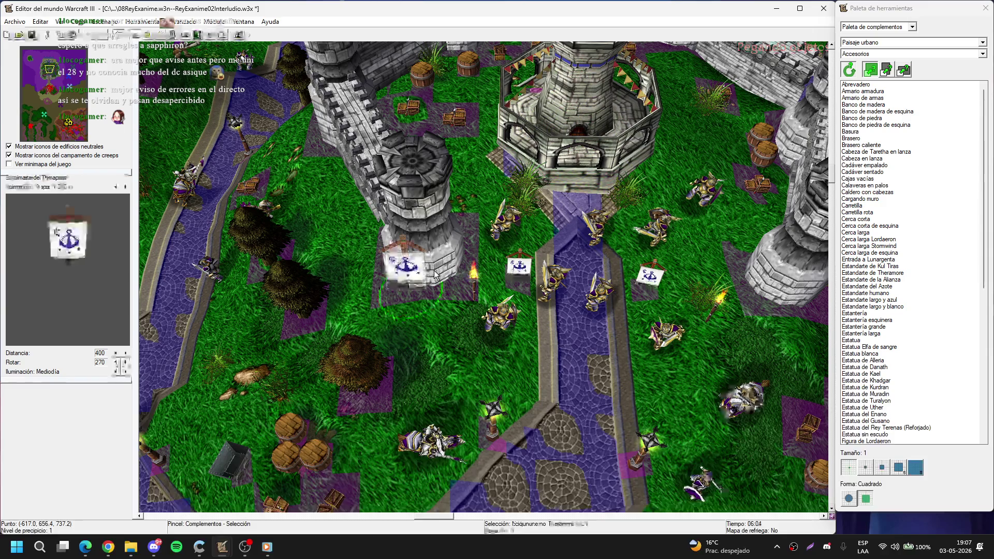
pyautogui.scroll(8, 450, 370)
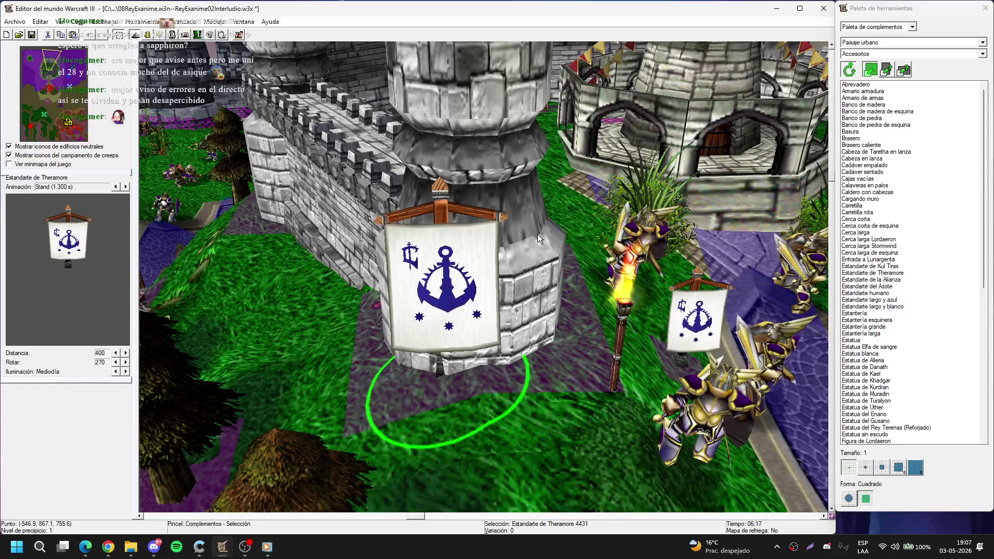
pyautogui.hotkey('ctrl', 'pageup')
pyautogui.hotkey('ctrl', 'pageup')
pyautogui.hotkey('ctrl', 'pageup')
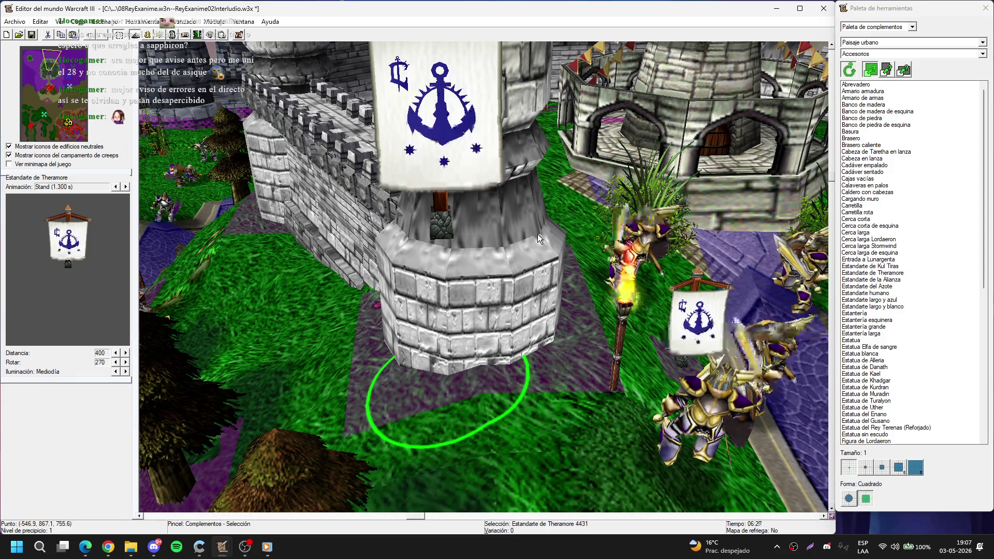
pyautogui.press('Delete')
# Step: Place one Estandarte largo y blanco banner at the tower
pyautogui.click(869, 300)
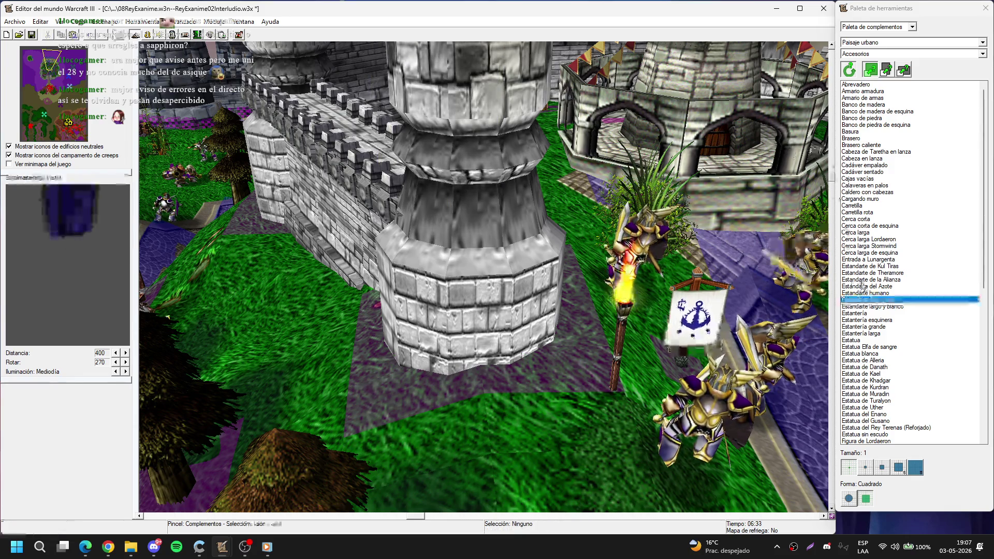
pyautogui.click(893, 306)
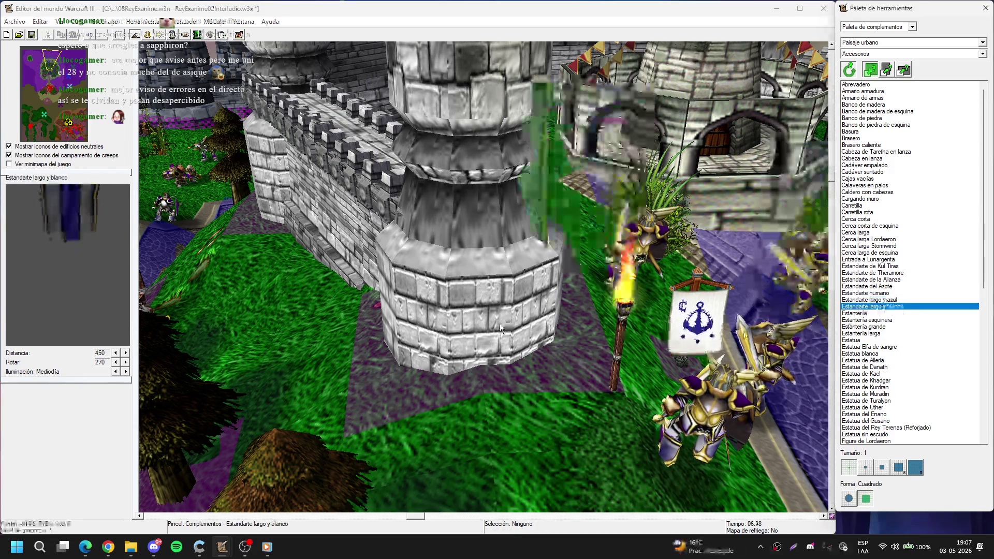
pyautogui.scroll(-5, 487, 339)
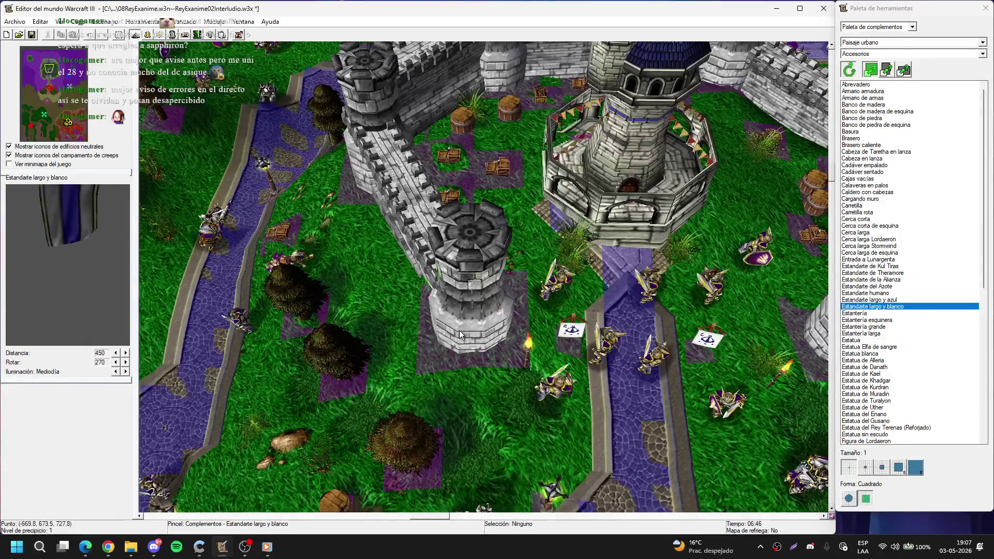
pyautogui.scroll(3, 463, 290)
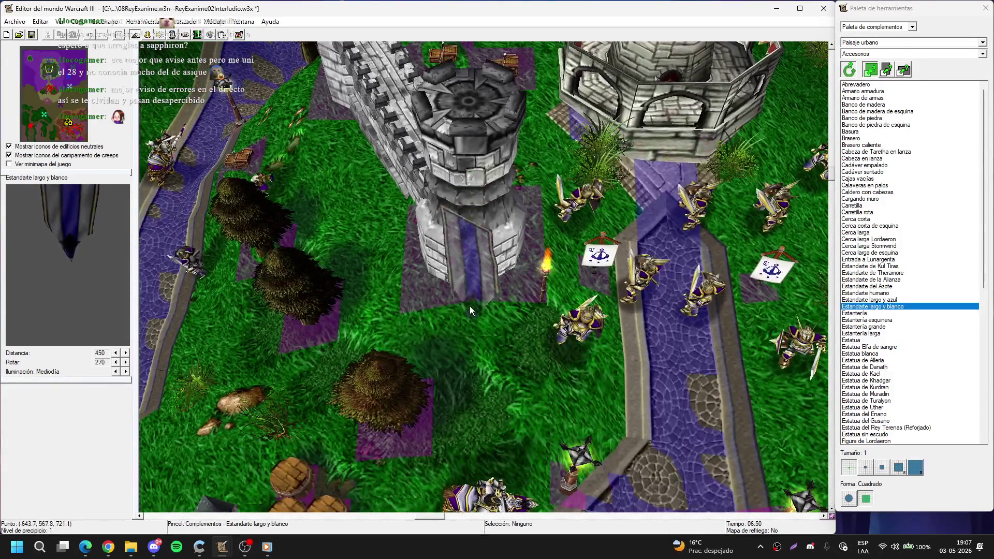
pyautogui.click(469, 304)
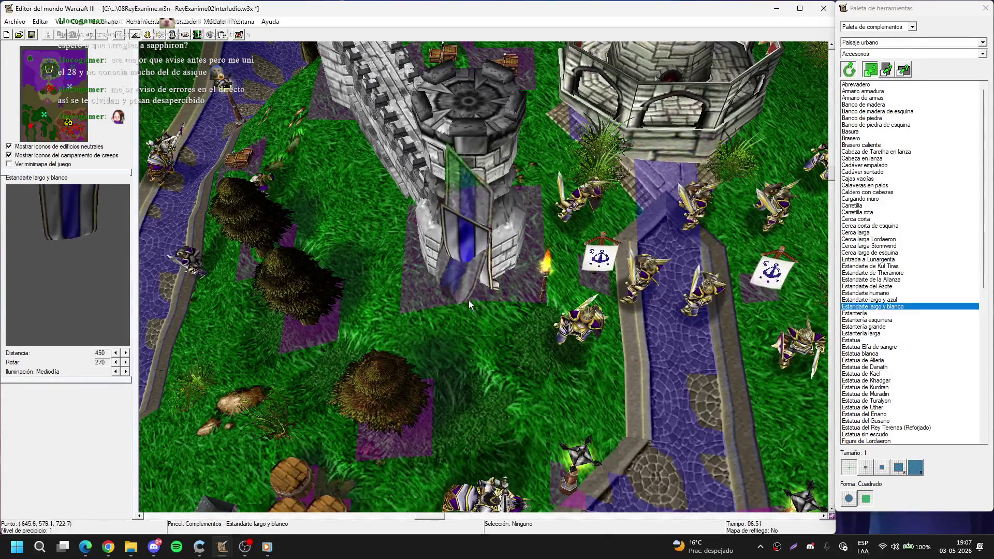
pyautogui.rightClick(473, 265)
# Step: Set the placed long white banner's scale to 100 in its properties
pyautogui.press('Return')
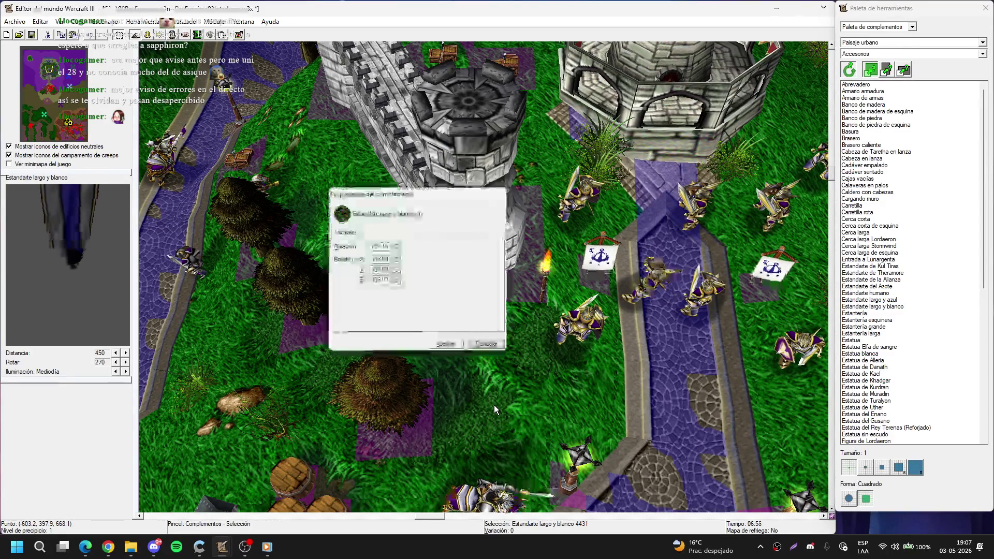
pyautogui.write('100')
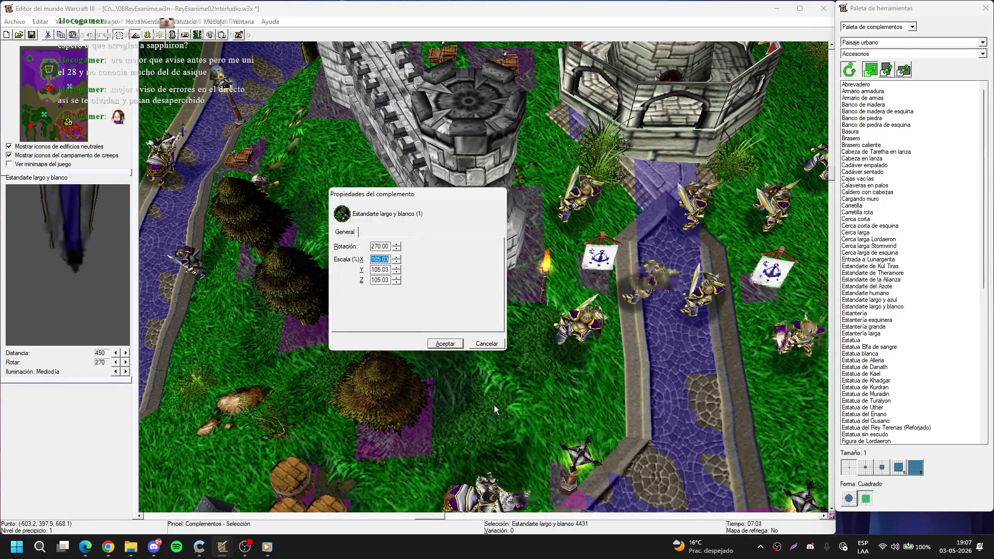
pyautogui.press('Tab')
pyautogui.write('100')
pyautogui.press('Tab')
pyautogui.write('1')
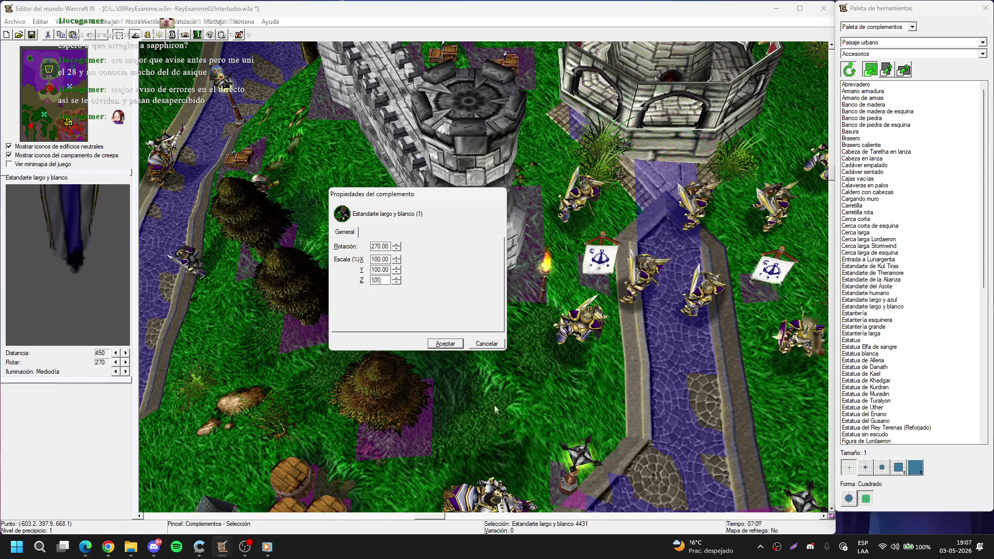
pyautogui.press('Return')
# Step: Copy the resized banner and place a copy on the tower
pyautogui.hotkey('ctrl', 'c')
pyautogui.hotkey('ctrl', 'v')
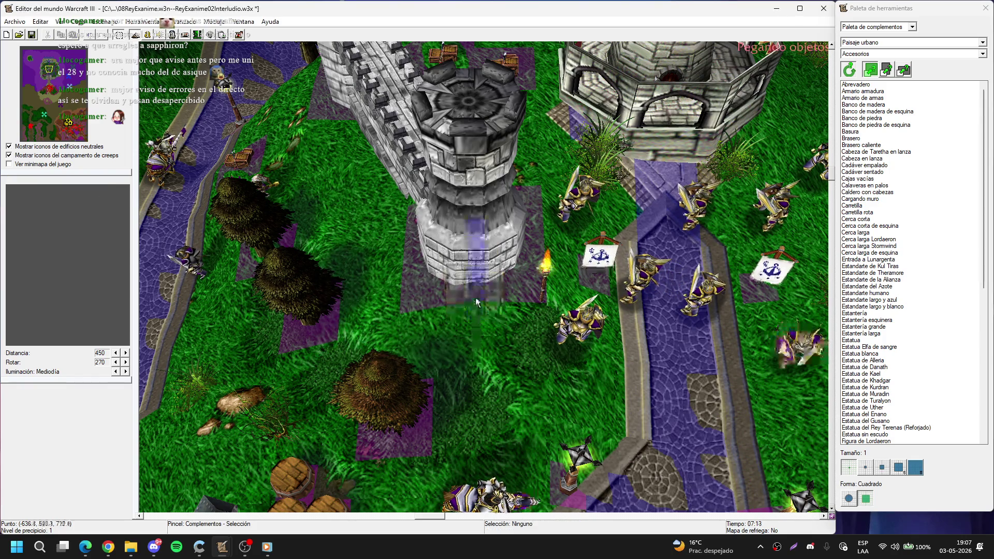
pyautogui.scroll(-4, 476, 302)
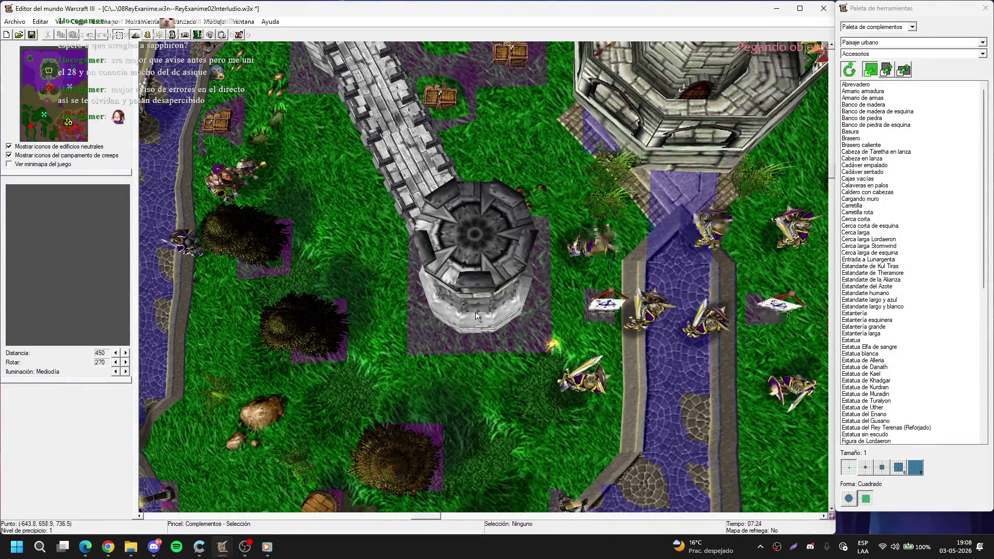
pyautogui.click(475, 308)
pyautogui.scroll(4, 478, 314)
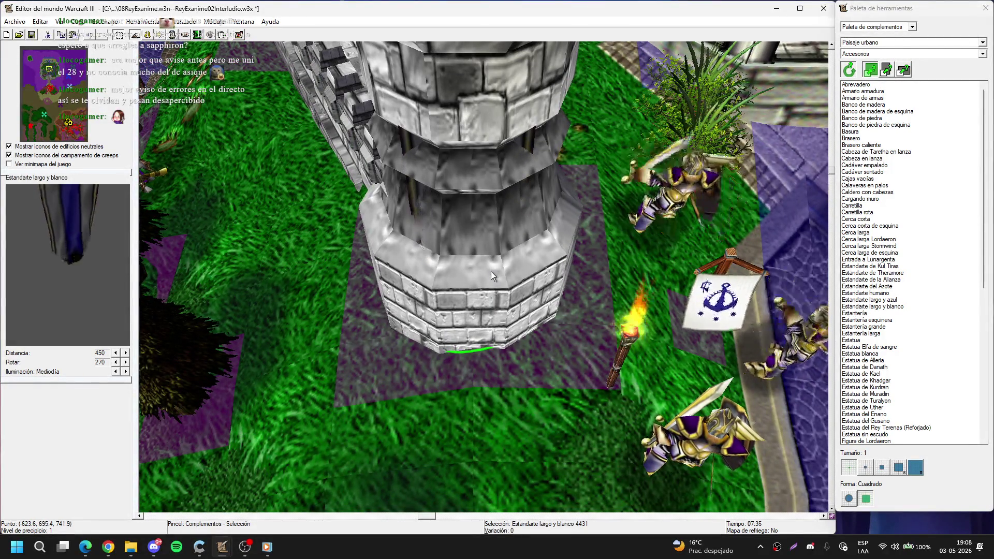
pyautogui.scroll(-3, 490, 271)
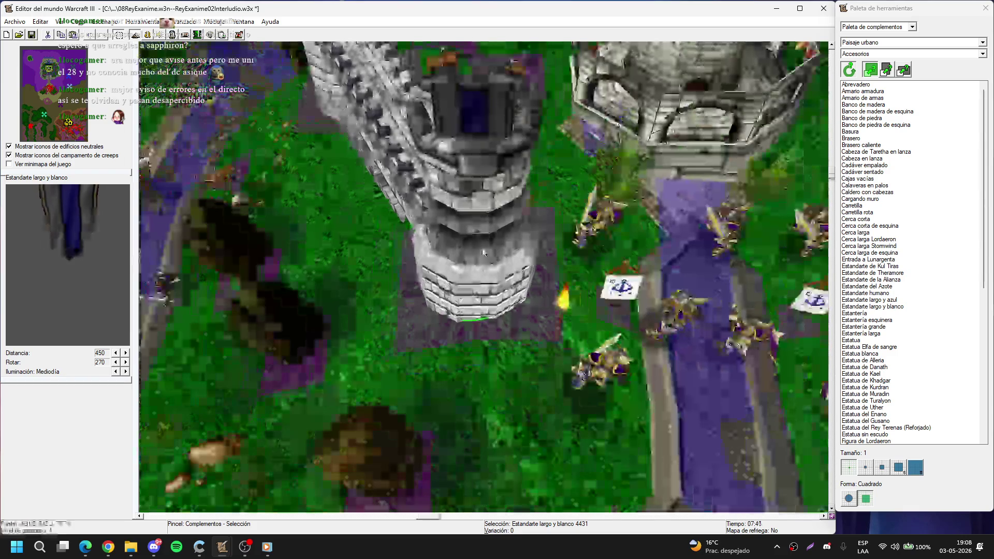
pyautogui.click(306, 216)
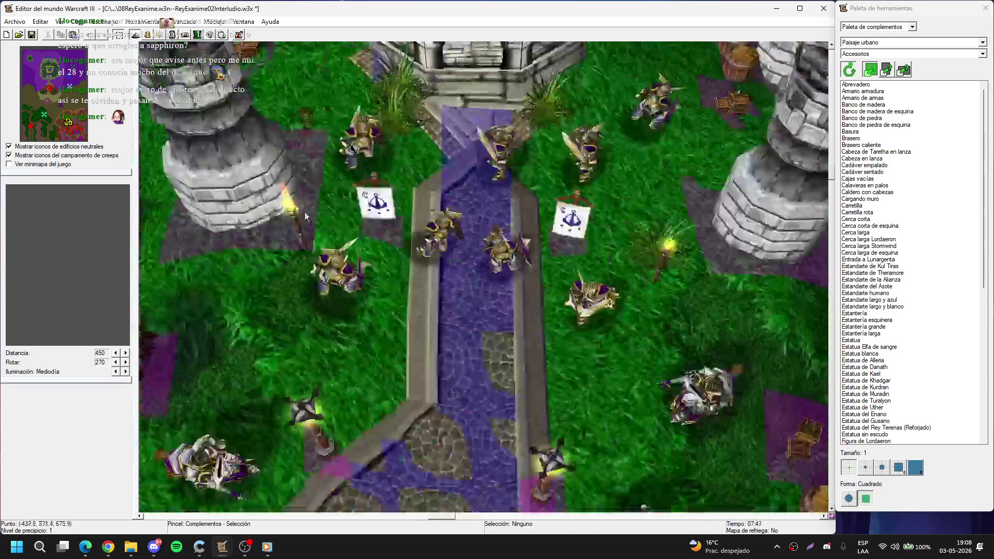
# Step: Paste another banner copy and position it in the tower window
pyautogui.press('Left')
pyautogui.hotkey('ctrl', 'v')
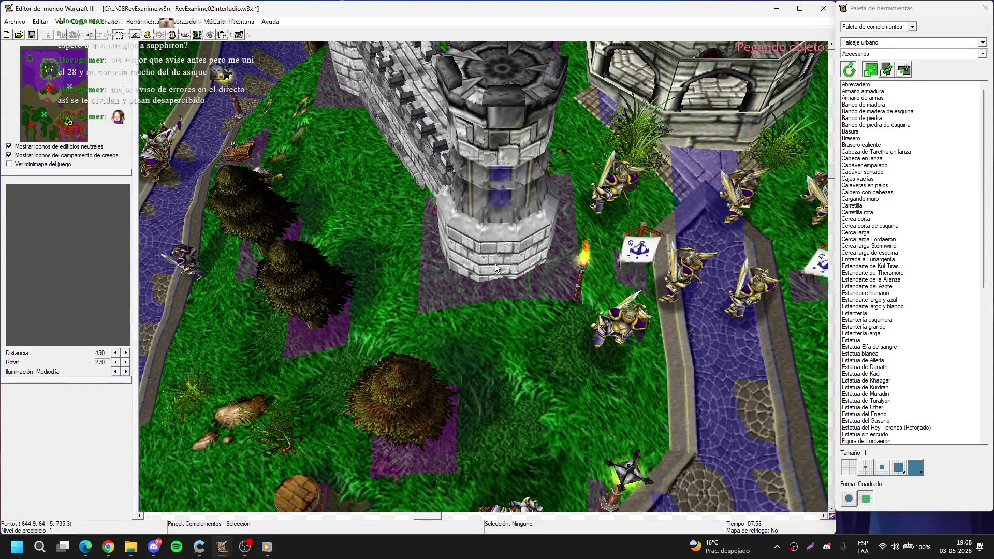
pyautogui.click(496, 265)
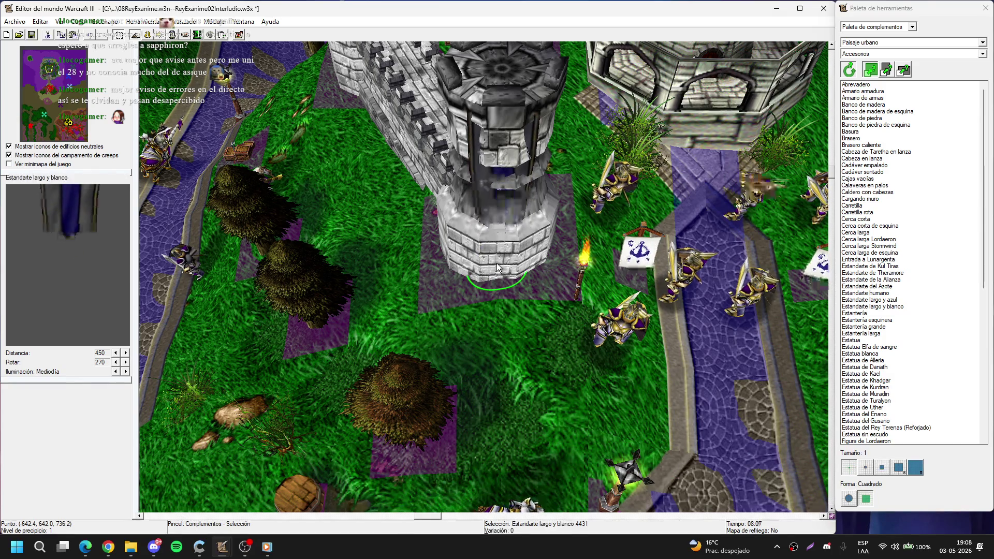
pyautogui.hotkey('ctrl', 'v')
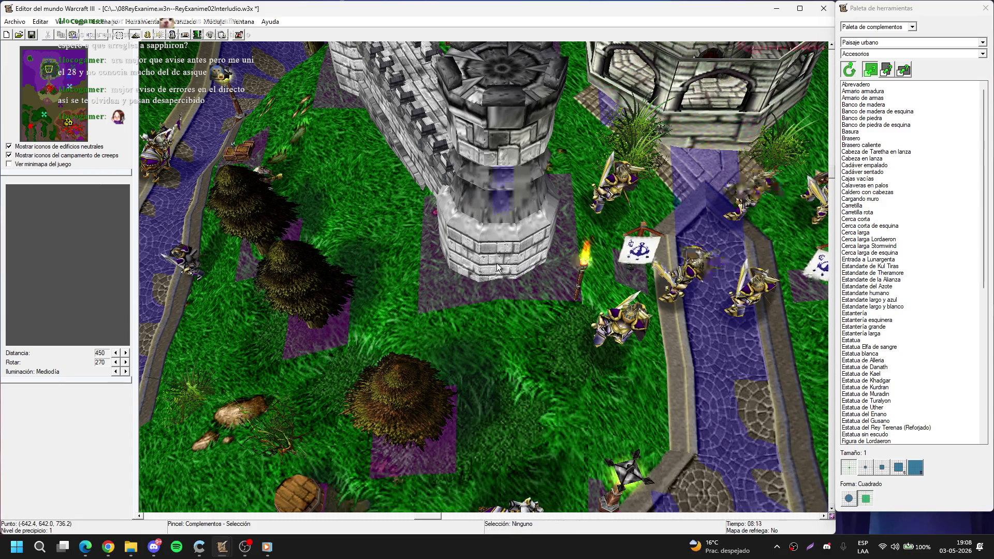
pyautogui.click(497, 268)
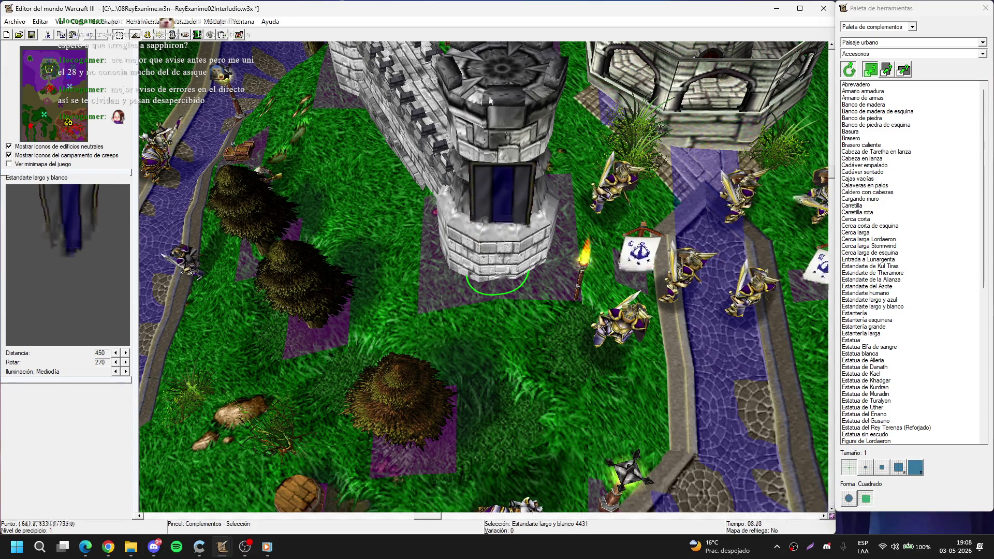
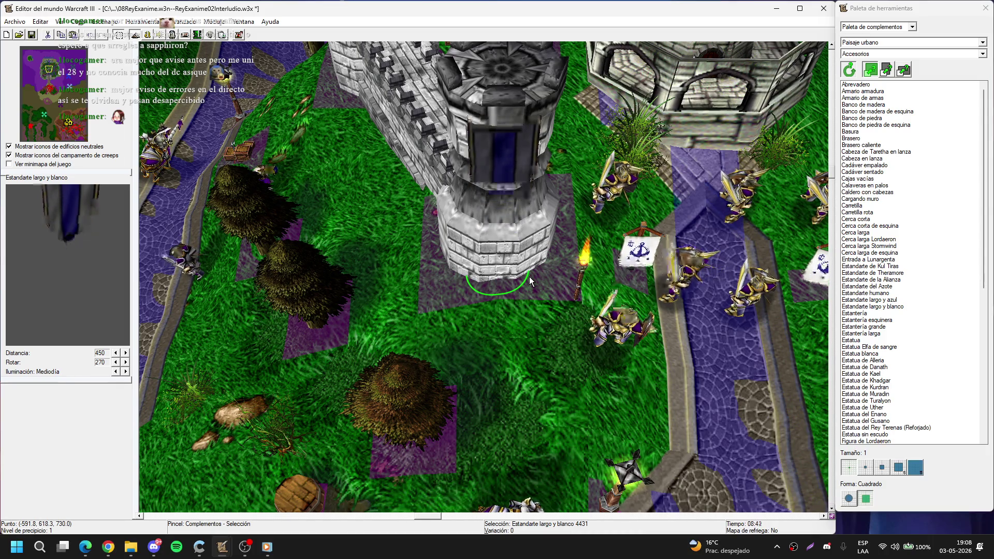
# Step: Move the Estandarte largo y blanco banner higher up on the round tower
pyautogui.click(604, 271)
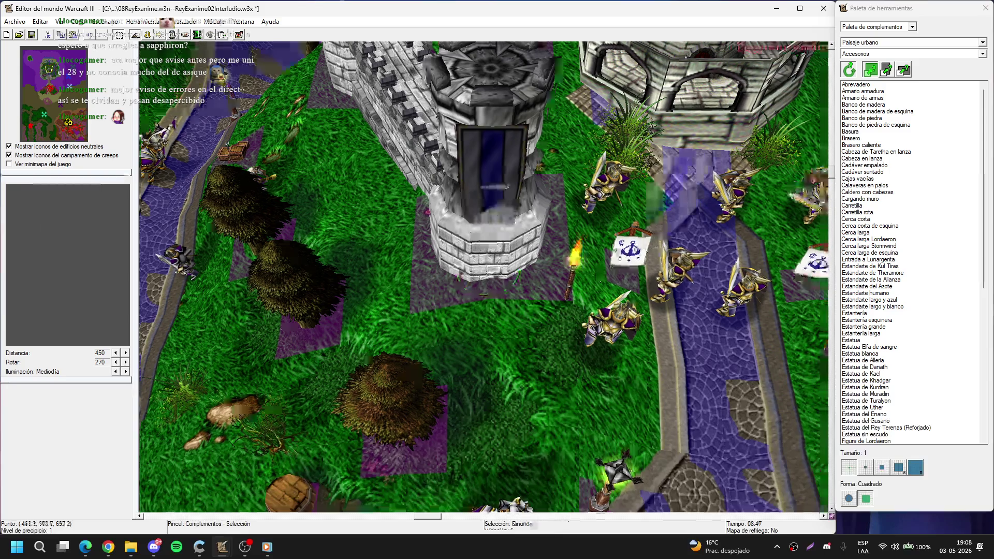
pyautogui.scroll(-3, 534, 343)
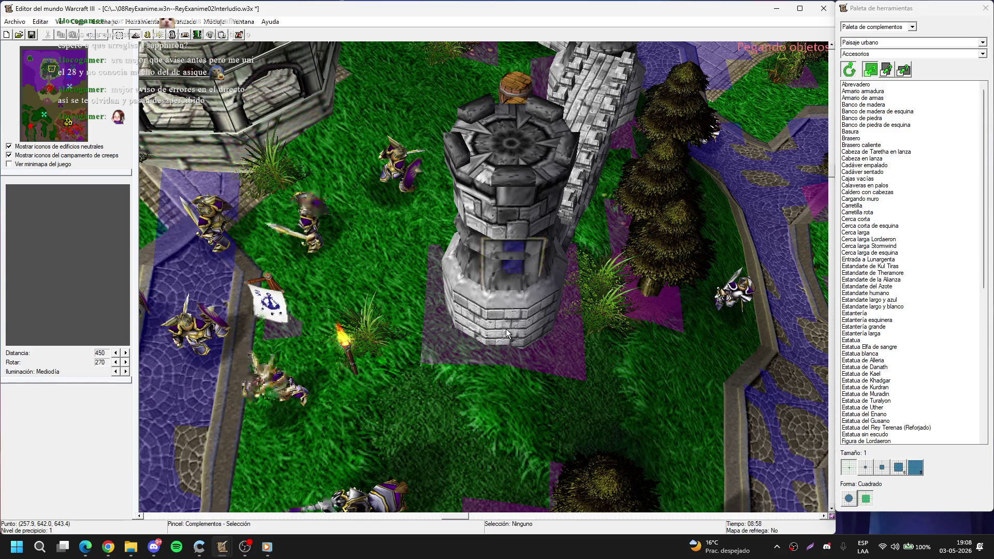
pyautogui.click(505, 329)
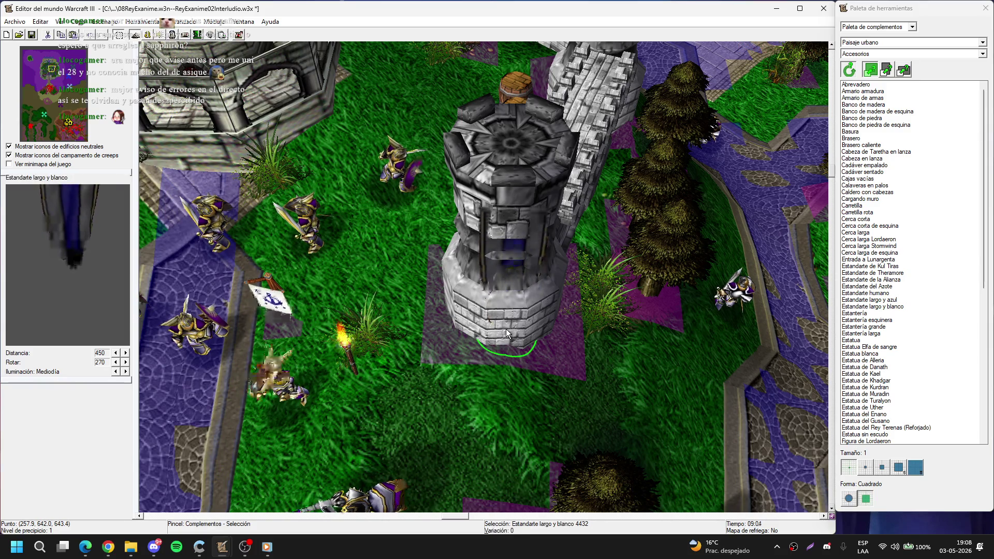
pyautogui.hotkey('ctrl', 'x')
pyautogui.hotkey('ctrl', 'v')
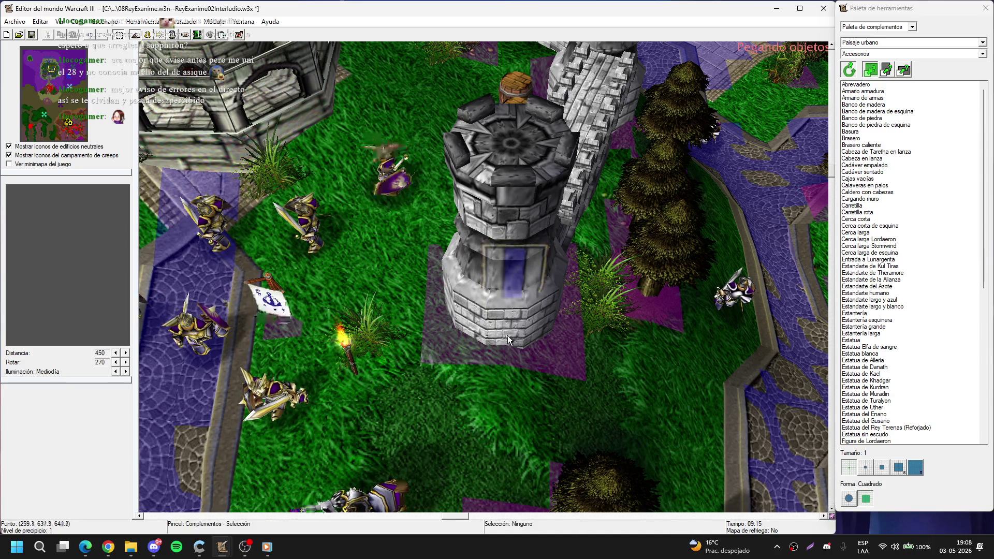
pyautogui.click(508, 335)
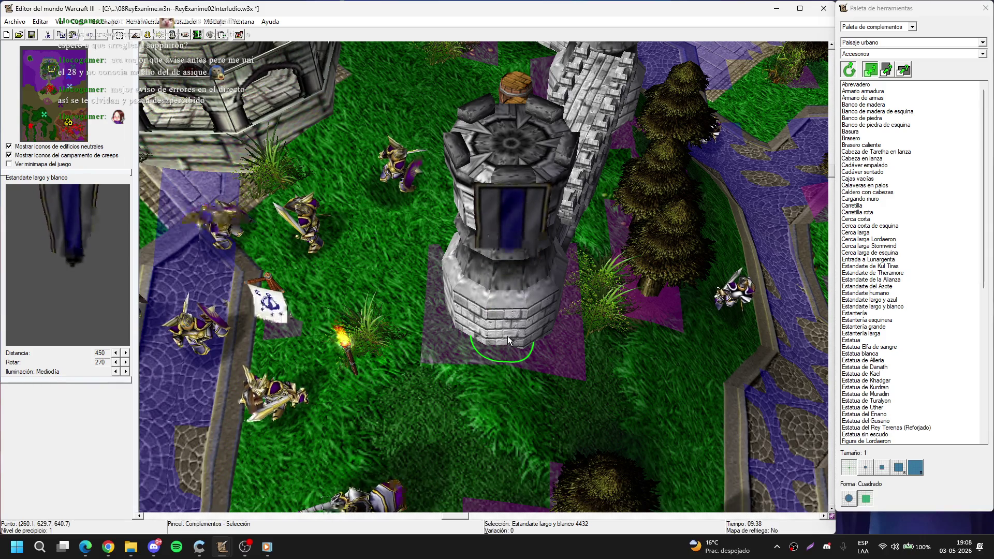
# Step: Pan the view across the map to the walled courtyard tower
pyautogui.press('Right')
pyautogui.press('Down')
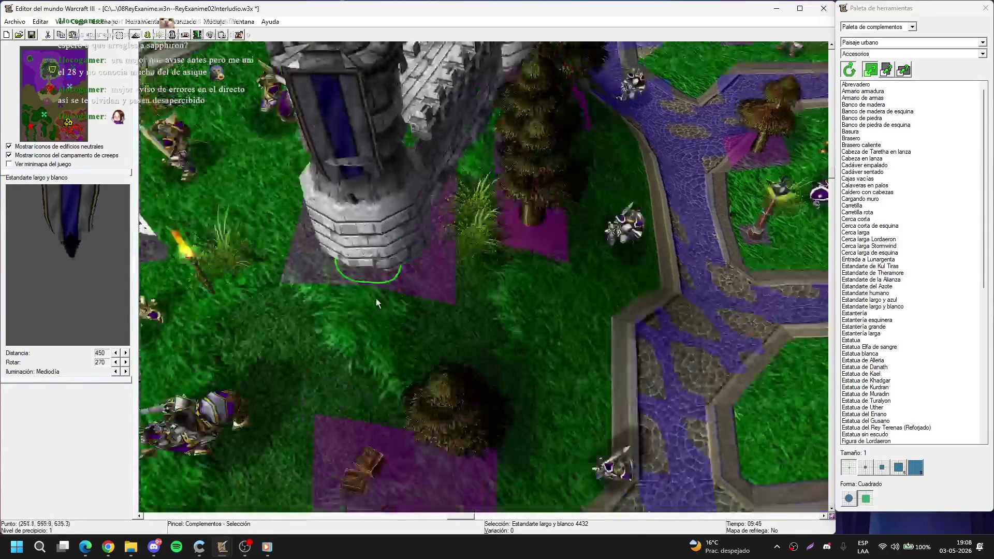
pyautogui.press('Left')
pyautogui.press('Up')
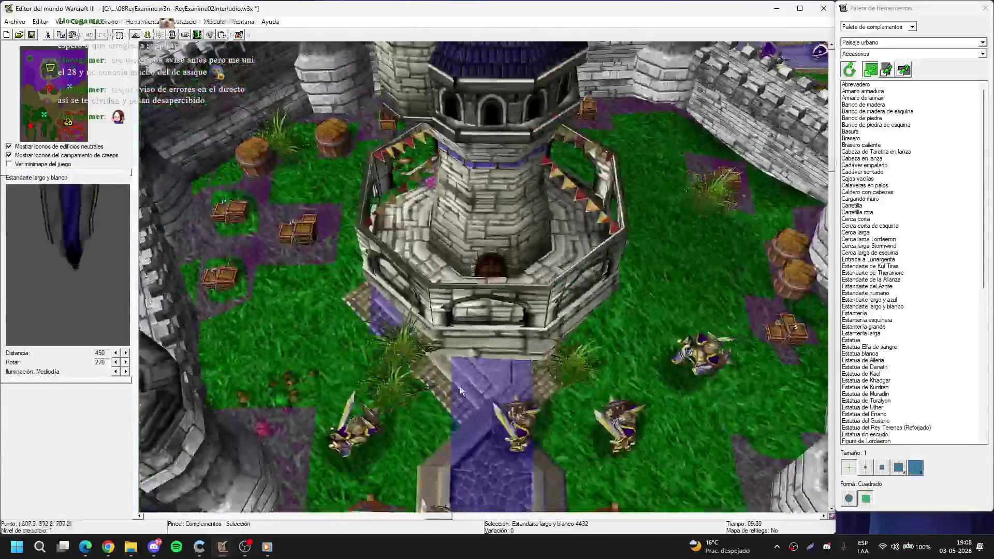
pyautogui.press('Up')
pyautogui.press('Down')
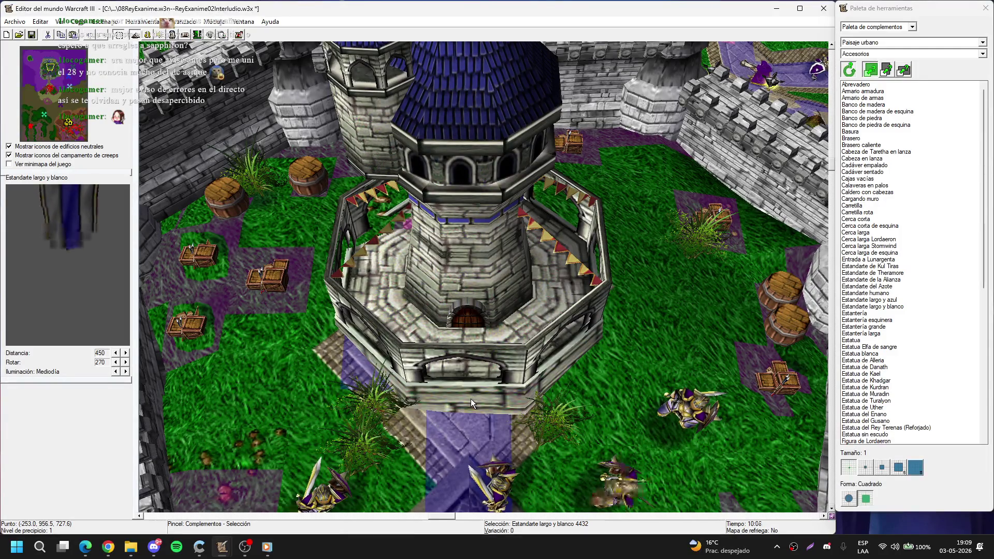
# Step: Place an Estandarte de Theramore banner and set its X/Y/Z scale to 160 with a new rotation
pyautogui.click(906, 272)
pyautogui.doubleClick(679, 286)
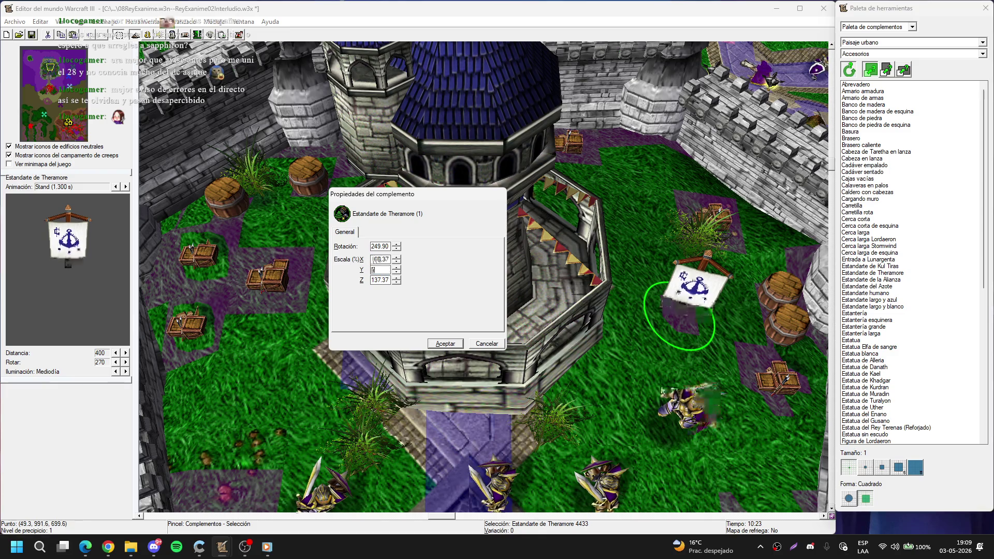
pyautogui.write('10')
pyautogui.press('Tab')
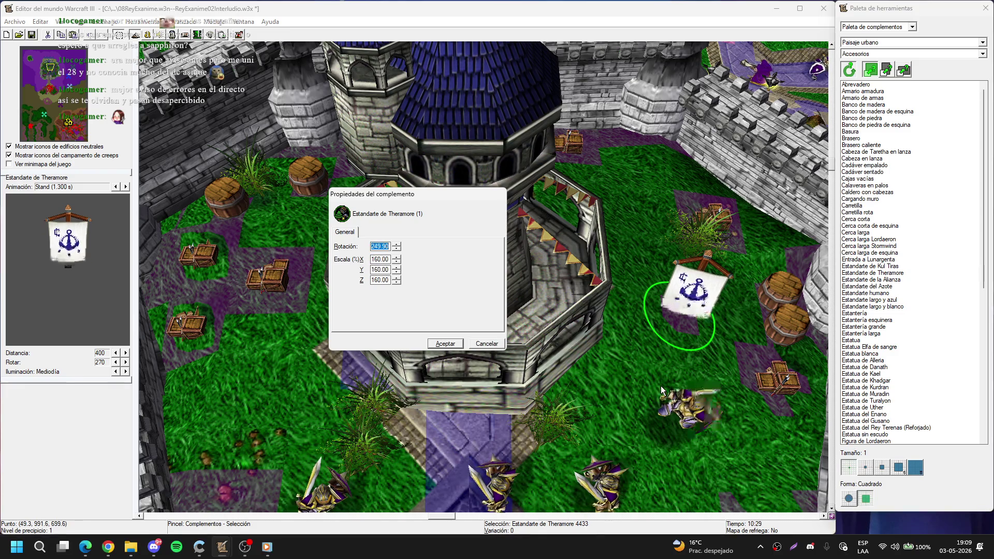
pyautogui.write('2780')
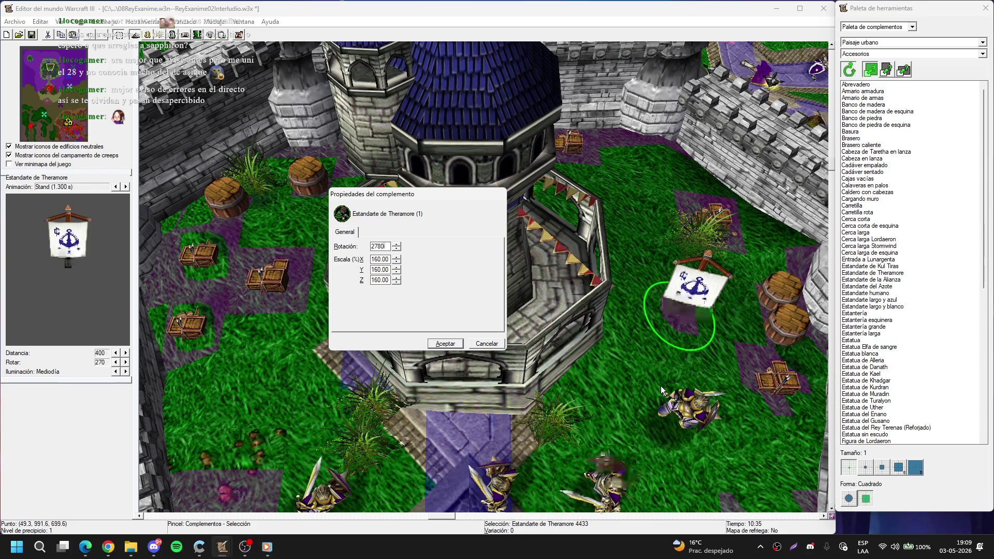
pyautogui.press('Return')
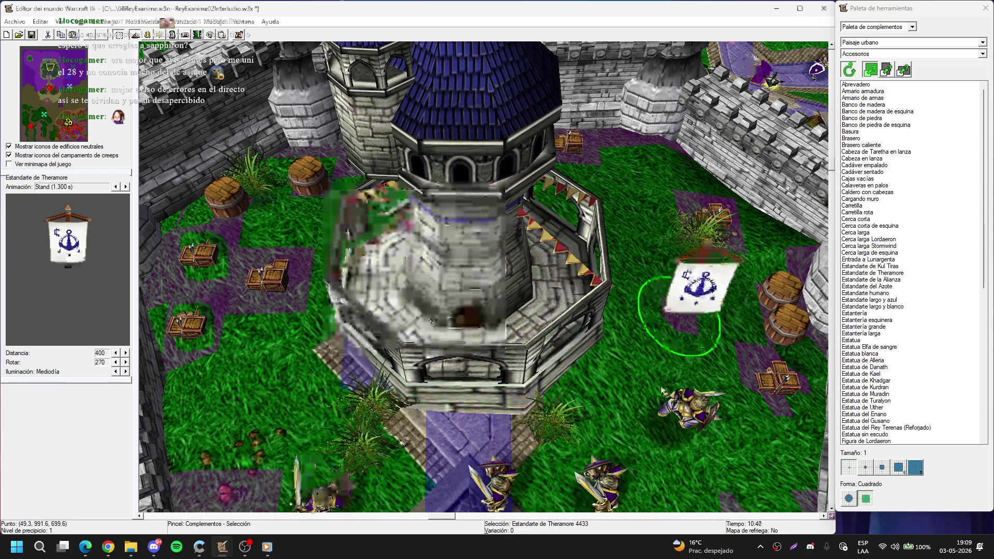
# Step: Cut the Theramore banner and try pasting it at the courtyard tower's left side
pyautogui.hotkey('ctrl', 'x')
pyautogui.hotkey('ctrl', 'v')
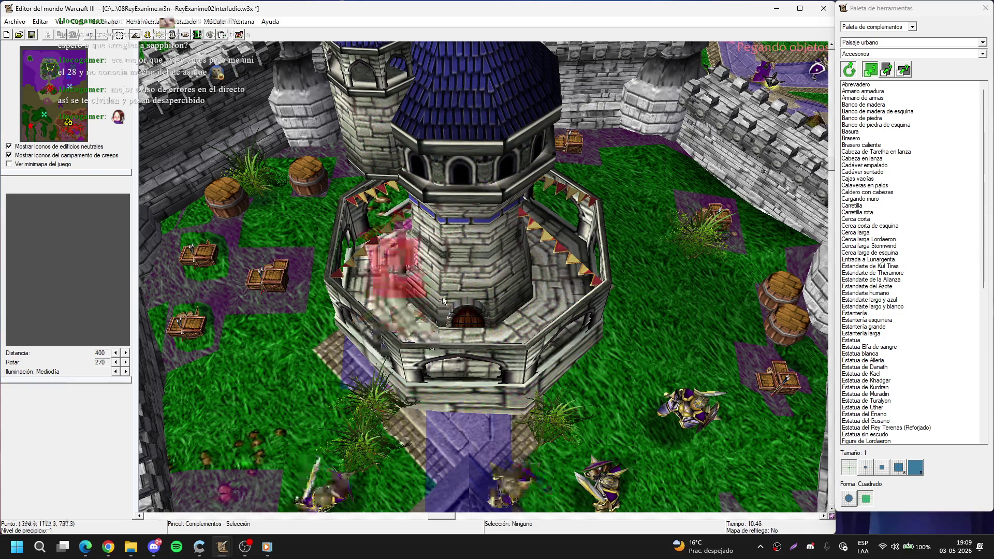
pyautogui.click(416, 337)
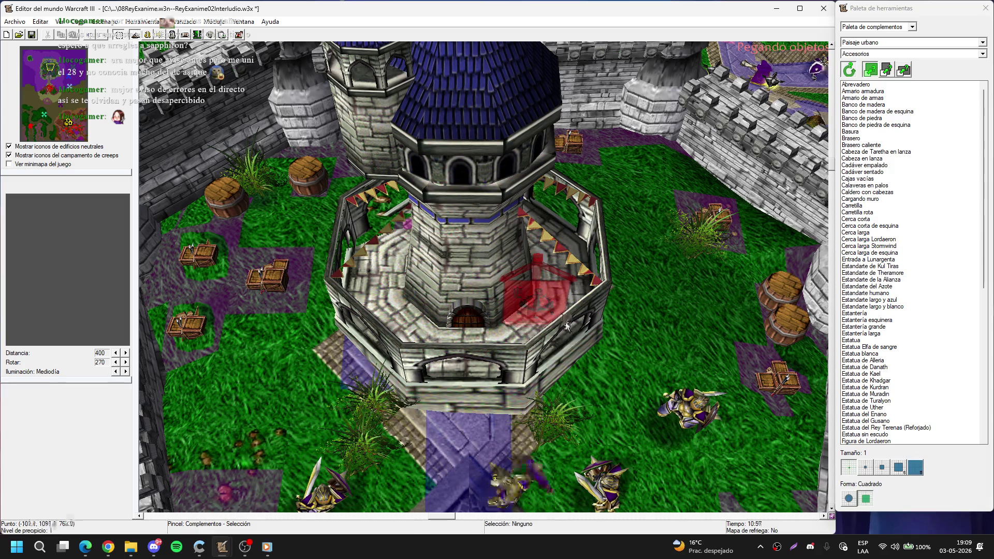
pyautogui.click(392, 302)
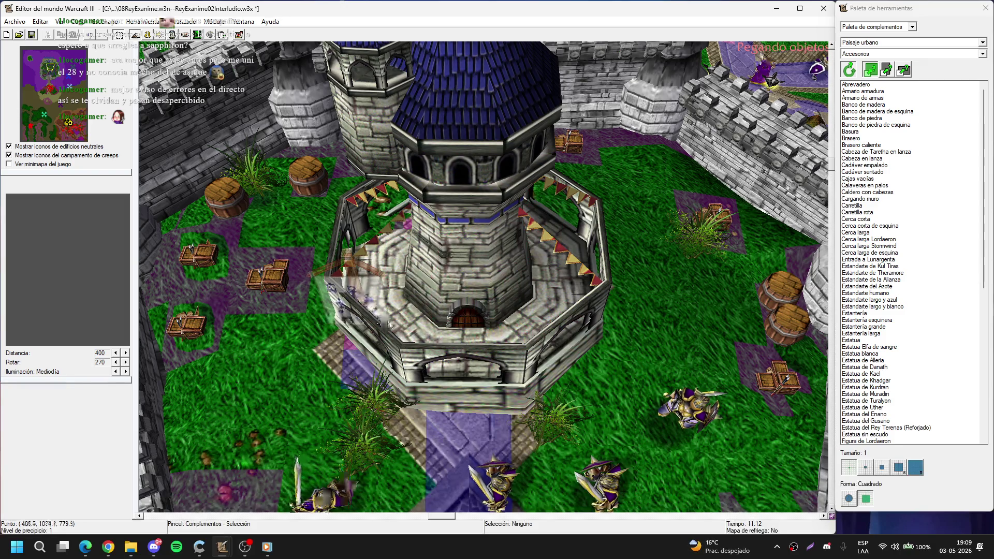
# Step: Put the Theramore banner against the tower's lower-left wall, rotated to 225°
pyautogui.click(348, 353)
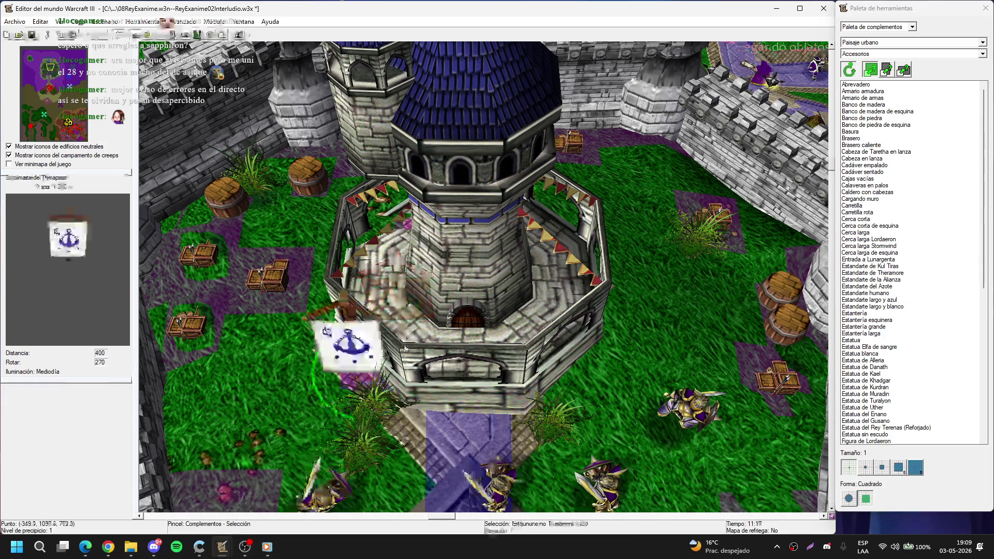
pyautogui.moveTo(347, 352); pyautogui.dragTo(418, 346)
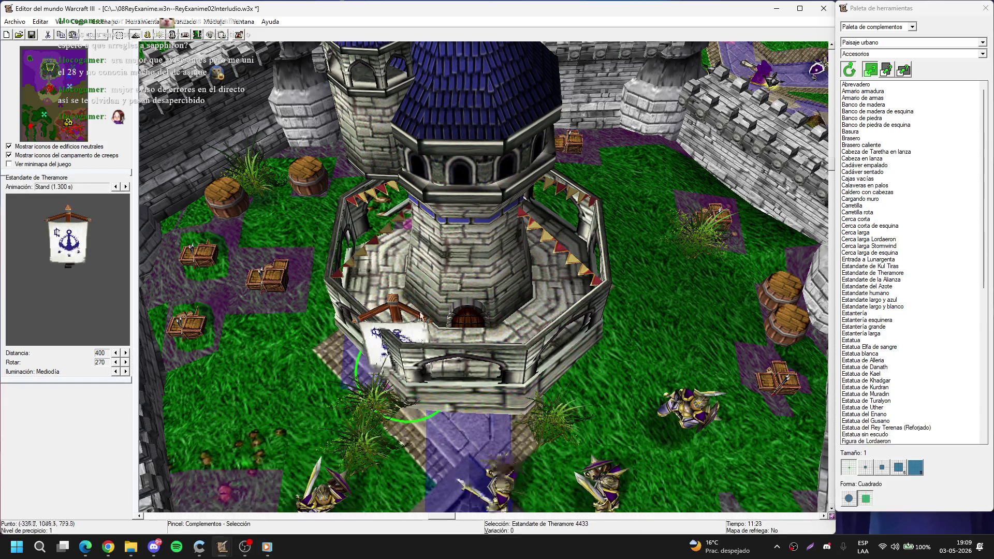
pyautogui.doubleClick(390, 398)
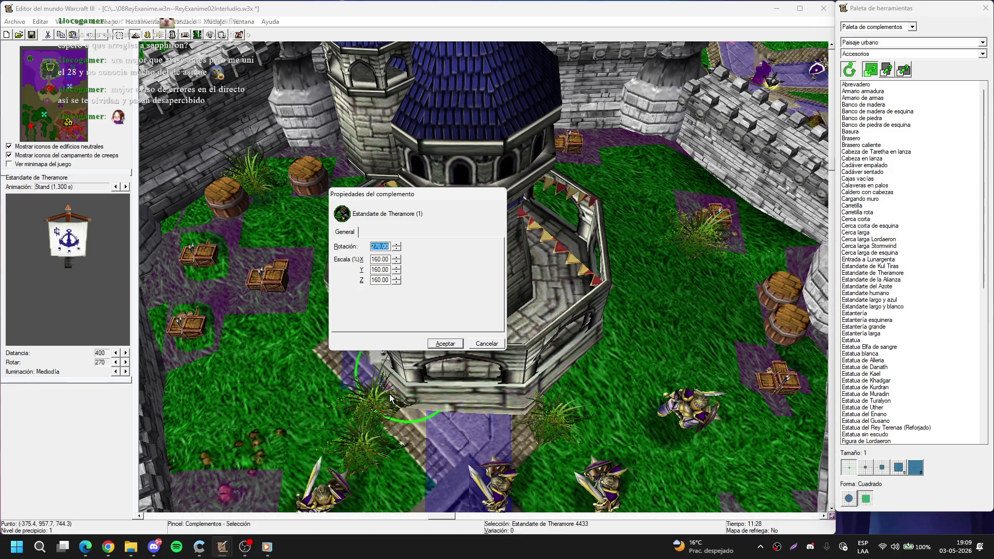
pyautogui.press('Return')
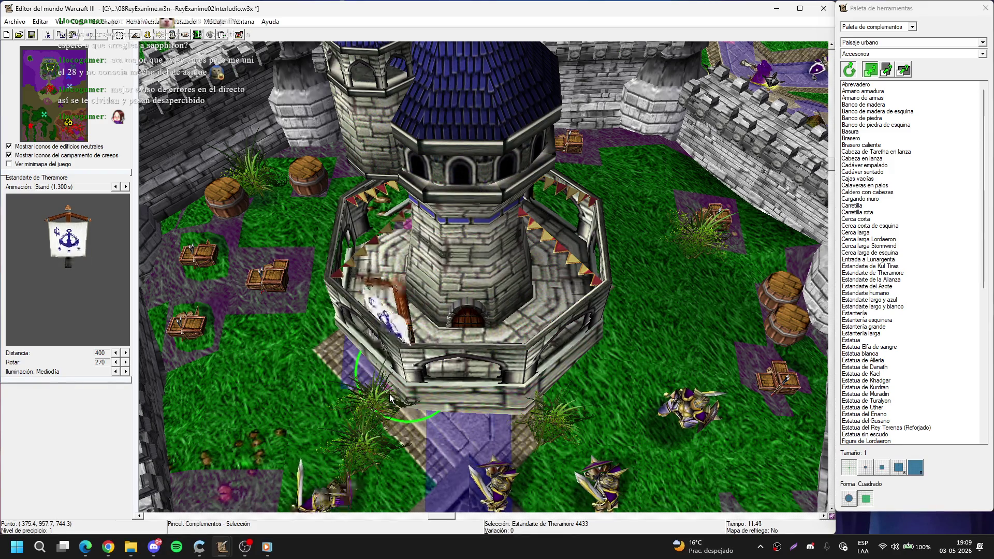
# Step: Zoom the camera in and out to check the banner's placement
pyautogui.scroll(10, 535, 361)
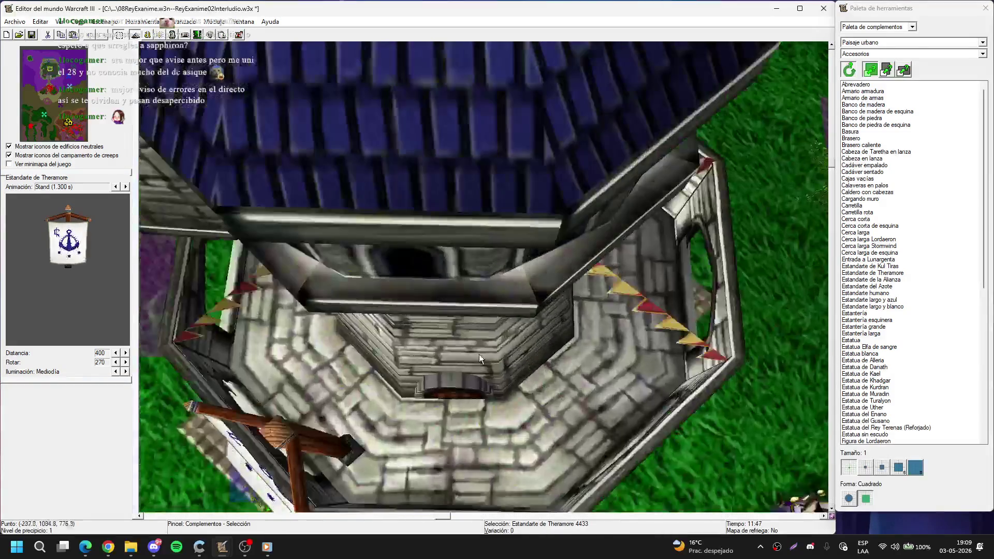
pyautogui.scroll(10, 533, 262)
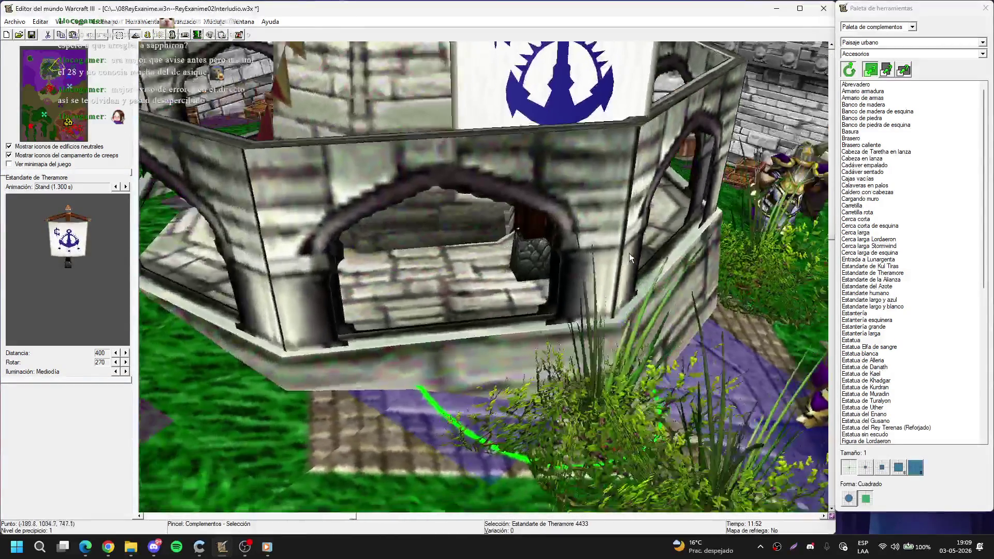
pyautogui.scroll(2, 564, 256)
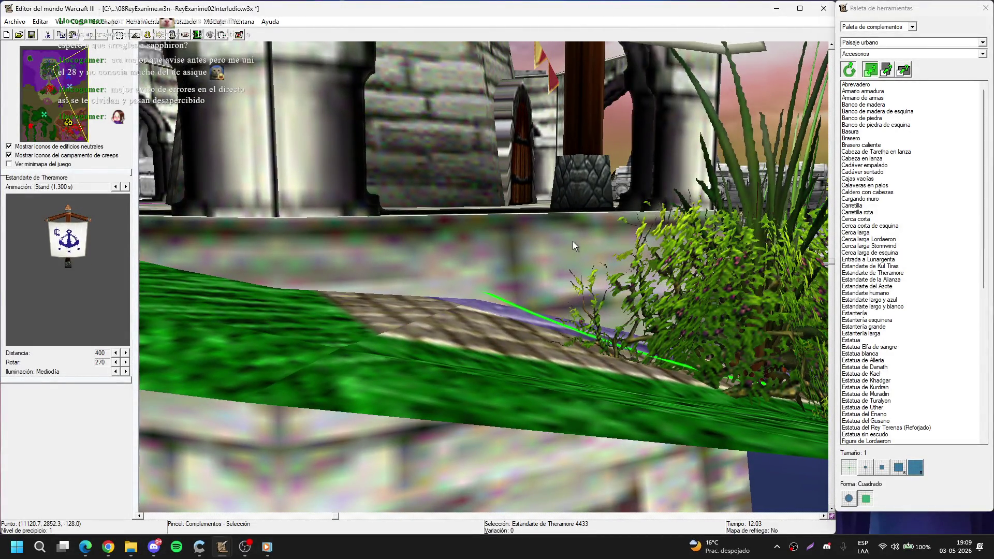
pyautogui.scroll(-5, 572, 242)
pyautogui.scroll(-10, 524, 269)
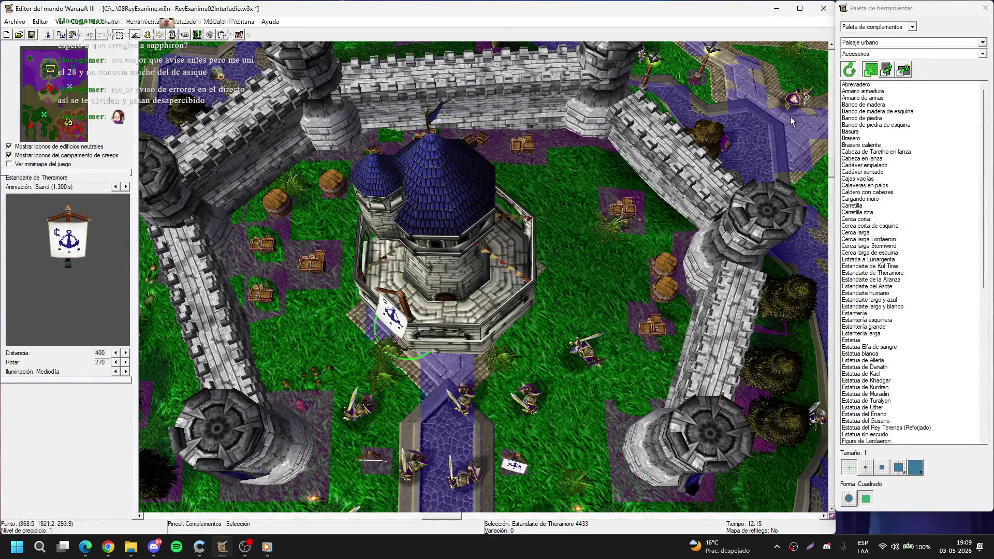
# Step: Ring the tower's octagonal base with Obstáculo ruta (ambos) pathing blockers, then drop the brush
pyautogui.click(886, 54)
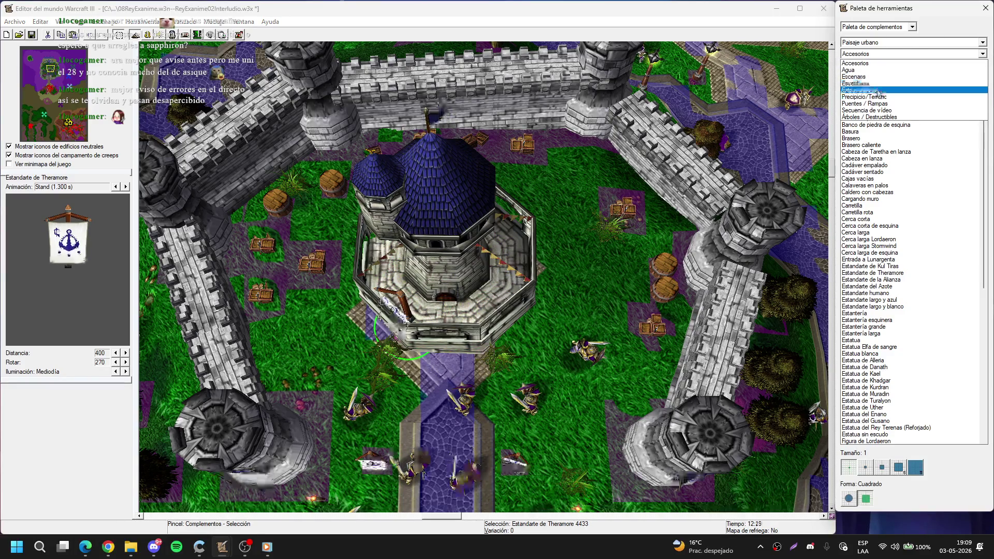
pyautogui.click(875, 94)
pyautogui.click(900, 158)
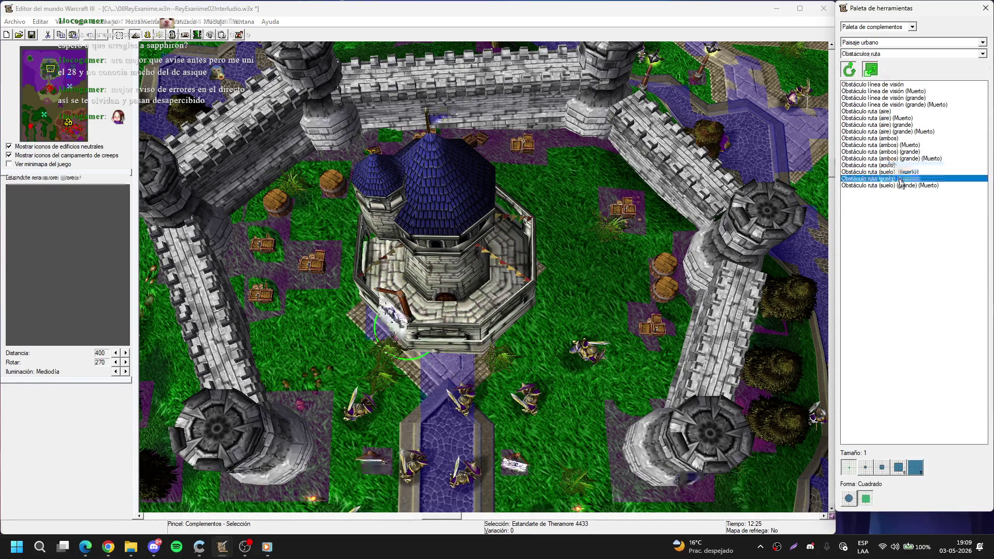
pyautogui.click(896, 138)
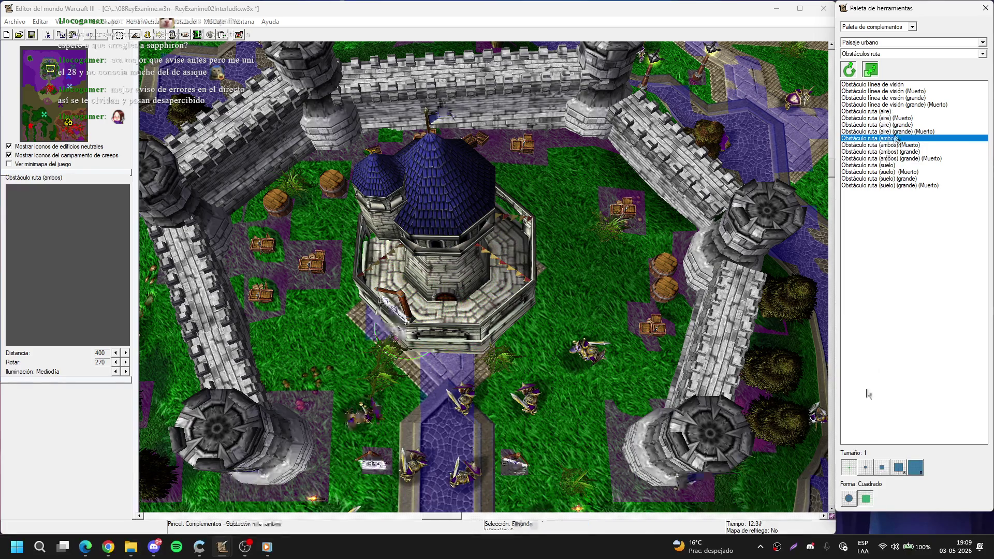
pyautogui.scroll(2, 491, 297)
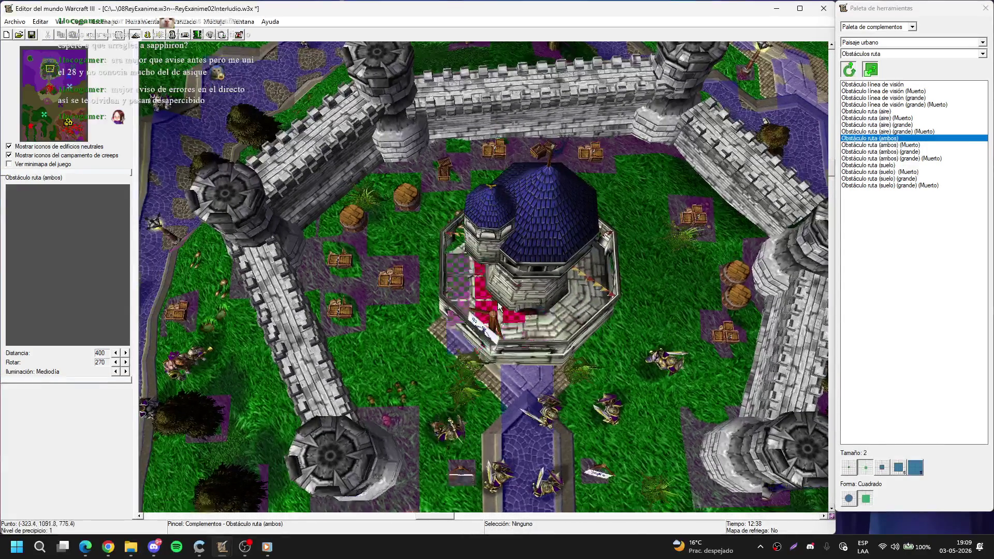
pyautogui.scroll(2, 489, 293)
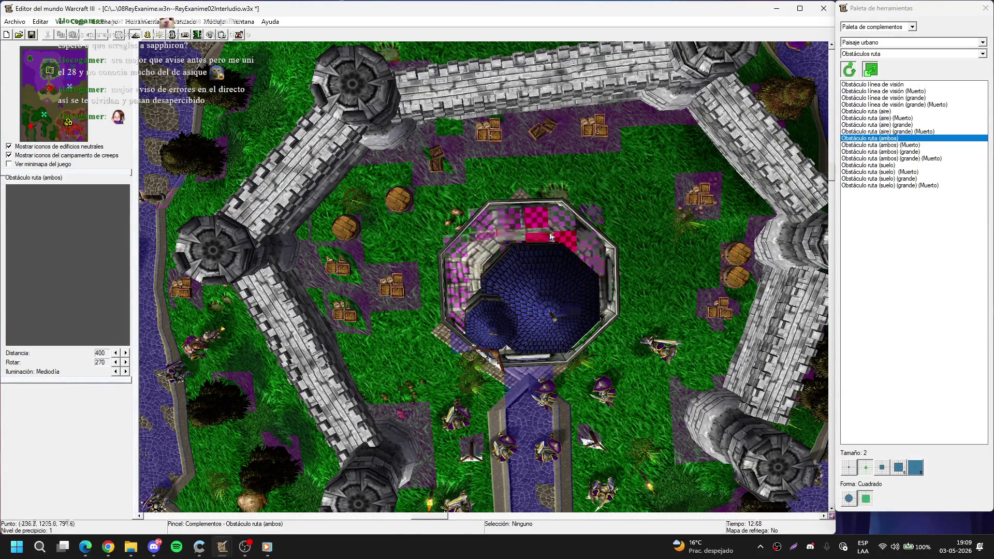
pyautogui.scroll(-2, 537, 231)
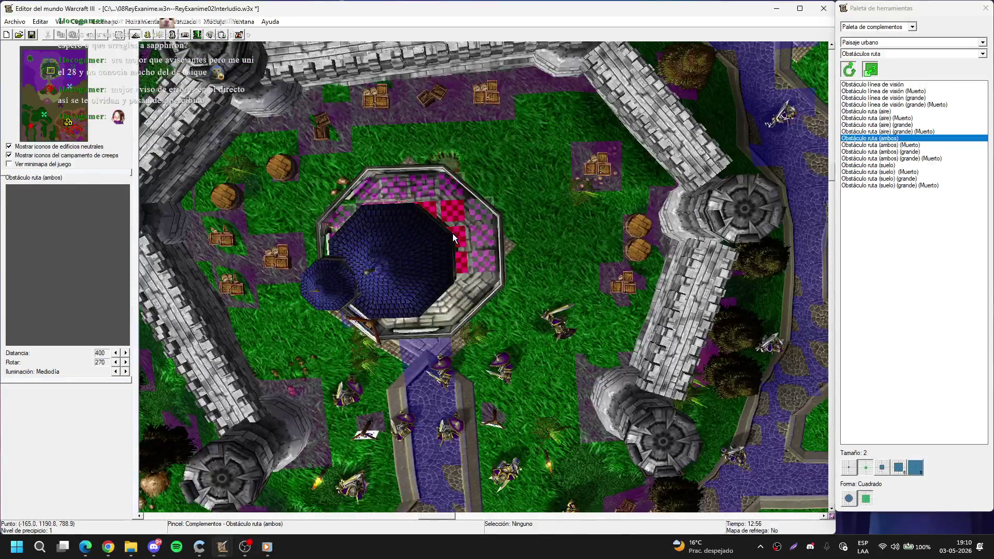
pyautogui.scroll(-2, 451, 250)
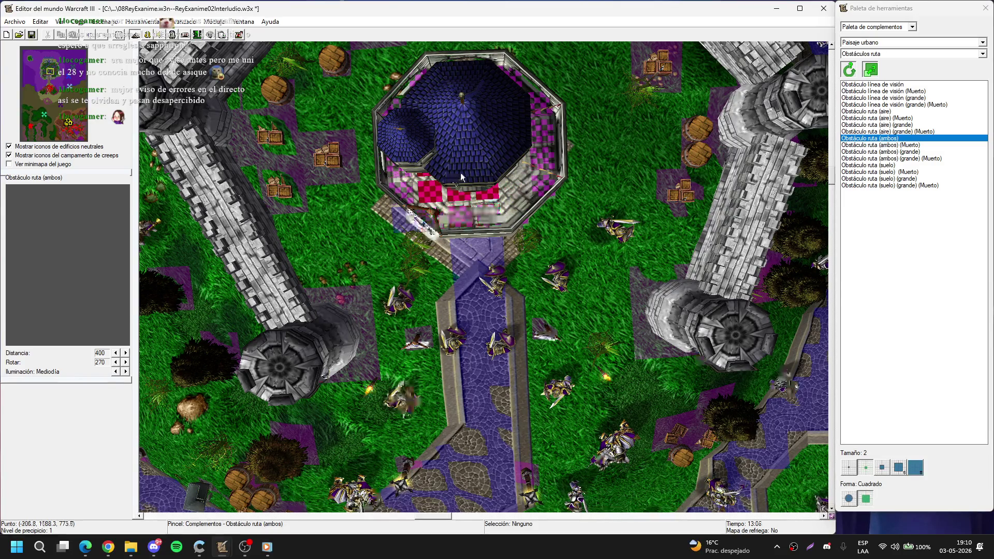
pyautogui.scroll(-1, 523, 178)
pyautogui.scroll(-1, 527, 178)
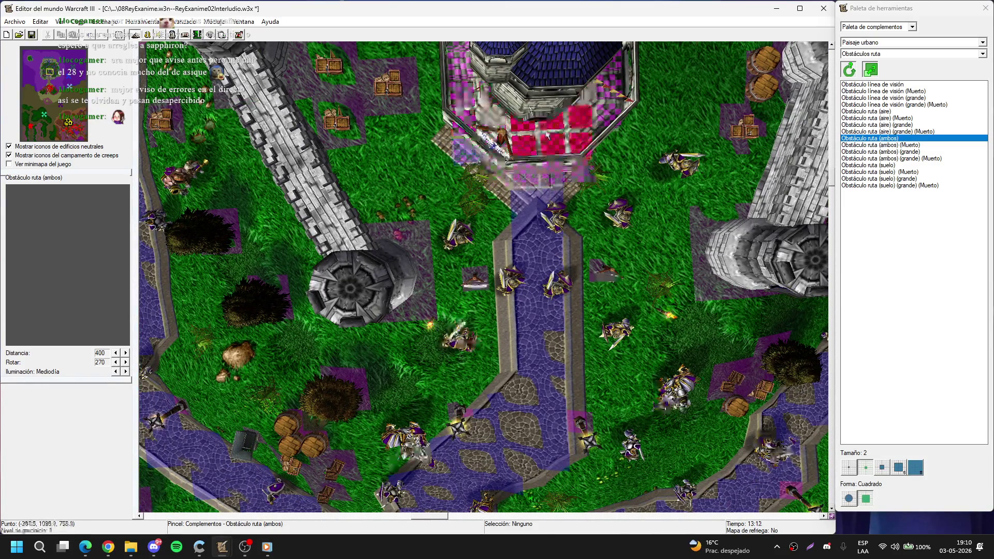
pyautogui.rightClick(616, 162)
pyautogui.scroll(-1, 575, 251)
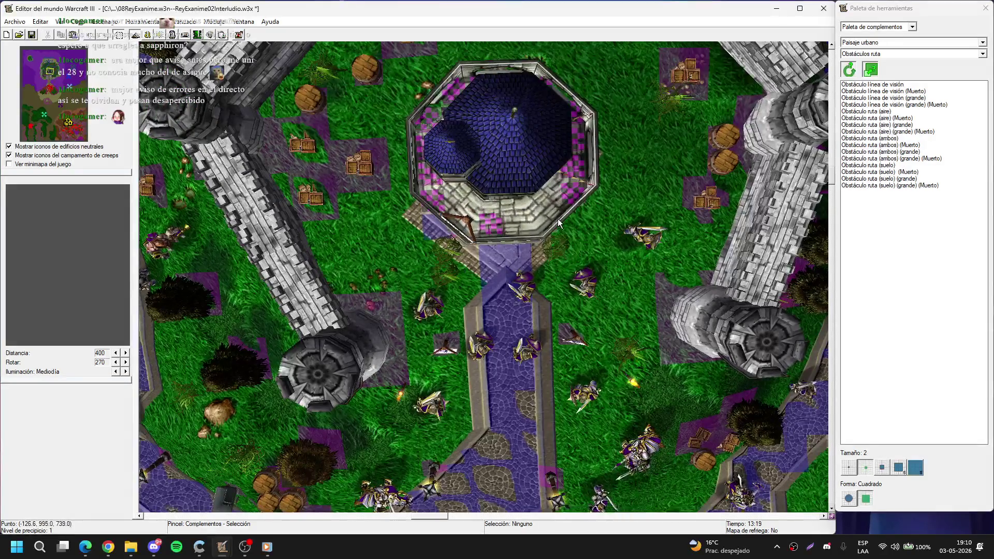
pyautogui.scroll(2, 558, 223)
pyautogui.click(532, 242)
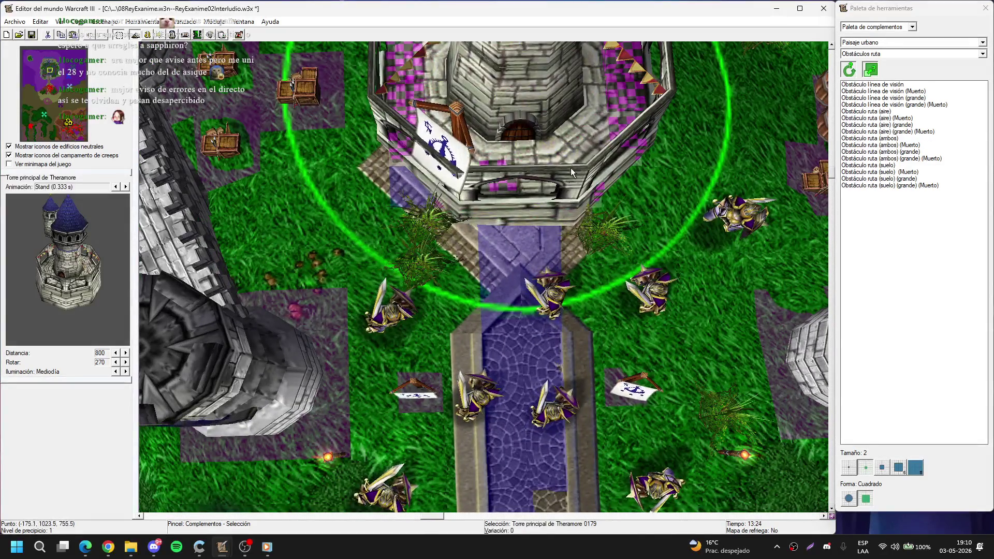
pyautogui.click(536, 248)
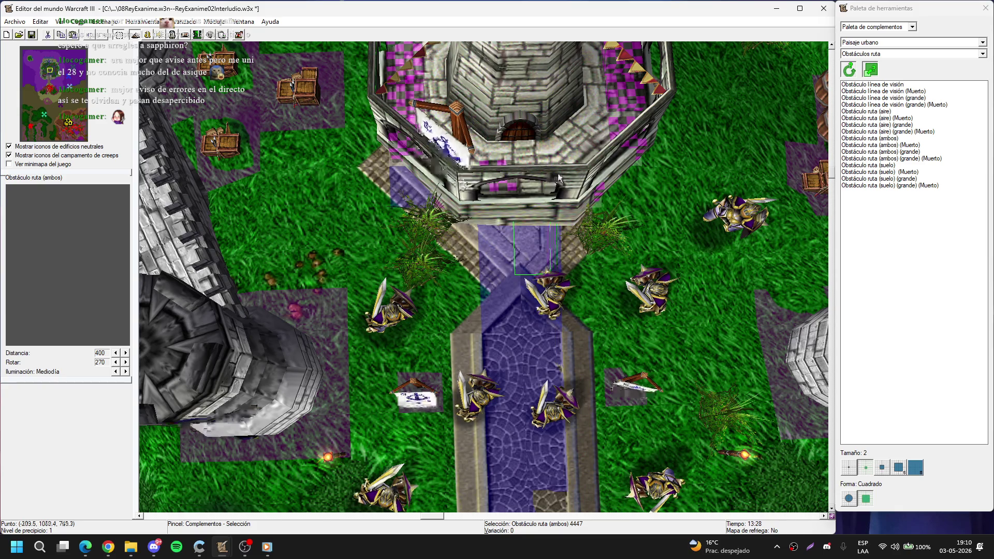
pyautogui.click(508, 297)
pyautogui.scroll(1, 508, 297)
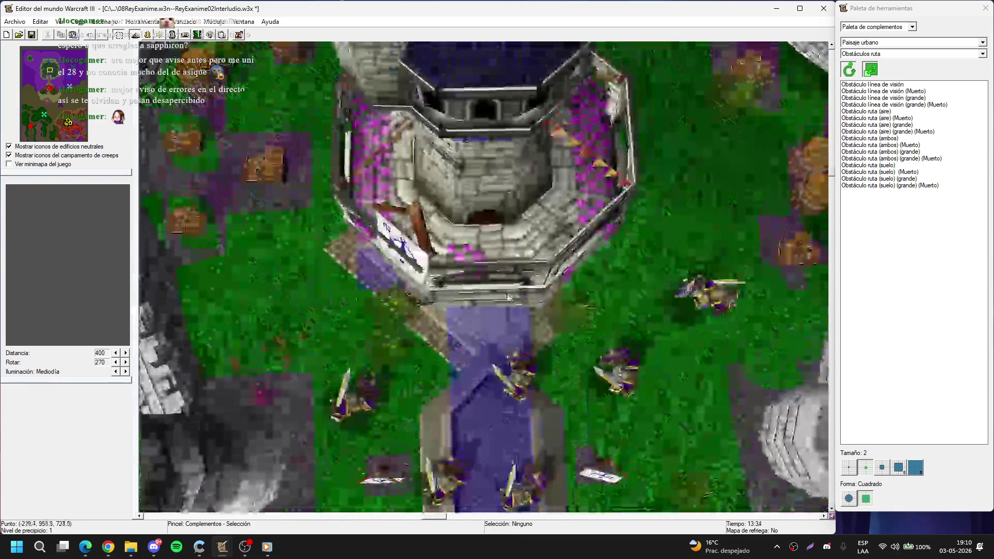
pyautogui.click(848, 467)
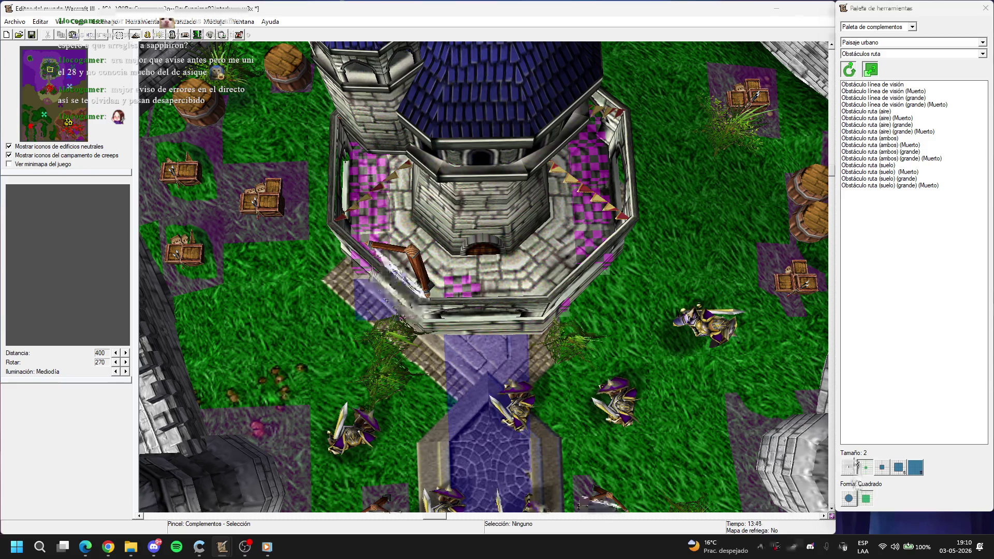
pyautogui.click(869, 138)
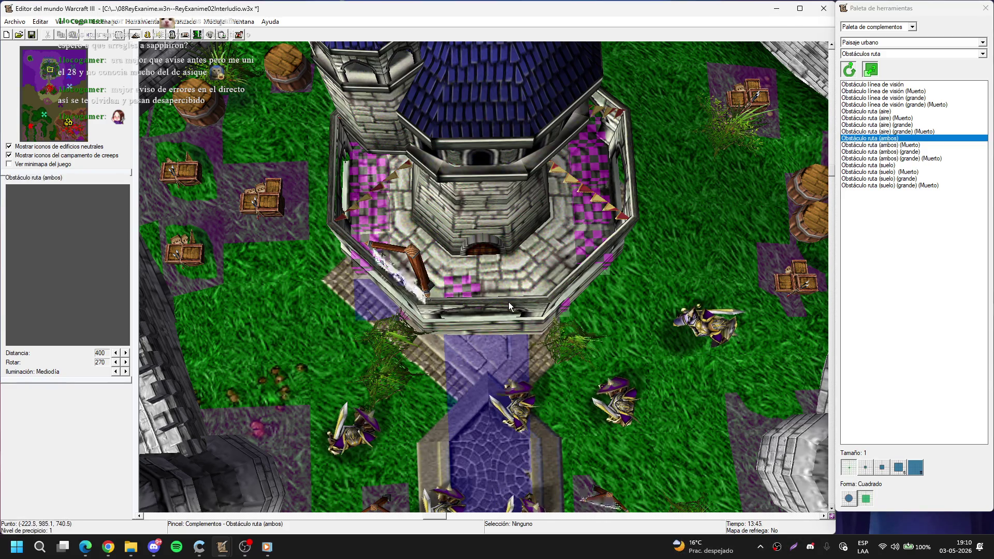
pyautogui.rightClick(508, 302)
pyautogui.scroll(5, 514, 345)
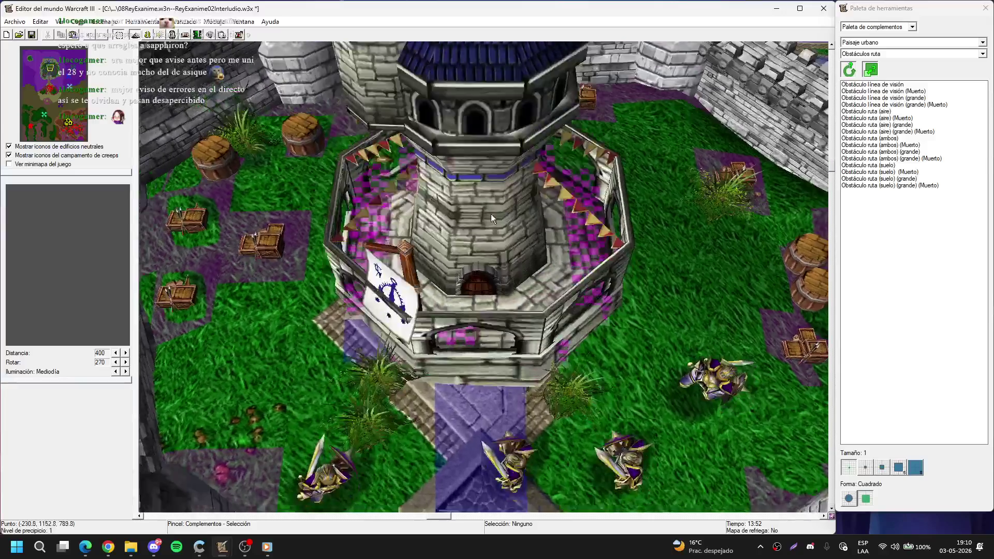
pyautogui.scroll(8, 485, 309)
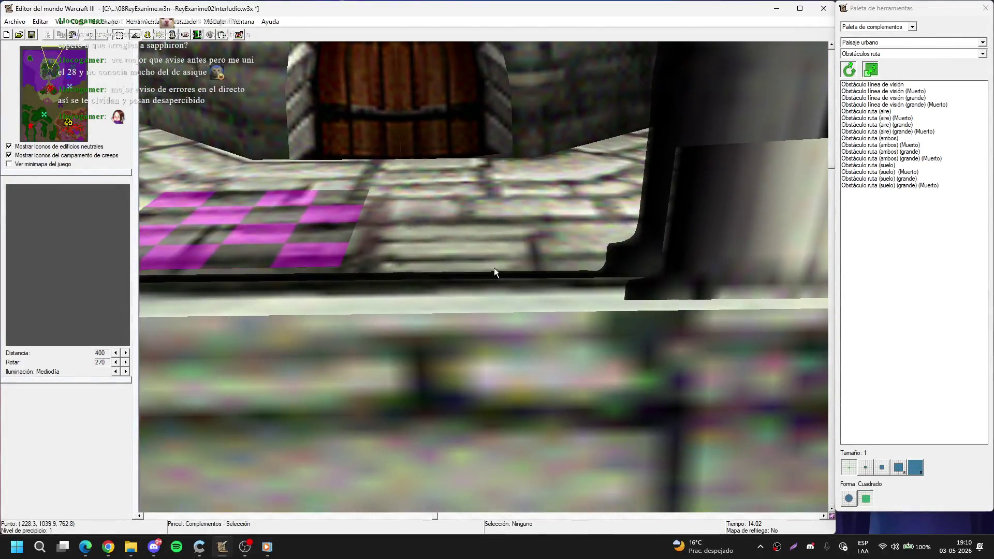
pyautogui.scroll(-10, 486, 246)
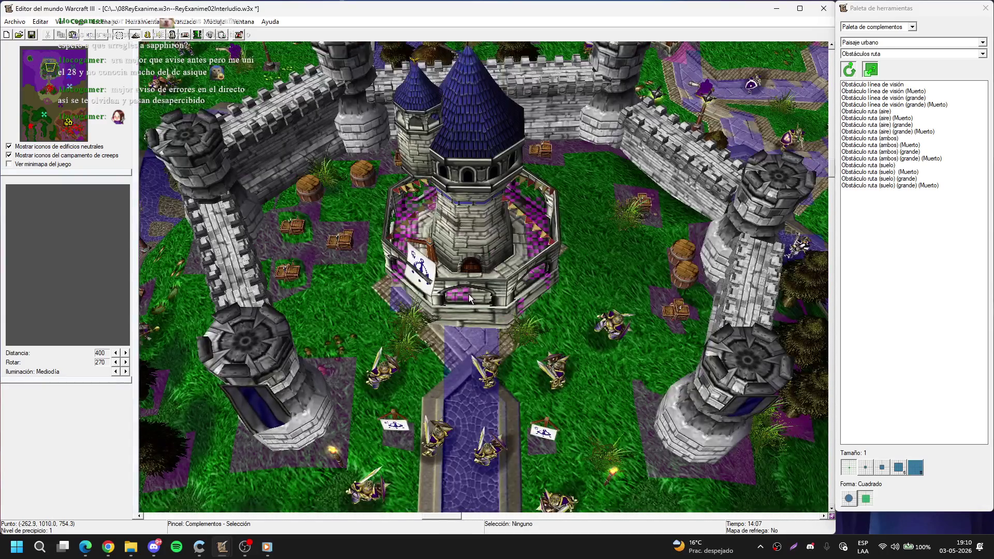
pyautogui.scroll(-3, 468, 298)
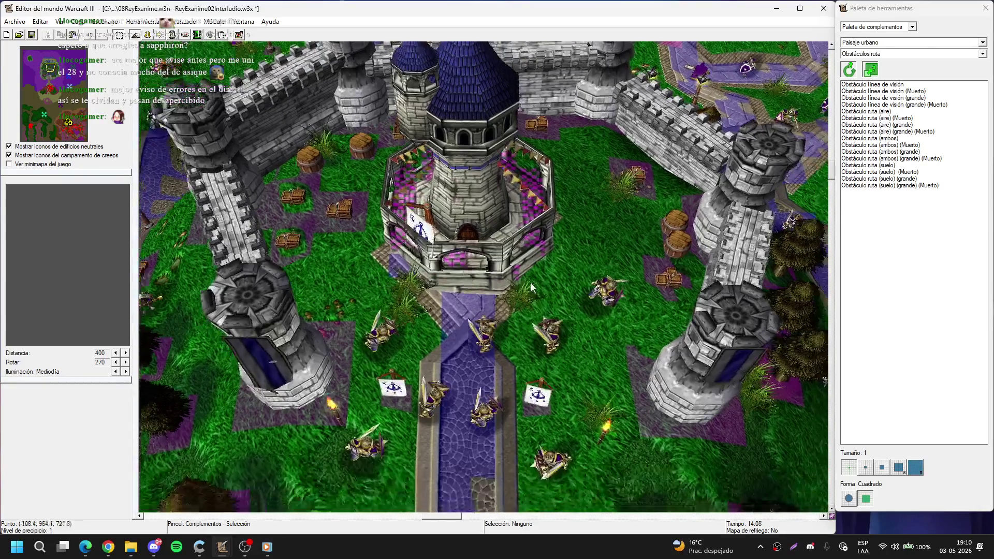
pyautogui.scroll(-4, 592, 254)
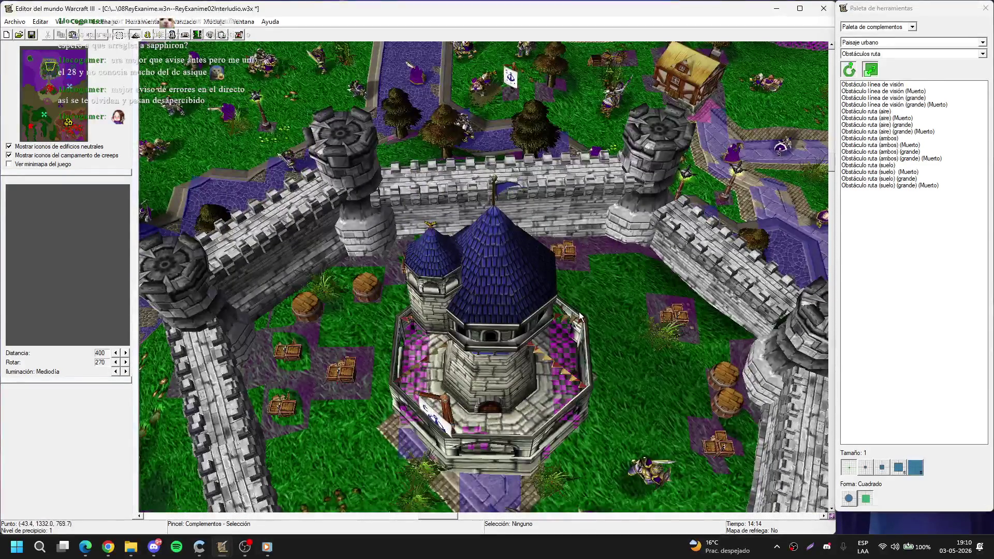
pyautogui.moveTo(580, 315)
pyautogui.mouseDown()
pyautogui.moveTo(524, 265)
pyautogui.moveTo(539, 403)
pyautogui.moveTo(519, 267)
pyautogui.mouseUp()
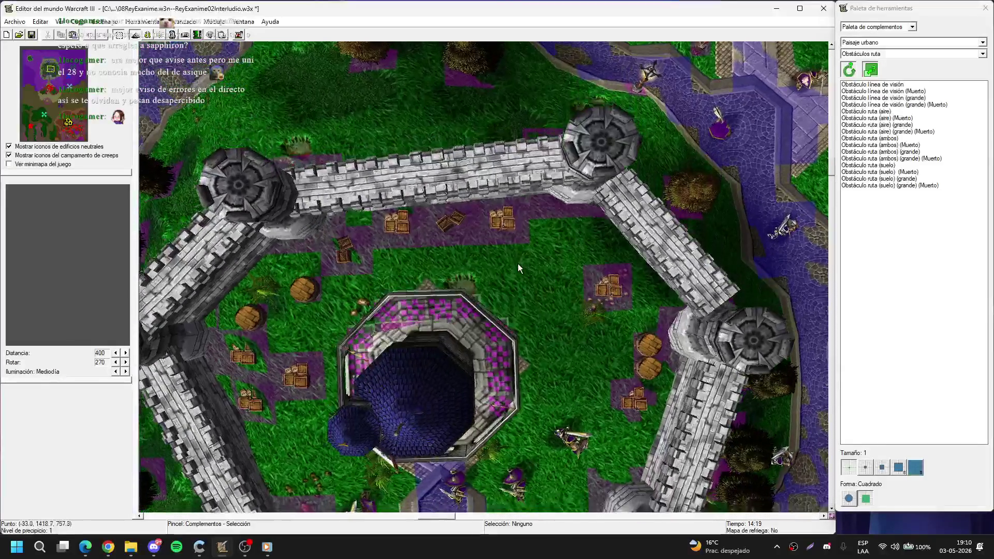
pyautogui.moveTo(422, 209)
pyautogui.mouseDown()
pyautogui.moveTo(480, 231)
pyautogui.moveTo(448, 181)
pyautogui.mouseUp()
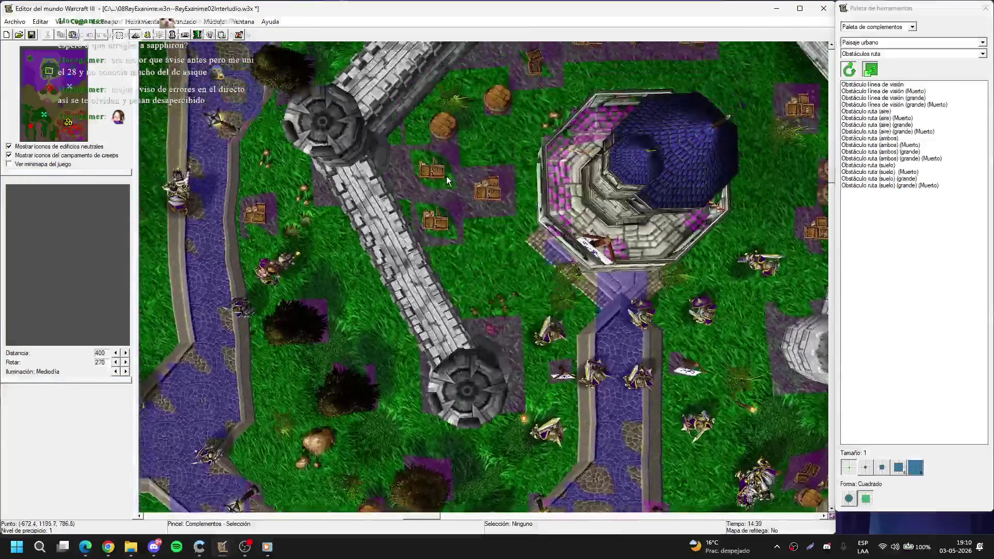
pyautogui.press('t')
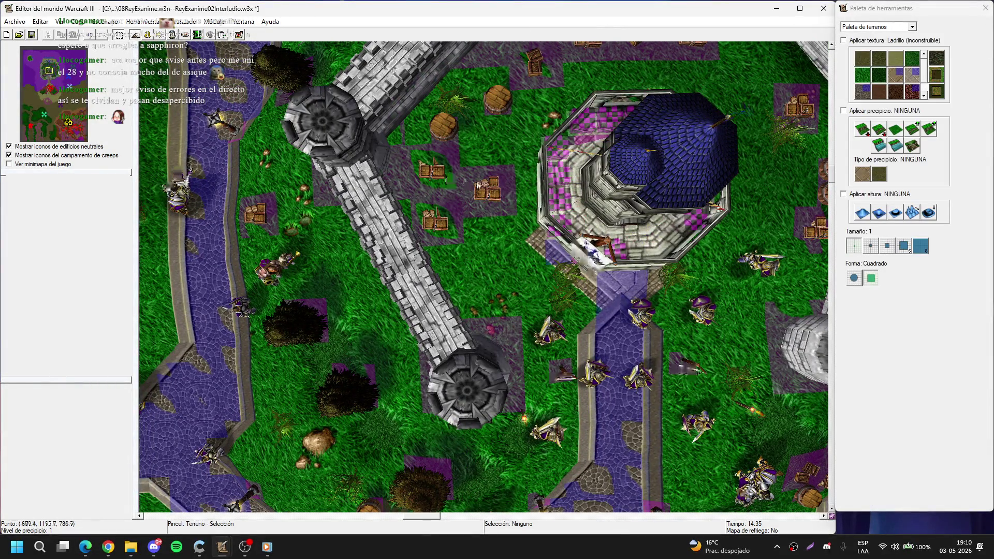
pyautogui.press('d')
pyautogui.press('d')
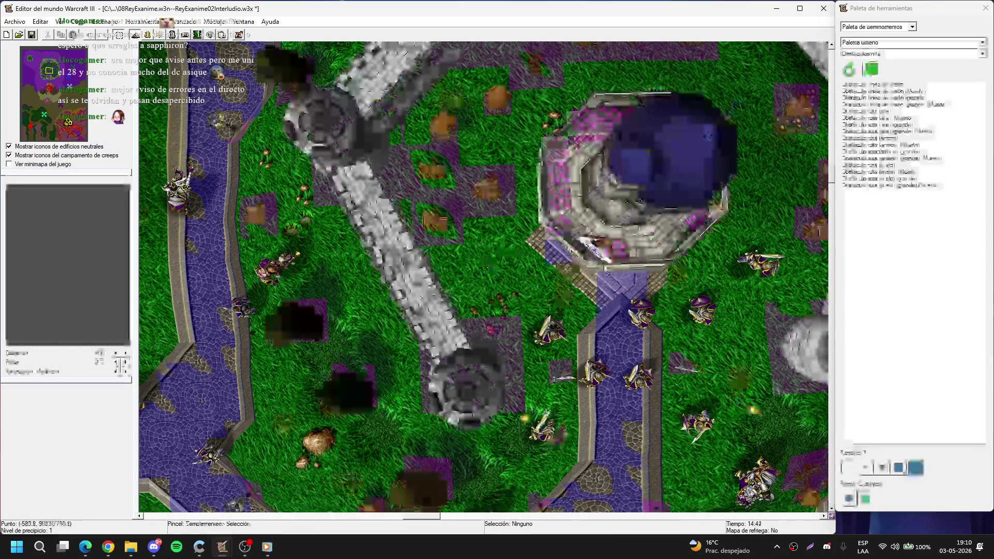
# Step: Paint pathing blockers beside the first diagonal wall section
pyautogui.press('Left')
pyautogui.press('Down')
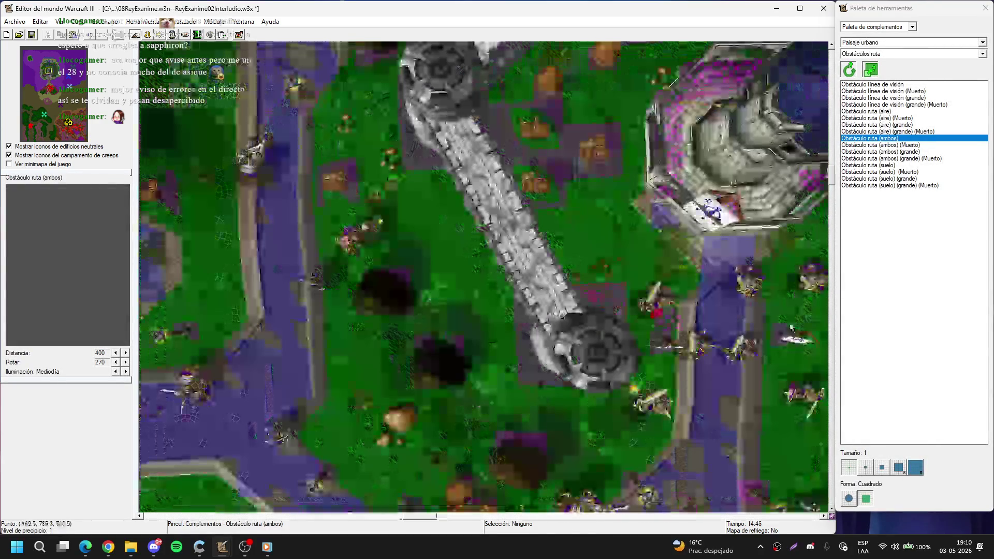
pyautogui.press('Right')
pyautogui.press('Up')
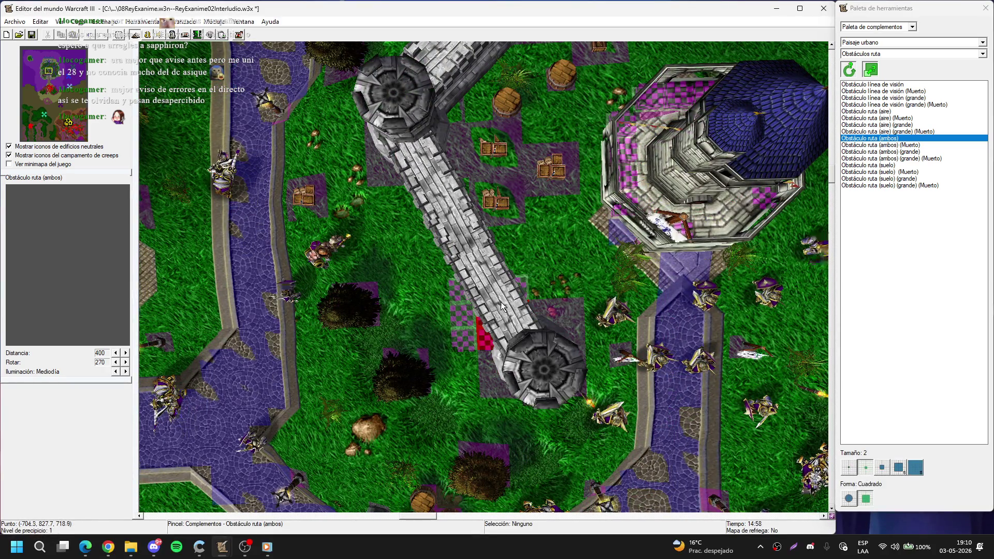
pyautogui.press('Left')
pyautogui.press('Up')
pyautogui.moveTo(519, 281); pyautogui.dragTo(513, 280)
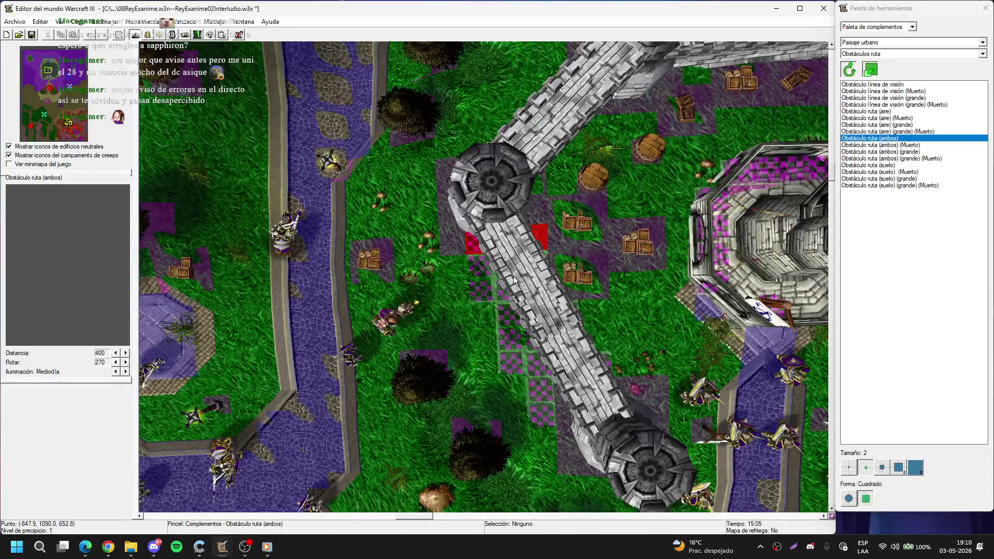
pyautogui.press('Right')
pyautogui.rightClick(448, 251)
pyautogui.press('Left')
pyautogui.press('Up')
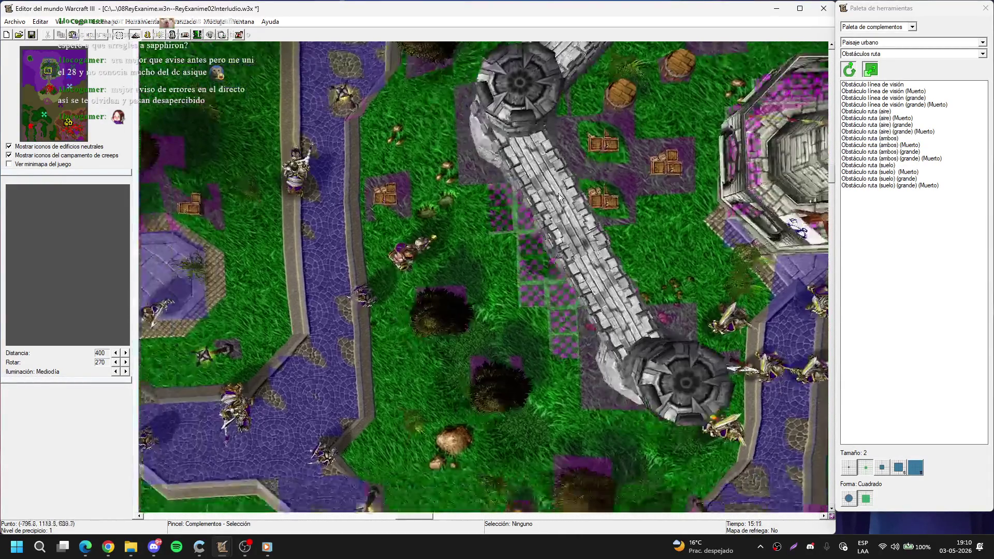
pyautogui.press('Up')
pyautogui.press('Right')
pyautogui.moveTo(467, 309)
pyautogui.mouseDown()
pyautogui.moveTo(494, 277)
pyautogui.moveTo(482, 275)
pyautogui.mouseUp()
pyautogui.rightClick(511, 259)
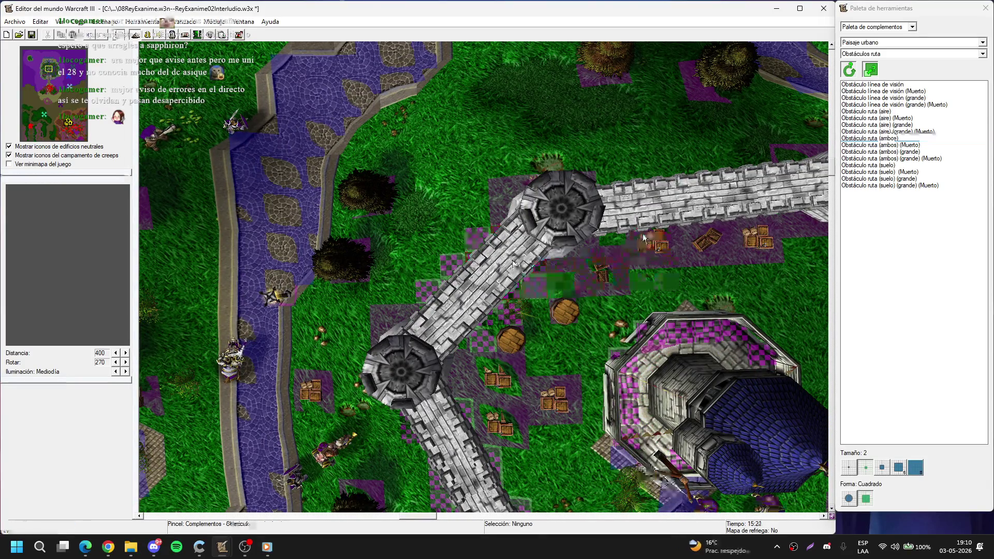
# Step: Realign the crates by the wall, moving the diagonal and right crate pairs into line
pyautogui.press('Up')
pyautogui.press('Right')
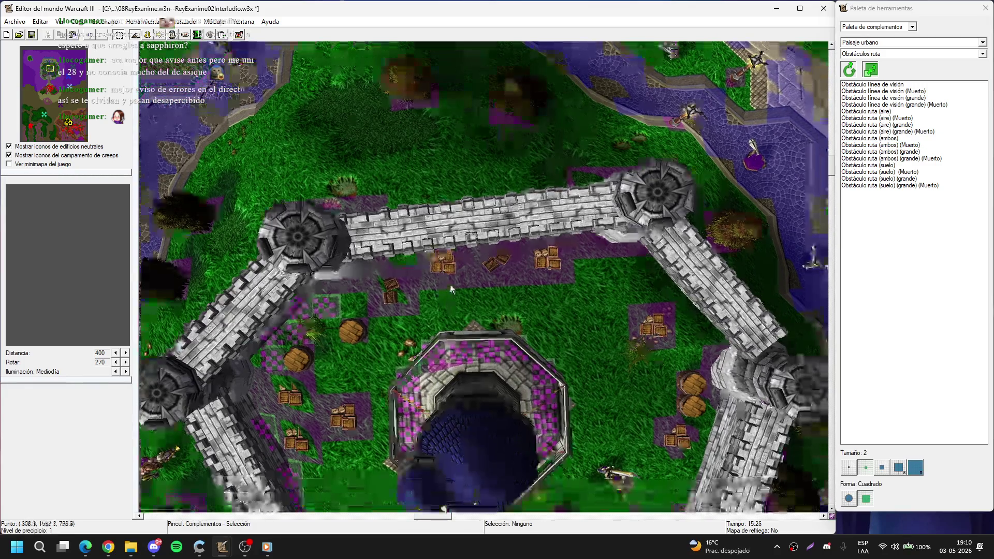
pyautogui.press('Down')
pyautogui.press('Right')
pyautogui.click(452, 286)
pyautogui.moveTo(499, 263); pyautogui.dragTo(498, 286)
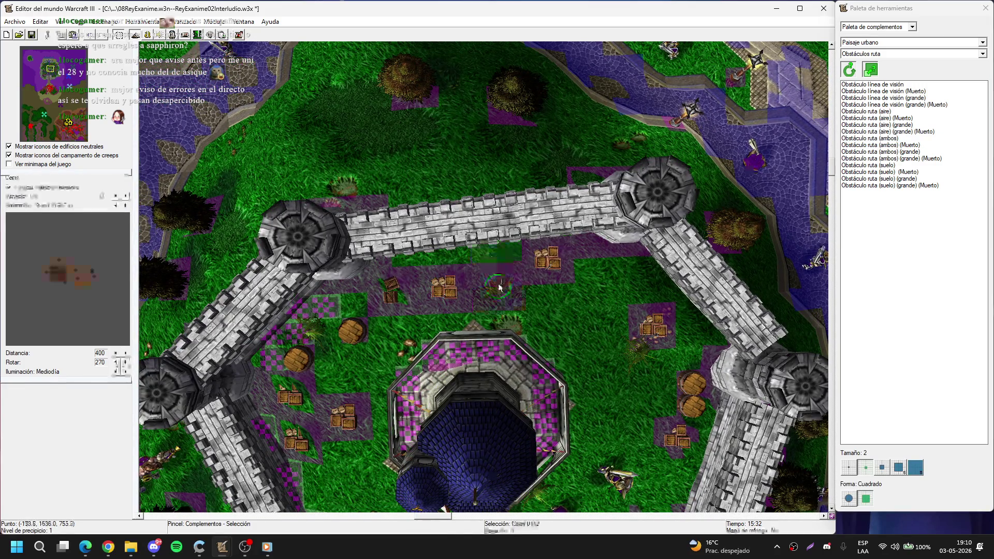
pyautogui.moveTo(547, 261); pyautogui.dragTo(550, 283)
# Step: Paint pathing blockers along the wall and both sides of the next diagonal wall
pyautogui.press('Up')
pyautogui.press('Up')
pyautogui.press('Left')
pyautogui.moveTo(440, 320); pyautogui.dragTo(555, 300)
pyautogui.press('Right')
pyautogui.press('Down')
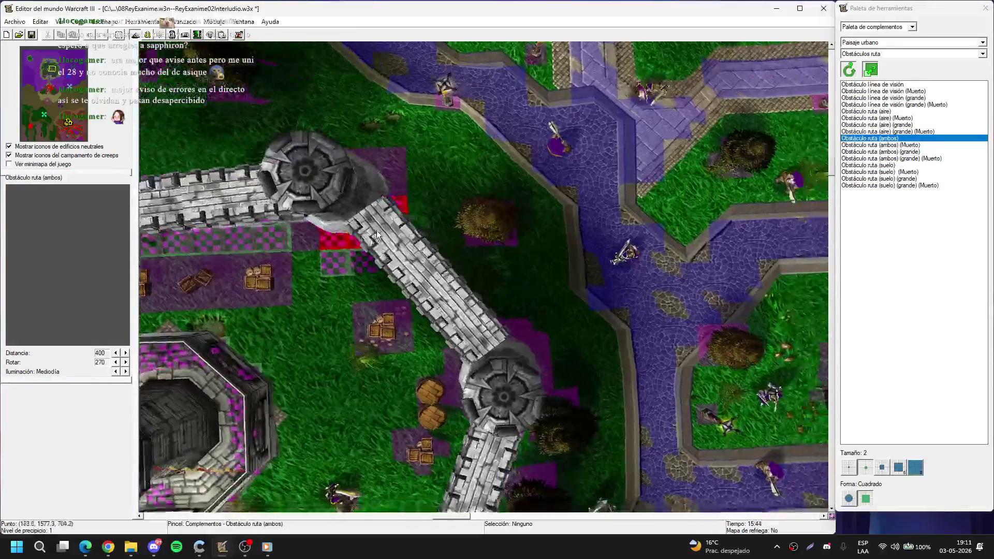
pyautogui.moveTo(419, 266); pyautogui.dragTo(466, 321)
pyautogui.press('Down')
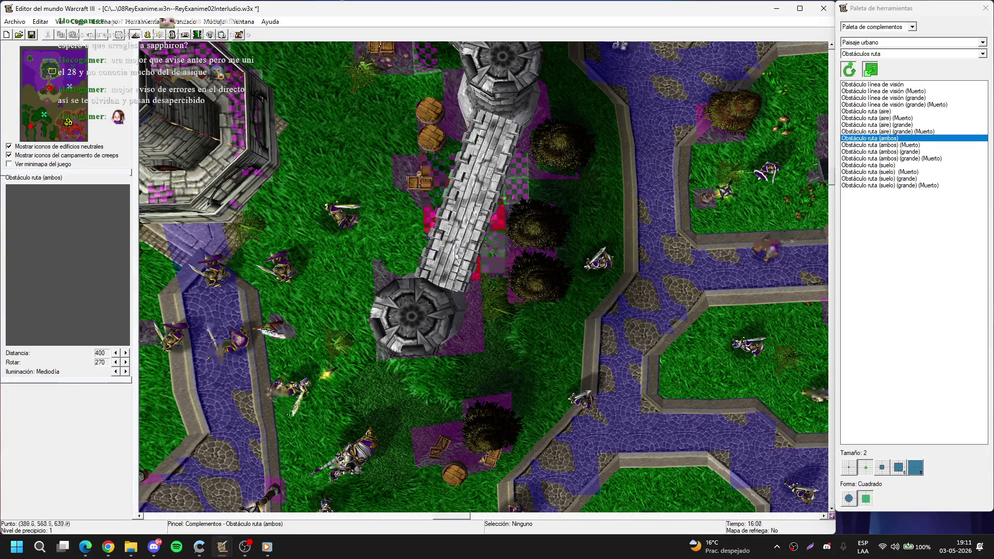
pyautogui.press('Down')
pyautogui.press('Left')
pyautogui.rightClick(551, 136)
# Step: Delete the stray pathing blockers beside the wall near the lower tower
pyautogui.press('Up')
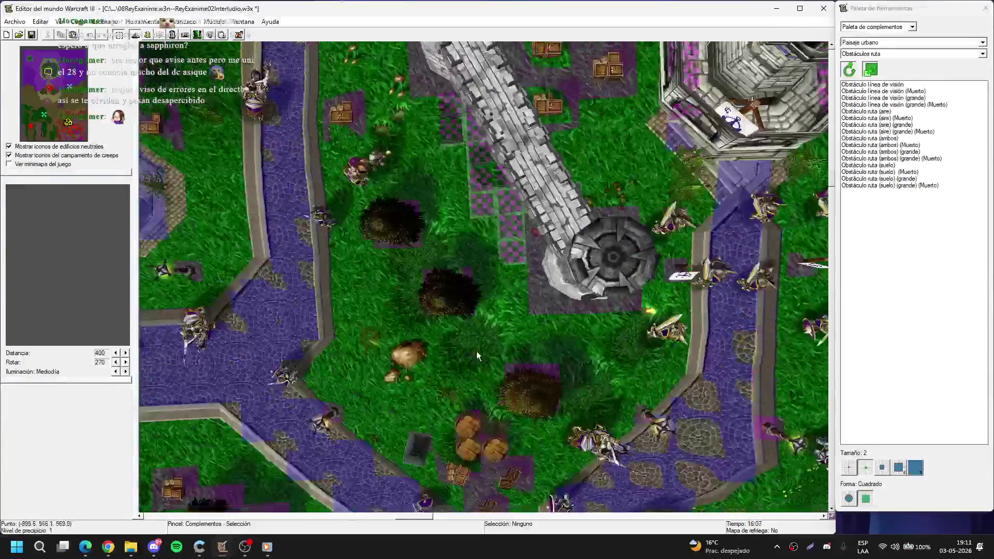
pyautogui.moveTo(493, 343); pyautogui.dragTo(514, 265)
pyautogui.press('Delete')
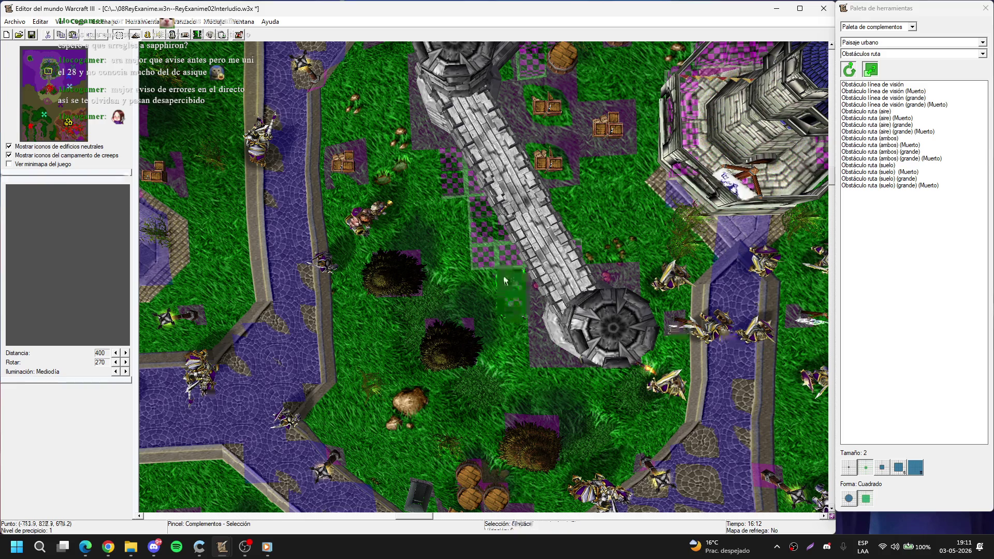
pyautogui.click(480, 260)
pyautogui.press('Delete')
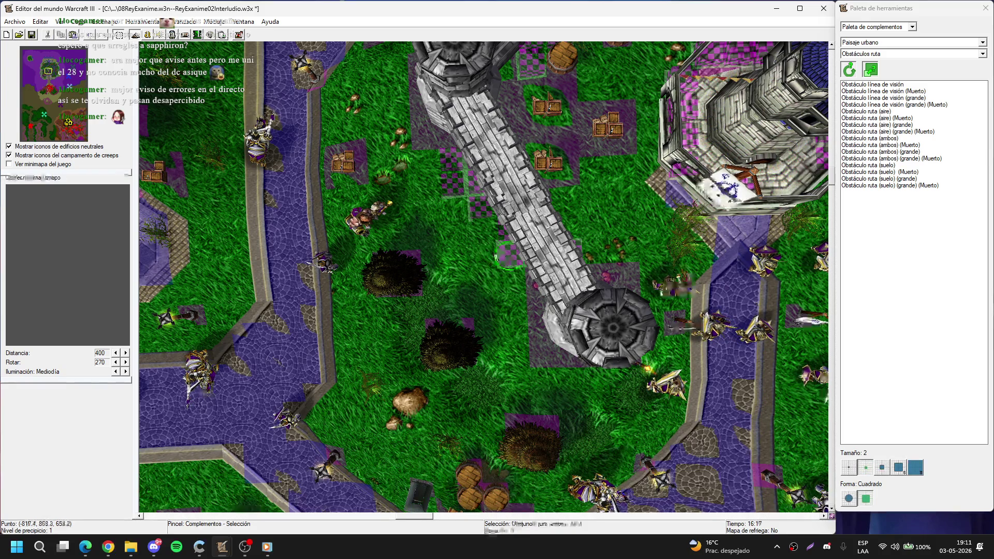
pyautogui.press('Up')
pyautogui.press('Left')
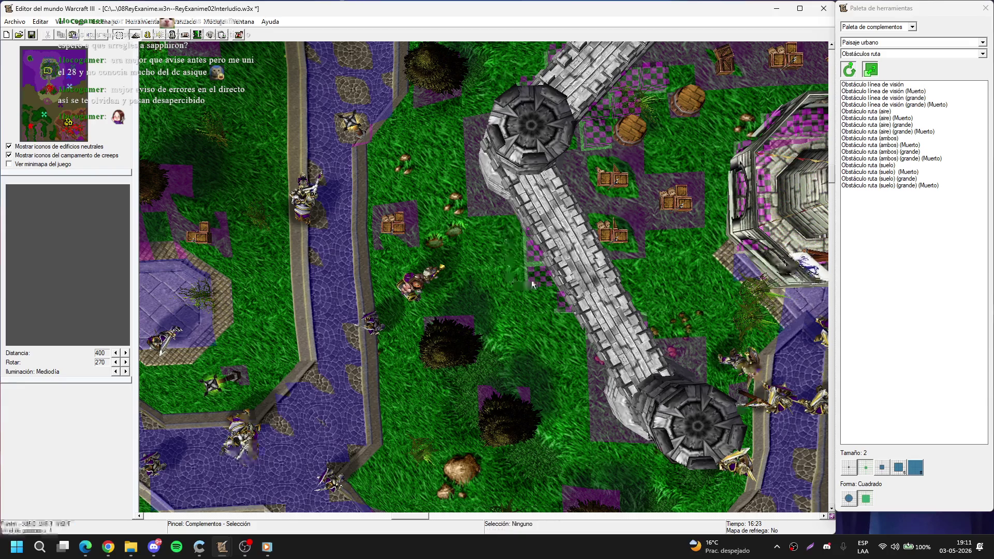
# Step: Delete more unwanted pathing blockers further along the inner north wall
pyautogui.press('Up')
pyautogui.press('Right')
pyautogui.press('Delete')
pyautogui.press('Right')
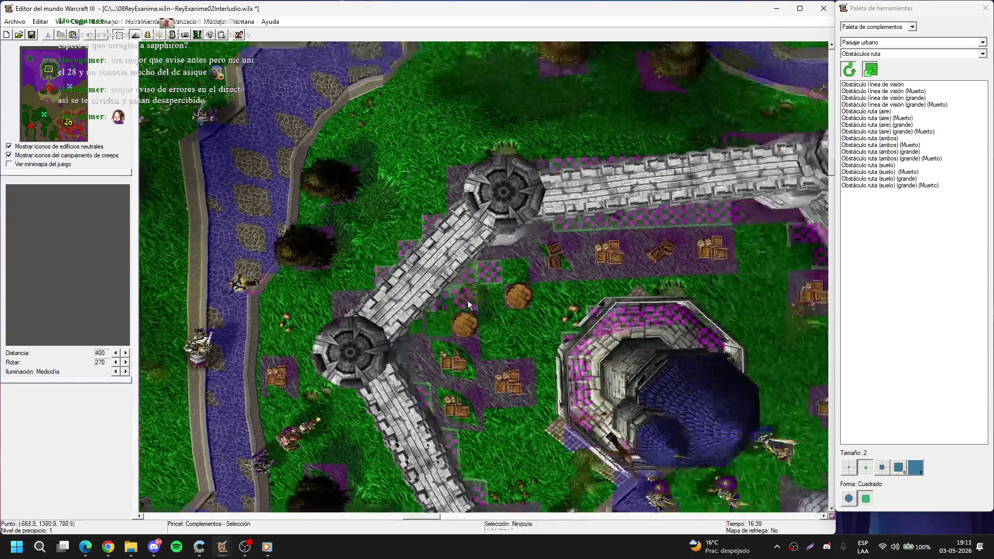
pyautogui.press('Up')
pyautogui.press('Left')
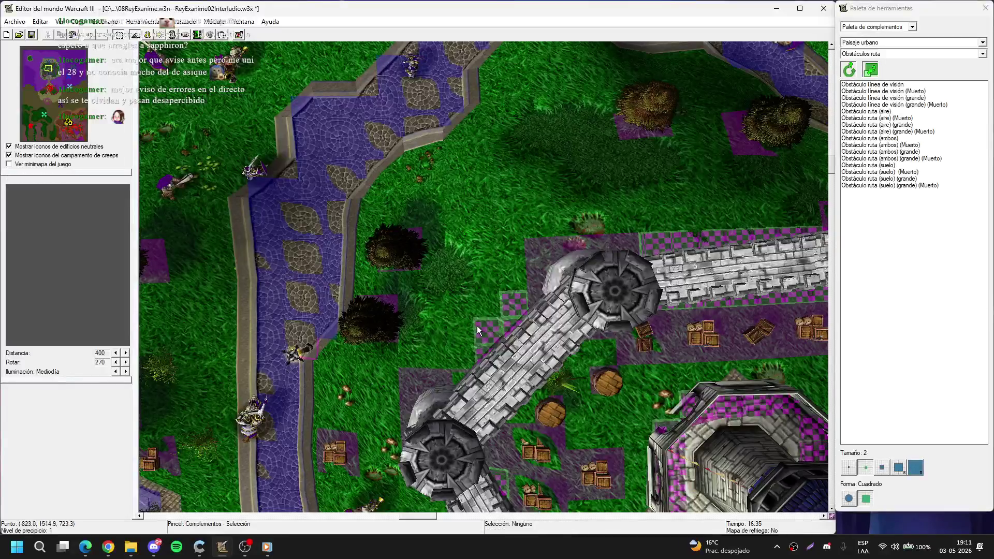
pyautogui.press('Up')
pyautogui.press('Right')
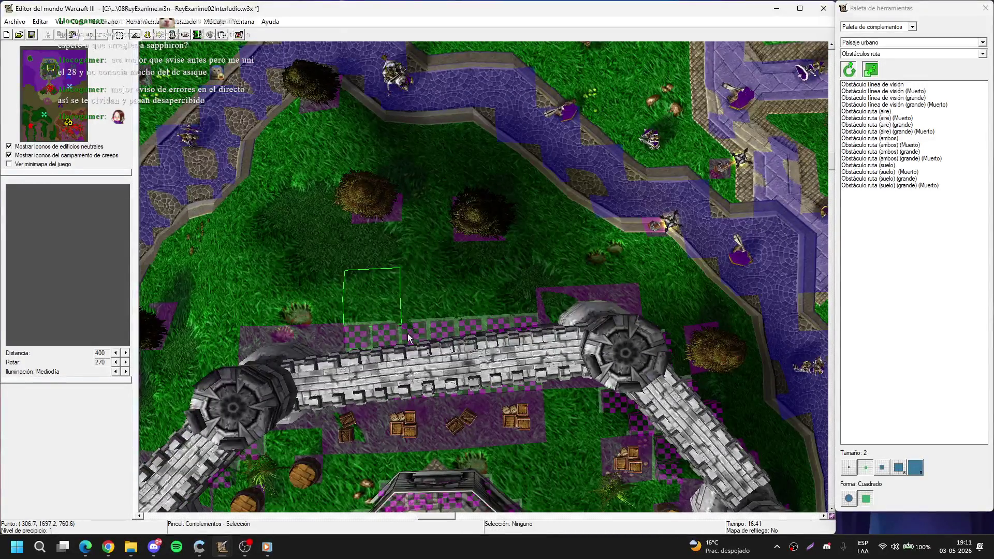
pyautogui.press('Delete')
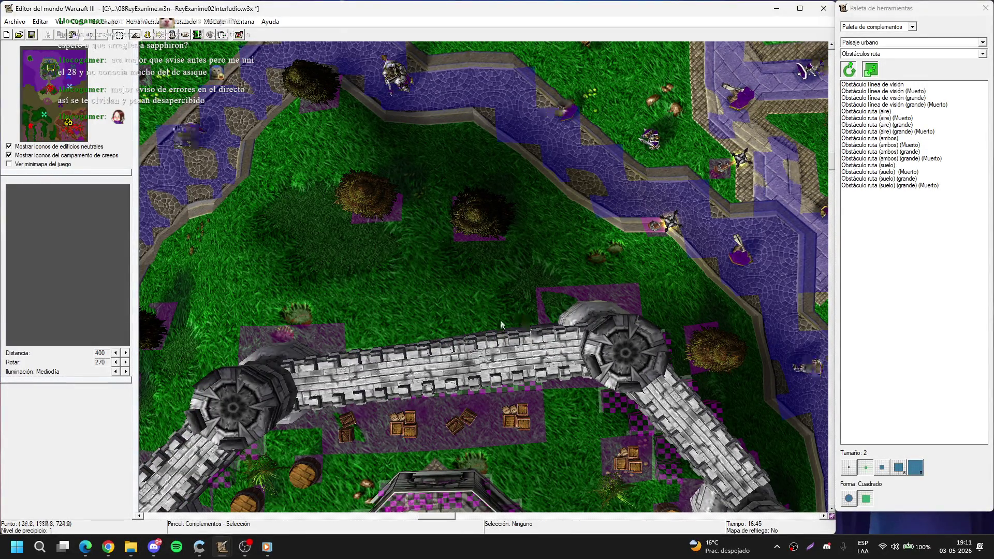
pyautogui.press('Down')
pyautogui.press('Down')
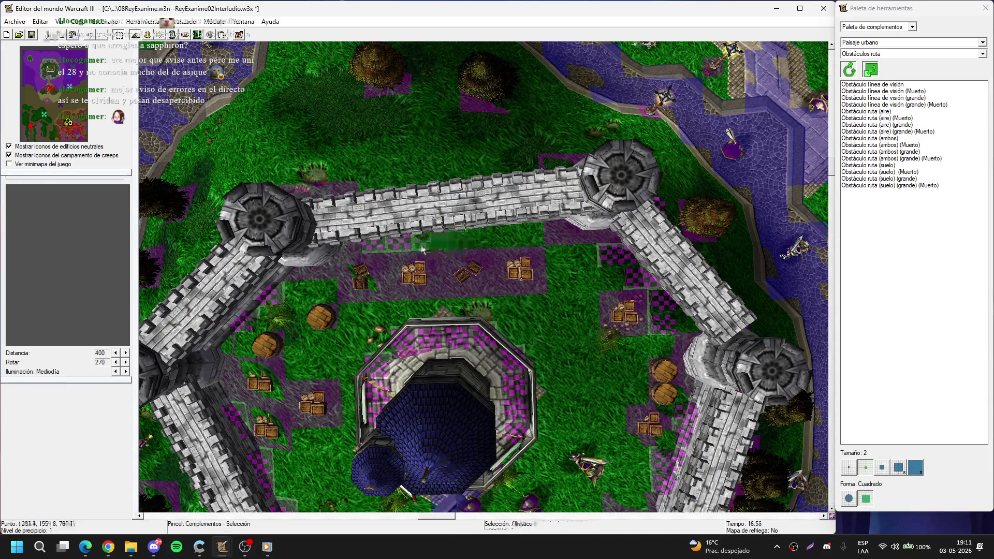
# Step: Check the pathing blockers along the eastern wall section, then clear the selection
pyautogui.press('Down')
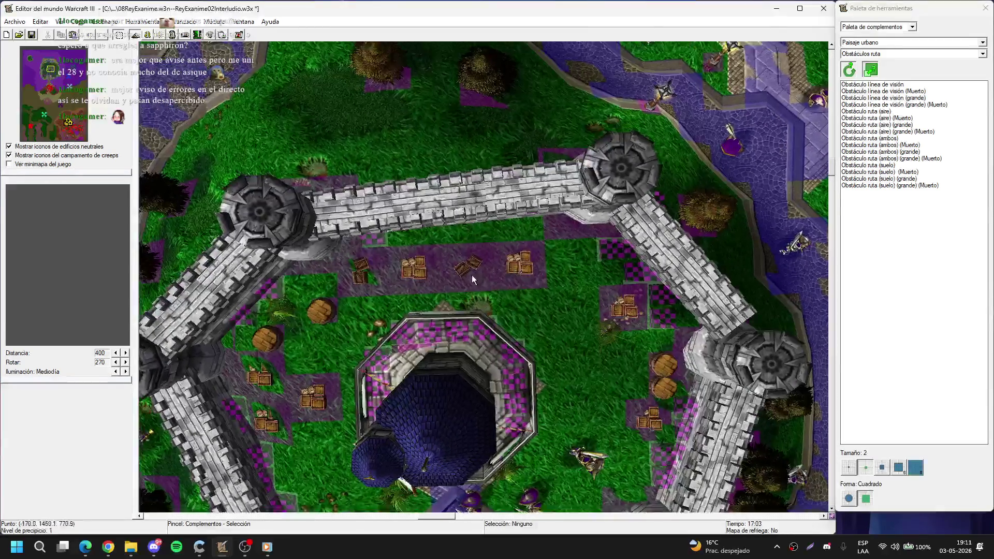
pyautogui.press('Left')
pyautogui.press('Right')
pyautogui.press('Up')
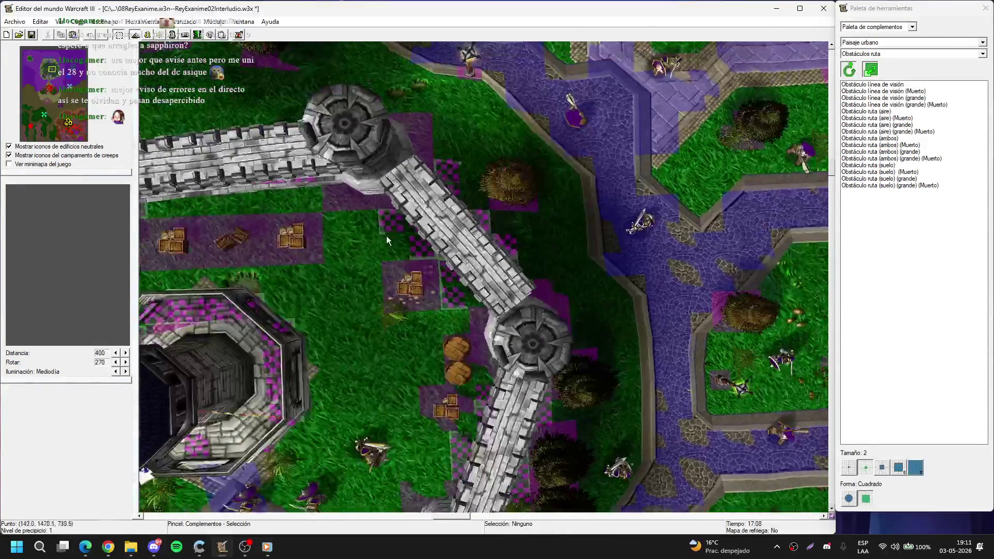
pyautogui.click(463, 237)
pyautogui.press('Left')
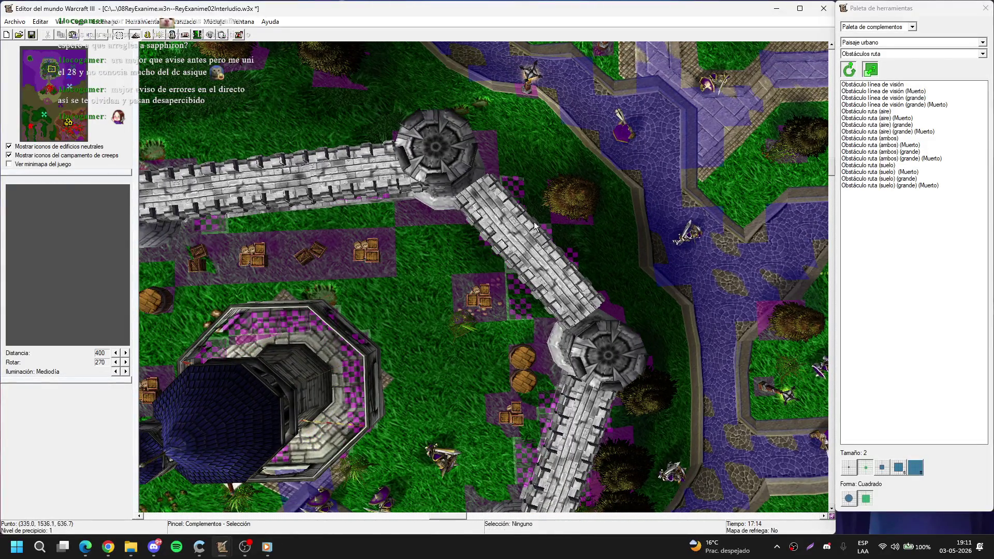
pyautogui.press('Right')
pyautogui.press('Up')
pyautogui.click(442, 215)
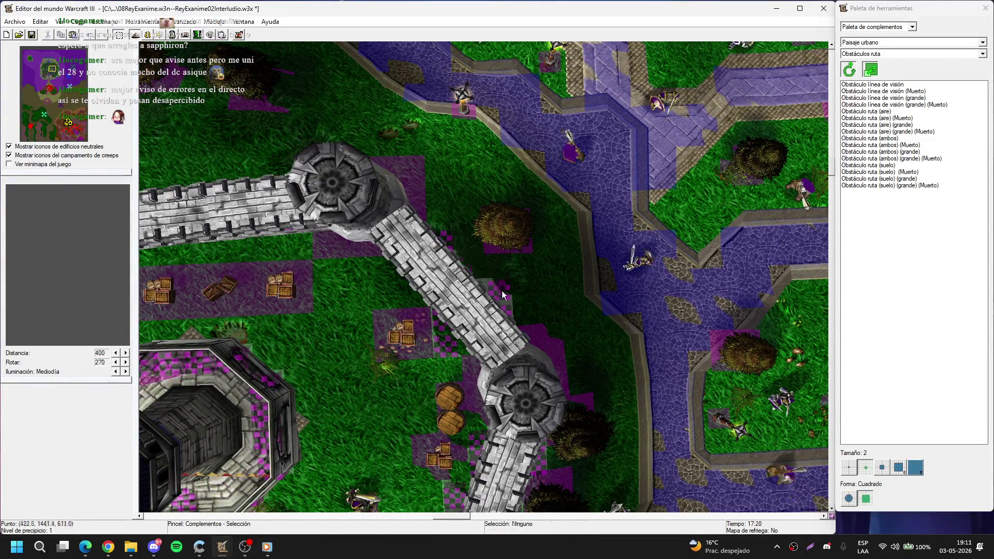
pyautogui.press('Down')
pyautogui.press('Left')
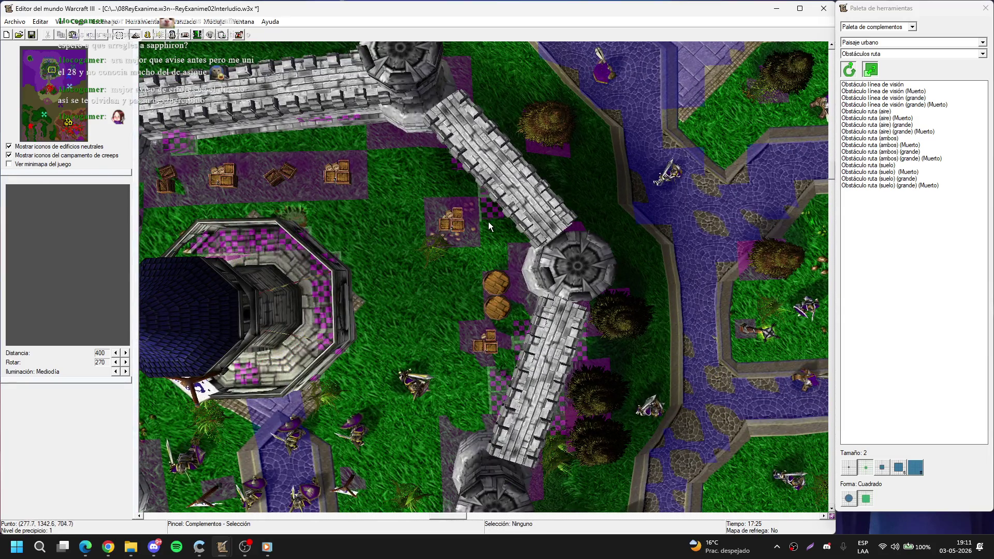
pyautogui.press('Right')
pyautogui.press('Up')
pyautogui.press('t')
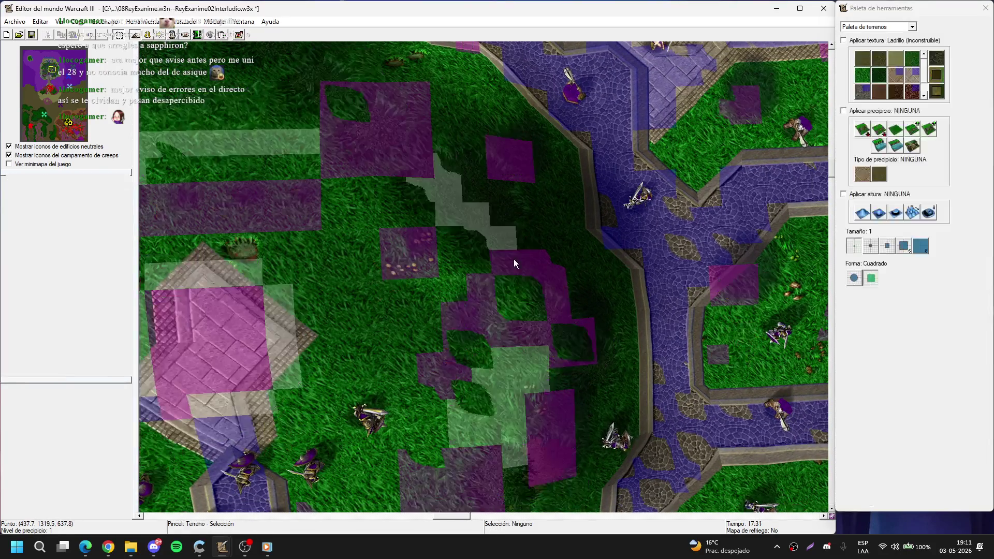
pyautogui.press('Down')
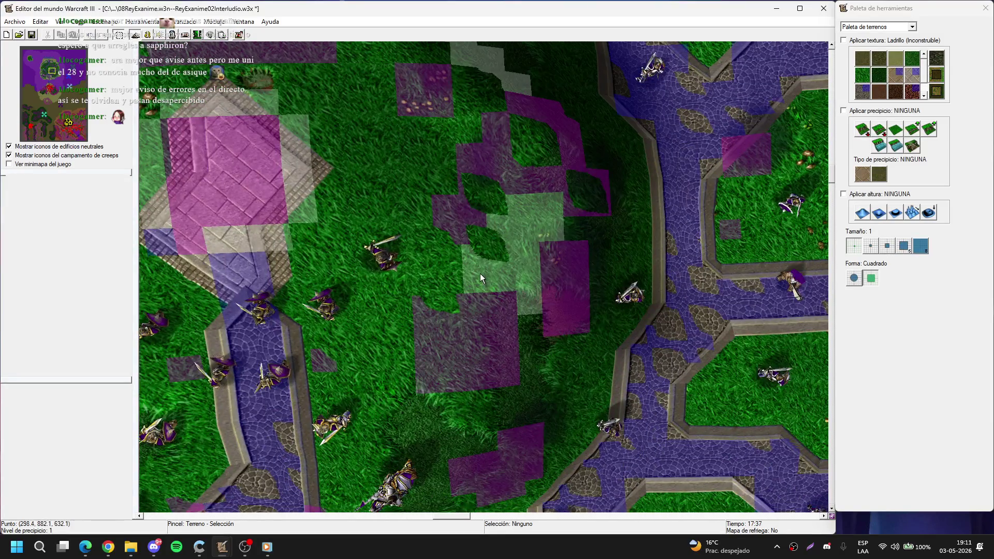
pyautogui.press('d')
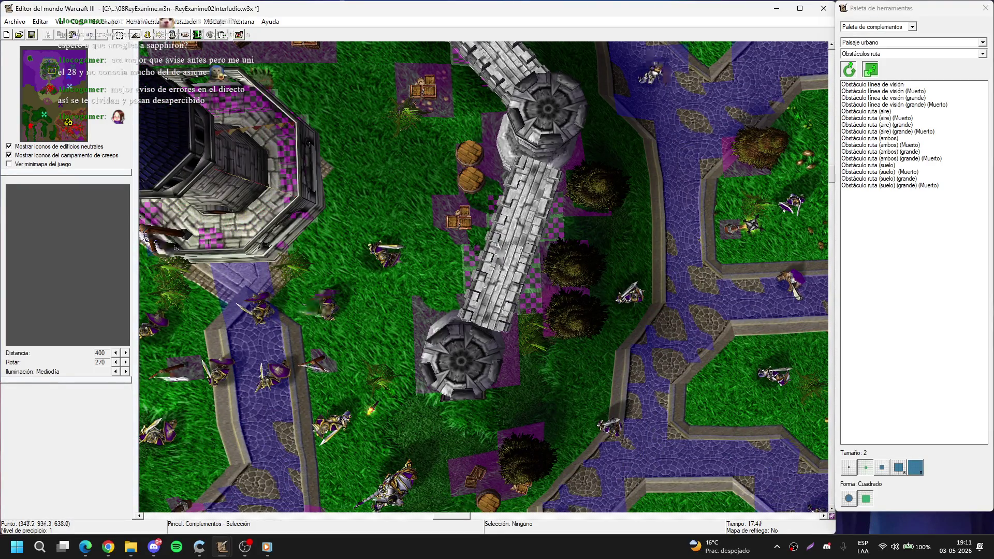
pyautogui.press('Up')
pyautogui.press('Left')
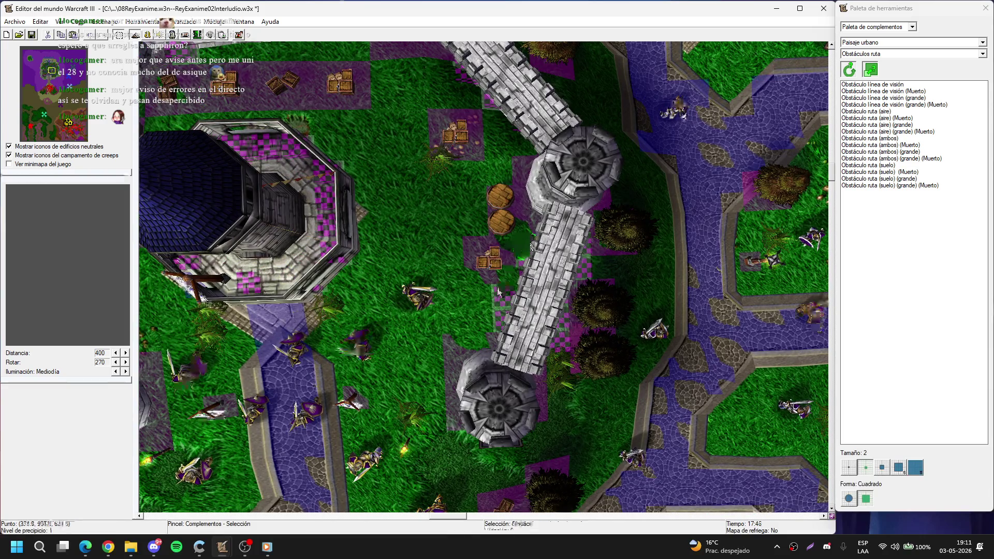
pyautogui.press('Right')
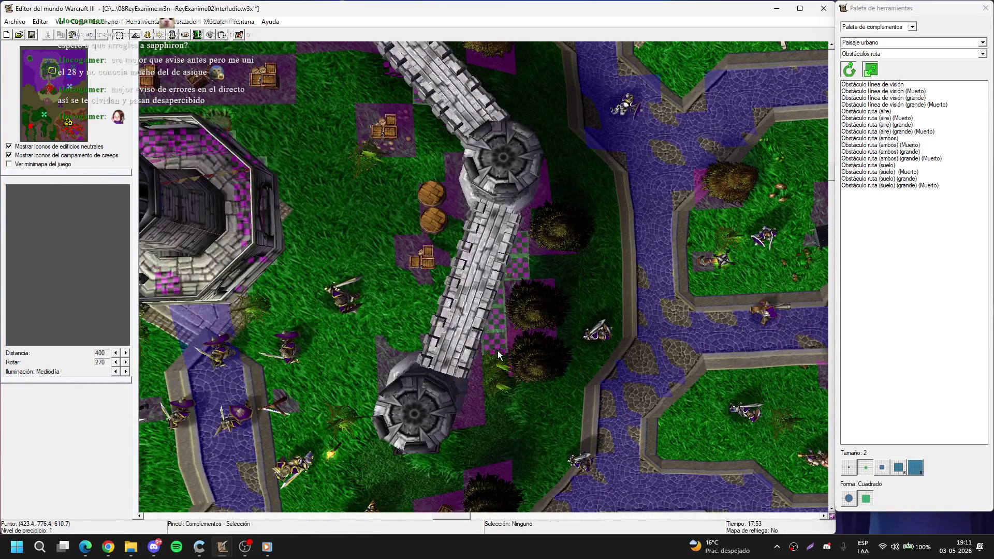
pyautogui.press('Right')
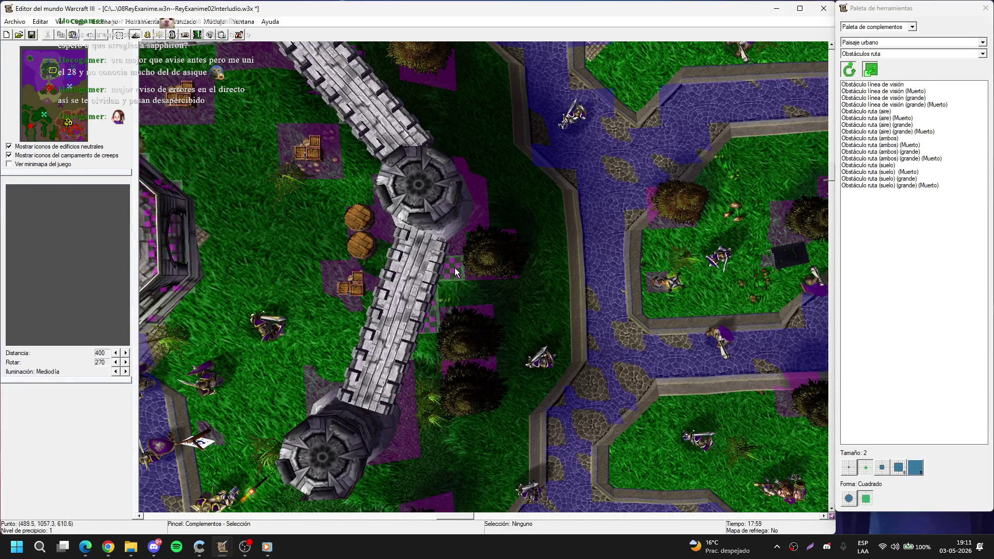
pyautogui.scroll(-1, 431, 324)
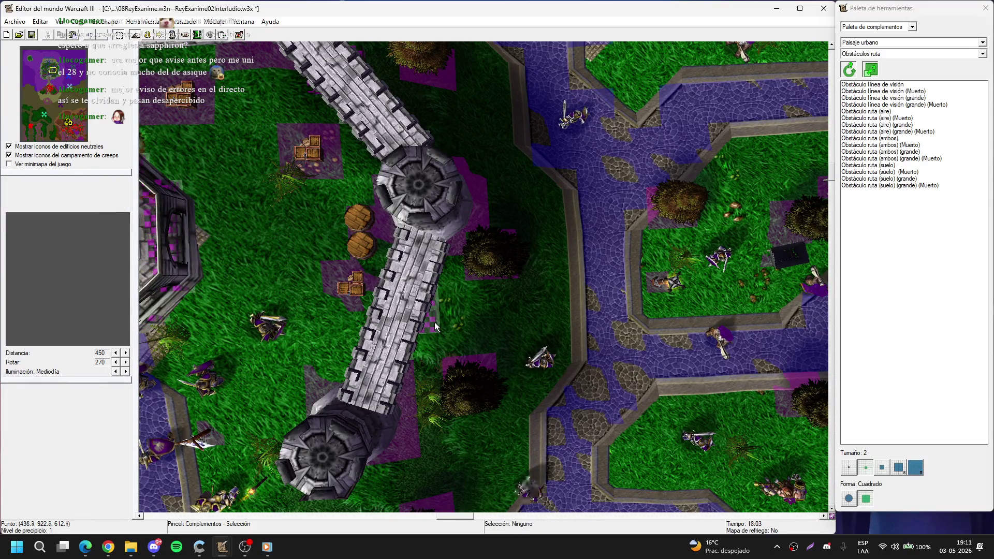
pyautogui.scroll(1, 521, 229)
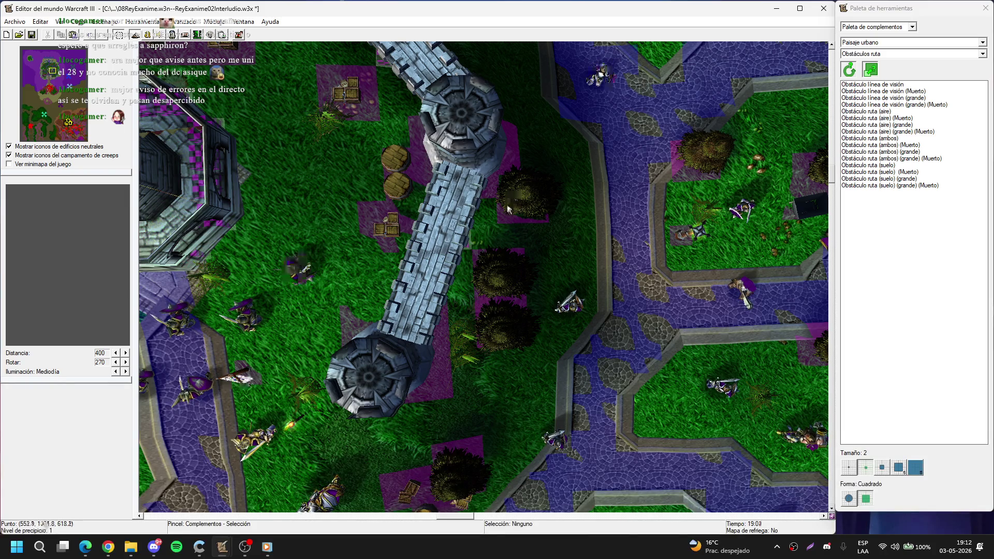
pyautogui.press('Down')
pyautogui.press('Left')
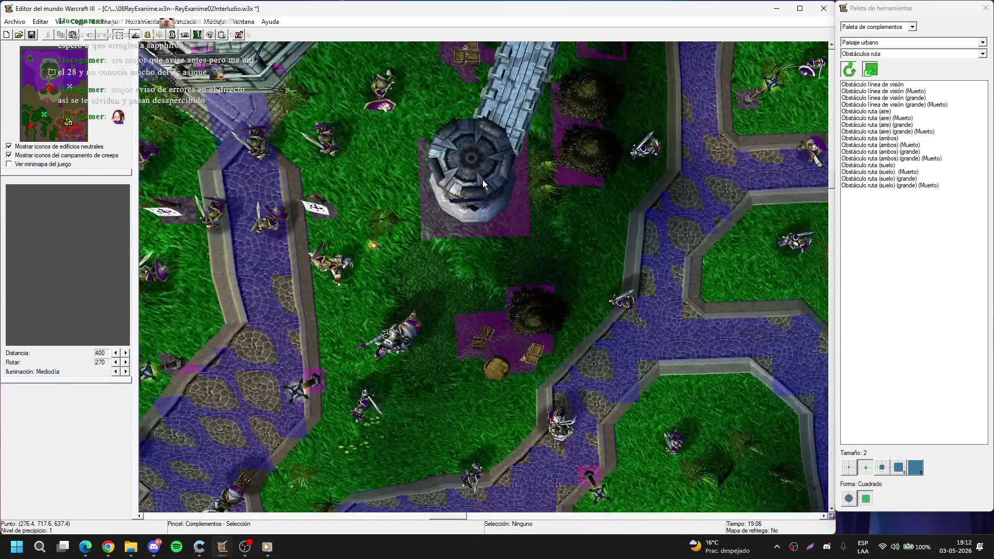
pyautogui.press('Left')
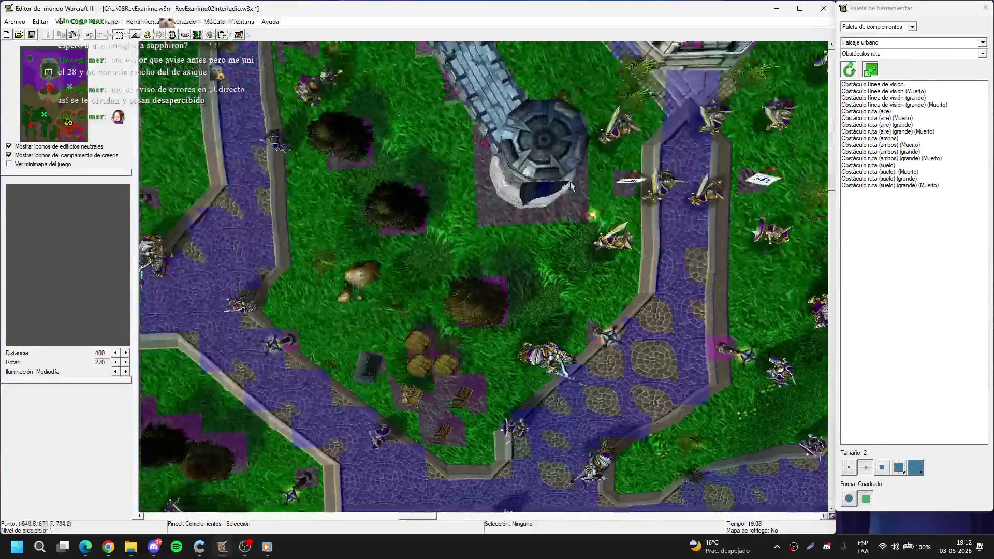
# Step: Select Torre de Stormwind 3 and try new X and Y scale values
pyautogui.click(552, 160)
pyautogui.press('Up')
pyautogui.press('Right')
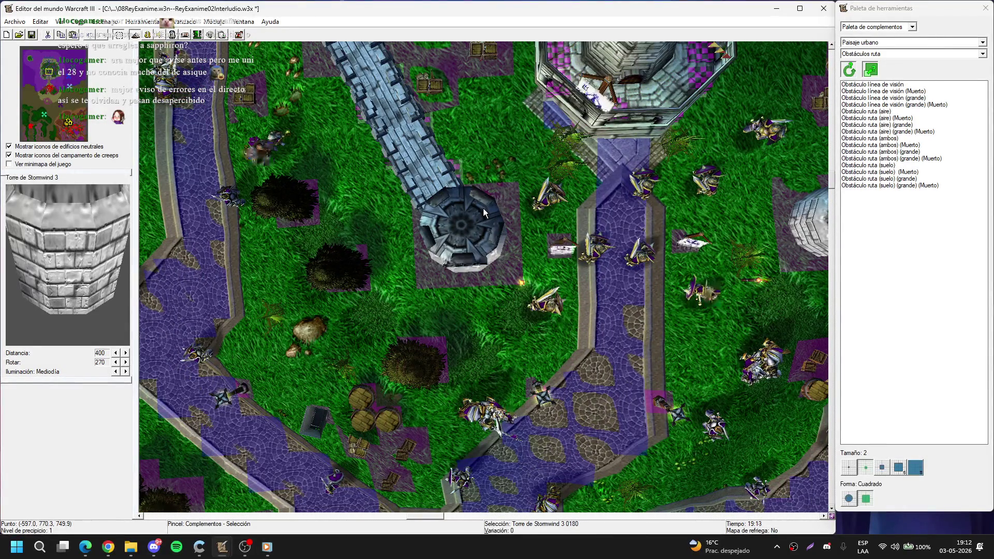
pyautogui.doubleClick(482, 210)
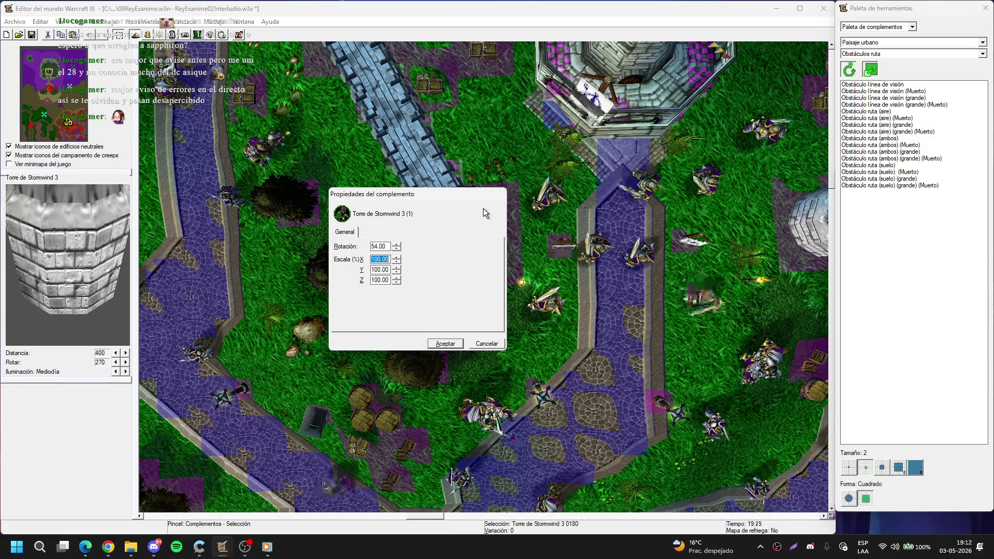
pyautogui.write('200')
pyautogui.press('Tab')
pyautogui.hotkey('shift', 'Tab')
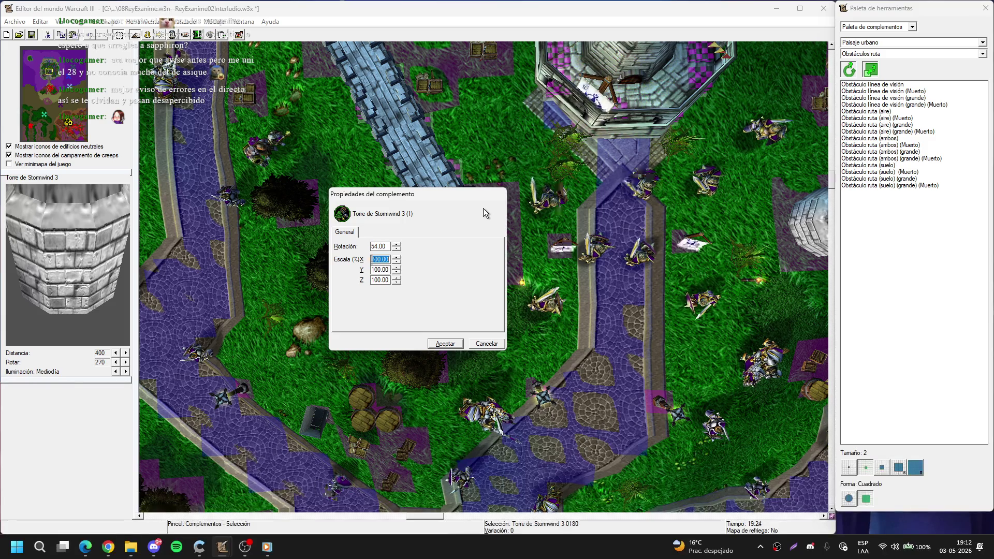
pyautogui.write('12')
pyautogui.press('Tab')
pyautogui.write('1')
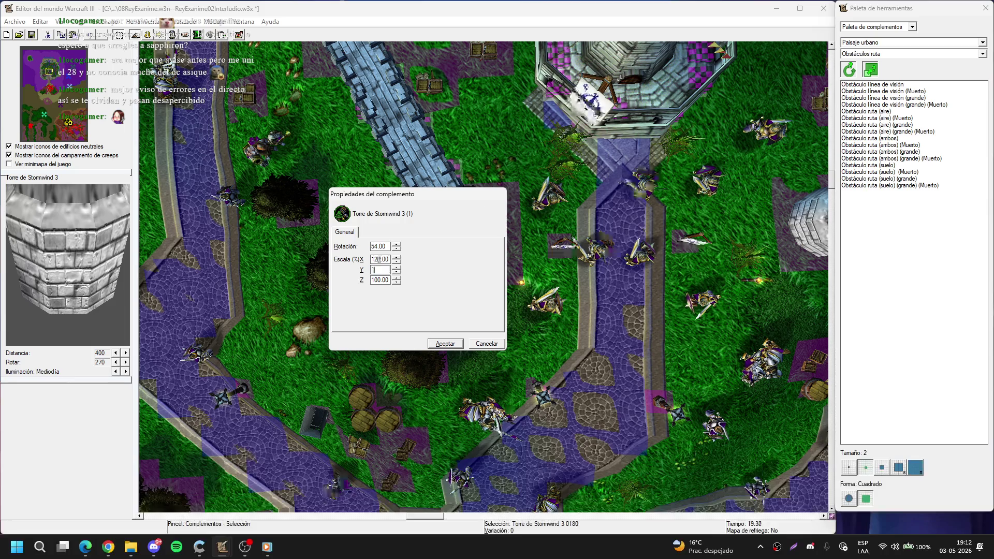
pyautogui.write('120')
pyautogui.press('Return')
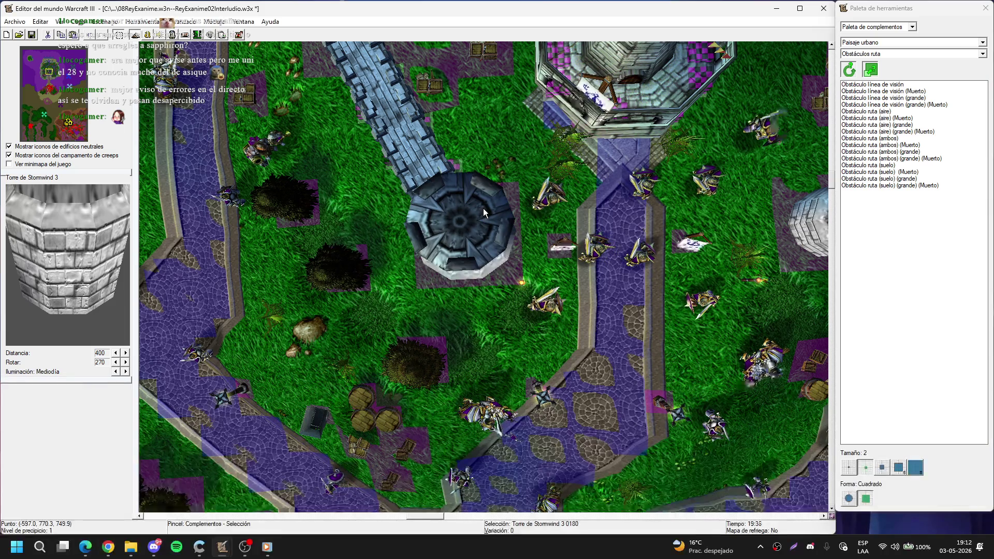
# Step: Rescale the Torre de Stormwind 3 tower to 135%
pyautogui.doubleClick(484, 212)
pyautogui.press('Escape')
pyautogui.doubleClick(484, 212)
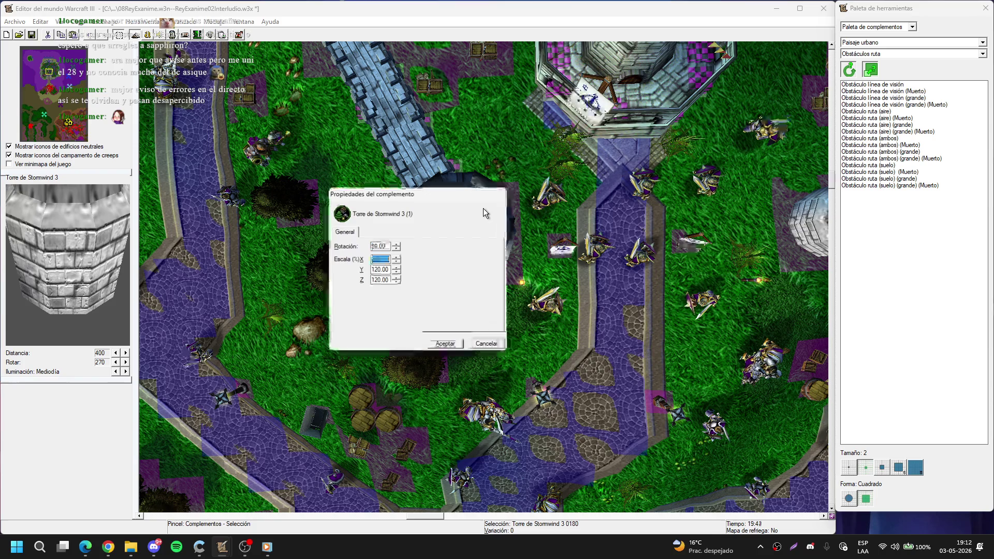
pyautogui.write('11')
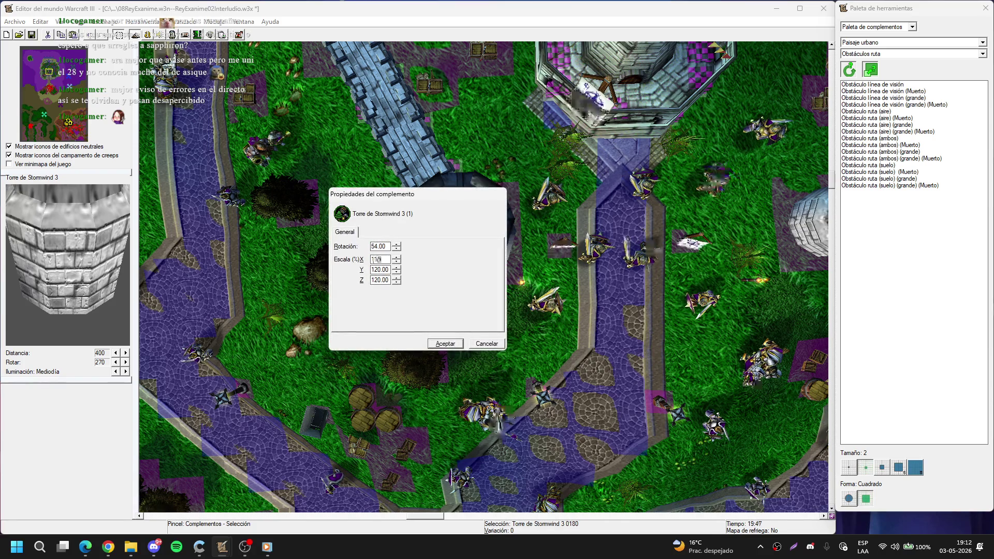
pyautogui.write('135')
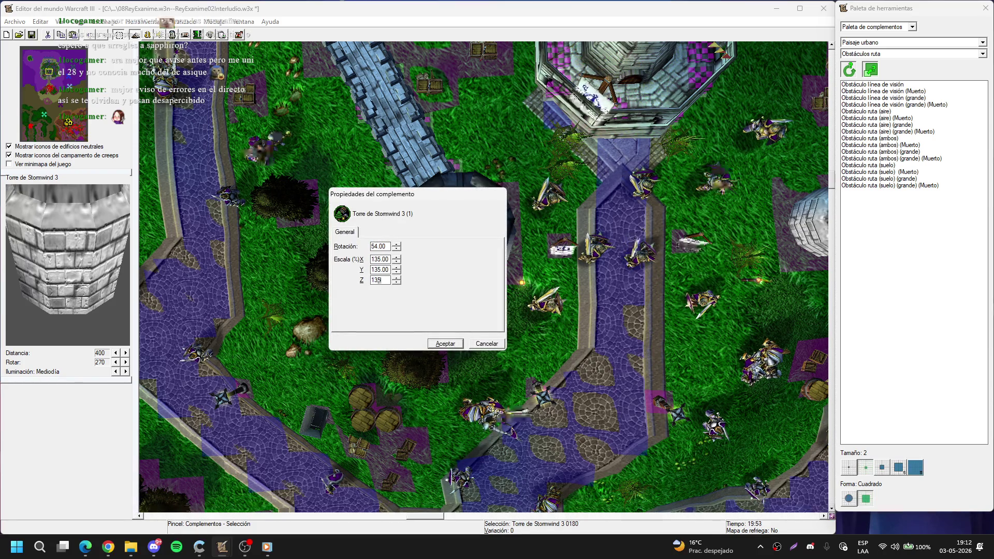
pyautogui.press('Return')
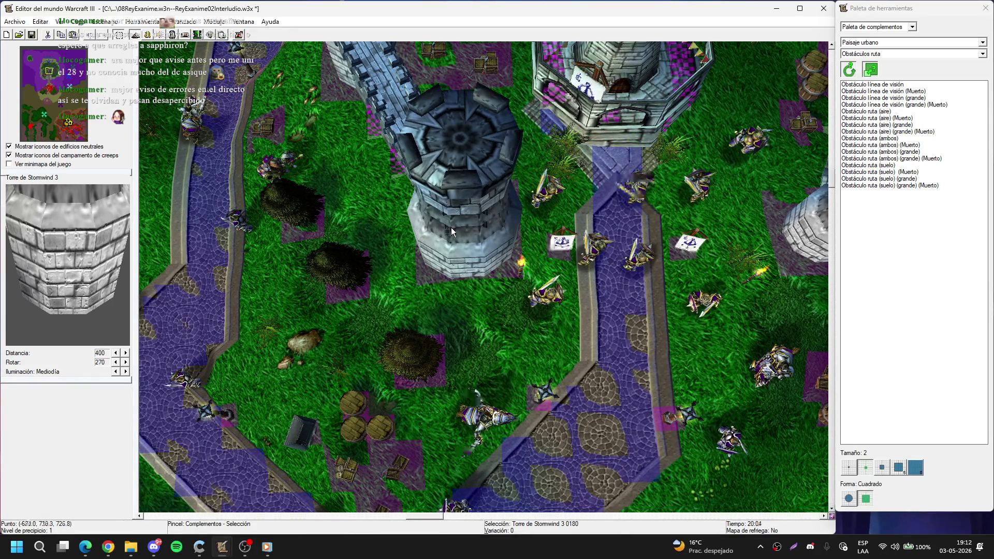
# Step: Free the white banner hidden under the tower by dragging it out
pyautogui.press('Delete')
pyautogui.click(477, 299)
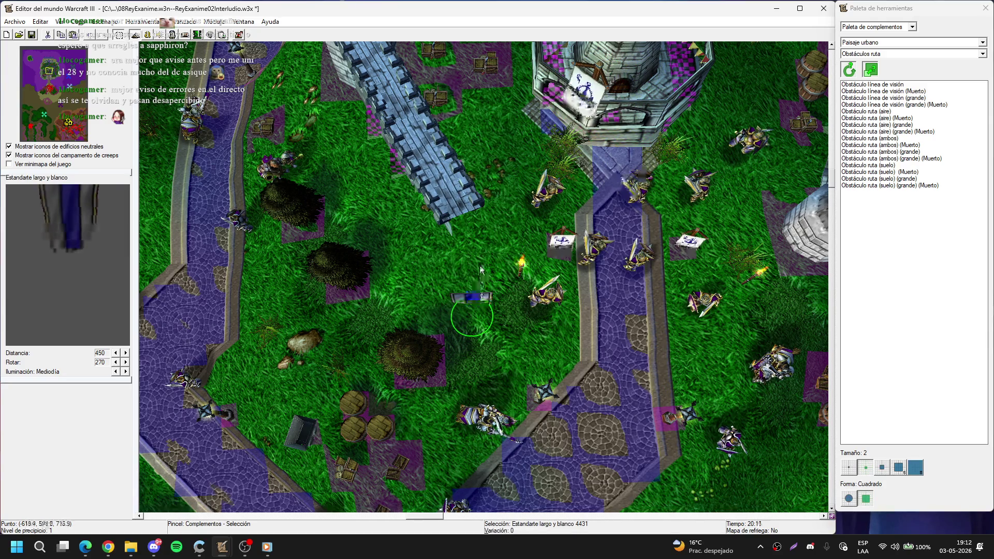
pyautogui.hotkey('ctrl', 'z')
pyautogui.scroll(1, 554, 240)
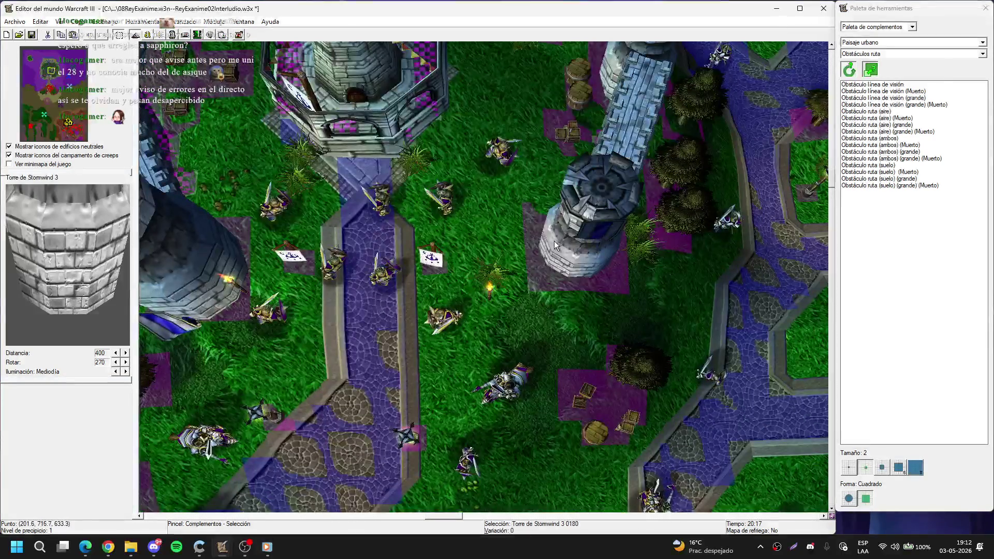
pyautogui.moveTo(598, 251); pyautogui.dragTo(546, 324)
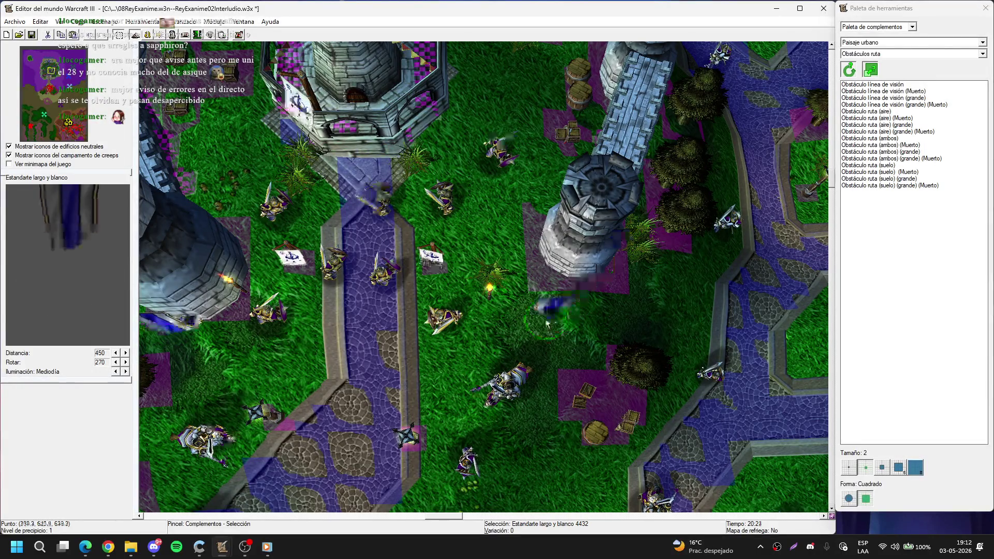
# Step: Give the second Stormwind tower a 135% scale
pyautogui.doubleClick(591, 266)
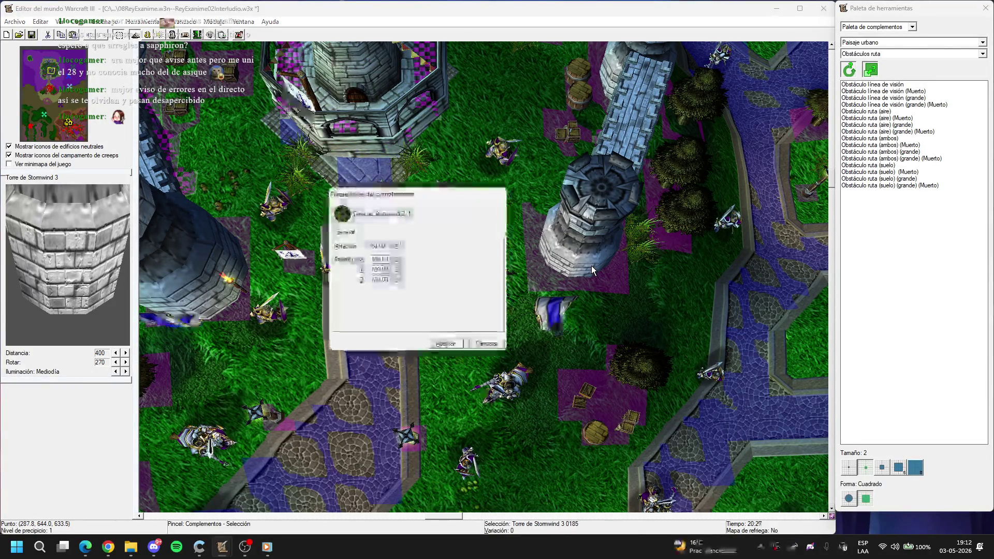
pyautogui.write('135')
pyautogui.press('Tab')
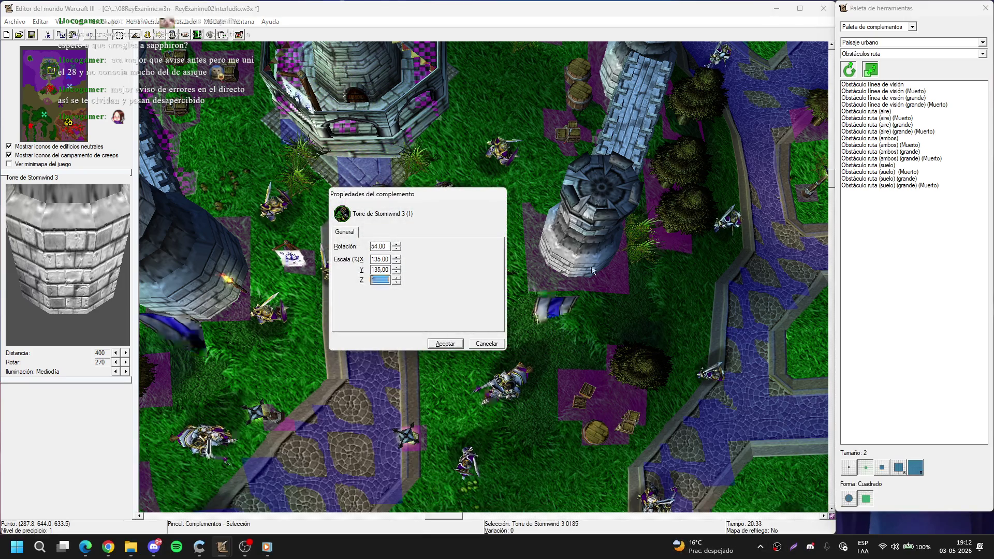
pyautogui.press('Return')
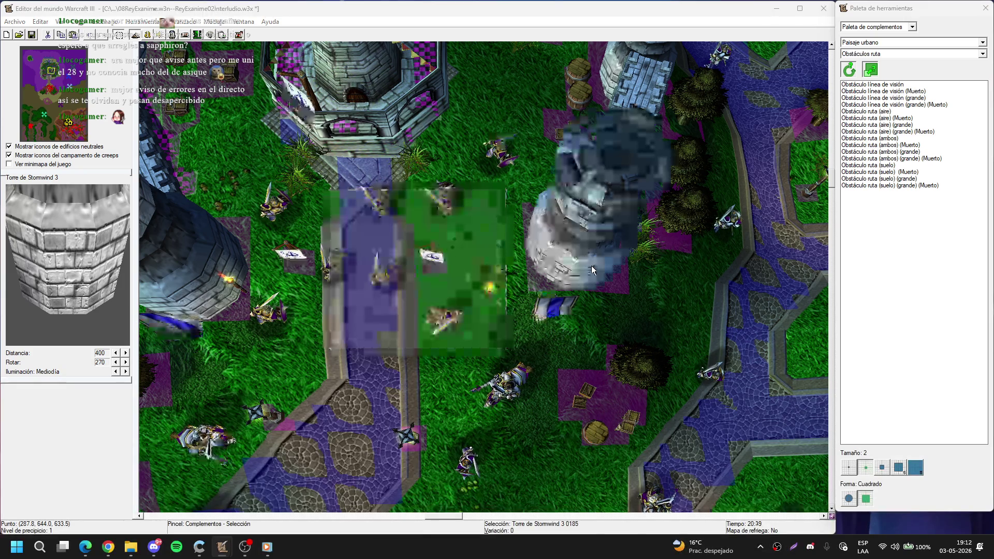
pyautogui.doubleClick(591, 265)
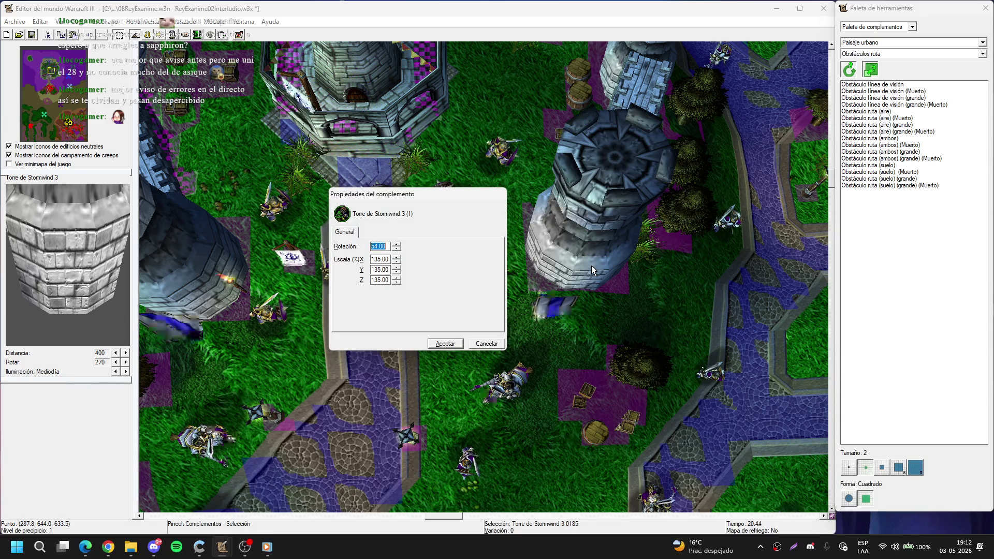
pyautogui.press('Return')
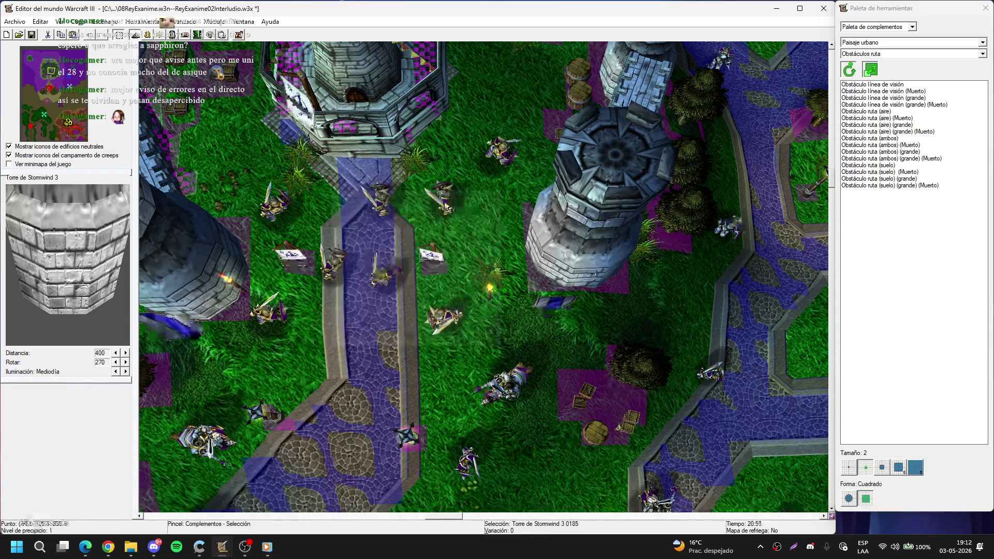
# Step: Rotate the Stormwind tower to 180°
pyautogui.scroll(3, 437, 269)
pyautogui.doubleClick(404, 257)
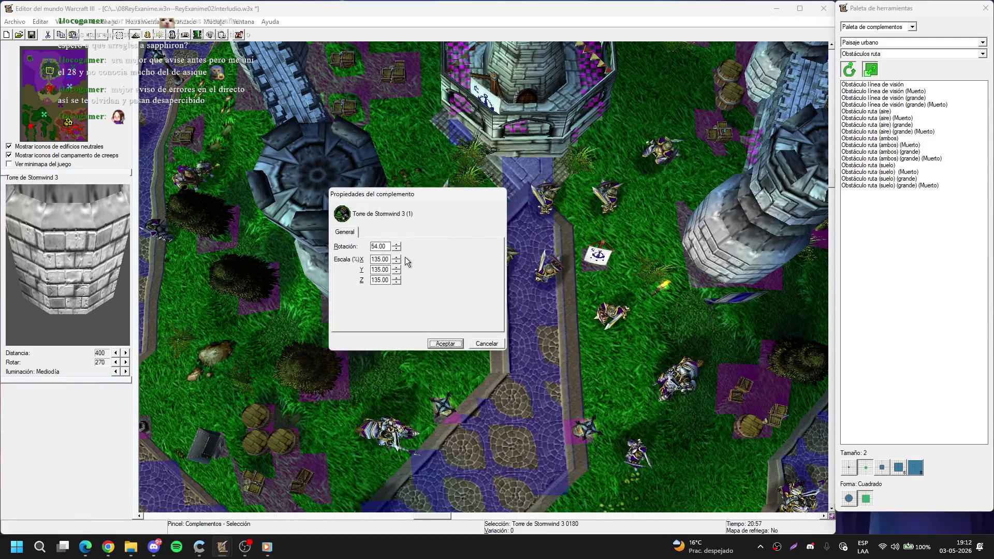
pyautogui.write('180')
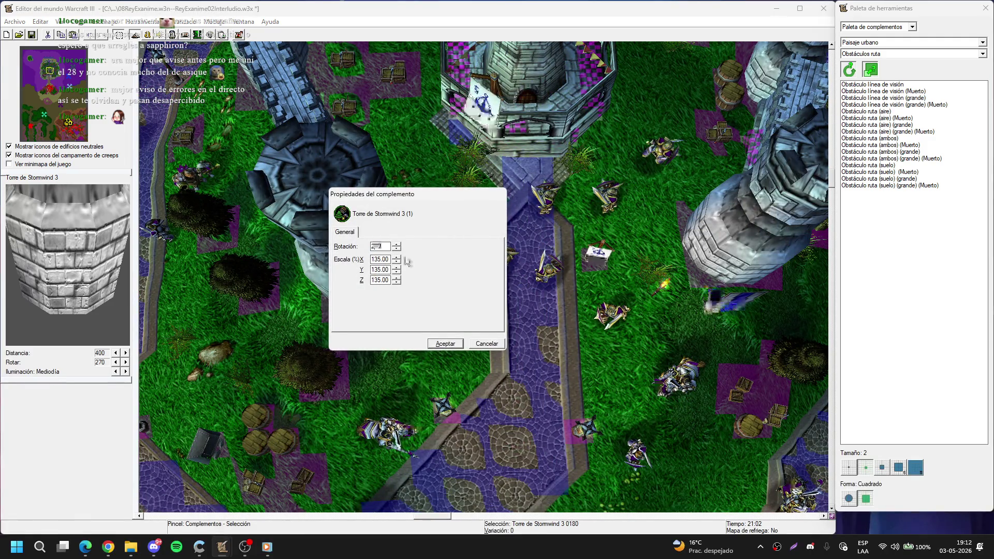
pyautogui.press('Return')
pyautogui.moveTo(420, 271)
pyautogui.mouseDown()
pyautogui.moveTo(533, 331)
pyautogui.moveTo(506, 361)
pyautogui.mouseUp()
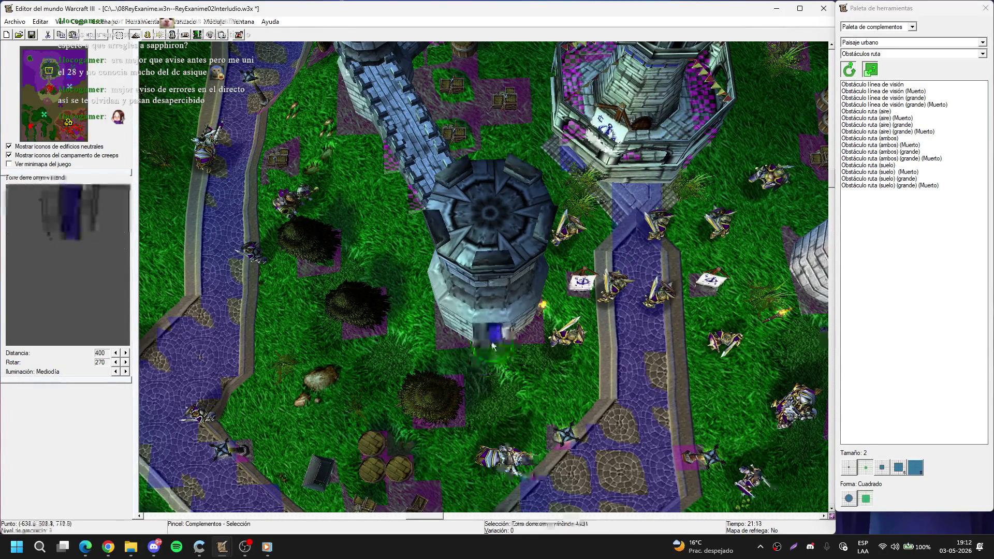
# Step: Raise the long white banner with Page Up so it hangs high on the enlarged tower's face
pyautogui.scroll(5, 501, 353)
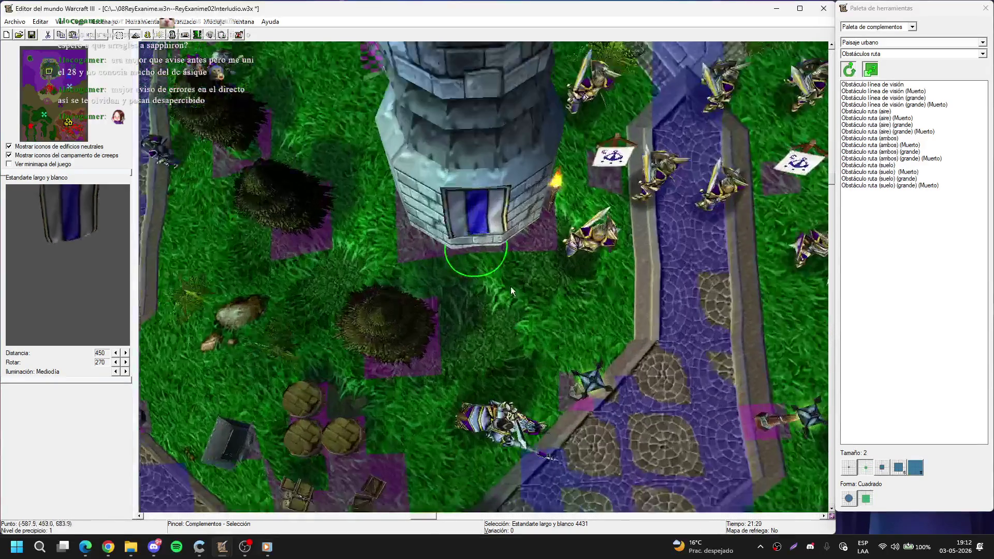
pyautogui.scroll(-3, 498, 153)
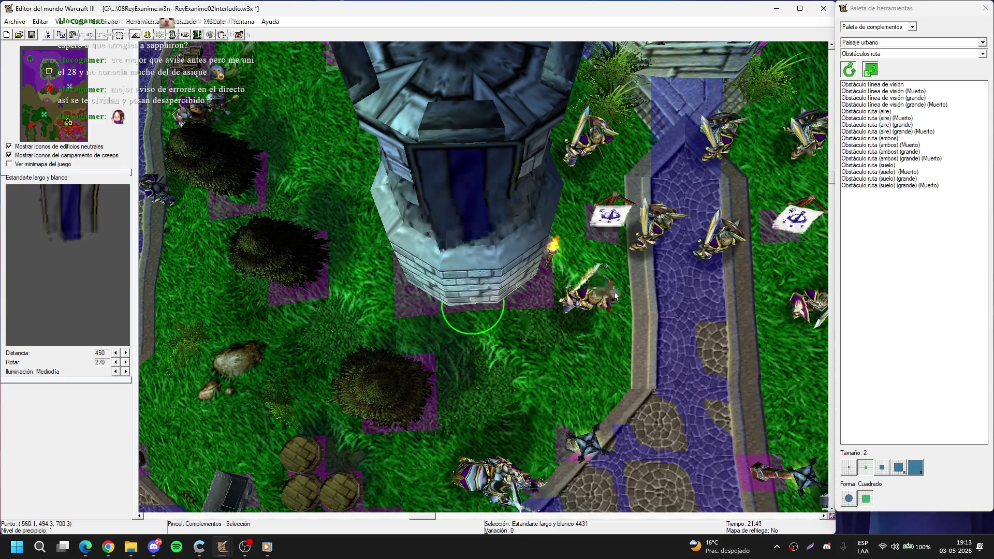
pyautogui.moveTo(524, 320)
pyautogui.mouseDown()
pyautogui.moveTo(375, 303)
pyautogui.moveTo(407, 321)
pyautogui.moveTo(468, 304)
pyautogui.moveTo(467, 290)
pyautogui.mouseUp()
pyautogui.press('pageup')
pyautogui.press('pageup')
pyautogui.press('pageup')
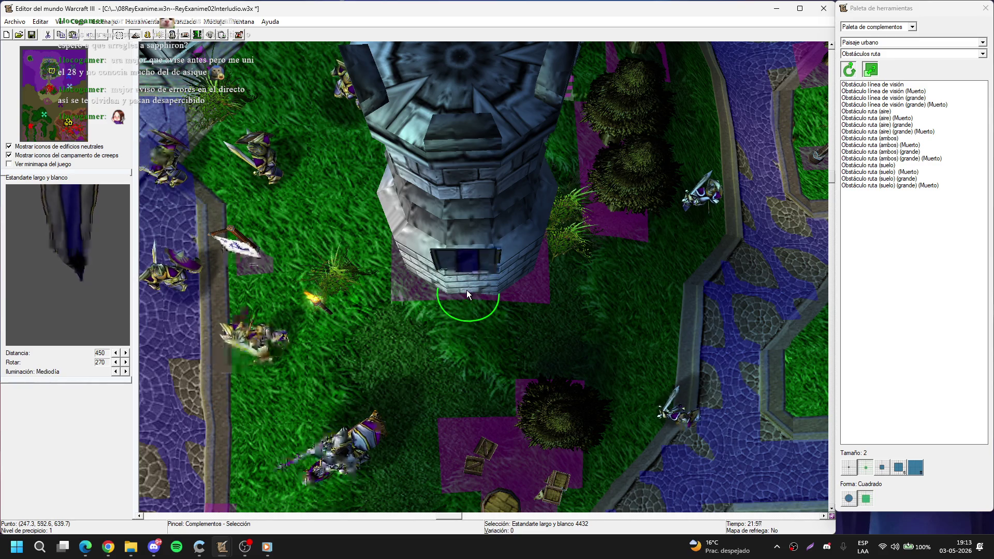
pyautogui.press('pagedown')
pyautogui.press('pagedown')
pyautogui.press('pagedown')
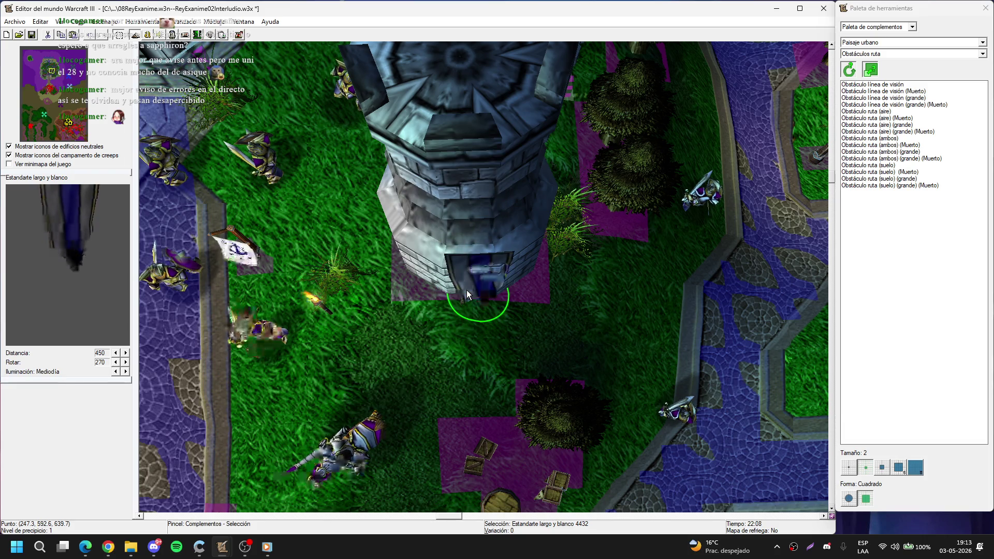
pyautogui.press('pagedown')
pyautogui.press('pagedown')
pyautogui.press('pagedown')
pyautogui.press('pageup')
pyautogui.press('pageup')
pyautogui.press('pageup')
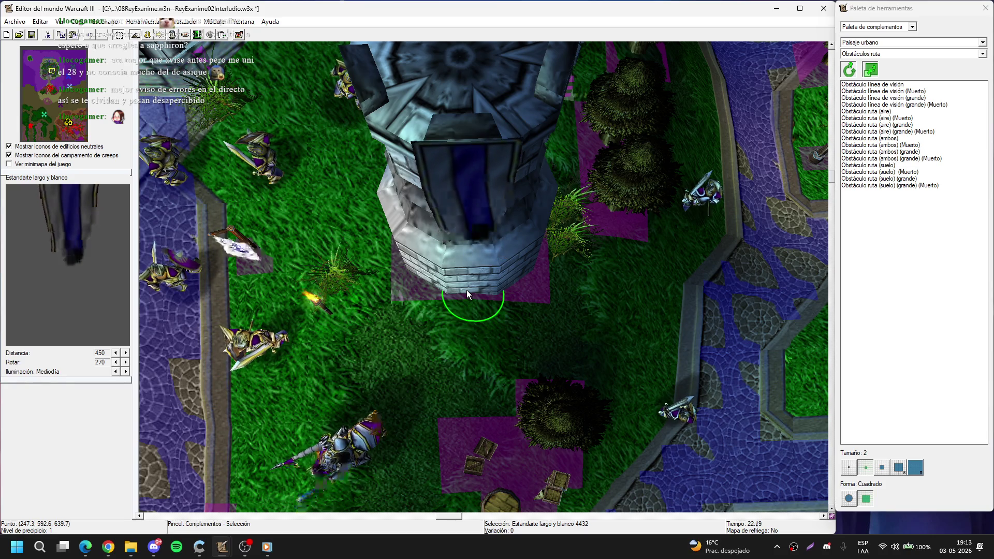
# Step: Check the banner placement from a tilted view, then select the next Stormwind tower
pyautogui.scroll(5, 466, 290)
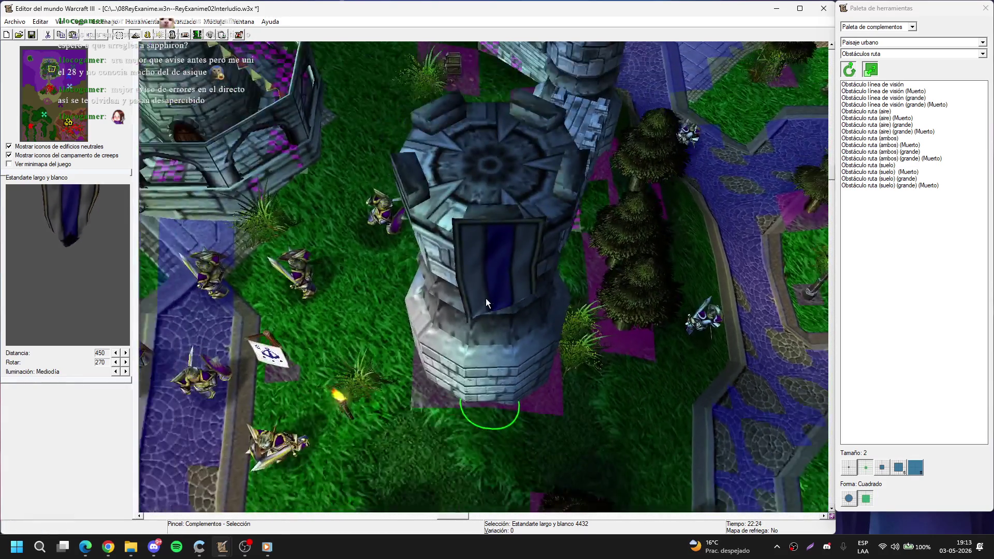
pyautogui.moveTo(485, 298)
pyautogui.mouseDown()
pyautogui.moveTo(505, 294)
pyautogui.moveTo(521, 122)
pyautogui.moveTo(569, 246)
pyautogui.moveTo(569, 226)
pyautogui.mouseUp()
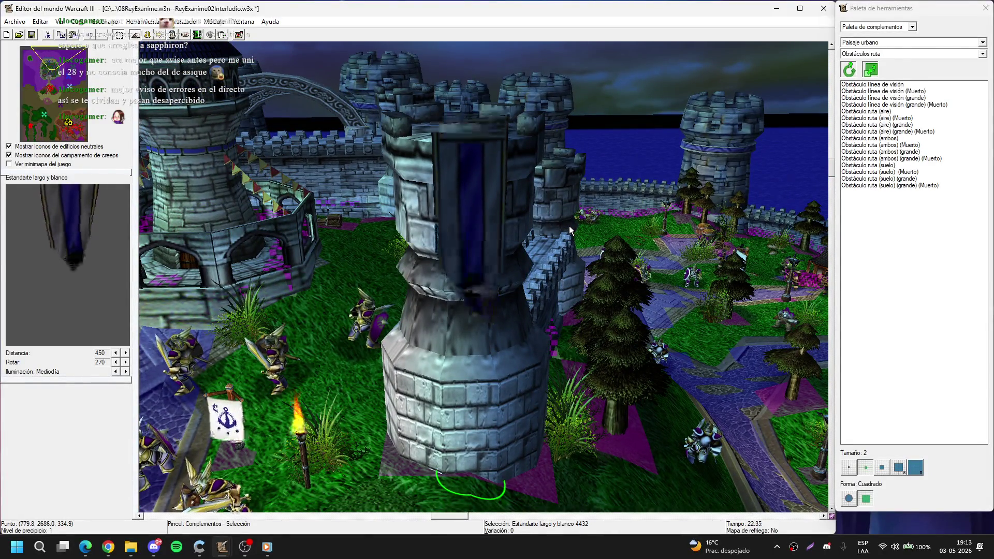
pyautogui.moveTo(569, 226)
pyautogui.mouseDown()
pyautogui.moveTo(466, 155)
pyautogui.moveTo(481, 222)
pyautogui.moveTo(455, 219)
pyautogui.mouseUp()
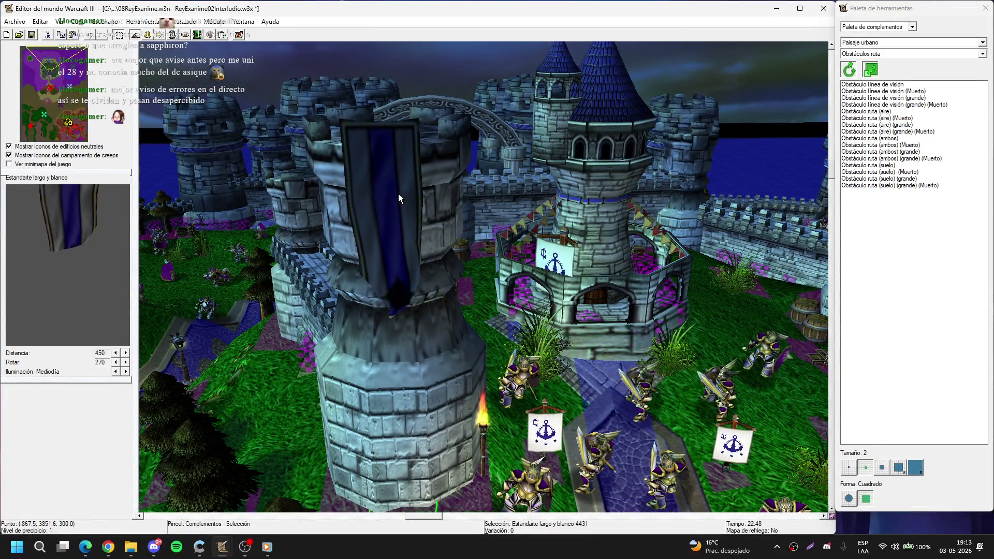
pyautogui.moveTo(399, 193)
pyautogui.mouseDown()
pyautogui.moveTo(464, 263)
pyautogui.moveTo(401, 240)
pyautogui.moveTo(464, 325)
pyautogui.moveTo(573, 351)
pyautogui.moveTo(489, 315)
pyautogui.moveTo(479, 265)
pyautogui.moveTo(548, 286)
pyautogui.moveTo(560, 132)
pyautogui.moveTo(590, 206)
pyautogui.moveTo(431, 234)
pyautogui.moveTo(573, 347)
pyautogui.moveTo(458, 315)
pyautogui.moveTo(521, 330)
pyautogui.mouseUp()
pyautogui.click(489, 315)
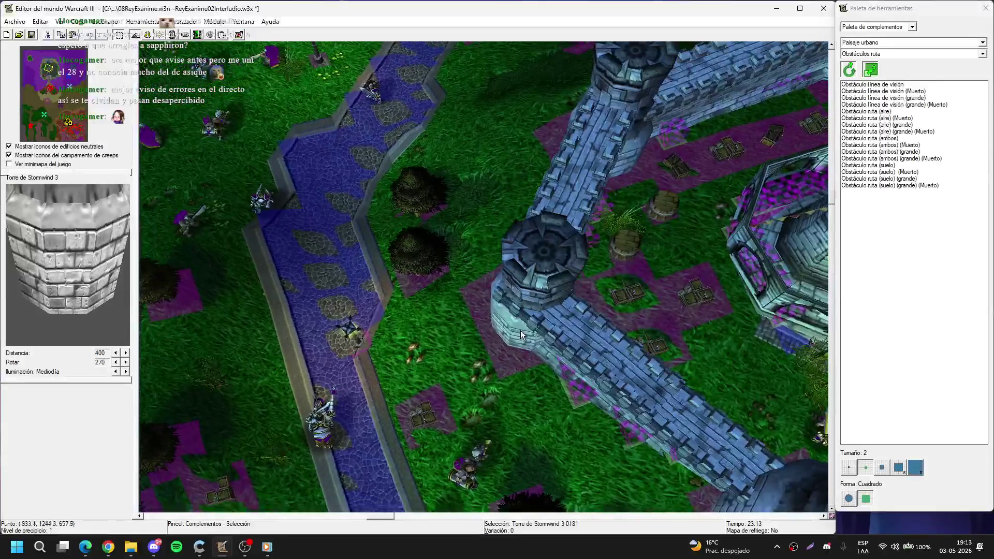
# Step: Enter a new X scale for the first Torre de Stormwind wall tower and apply it
pyautogui.doubleClick(526, 293)
pyautogui.doubleClick(379, 259)
pyautogui.write('125')
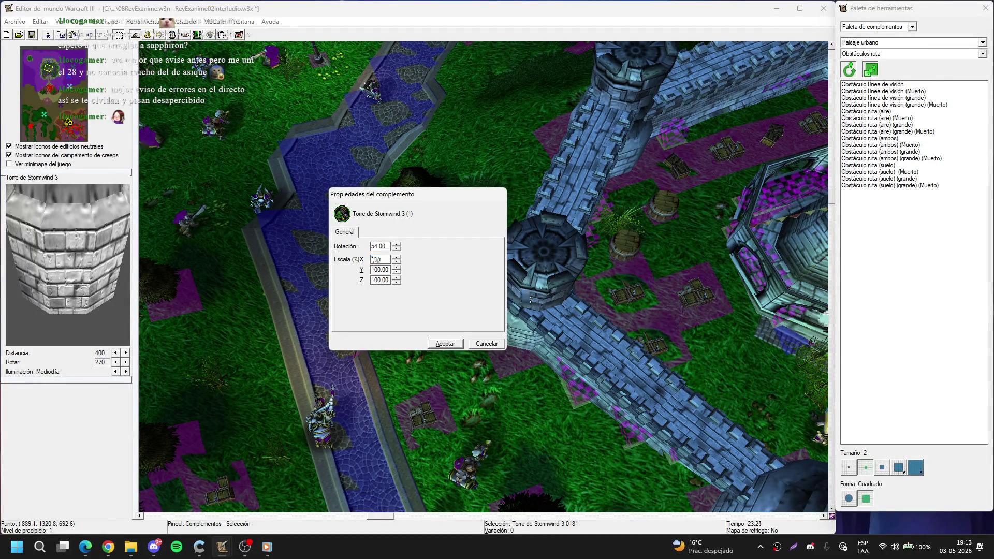
pyautogui.press('Tab')
pyautogui.write('135')
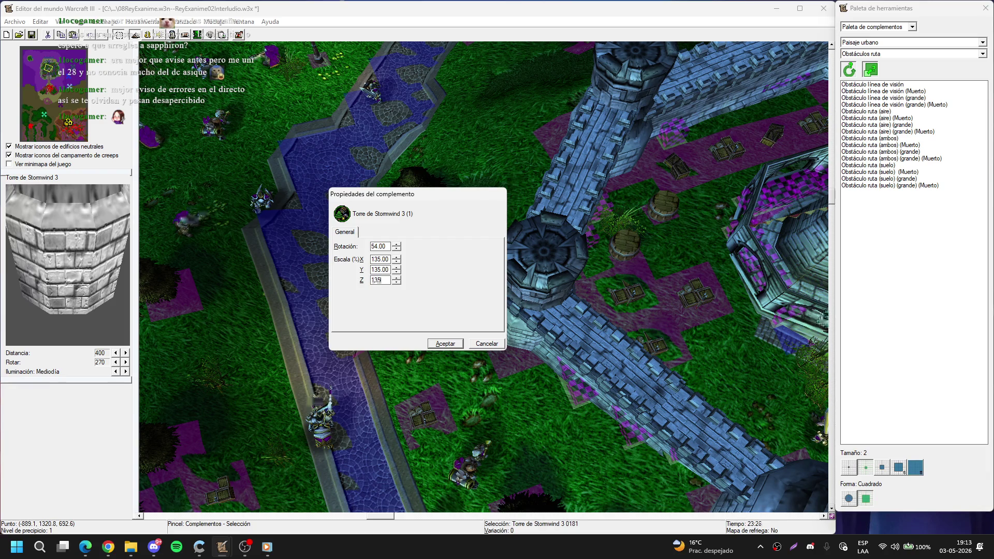
pyautogui.press('Return')
# Step: Set the next wall tower's X scale to 135 and apply it
pyautogui.moveTo(567, 285); pyautogui.dragTo(398, 334)
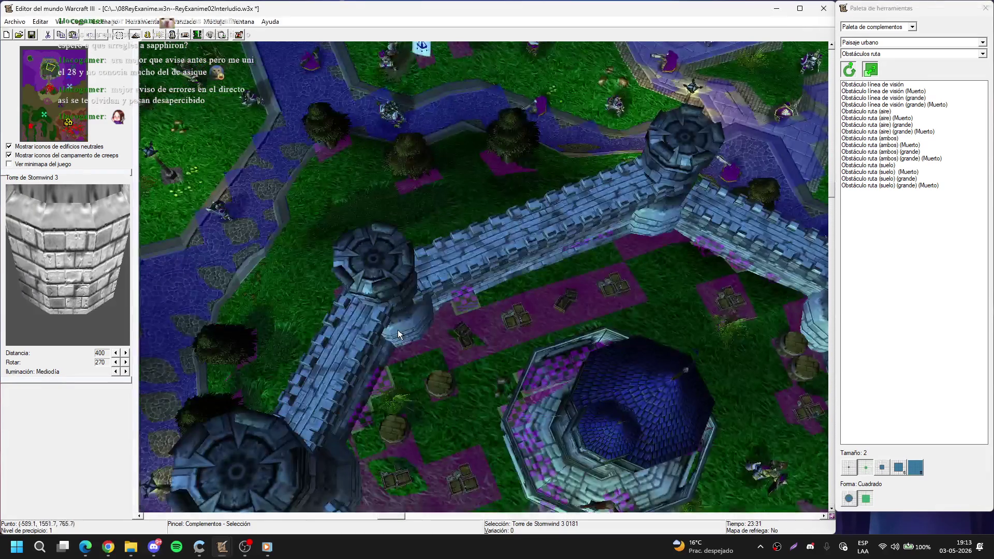
pyautogui.doubleClick(414, 305)
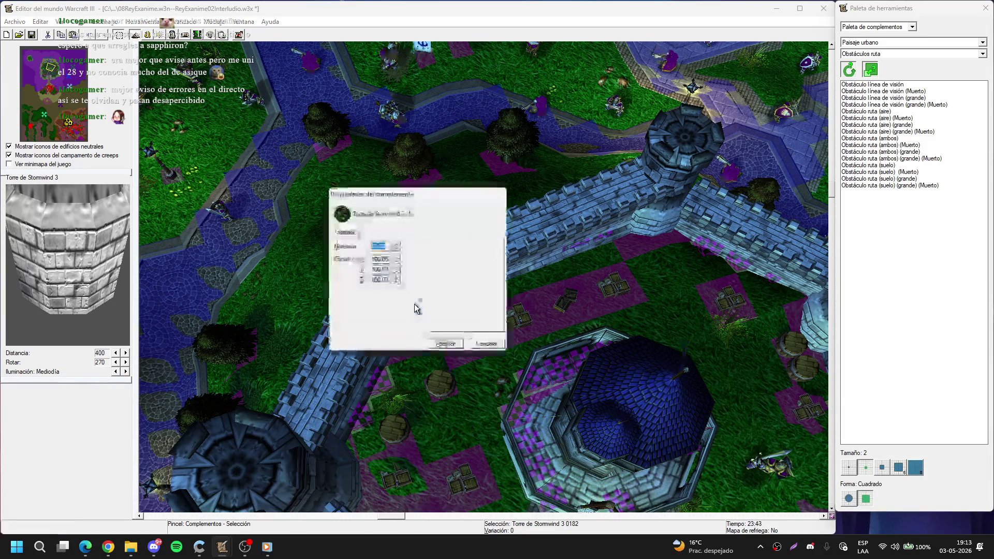
pyautogui.write('135')
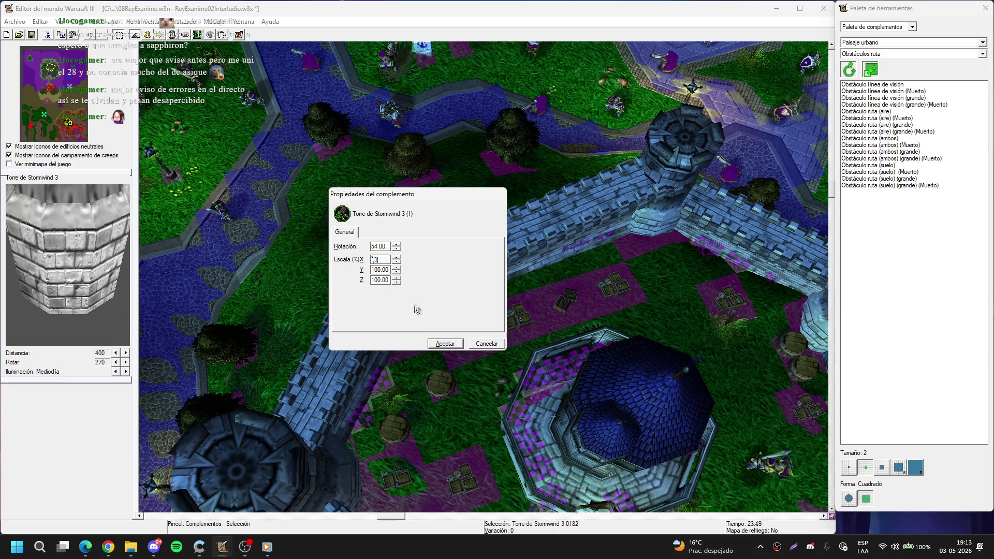
pyautogui.press('Tab')
pyautogui.write('1')
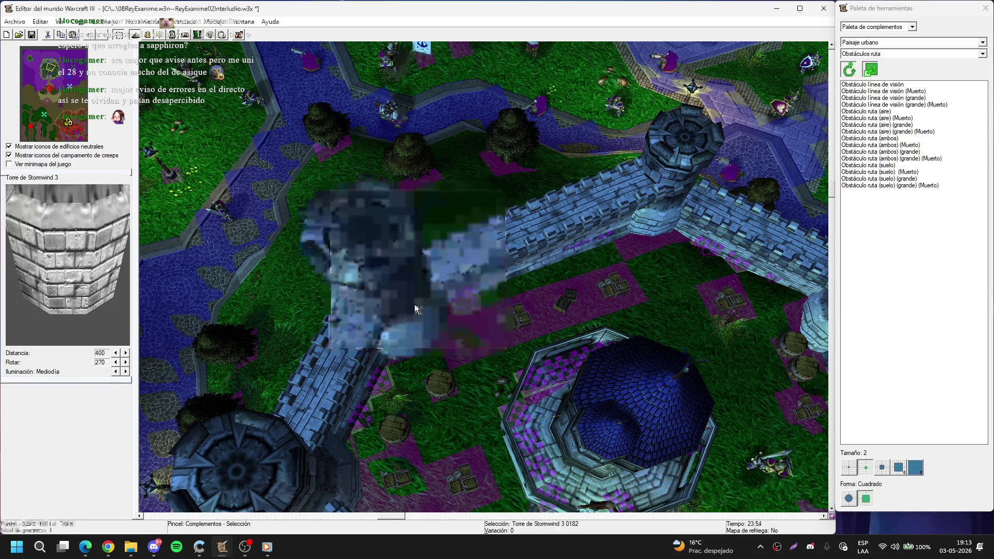
pyautogui.doubleClick(687, 134)
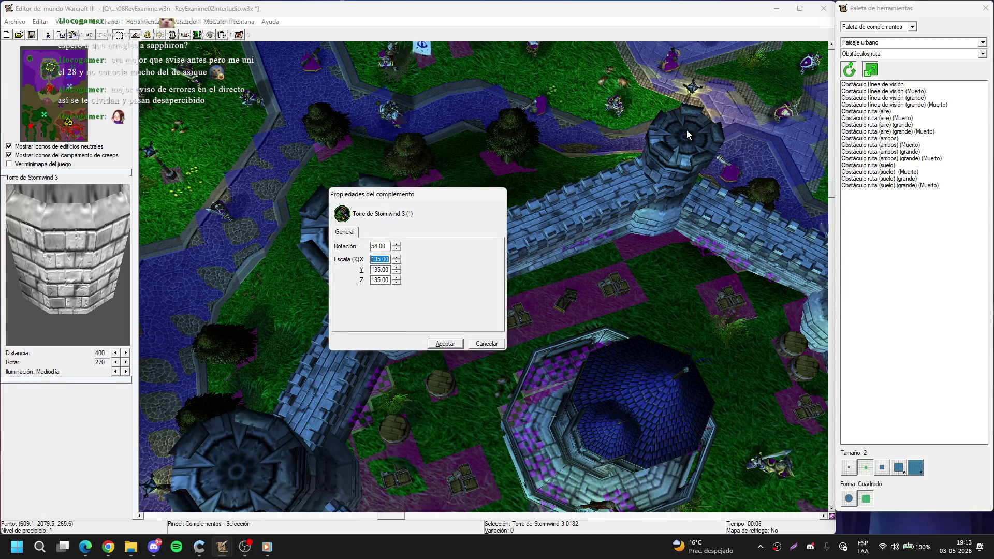
pyautogui.press('Return')
# Step: Apply the 135 scale to two more Stormwind wall towers
pyautogui.scroll(2, 664, 147)
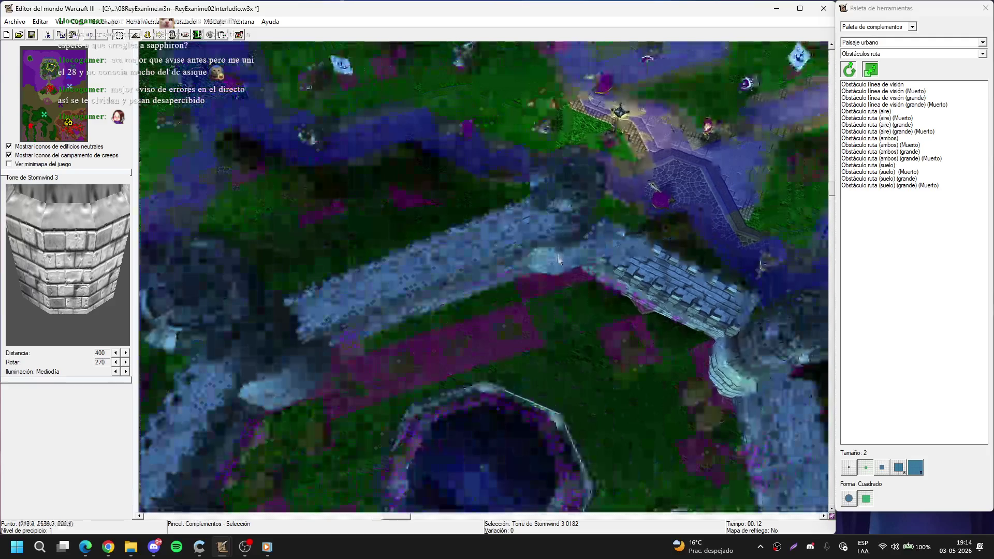
pyautogui.click(552, 269)
pyautogui.doubleClick(557, 275)
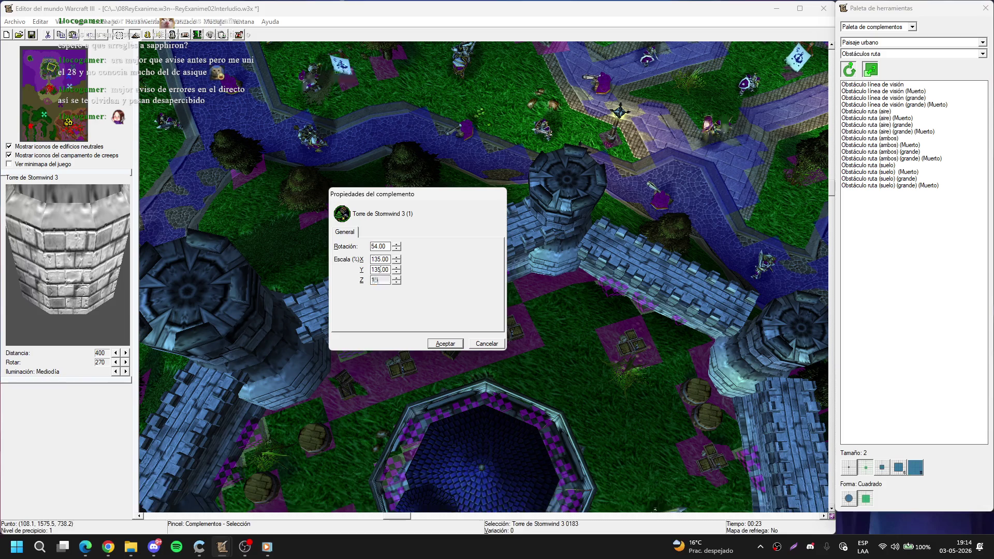
pyautogui.press('Return')
pyautogui.scroll(2, 497, 284)
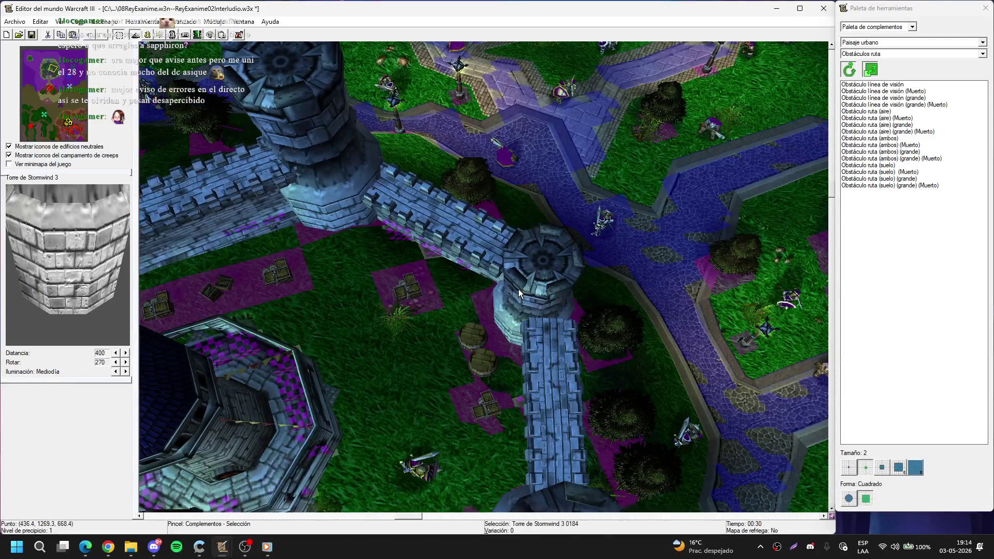
pyautogui.doubleClick(517, 289)
pyautogui.press('Tab')
pyautogui.write('1')
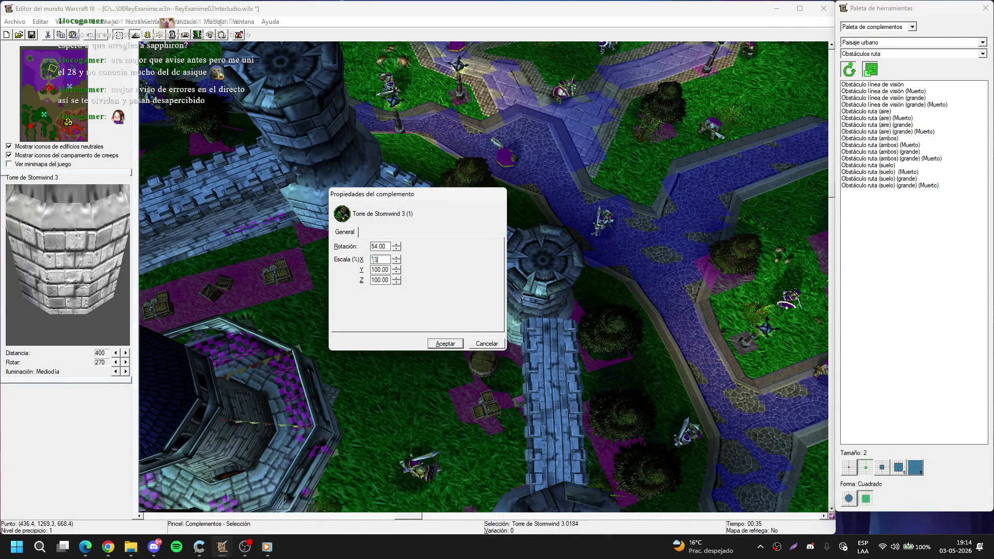
pyautogui.write('35')
pyautogui.press('Tab')
pyautogui.write('13')
pyautogui.press('Return')
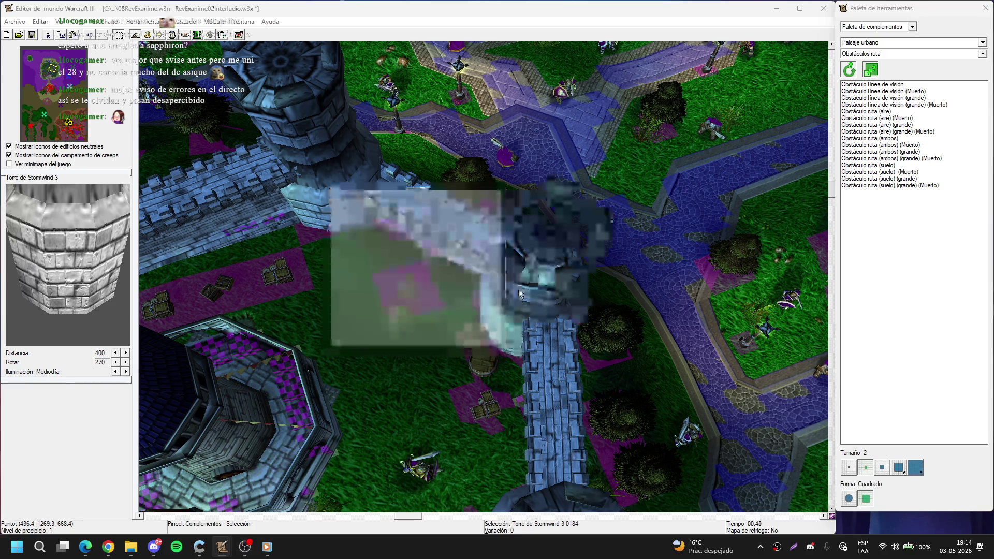
pyautogui.scroll(-2, 518, 289)
pyautogui.scroll(3, 566, 205)
pyautogui.scroll(-5, 566, 205)
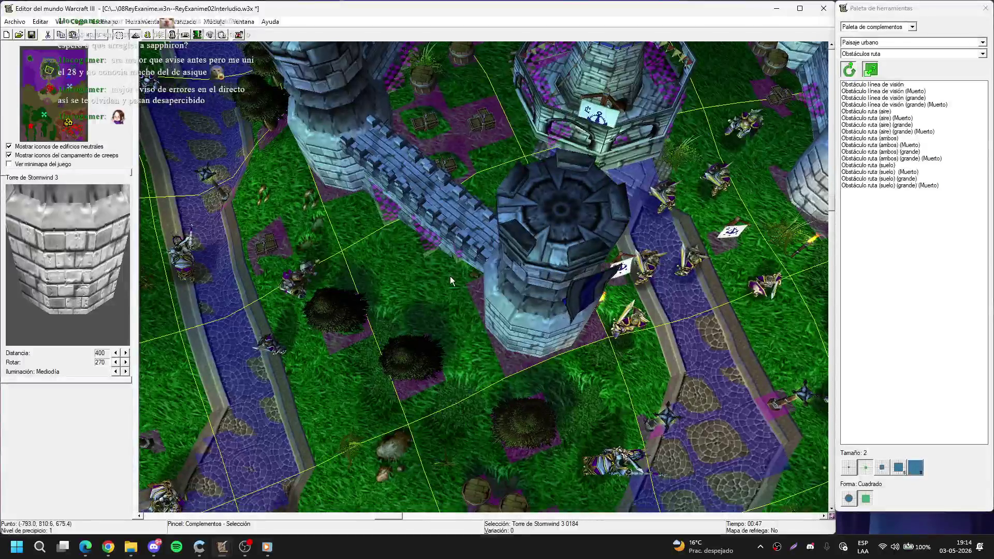
pyautogui.scroll(3, 607, 196)
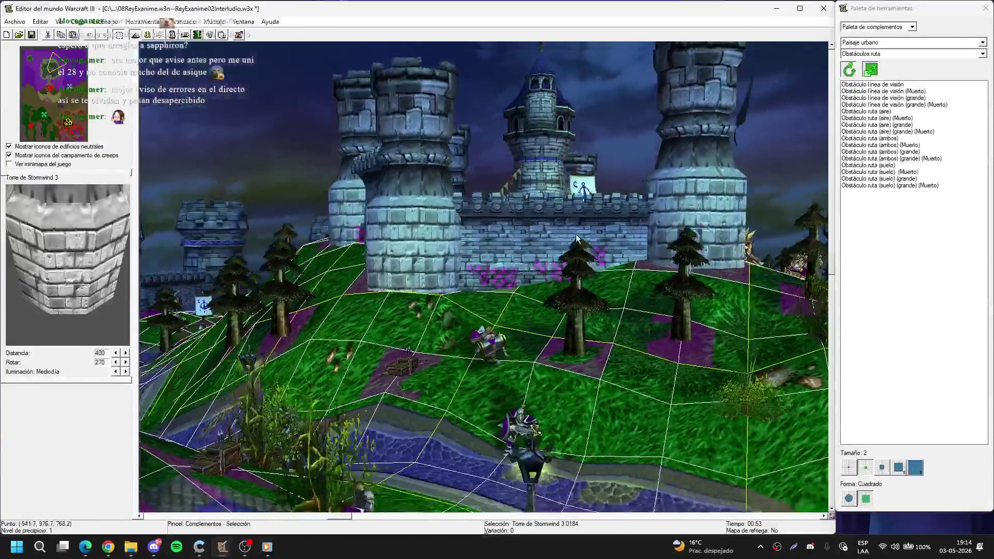
pyautogui.scroll(3, 541, 369)
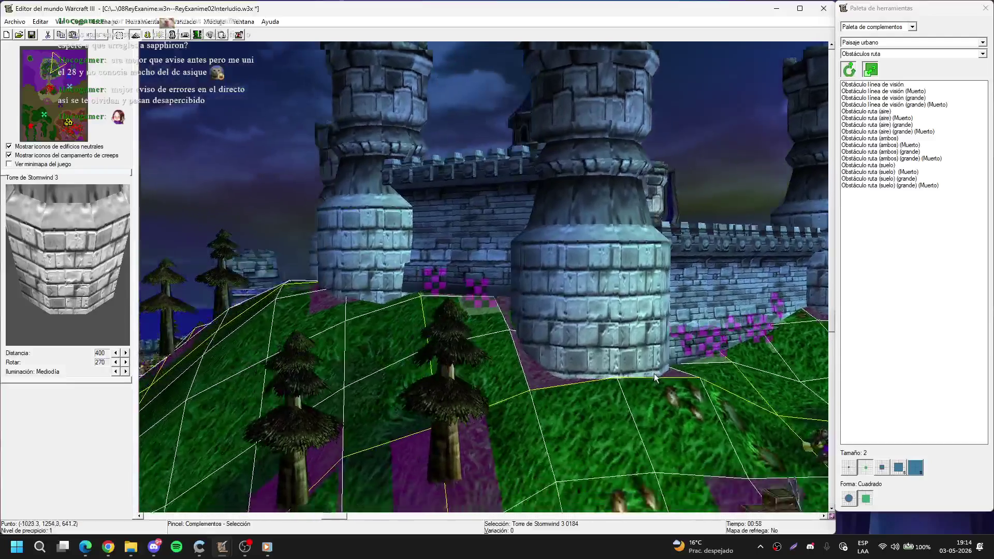
pyautogui.scroll(2, 576, 353)
pyautogui.scroll(4, 492, 328)
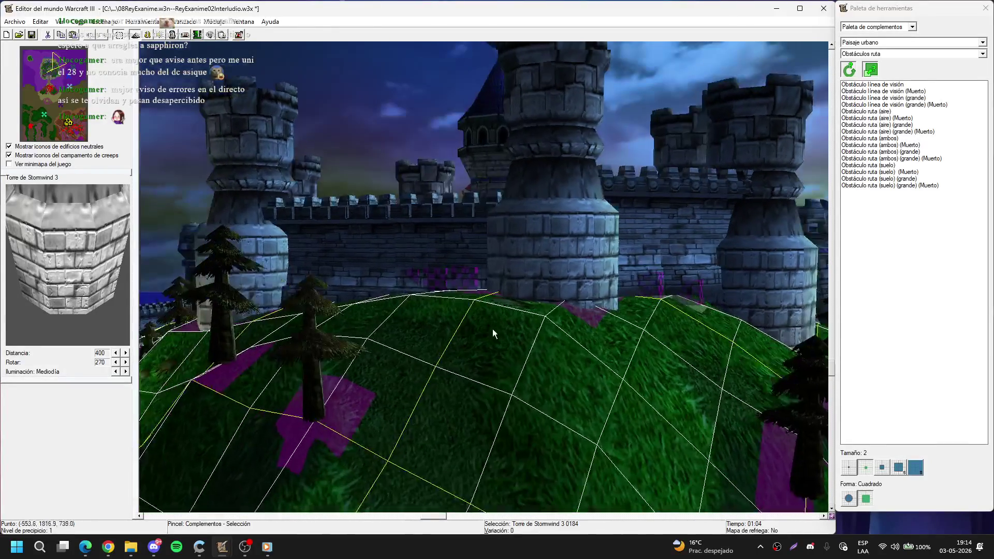
pyautogui.scroll(4, 605, 297)
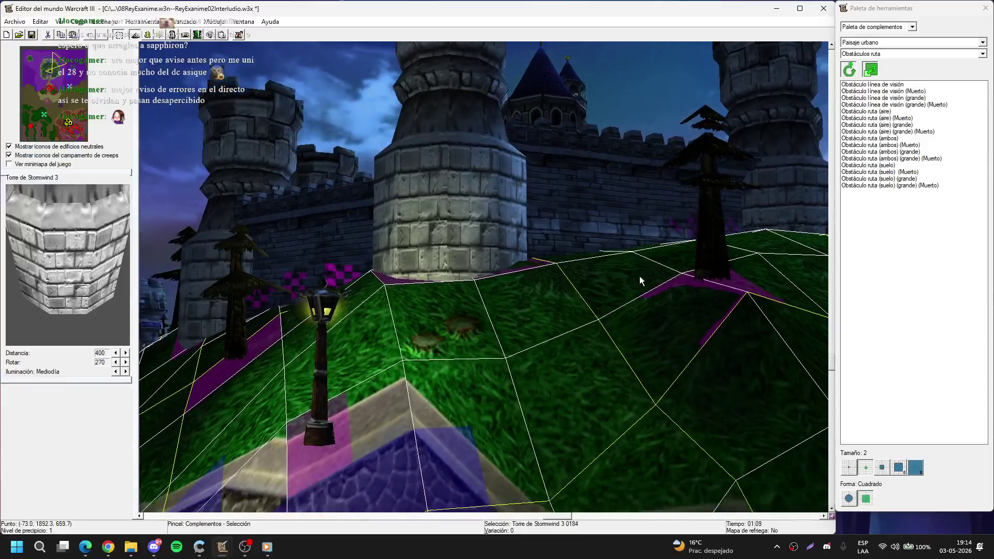
pyautogui.scroll(2, 595, 339)
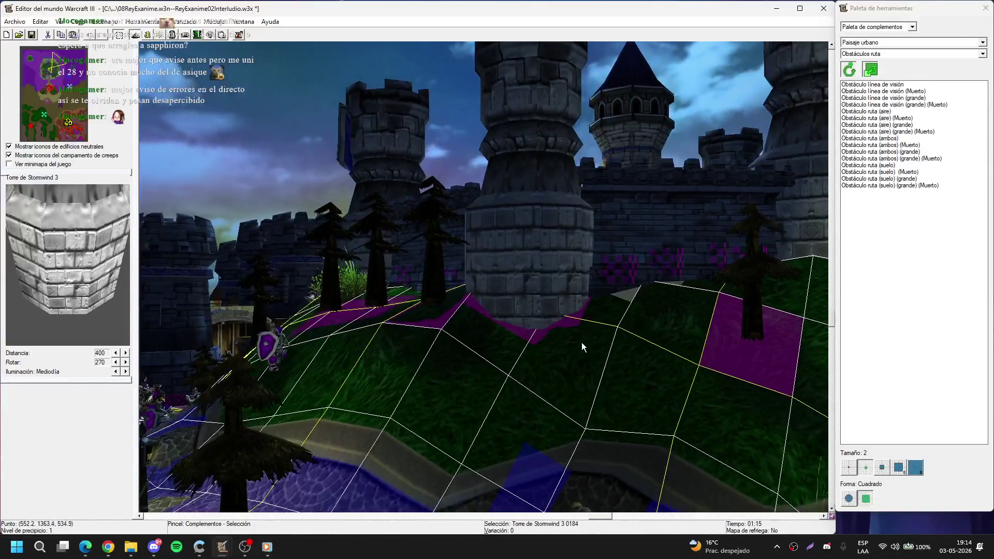
# Step: Switch to terrain editing and pan over the castle gate, towers and cobblestone path
pyautogui.press('t')
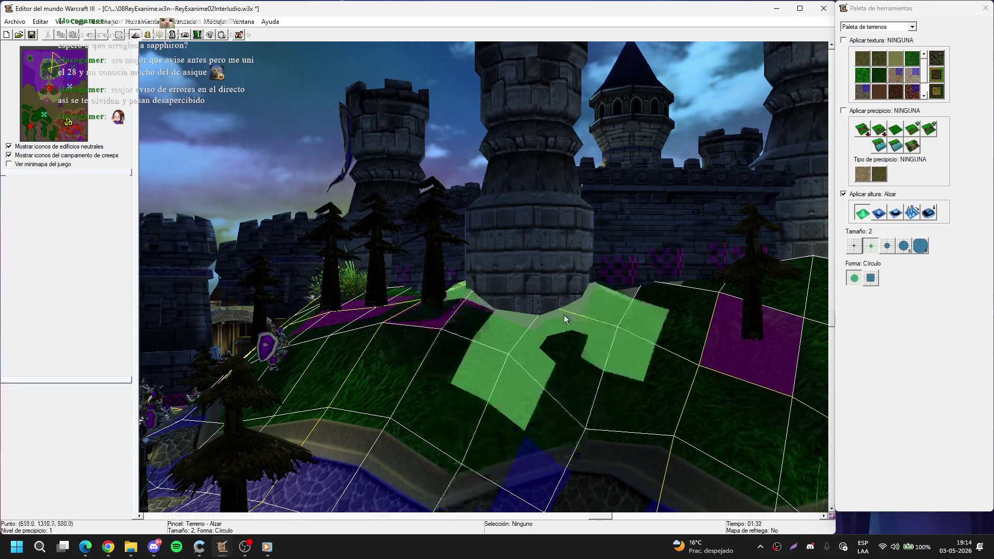
pyautogui.press('Up')
pyautogui.press('Right')
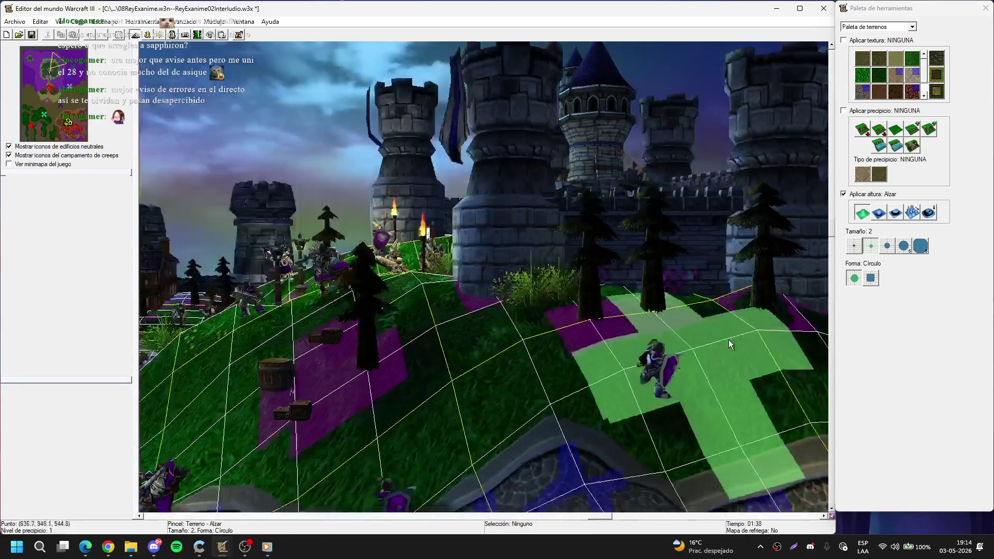
pyautogui.press('Down')
pyautogui.press('Left')
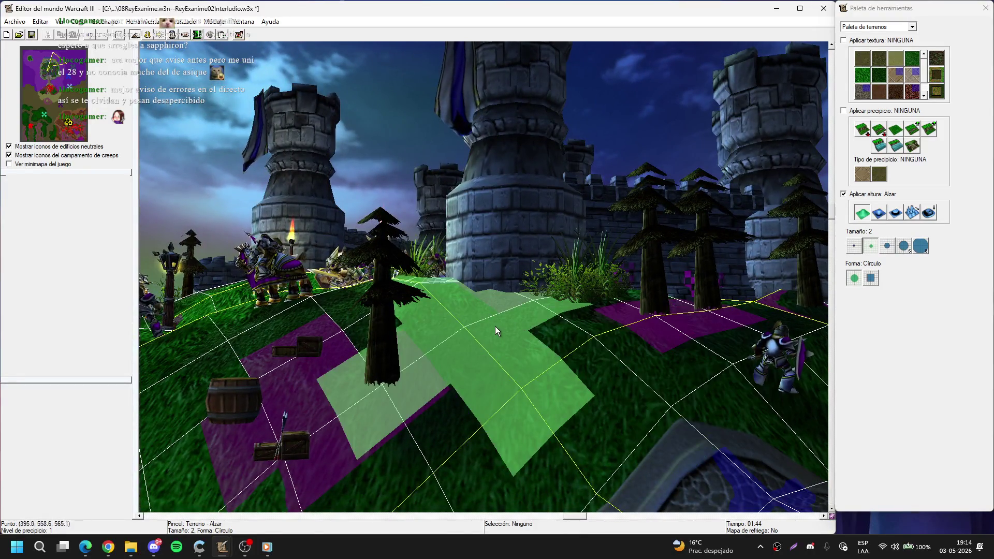
pyautogui.press('Down')
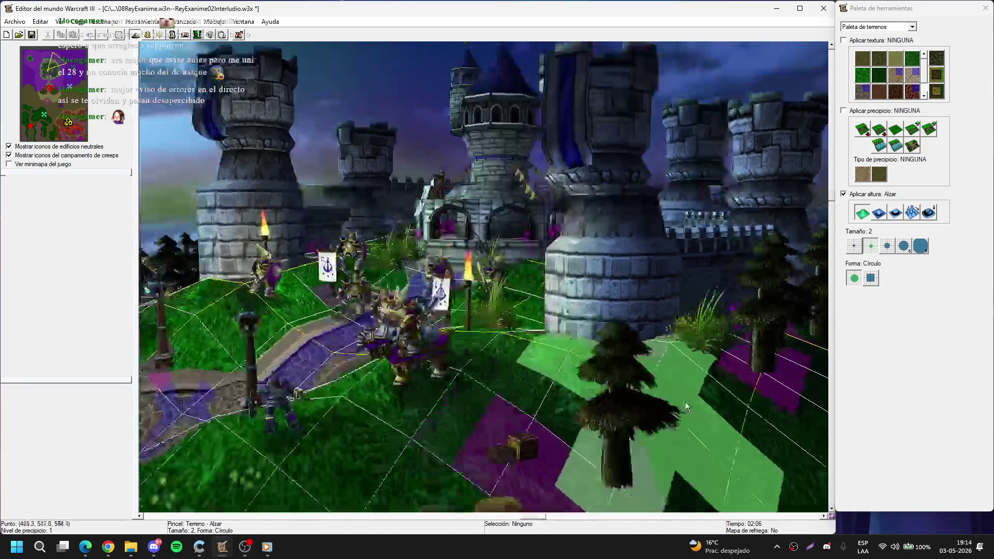
pyautogui.press('Up')
pyautogui.press('Left')
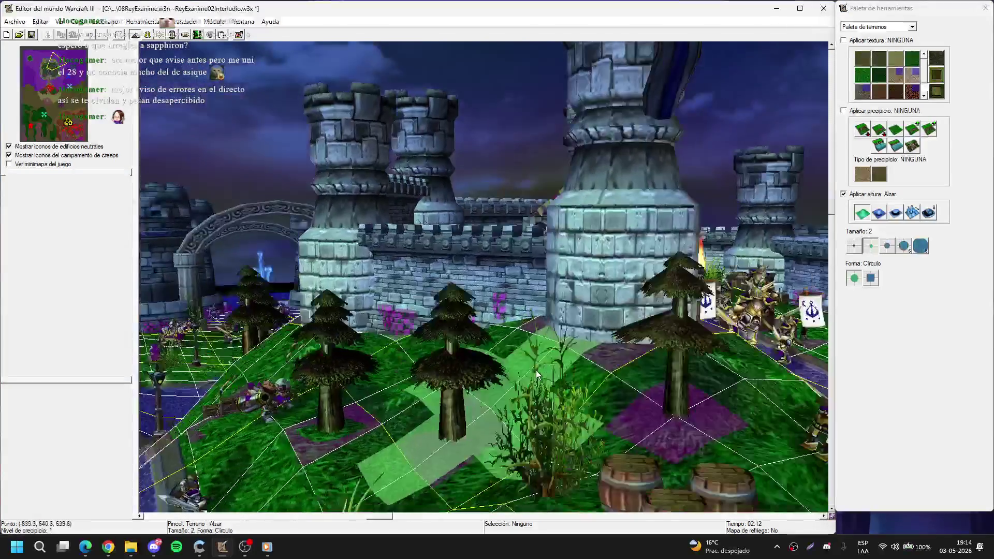
pyautogui.press('Down')
pyautogui.press('Right')
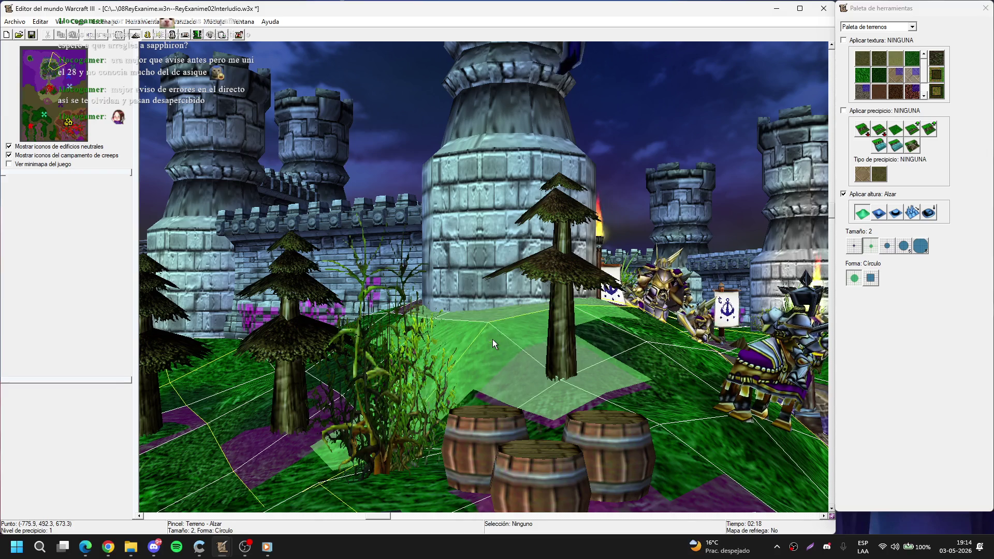
pyautogui.press('Down')
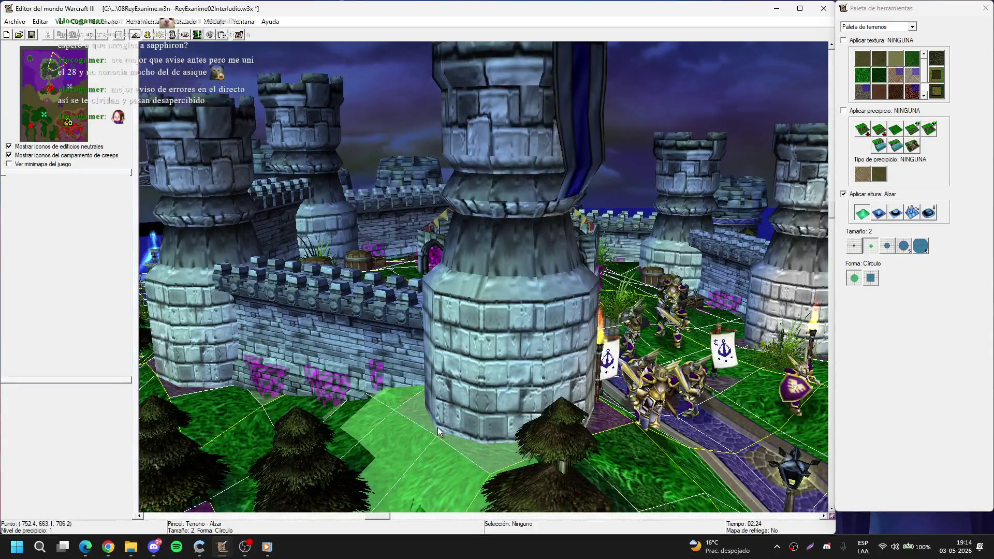
pyautogui.press('Right')
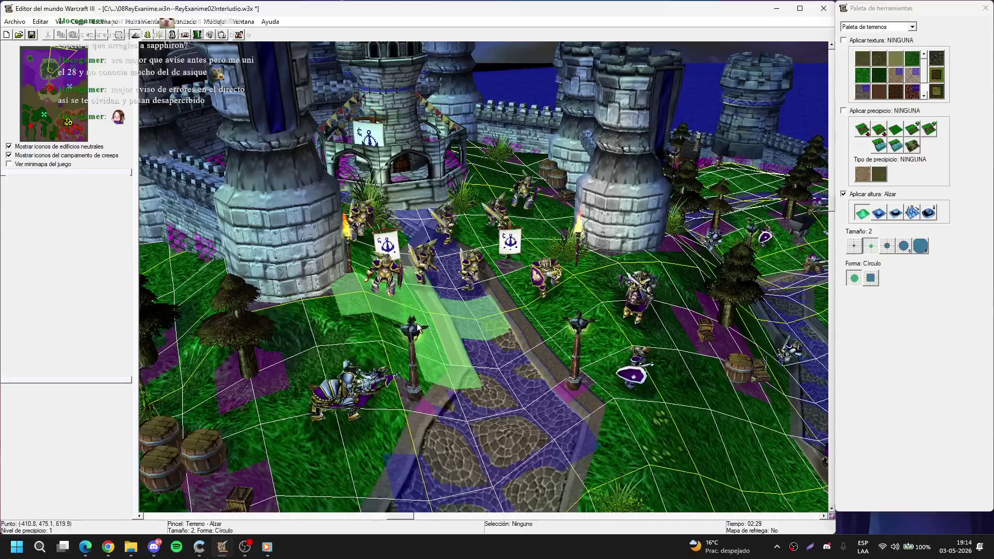
pyautogui.press('Up')
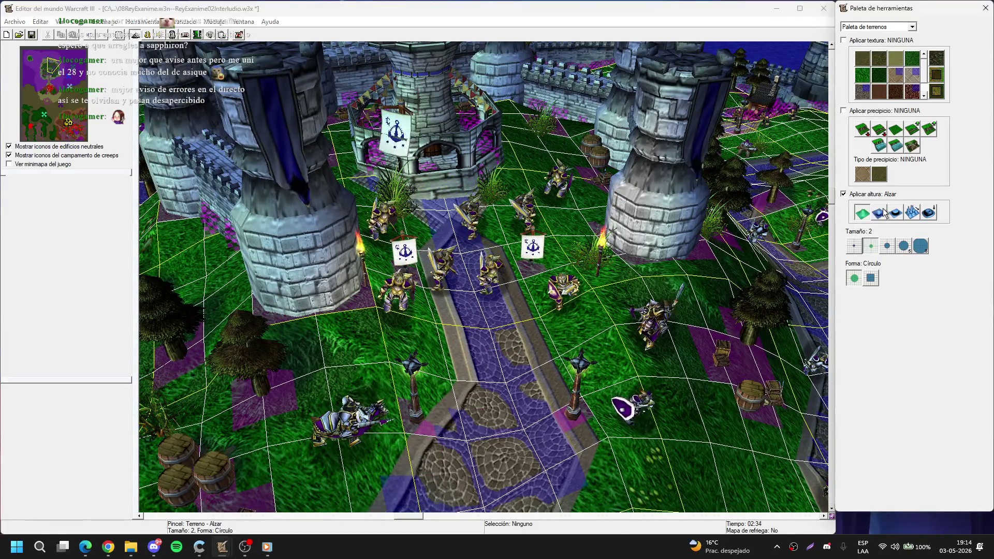
# Step: Switch the height brush to Lower, dig along the cobblestone path, and set brush size 3
pyautogui.click(880, 212)
pyautogui.moveTo(452, 408)
pyautogui.mouseDown()
pyautogui.moveTo(517, 344)
pyautogui.moveTo(438, 202)
pyautogui.mouseUp()
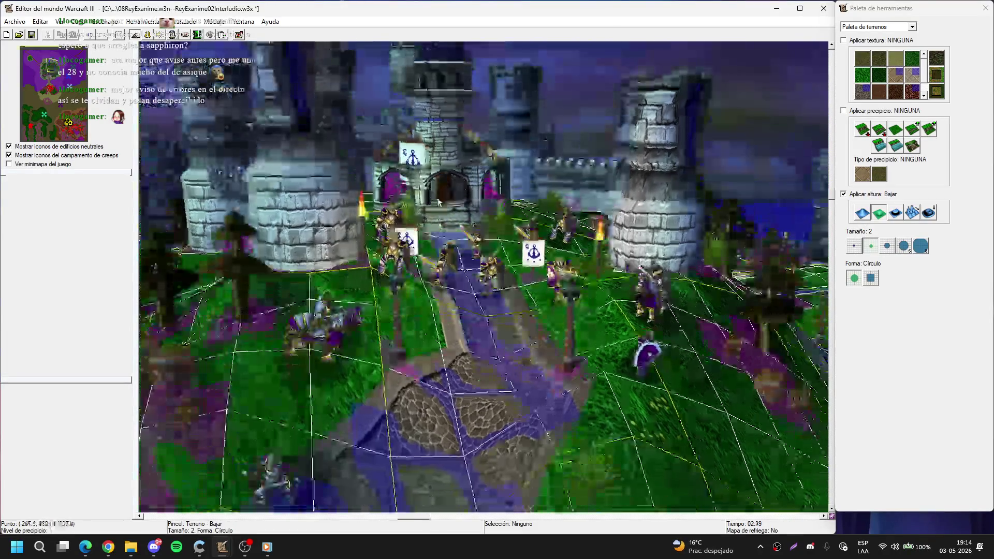
pyautogui.scroll(-5, 437, 202)
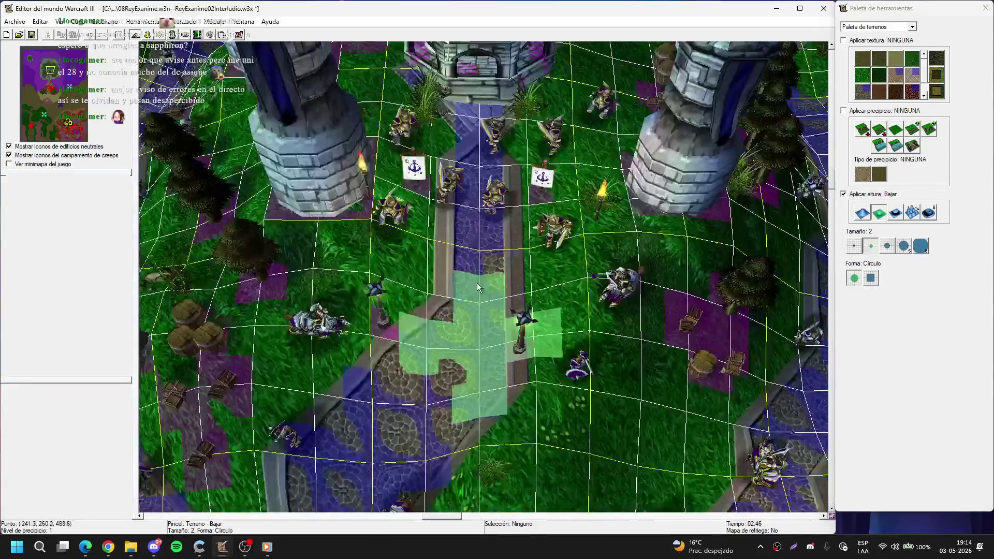
pyautogui.scroll(-5, 477, 287)
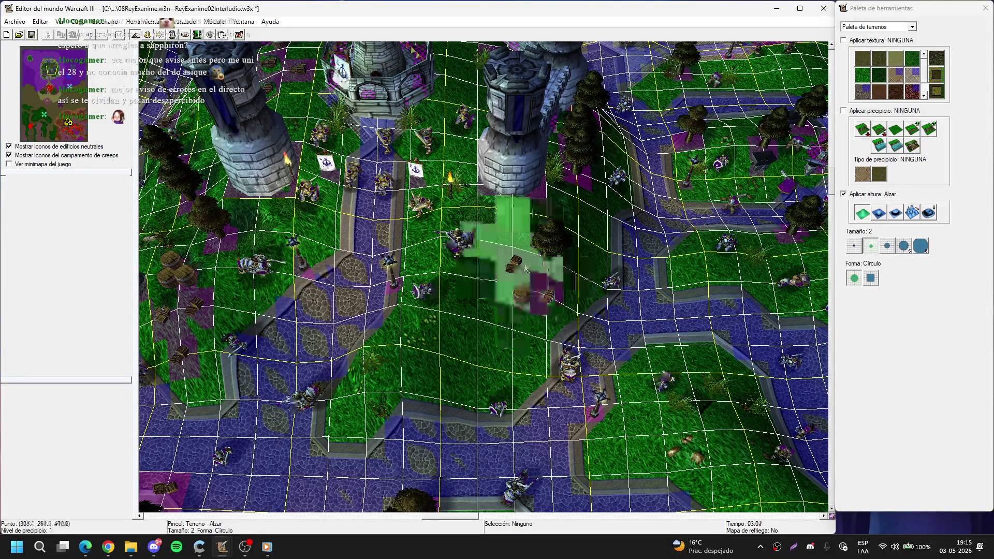
pyautogui.click(887, 247)
pyautogui.scroll(5, 489, 302)
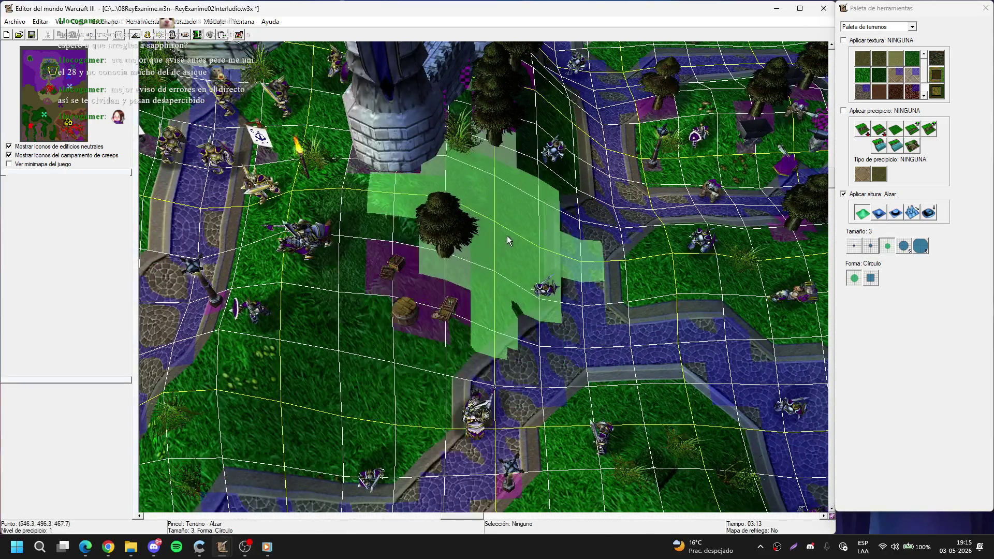
# Step: Pan over the crates and barrel and adjust the zoom around the castle grounds
pyautogui.press('Down')
pyautogui.press('Left')
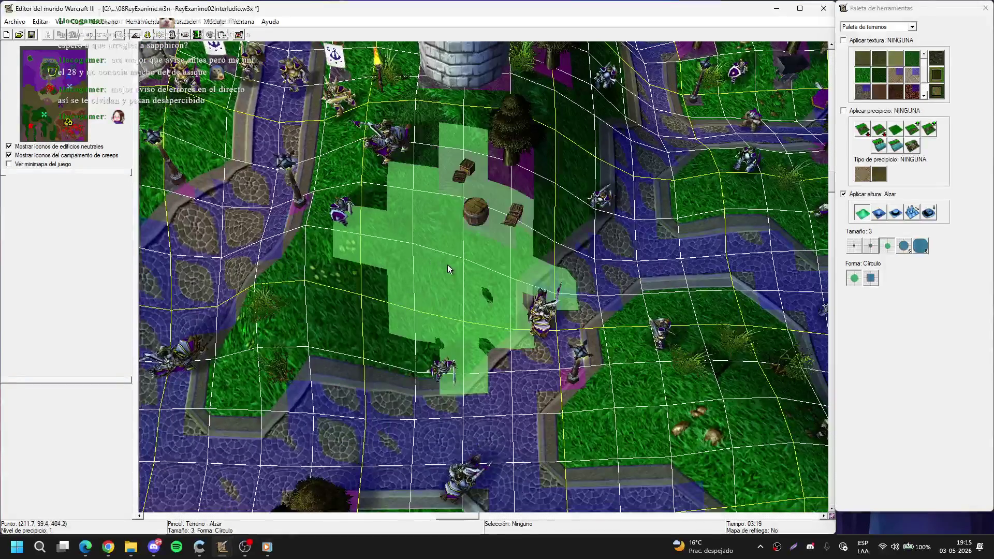
pyautogui.press('Up')
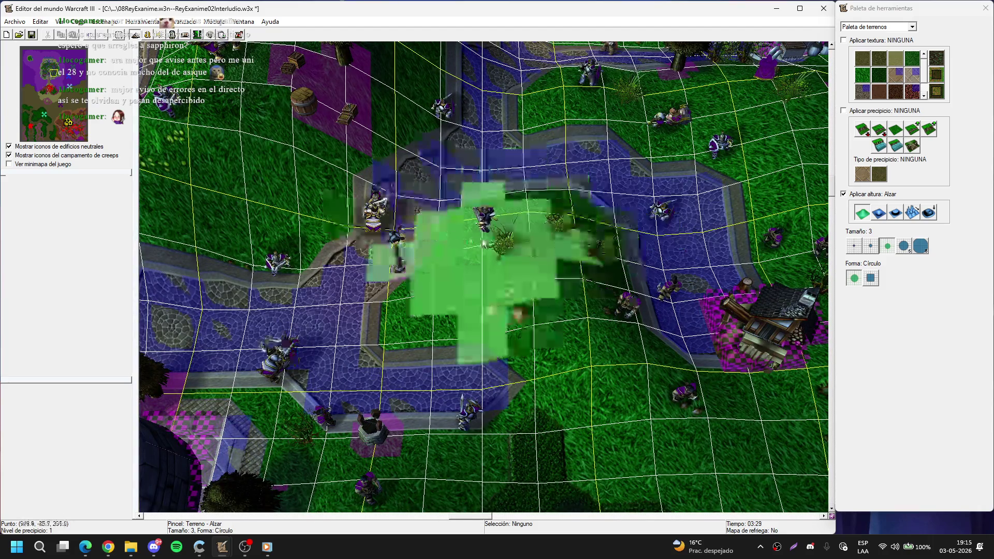
pyautogui.press('Up')
pyautogui.press('Right')
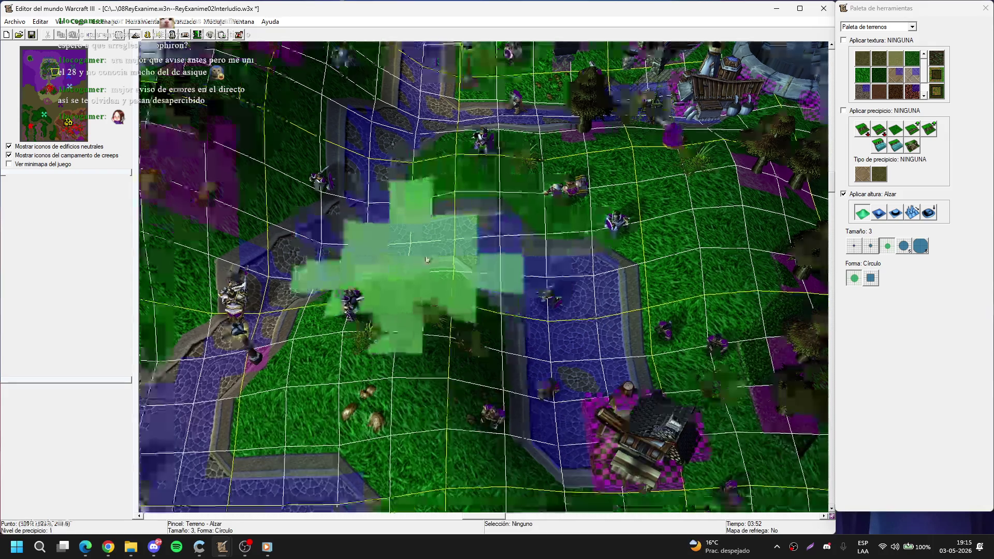
pyautogui.scroll(5, 437, 201)
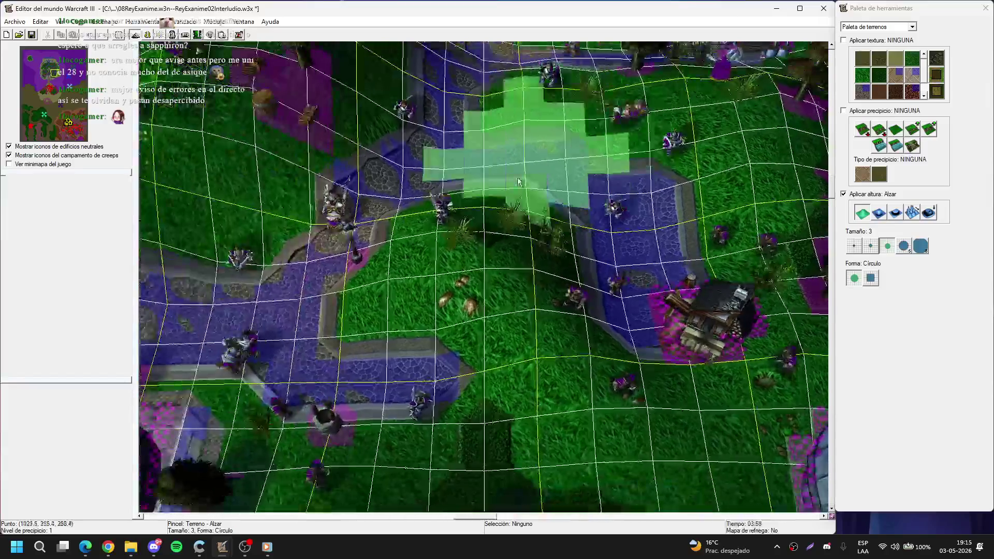
pyautogui.scroll(-3, 486, 217)
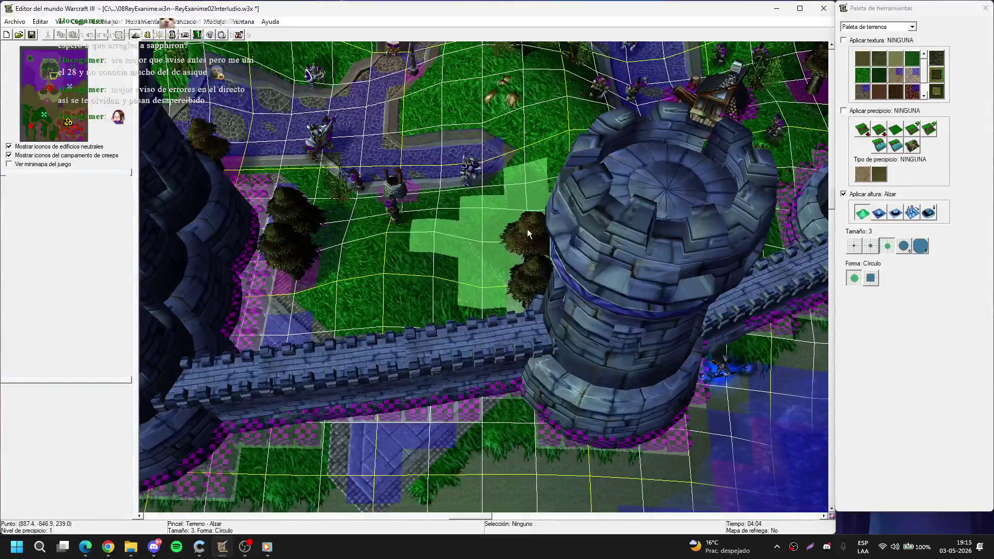
pyautogui.scroll(-3, 527, 251)
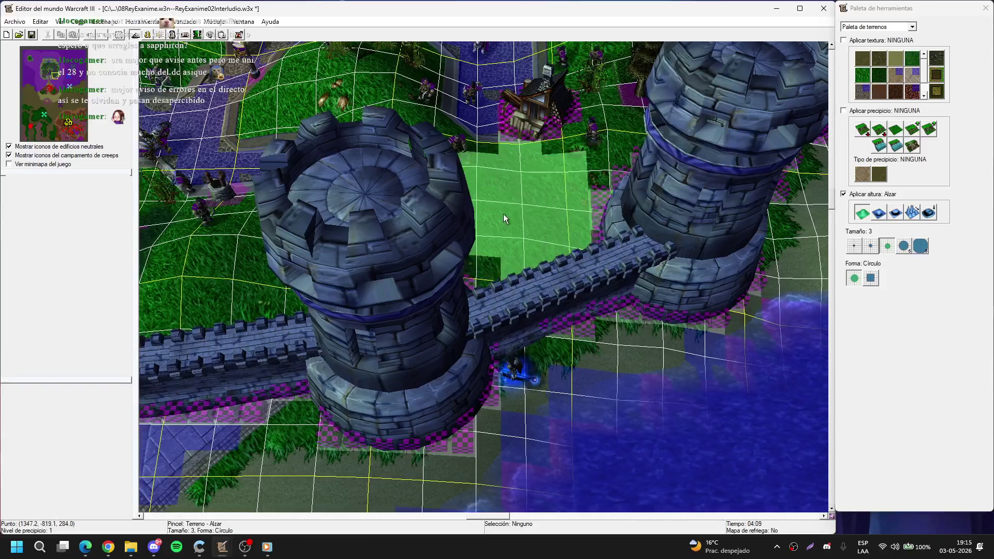
pyautogui.scroll(3, 503, 213)
pyautogui.scroll(-3, 340, 247)
pyautogui.scroll(3, 406, 238)
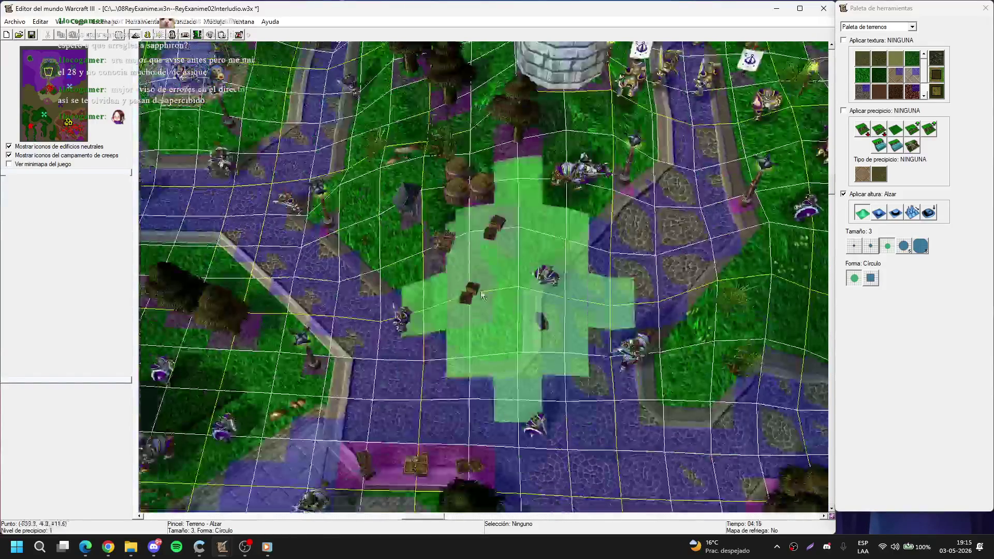
pyautogui.scroll(-3, 431, 239)
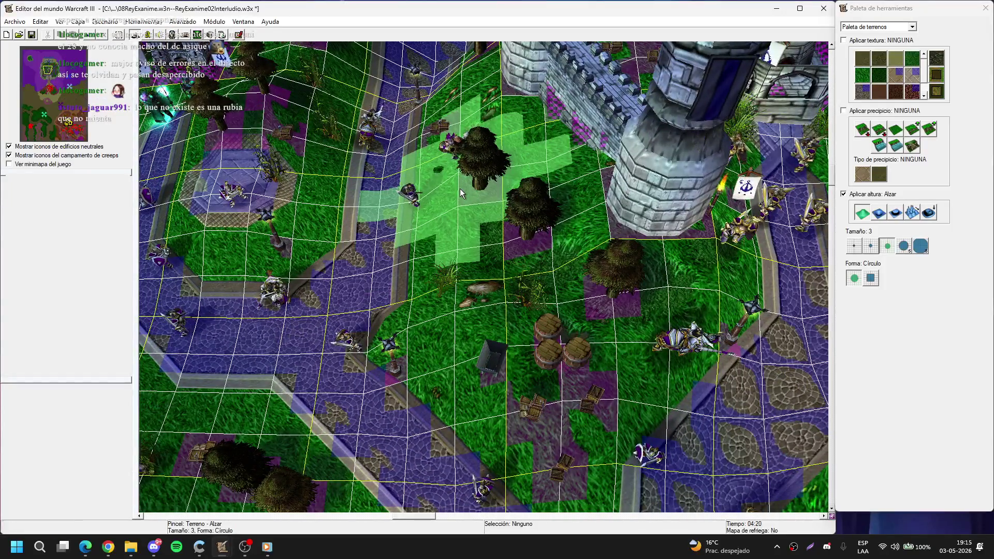
pyautogui.scroll(3, 466, 196)
pyautogui.scroll(2, 471, 203)
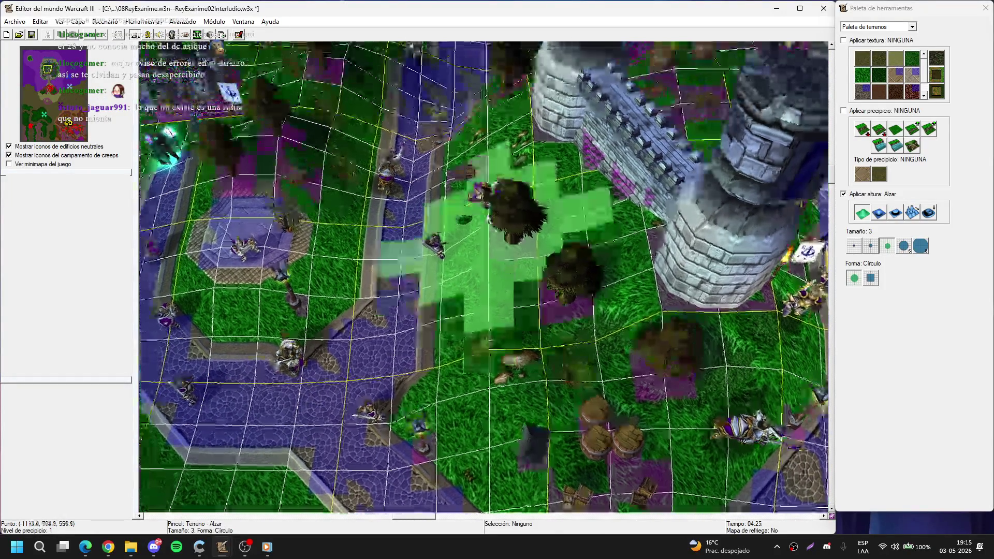
pyautogui.scroll(-3, 457, 140)
pyautogui.scroll(3, 483, 279)
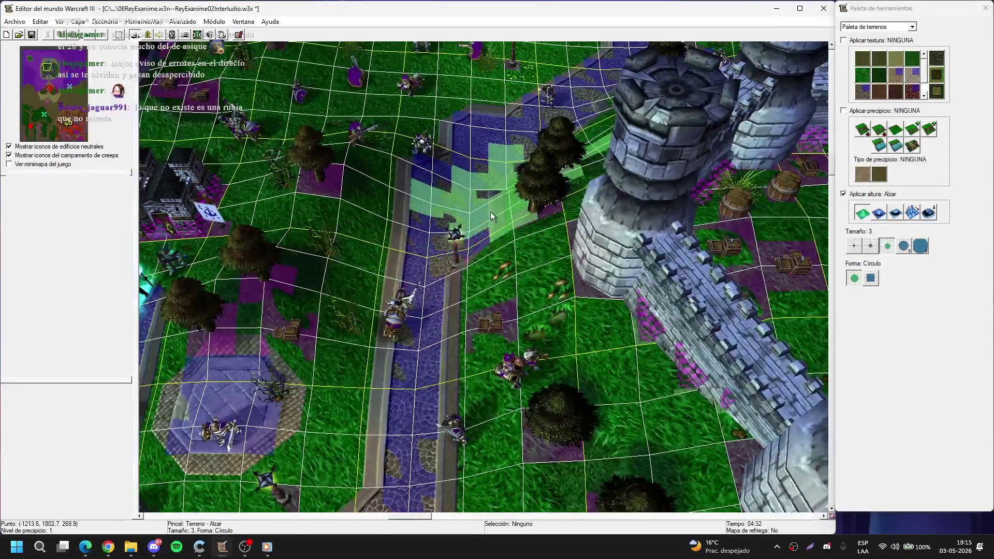
pyautogui.scroll(3, 610, 244)
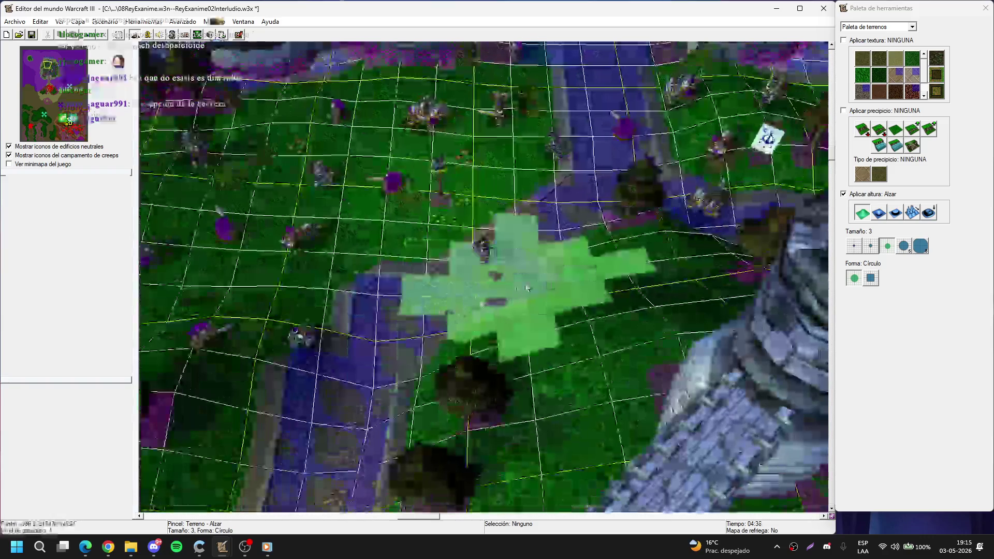
pyautogui.scroll(-3, 506, 311)
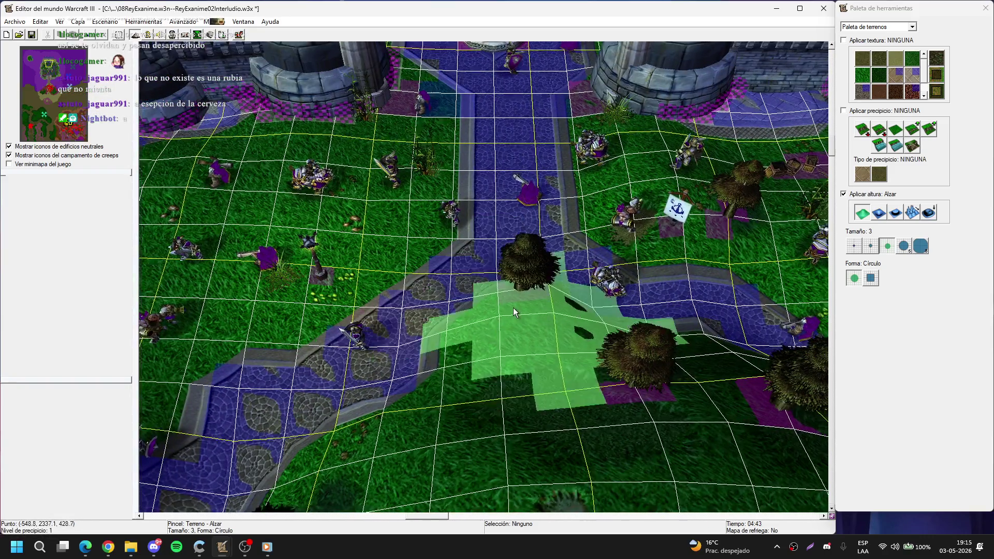
pyautogui.scroll(3, 463, 242)
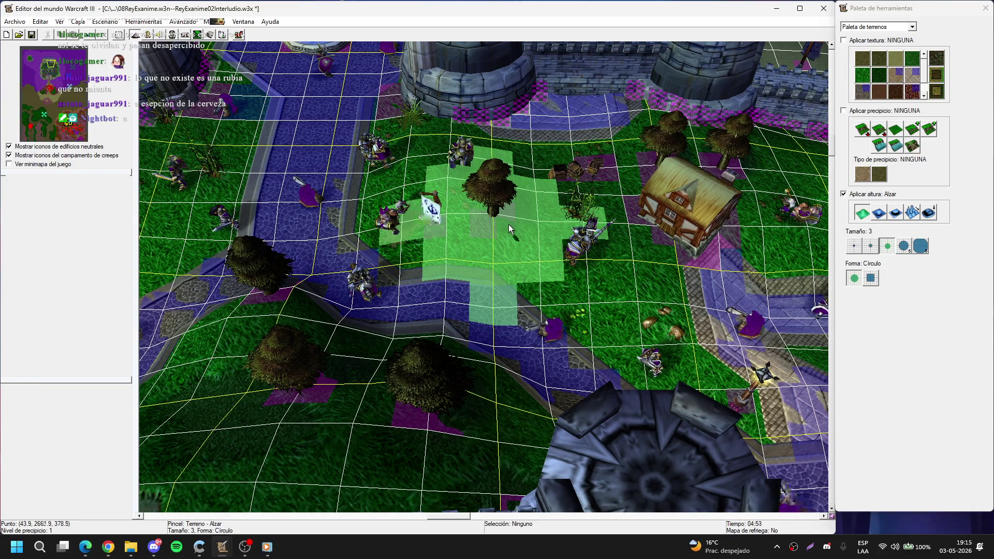
# Step: Pan across the castle grounds to the dark house by the wall and the barrels
pyautogui.press('Right')
pyautogui.press('Up')
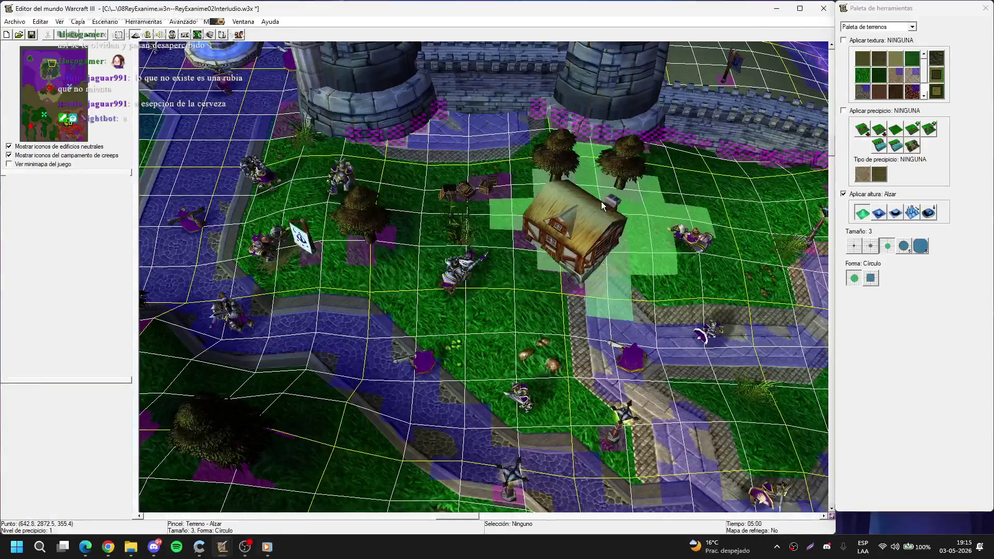
pyautogui.press('Right')
pyautogui.press('Down')
pyautogui.press('Right')
pyautogui.press('Down')
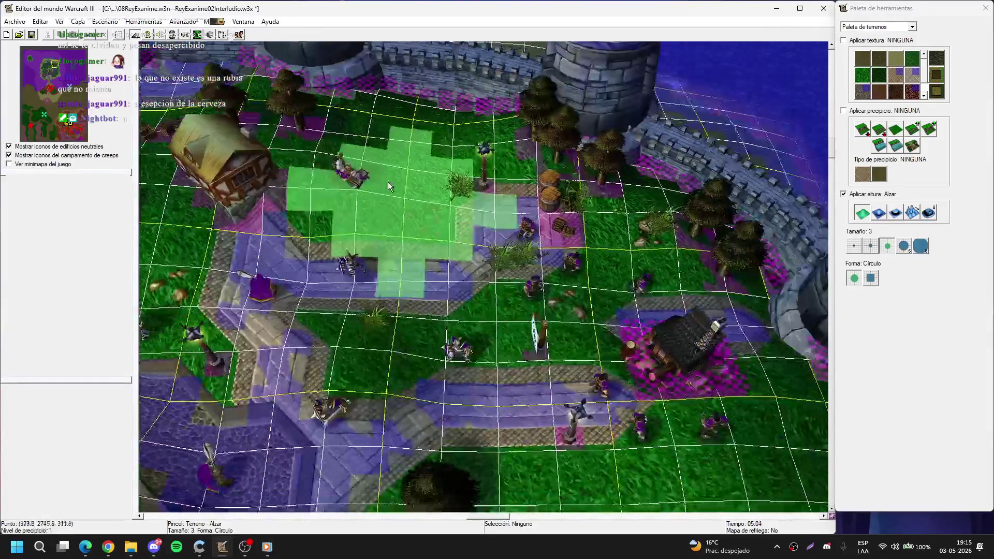
pyautogui.press('Left')
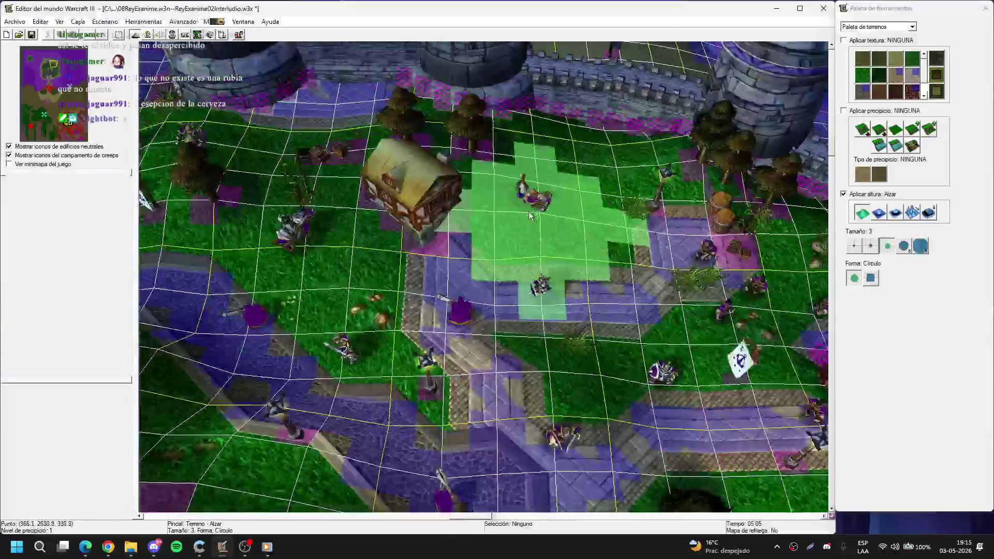
pyautogui.scroll(3, 464, 247)
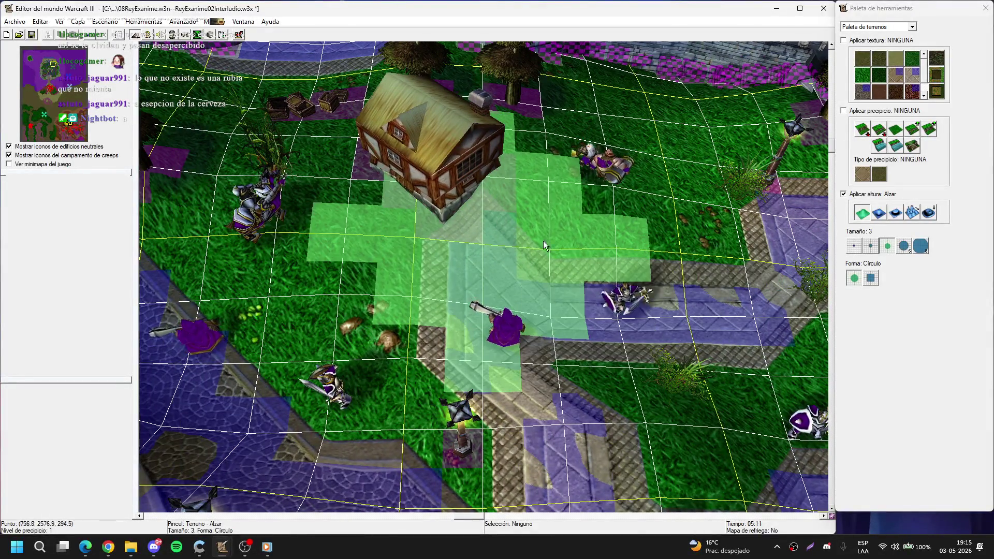
pyautogui.press('Right')
pyautogui.press('Down')
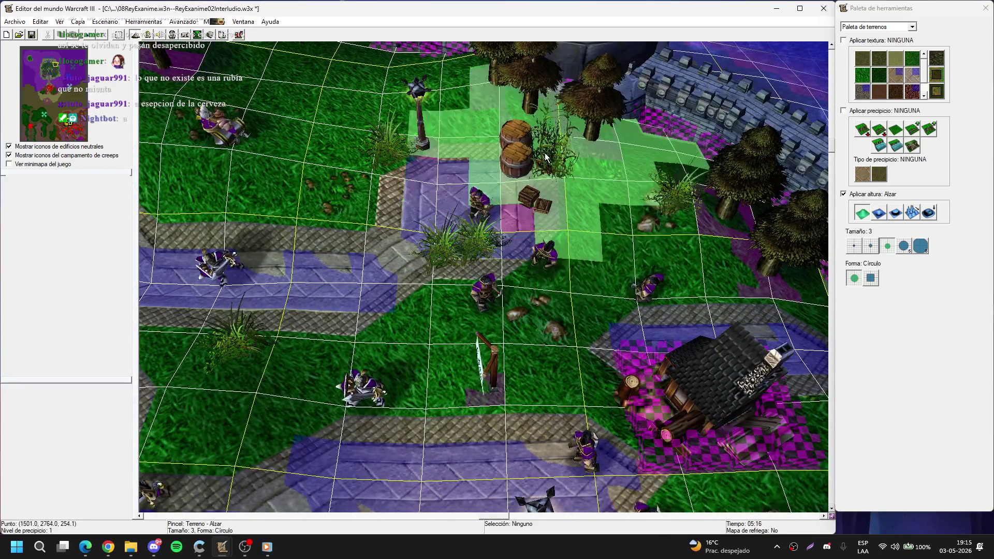
pyautogui.press('Up')
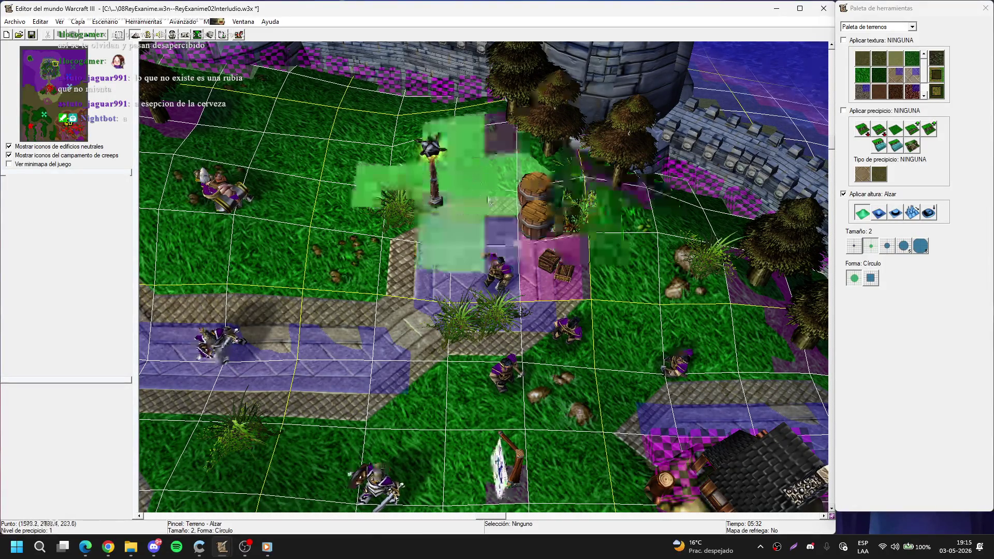
# Step: Raise the ground beside the dark house and around the flag
pyautogui.press('Down')
pyautogui.press('Right')
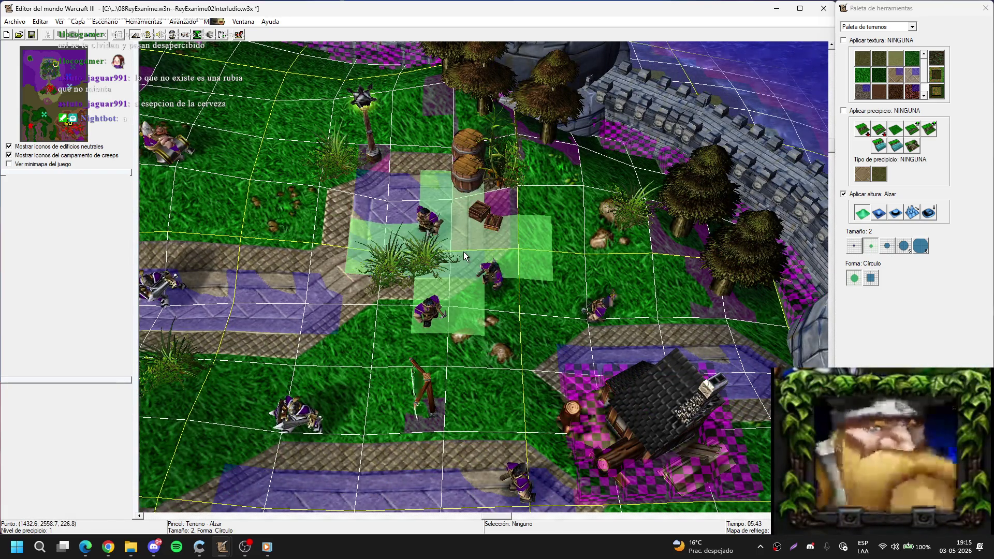
pyautogui.moveTo(463, 251)
pyautogui.mouseDown()
pyautogui.moveTo(547, 247)
pyautogui.moveTo(568, 226)
pyautogui.moveTo(539, 278)
pyautogui.moveTo(590, 282)
pyautogui.mouseUp()
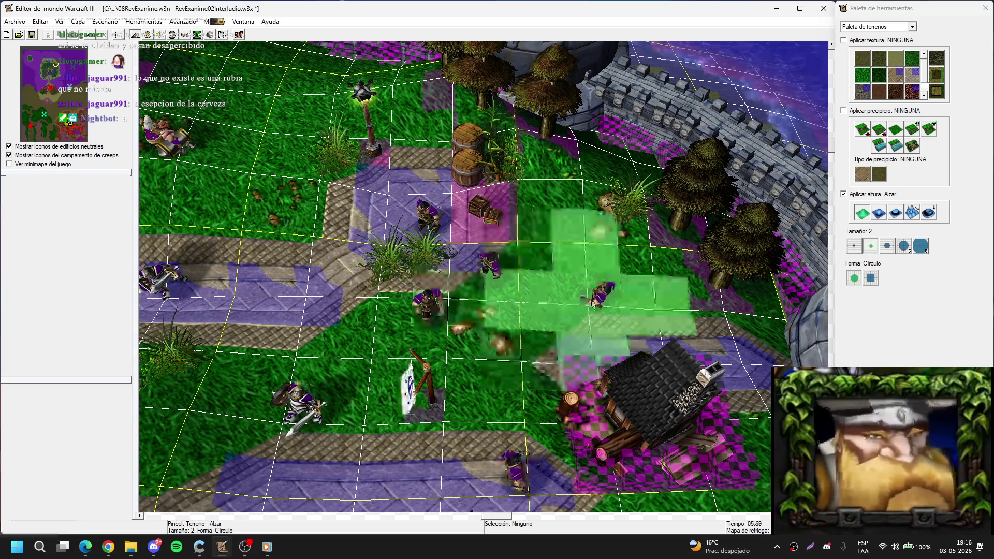
pyautogui.press('Down')
pyautogui.press('Left')
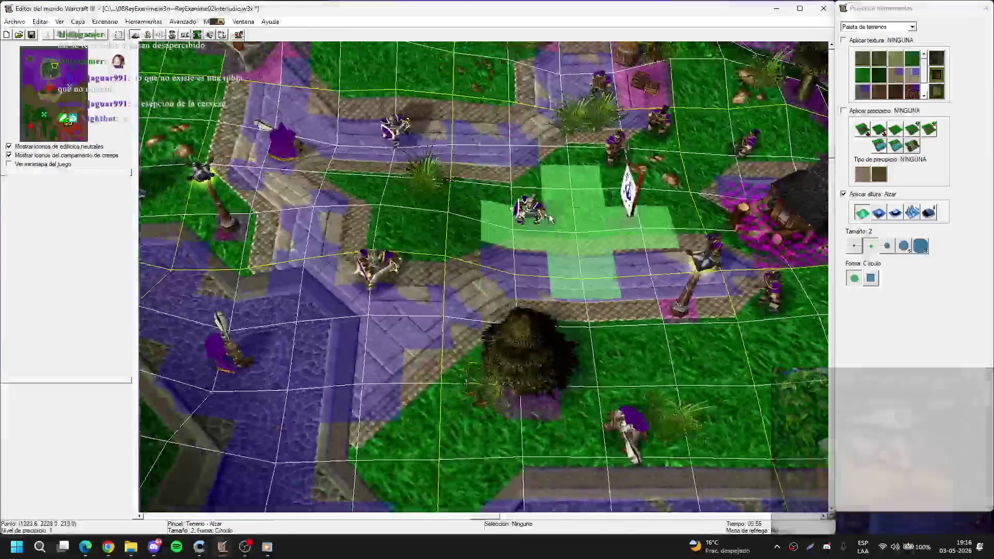
pyautogui.moveTo(509, 221)
pyautogui.mouseDown()
pyautogui.moveTo(512, 182)
pyautogui.moveTo(577, 165)
pyautogui.mouseUp()
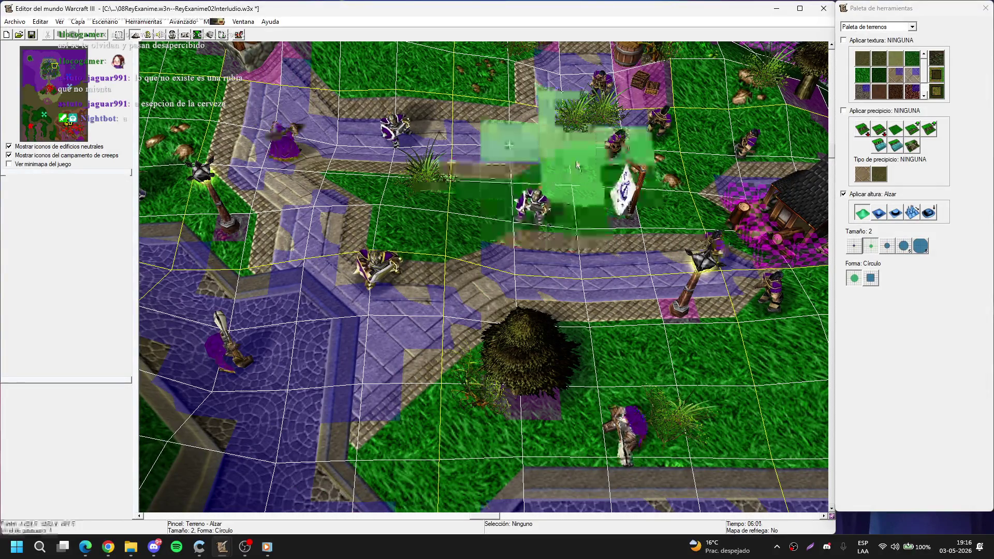
# Step: Raise the grassy slope by the cobblestone path with a size-3 brush, then set size 1
pyautogui.scroll(3, 528, 231)
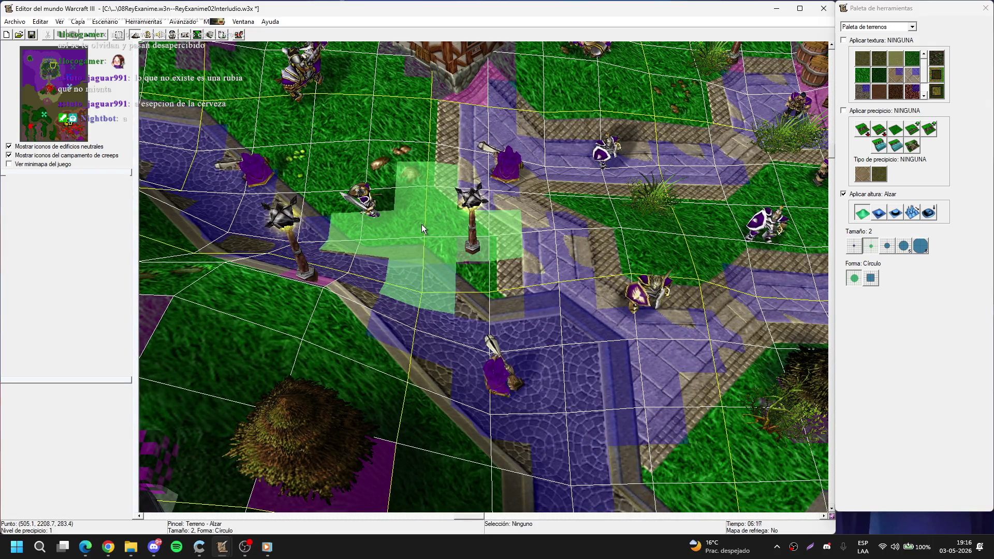
pyautogui.scroll(3, 421, 225)
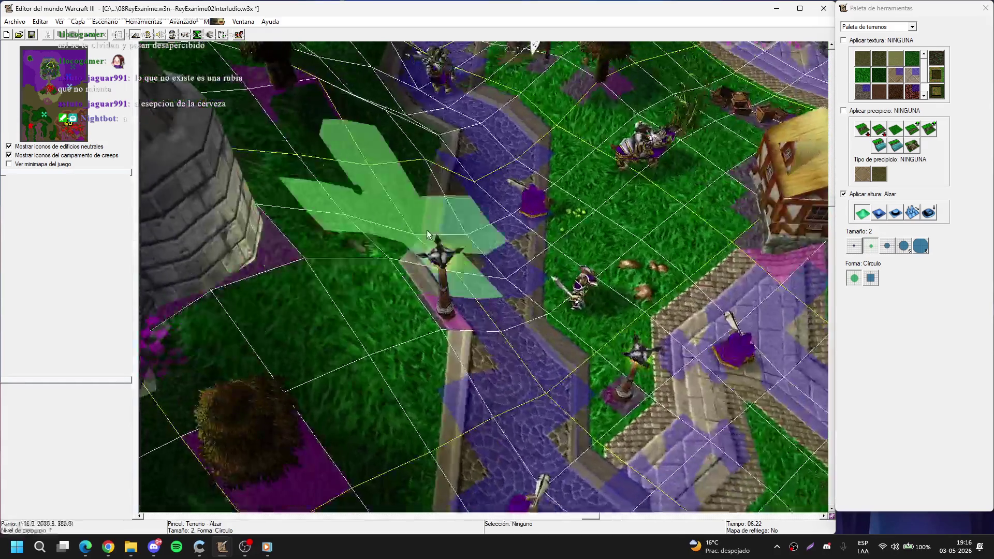
pyautogui.scroll(2, 427, 234)
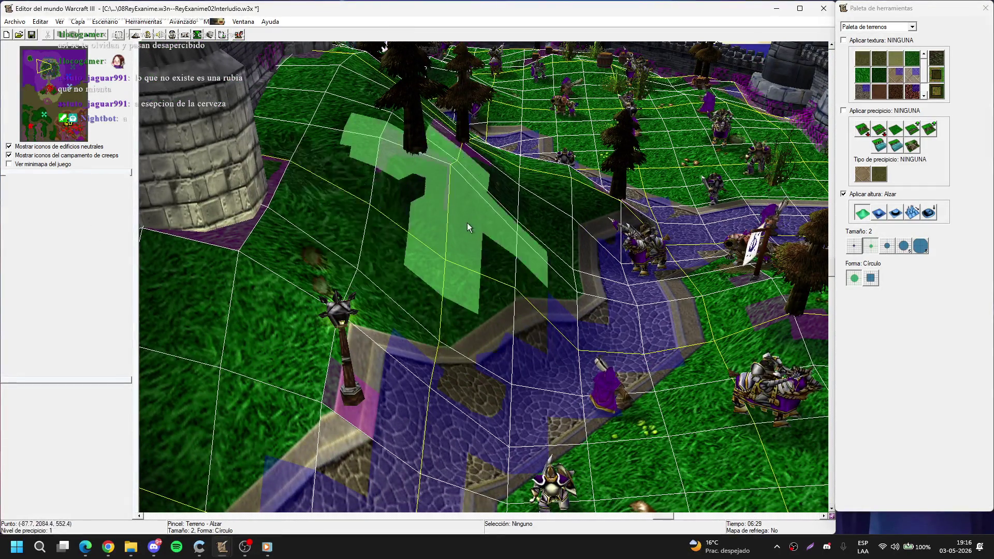
pyautogui.scroll(1, 479, 193)
pyautogui.scroll(2, 439, 246)
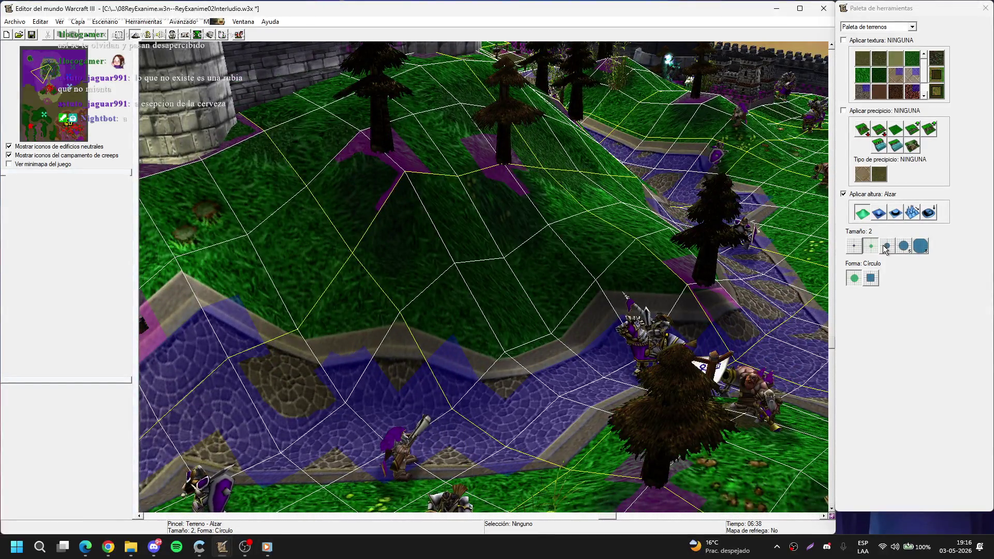
pyautogui.click(886, 246)
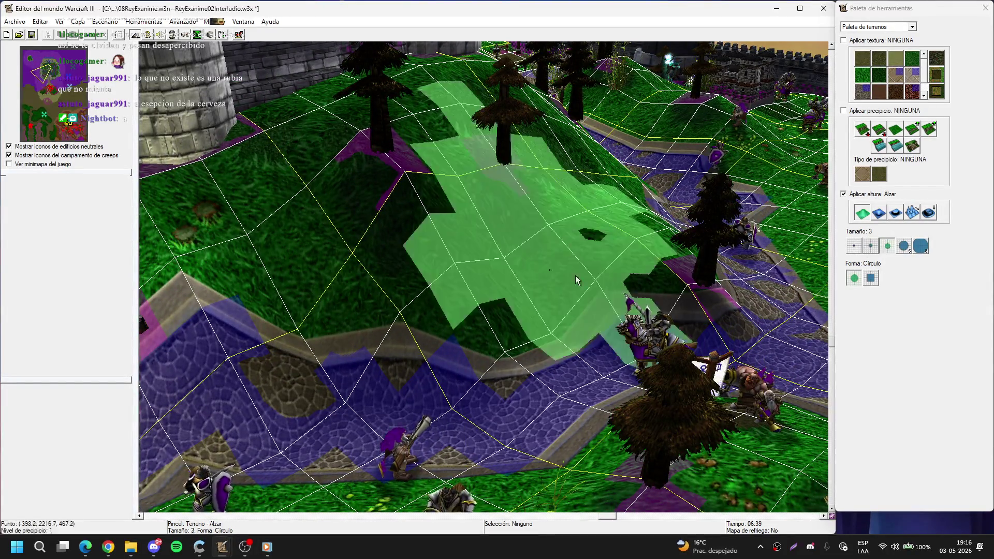
pyautogui.scroll(2, 575, 275)
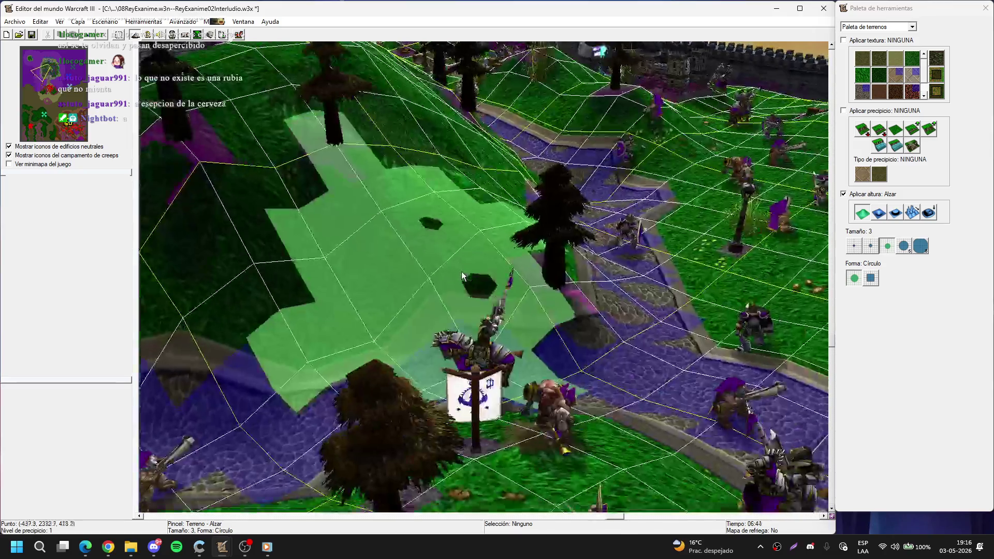
pyautogui.scroll(3, 461, 271)
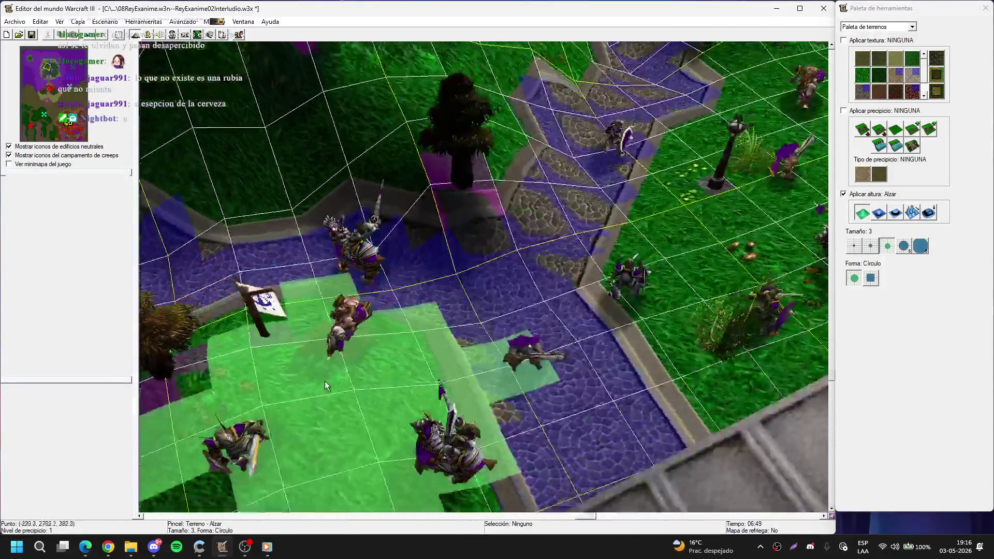
pyautogui.moveTo(325, 381)
pyautogui.mouseDown()
pyautogui.moveTo(436, 295)
pyautogui.moveTo(271, 200)
pyautogui.moveTo(527, 247)
pyautogui.moveTo(437, 278)
pyautogui.moveTo(650, 134)
pyautogui.moveTo(469, 277)
pyautogui.moveTo(502, 167)
pyautogui.moveTo(515, 338)
pyautogui.moveTo(579, 163)
pyautogui.moveTo(484, 324)
pyautogui.moveTo(485, 130)
pyautogui.moveTo(495, 290)
pyautogui.moveTo(453, 226)
pyautogui.moveTo(436, 293)
pyautogui.moveTo(334, 126)
pyautogui.moveTo(582, 434)
pyautogui.moveTo(378, 219)
pyautogui.moveTo(593, 330)
pyautogui.moveTo(641, 306)
pyautogui.moveTo(411, 331)
pyautogui.moveTo(563, 269)
pyautogui.moveTo(444, 355)
pyautogui.moveTo(566, 288)
pyautogui.moveTo(536, 331)
pyautogui.moveTo(409, 288)
pyautogui.moveTo(188, 277)
pyautogui.moveTo(178, 432)
pyautogui.moveTo(588, 366)
pyautogui.moveTo(724, 287)
pyautogui.moveTo(483, 222)
pyautogui.moveTo(539, 269)
pyautogui.moveTo(678, 286)
pyautogui.moveTo(490, 265)
pyautogui.moveTo(725, 243)
pyautogui.moveTo(479, 260)
pyautogui.moveTo(548, 266)
pyautogui.moveTo(543, 318)
pyautogui.mouseUp()
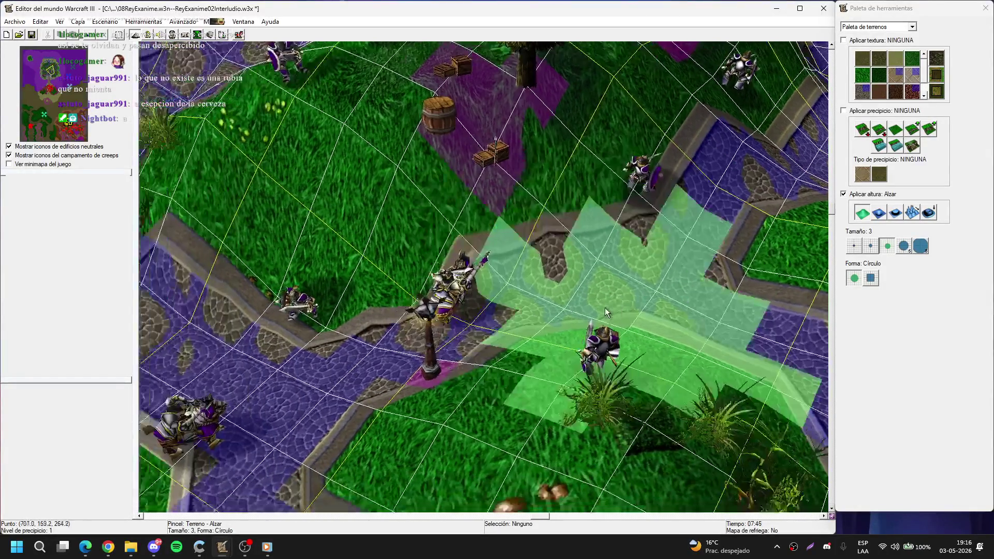
pyautogui.click(853, 246)
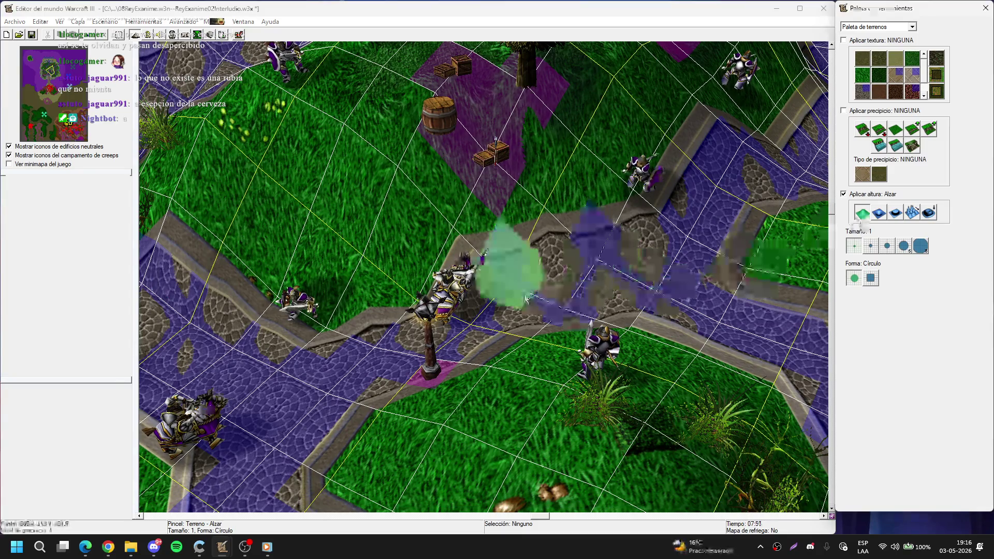
pyautogui.press('Left')
pyautogui.press('Down')
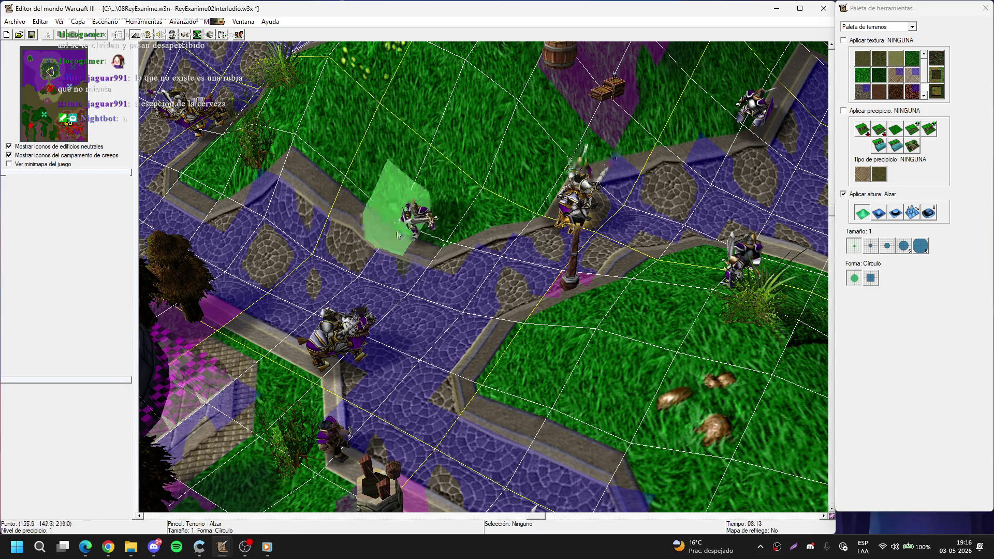
pyautogui.press('Up')
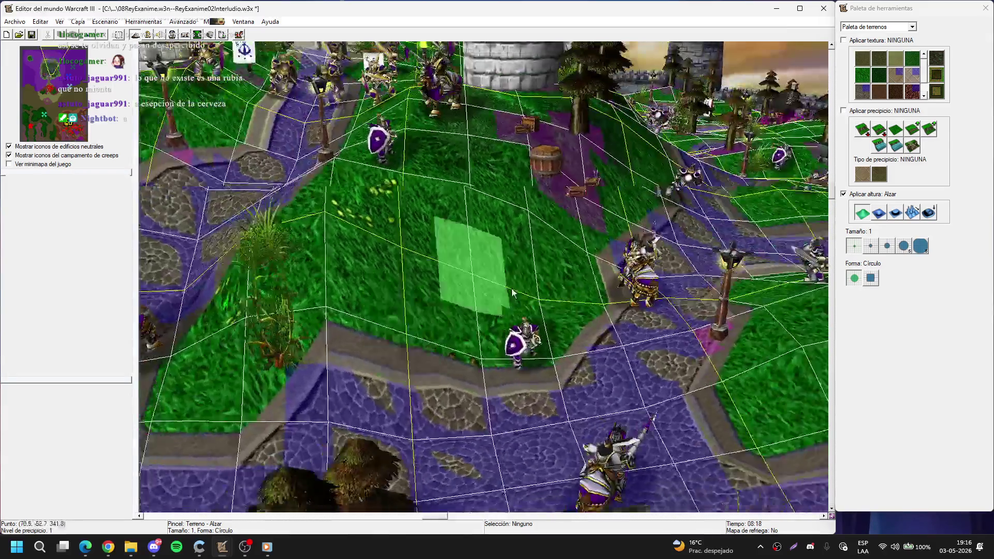
pyautogui.press('Up')
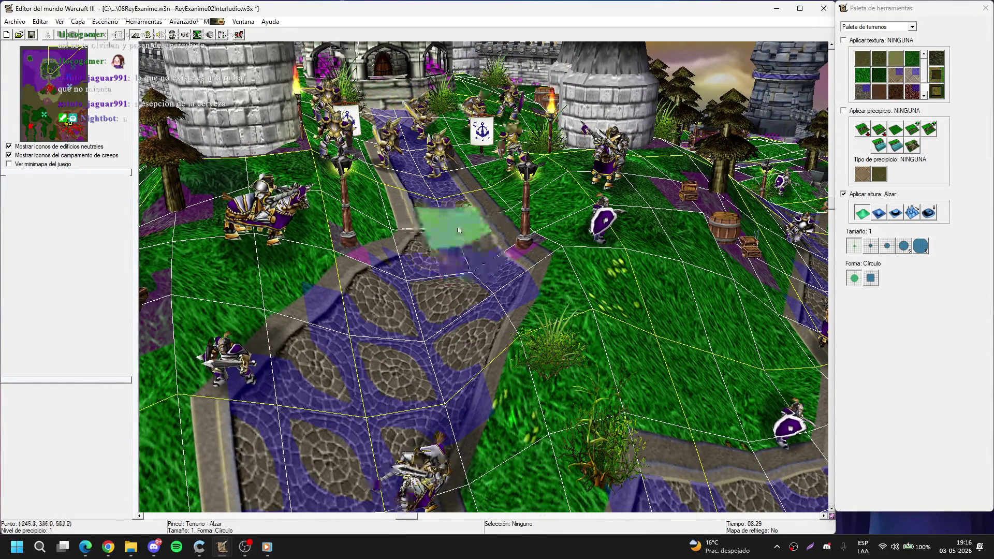
pyautogui.scroll(3, 406, 278)
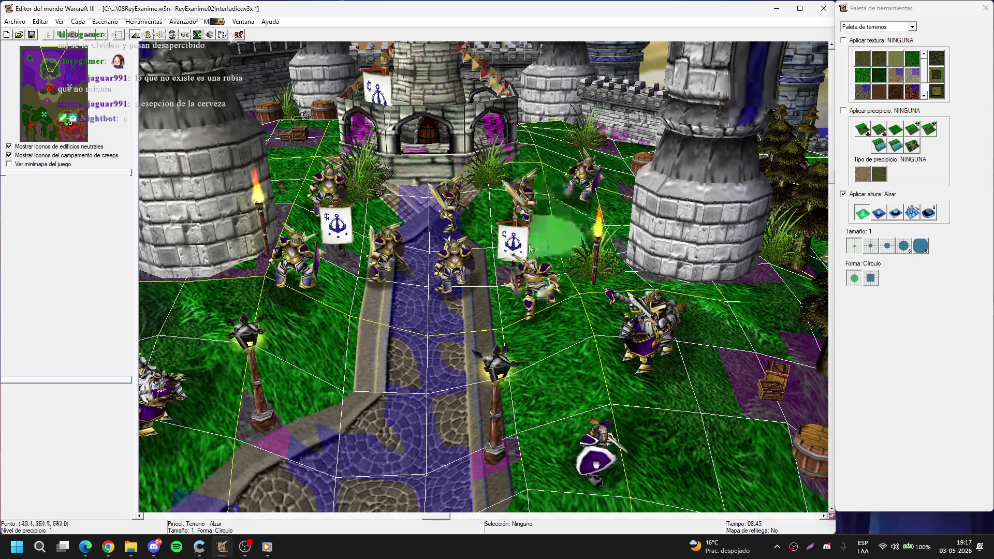
pyautogui.scroll(-3, 506, 294)
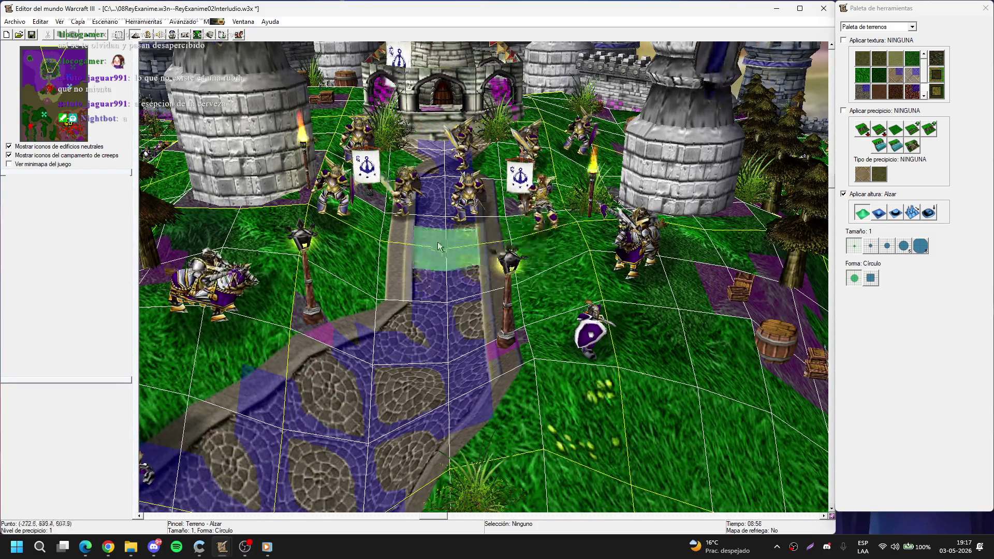
pyautogui.scroll(-2, 511, 269)
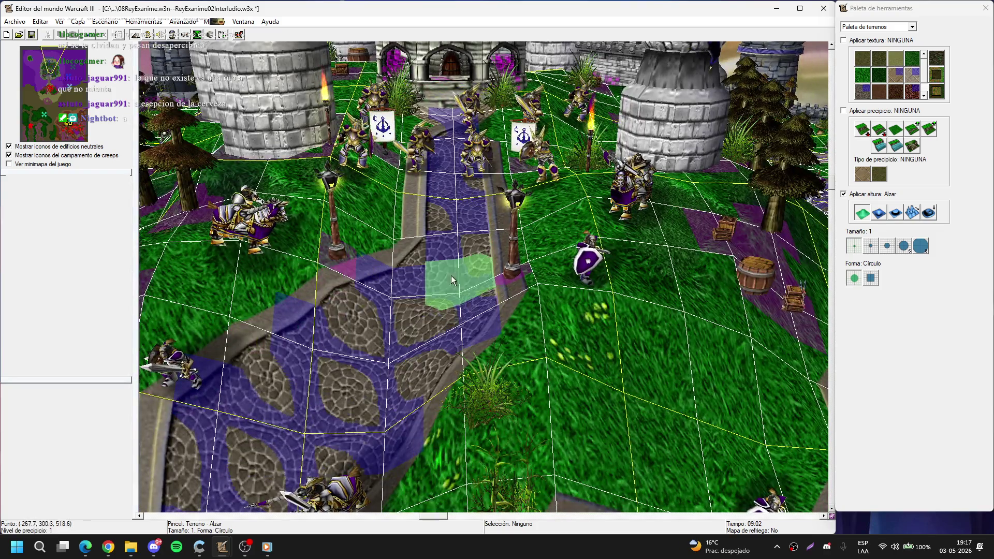
pyautogui.moveTo(451, 279)
pyautogui.mouseDown()
pyautogui.moveTo(333, 290)
pyautogui.moveTo(333, 278)
pyautogui.moveTo(386, 342)
pyautogui.mouseUp()
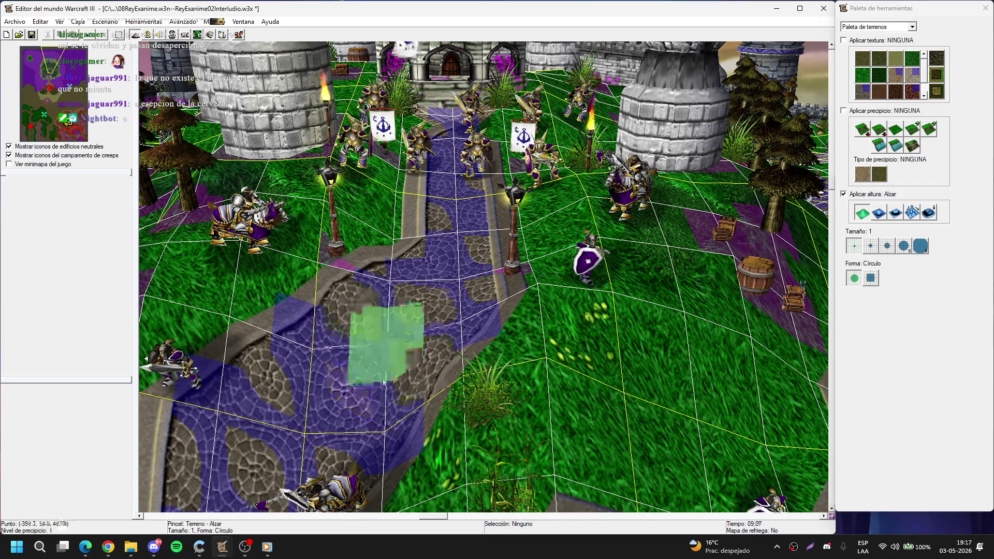
pyautogui.scroll(-3, 393, 326)
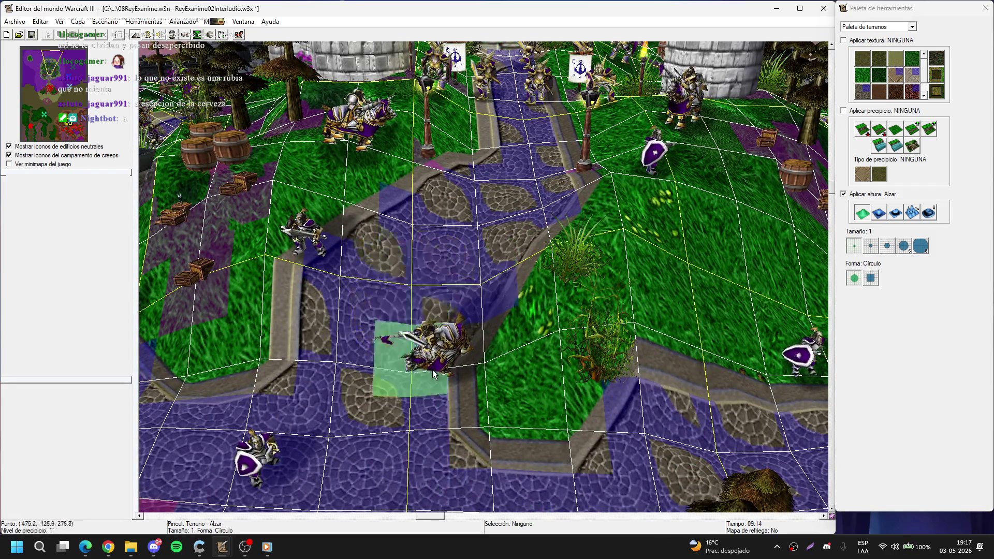
pyautogui.scroll(2, 498, 229)
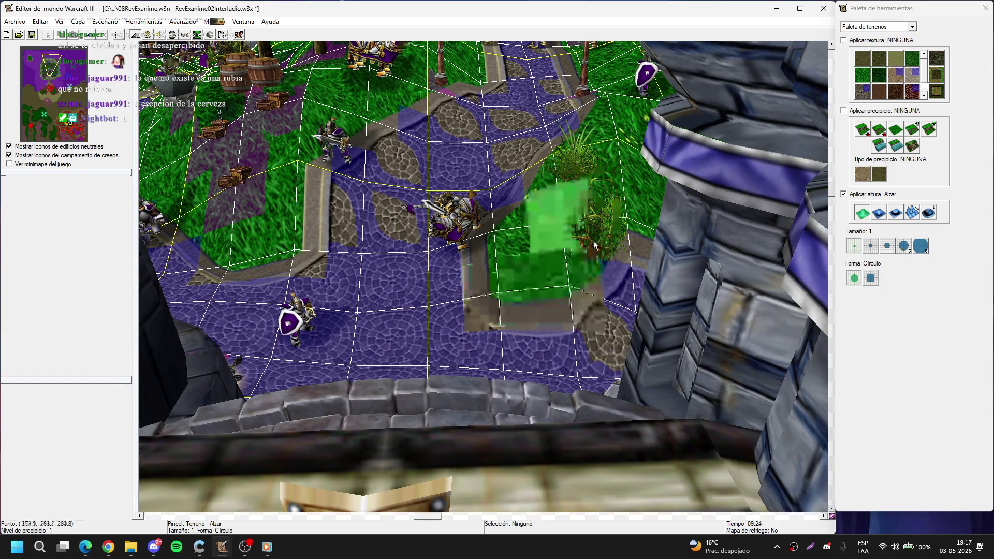
pyautogui.scroll(-2, 336, 300)
pyautogui.scroll(-3, 303, 390)
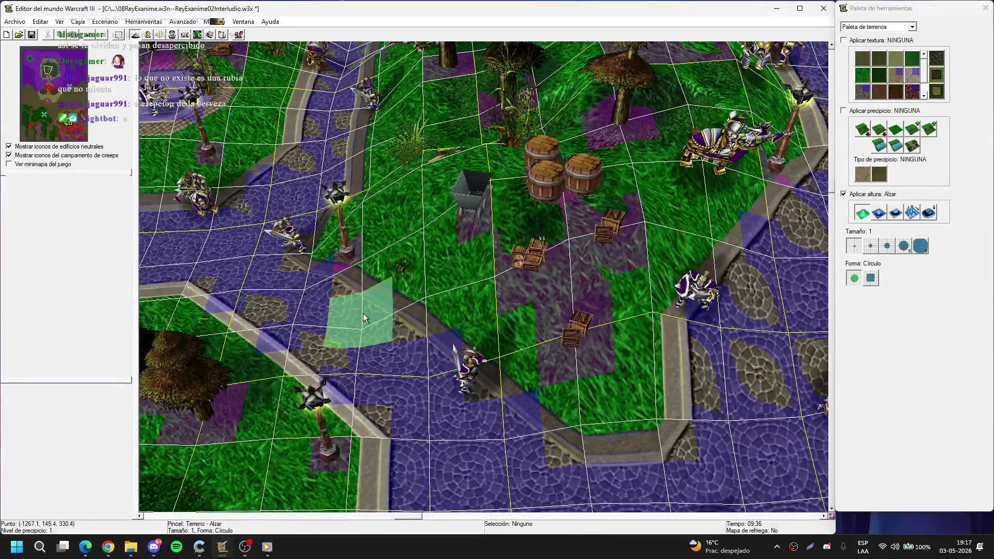
pyautogui.scroll(1, 360, 298)
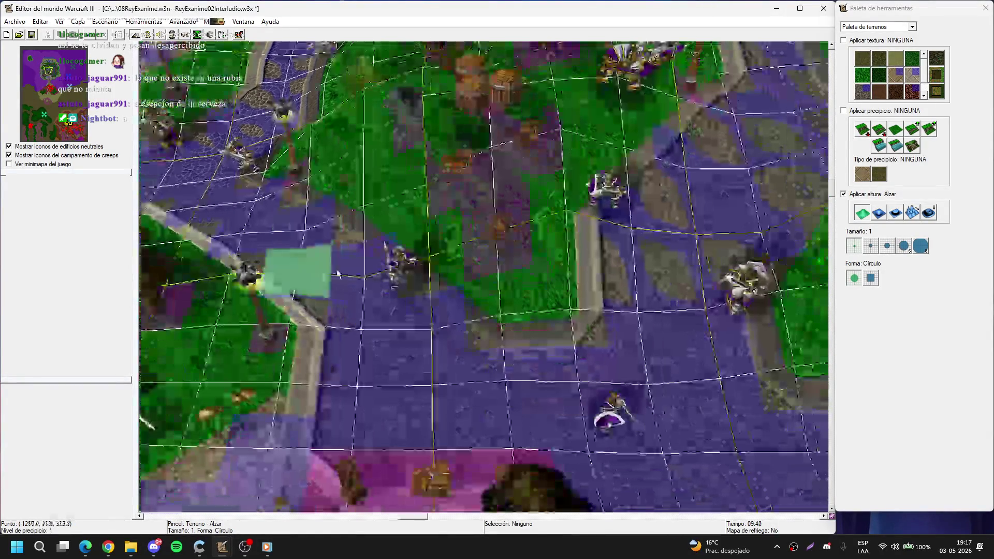
pyautogui.scroll(-1, 421, 335)
pyautogui.press('Up')
pyautogui.press('Right')
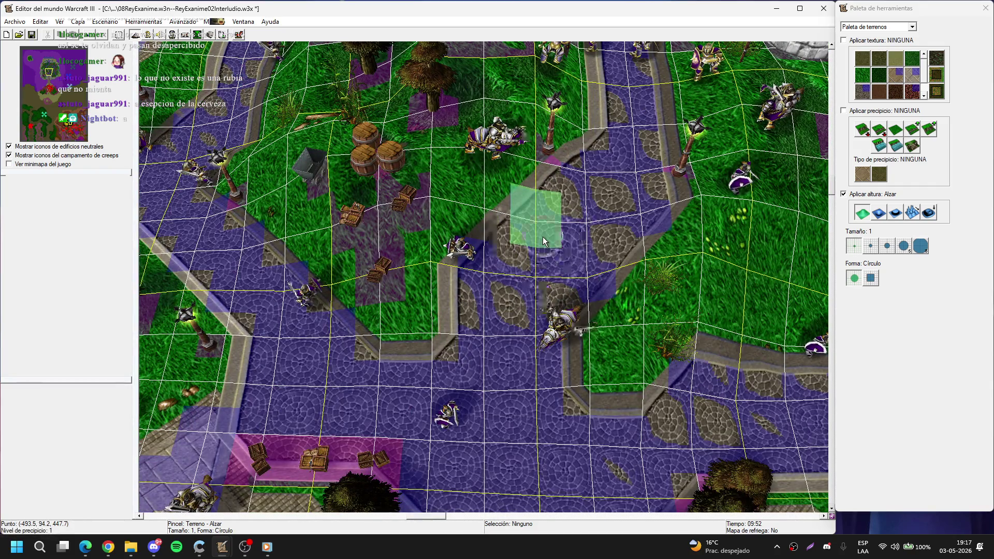
pyautogui.press('Up')
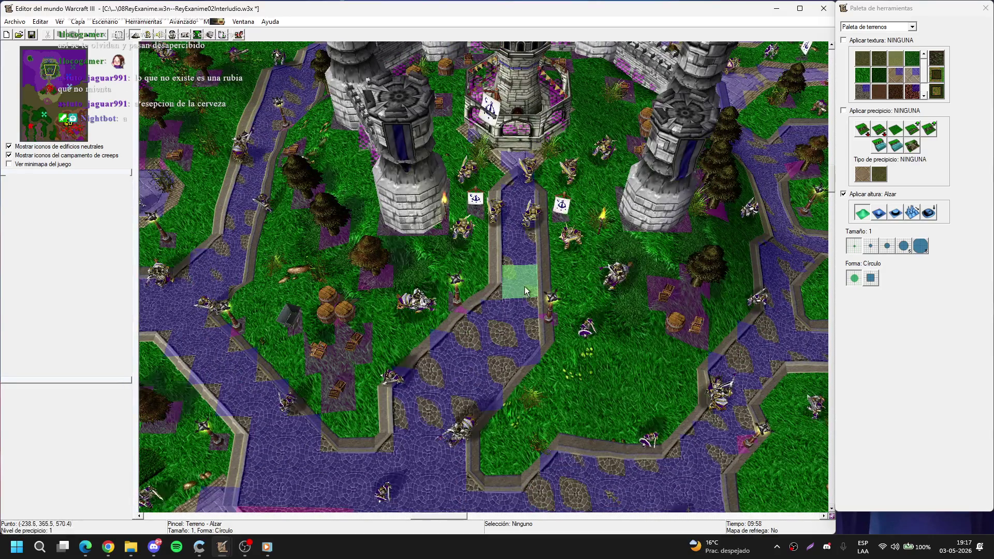
pyautogui.scroll(-5, 517, 292)
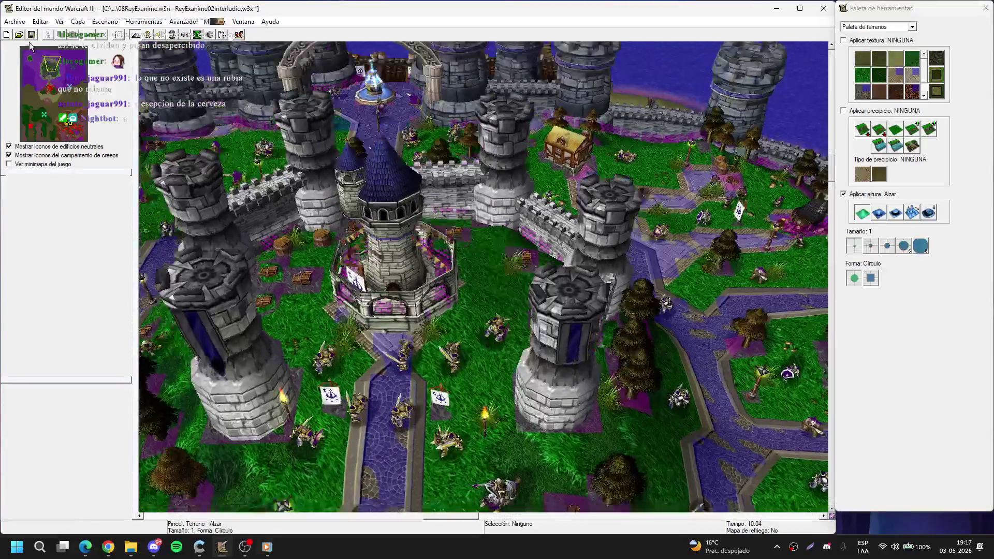
# Step: Run Archivo > Calcular sombras y guardar mapa and accept the shadow-regeneration warning
pyautogui.click(15, 21)
pyautogui.click(31, 93)
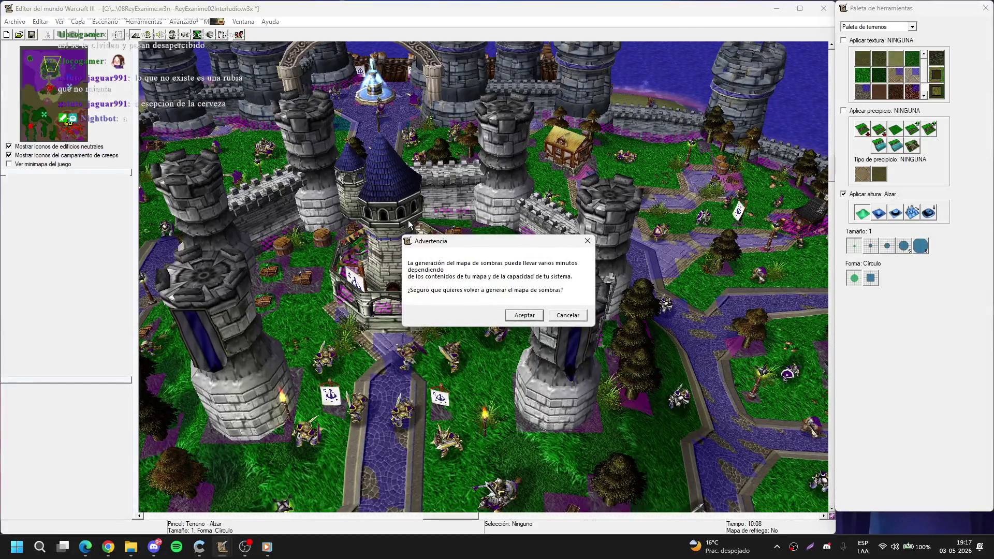
pyautogui.click(523, 314)
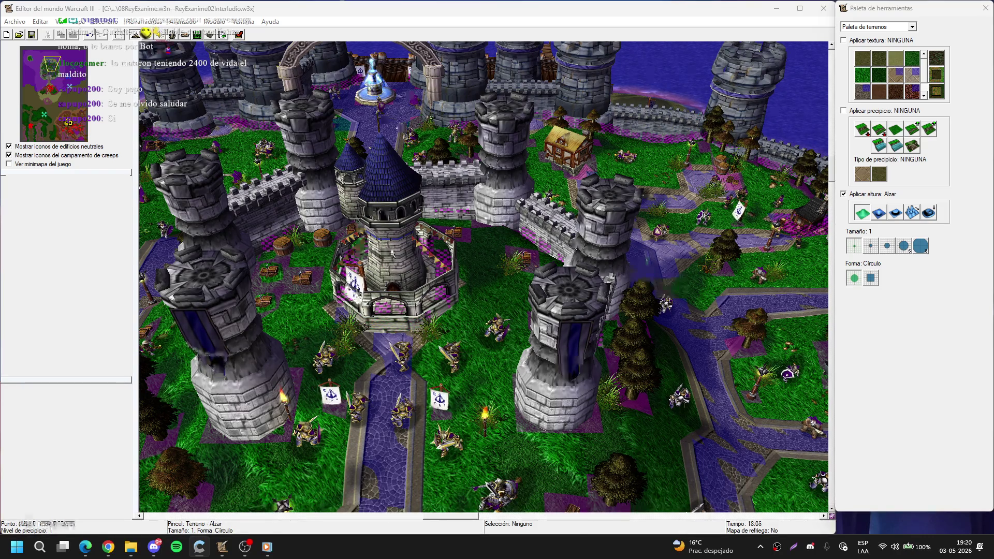
pyautogui.scroll(3, 466, 223)
pyautogui.scroll(-1, 482, 237)
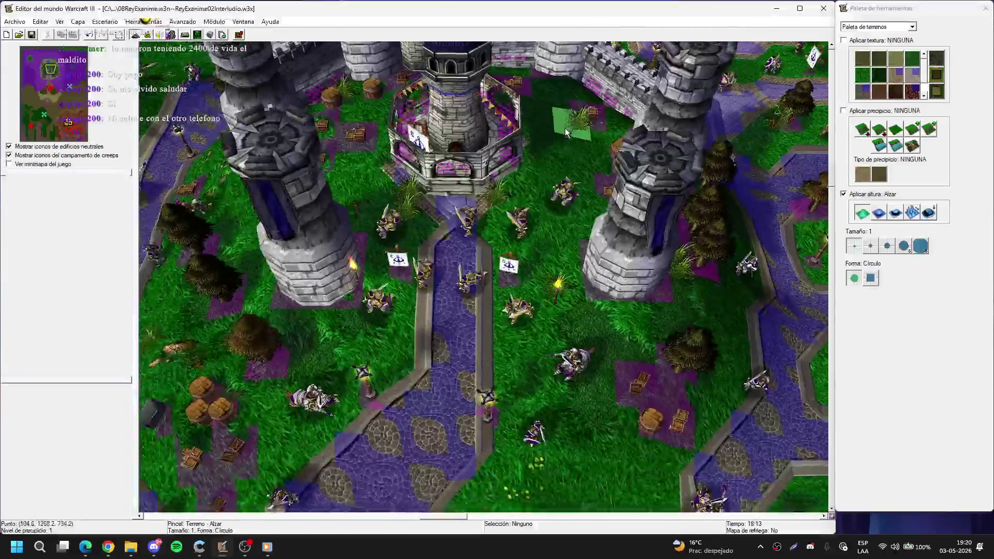
pyautogui.press('Up')
pyautogui.press('Right')
pyautogui.press('Up')
pyautogui.press('Left')
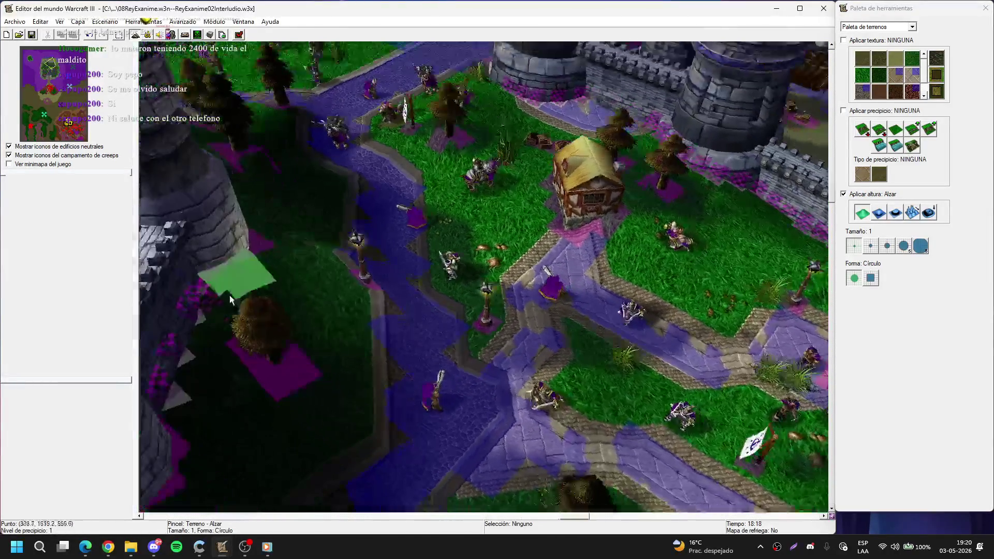
pyautogui.press('Down')
pyautogui.press('Left')
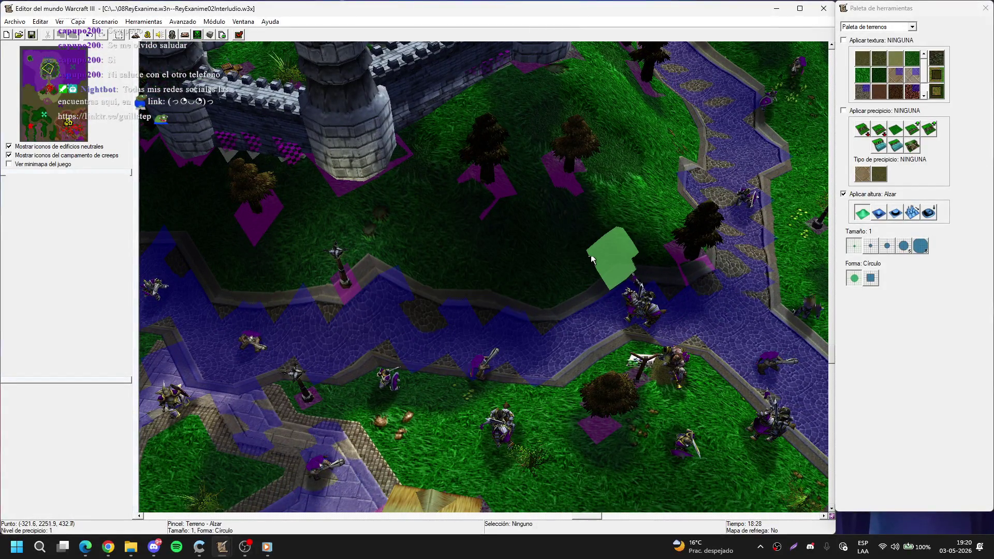
pyautogui.press('Down')
pyautogui.press('Right')
pyautogui.press('Down')
pyautogui.press('Left')
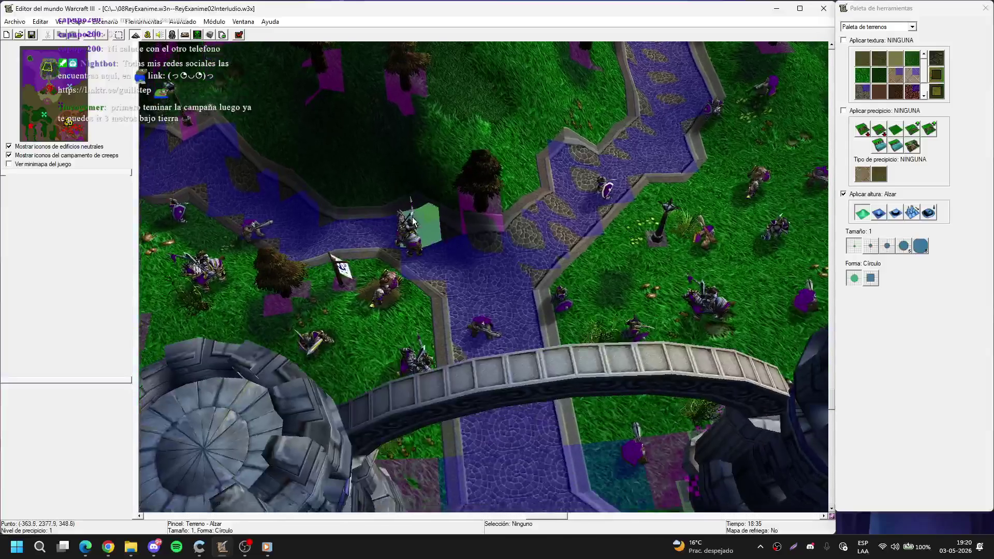
pyautogui.press('Down')
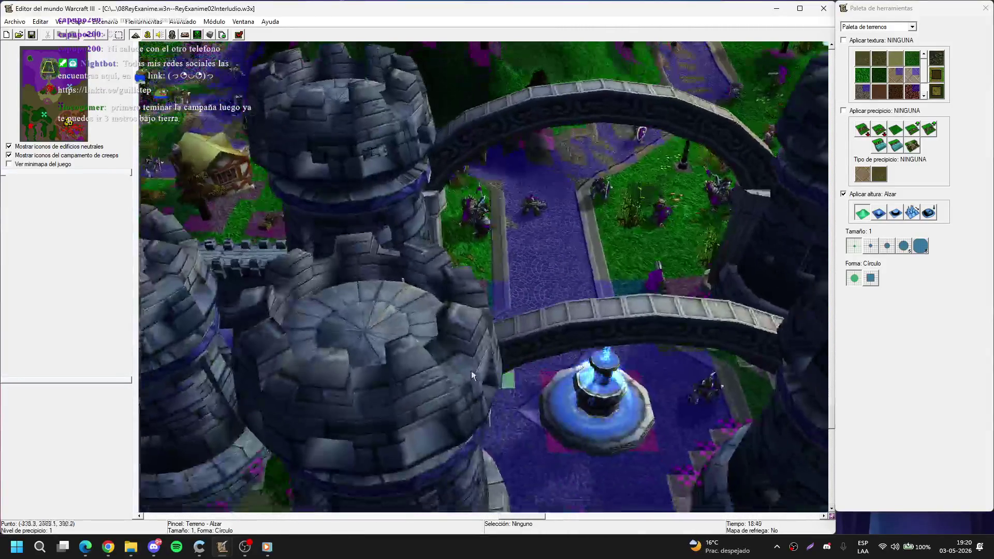
pyautogui.press('Down')
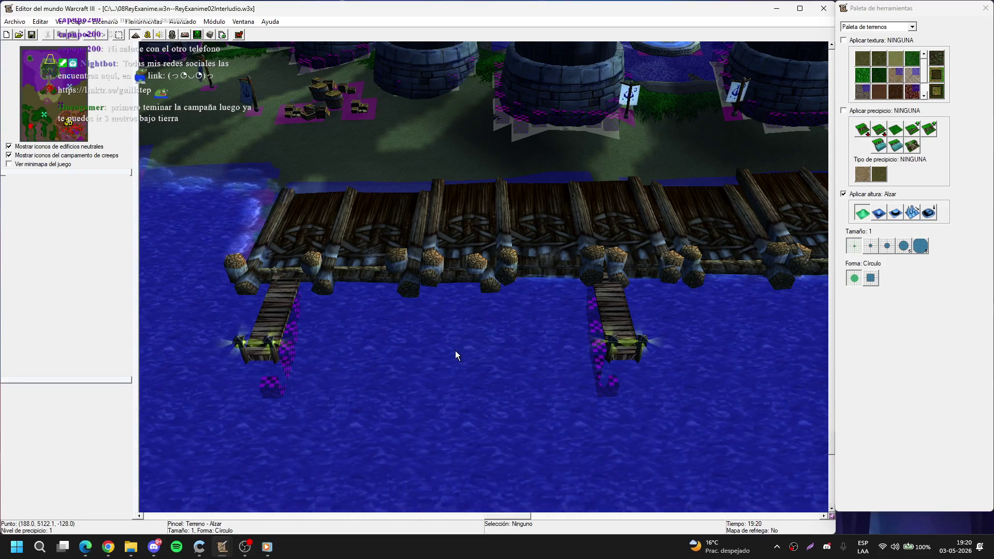
pyautogui.press('Up')
pyautogui.press('Right')
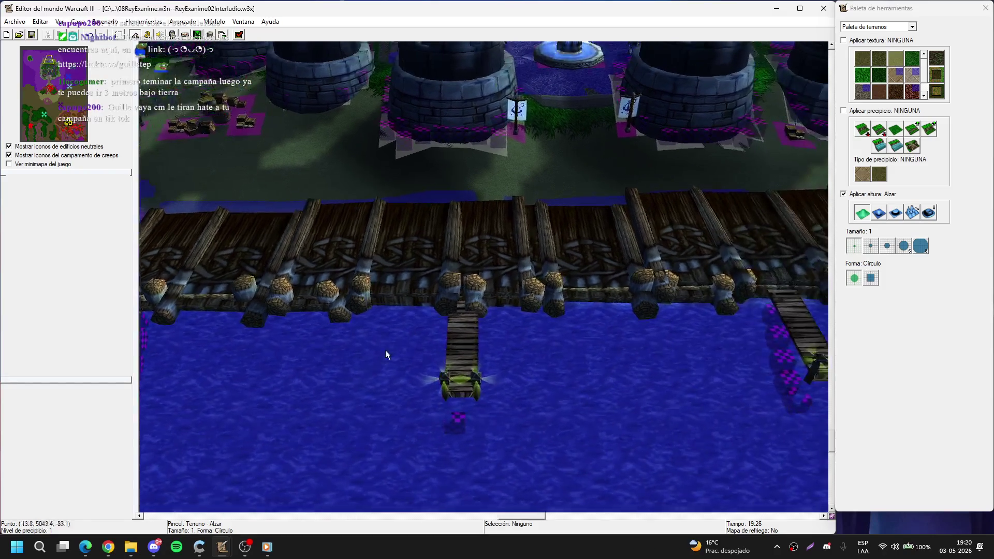
pyautogui.press('Left')
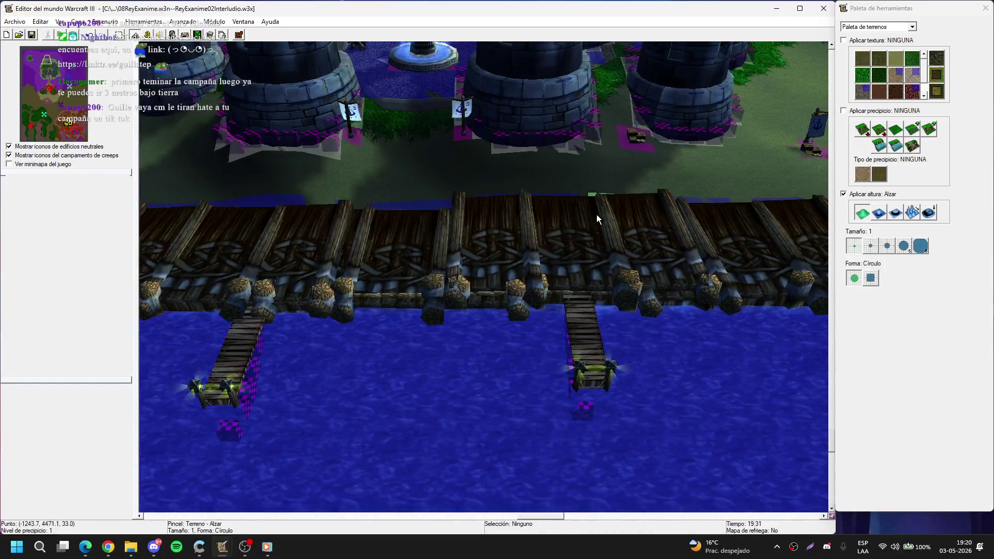
pyautogui.press('Left')
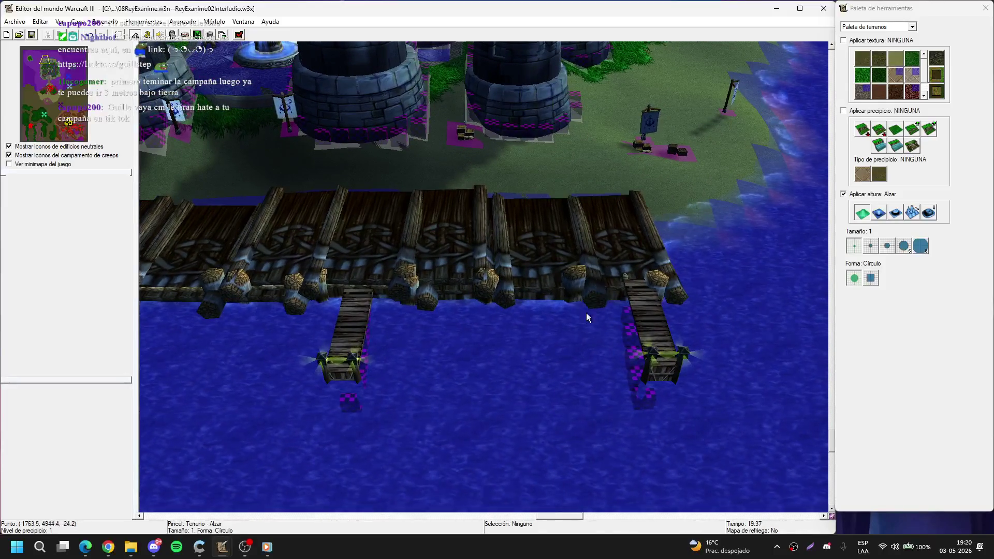
pyautogui.press('Up')
pyautogui.press('Right')
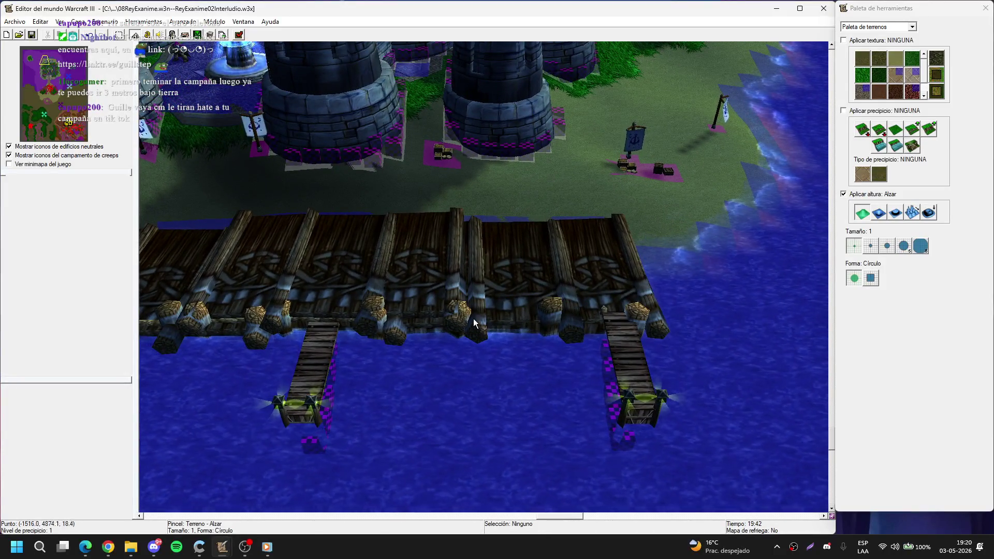
pyautogui.press('Left')
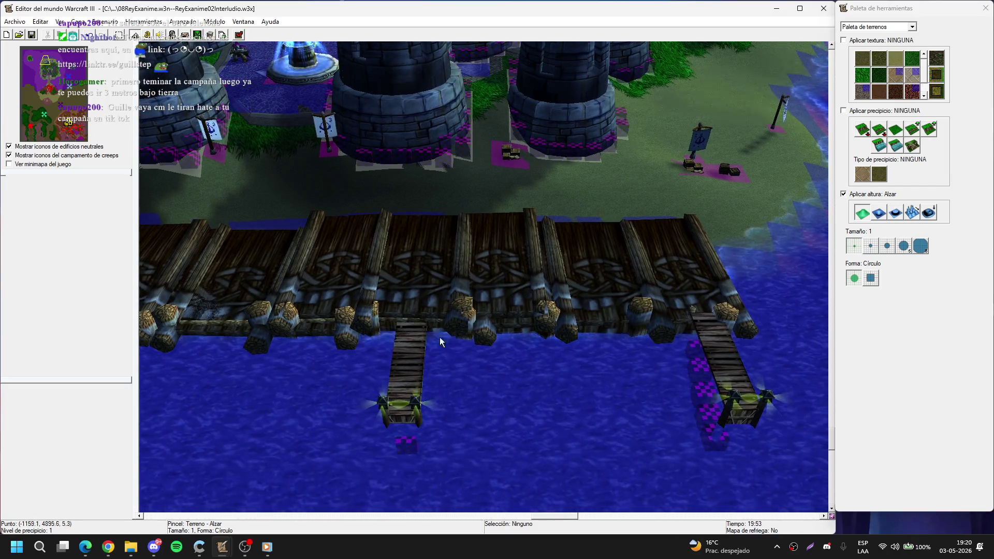
pyautogui.press('Left')
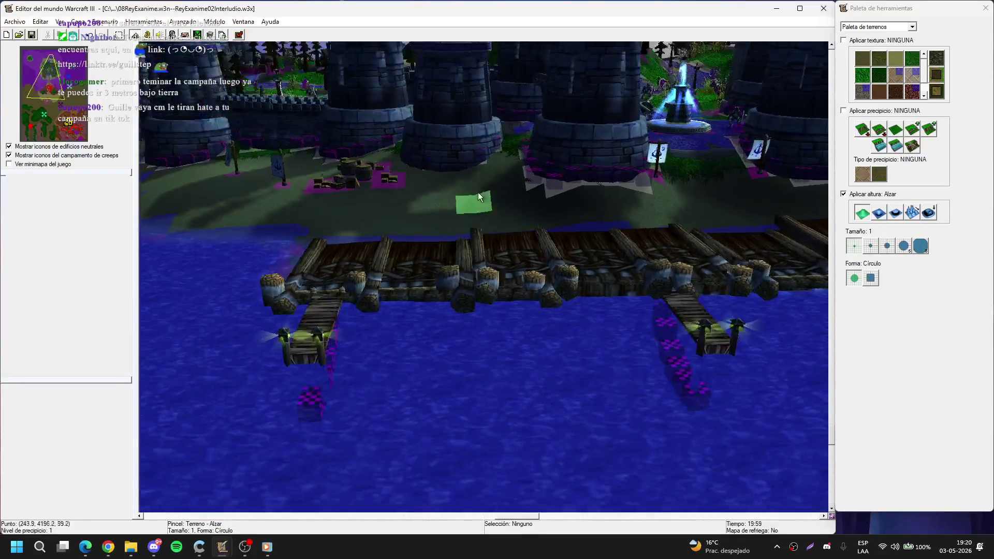
pyautogui.scroll(3, 644, 412)
pyautogui.scroll(-3, 616, 368)
pyautogui.scroll(3, 617, 365)
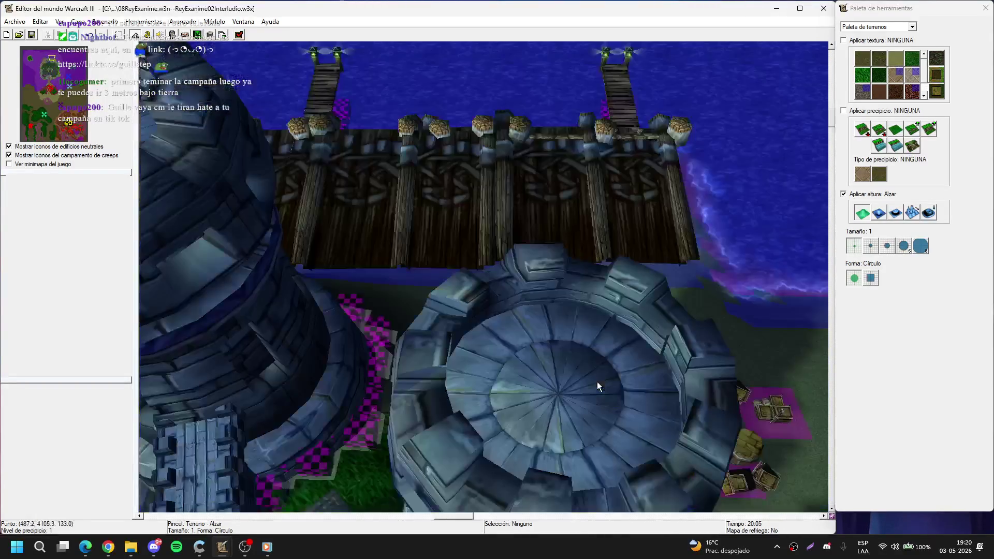
pyautogui.scroll(-2, 613, 247)
pyautogui.scroll(3, 557, 255)
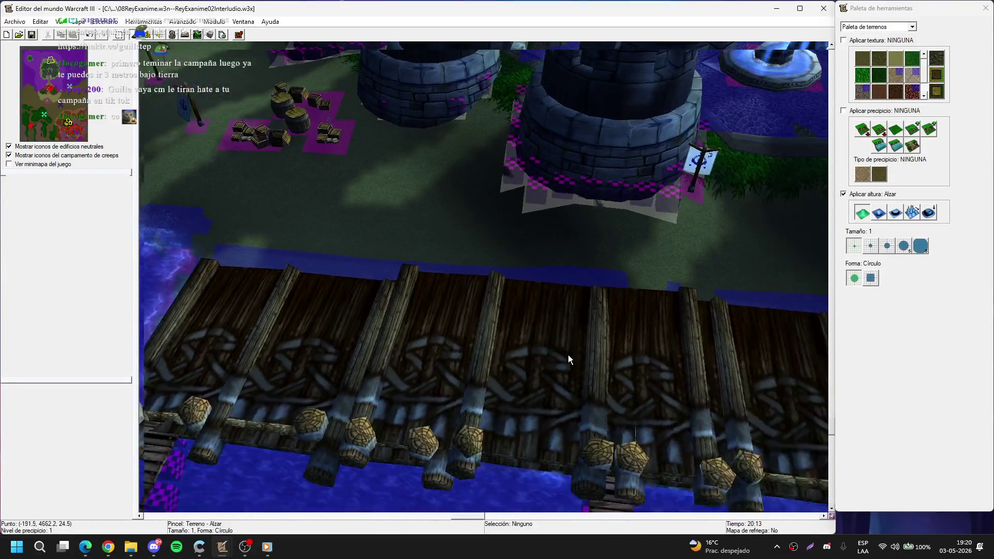
pyautogui.press('d')
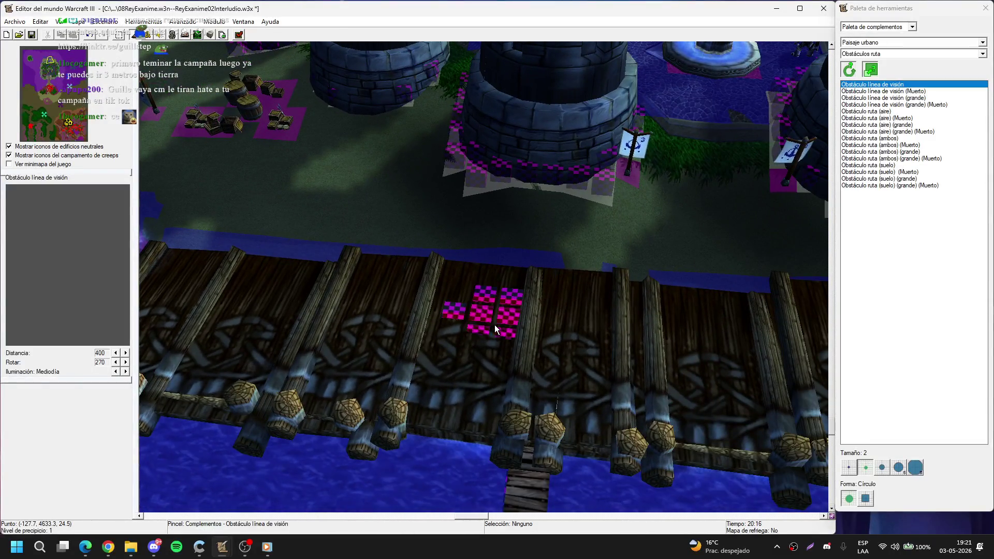
pyautogui.rightClick(510, 330)
pyautogui.click(496, 335)
pyautogui.scroll(-3, 593, 290)
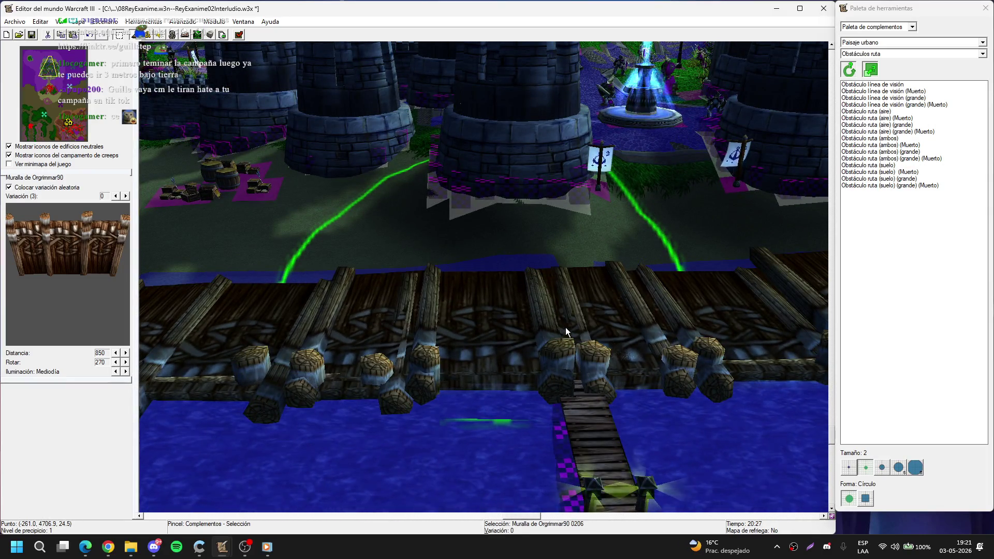
pyautogui.moveTo(565, 327)
pyautogui.mouseDown()
pyautogui.moveTo(430, 340)
pyautogui.moveTo(423, 257)
pyautogui.mouseUp()
pyautogui.scroll(4, 423, 257)
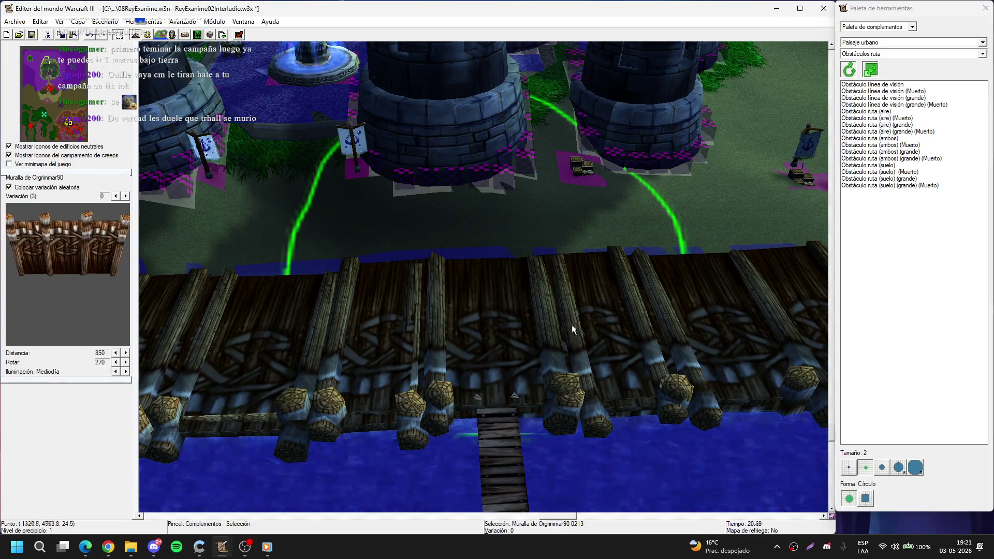
pyautogui.moveTo(571, 324); pyautogui.dragTo(288, 315)
pyautogui.moveTo(459, 289)
pyautogui.mouseDown()
pyautogui.moveTo(463, 322)
pyautogui.moveTo(444, 182)
pyautogui.moveTo(457, 449)
pyautogui.mouseUp()
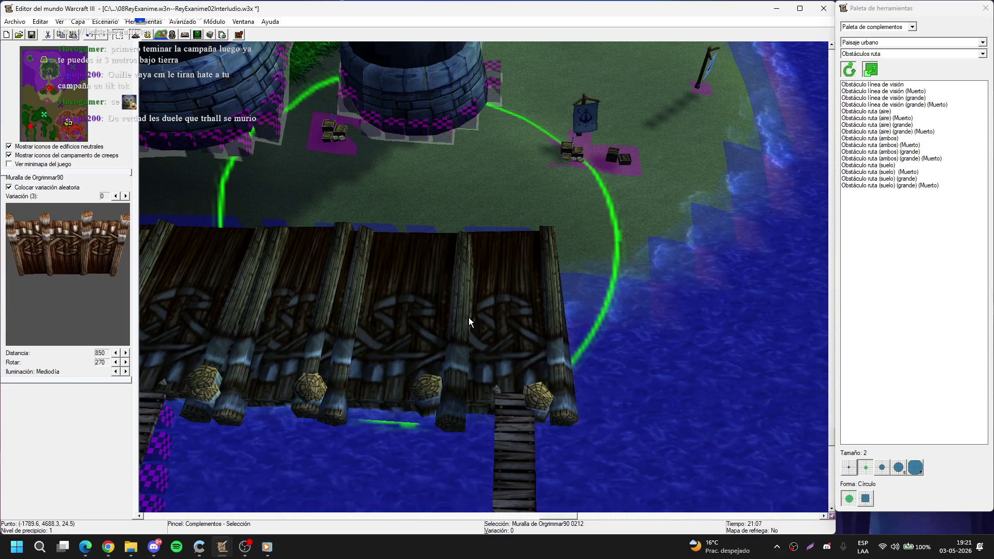
pyautogui.moveTo(454, 320)
pyautogui.mouseDown()
pyautogui.moveTo(460, 227)
pyautogui.moveTo(576, 251)
pyautogui.mouseUp()
pyautogui.moveTo(480, 256)
pyautogui.mouseDown()
pyautogui.moveTo(568, 72)
pyautogui.moveTo(435, 293)
pyautogui.moveTo(475, 409)
pyautogui.moveTo(600, 319)
pyautogui.moveTo(622, 290)
pyautogui.moveTo(624, 423)
pyautogui.moveTo(653, 269)
pyautogui.moveTo(414, 282)
pyautogui.moveTo(488, 356)
pyautogui.moveTo(505, 282)
pyautogui.mouseUp()
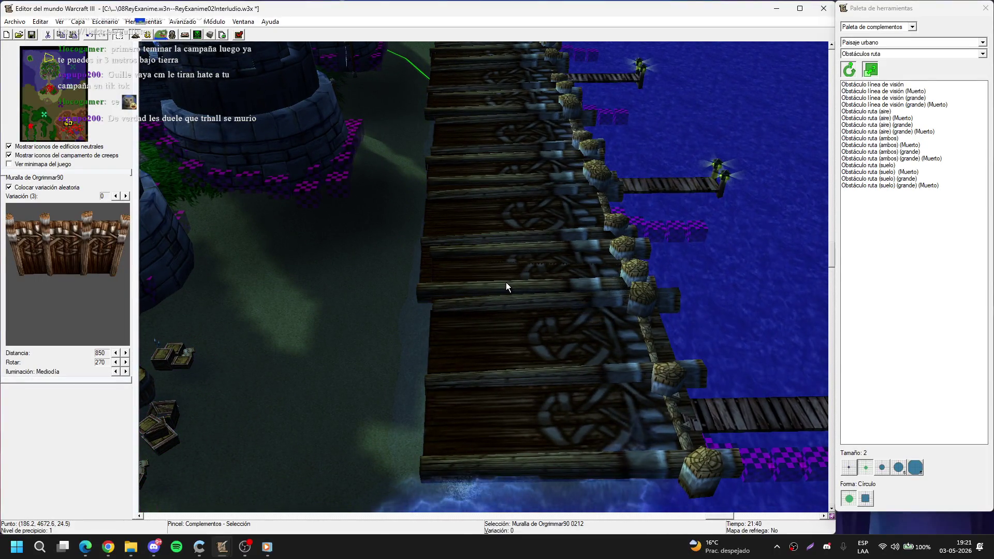
pyautogui.press('t')
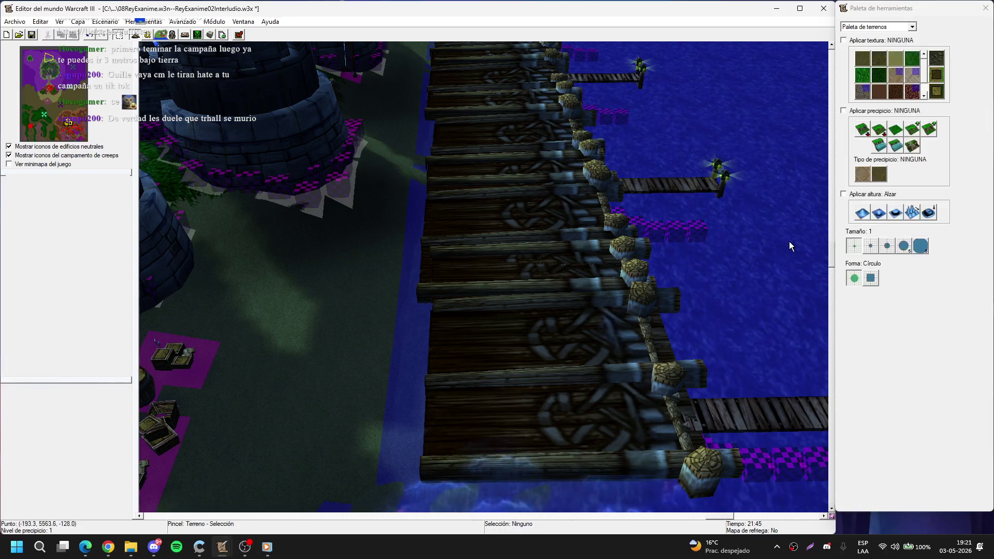
pyautogui.click(862, 213)
pyautogui.click(887, 246)
pyautogui.moveTo(536, 260)
pyautogui.mouseDown()
pyautogui.moveTo(408, 272)
pyautogui.moveTo(458, 279)
pyautogui.mouseUp()
pyautogui.scroll(-5, 432, 199)
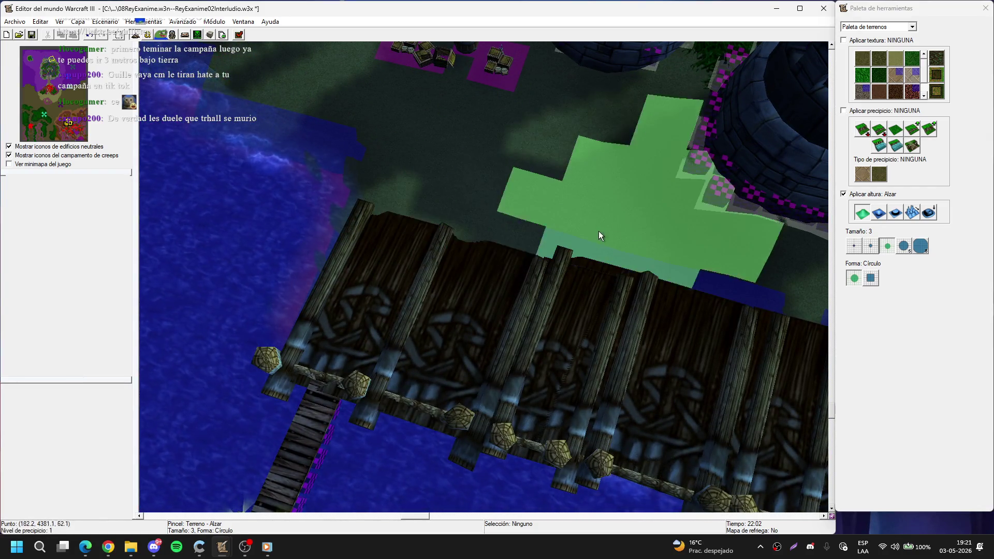
pyautogui.moveTo(660, 241); pyautogui.dragTo(433, 200)
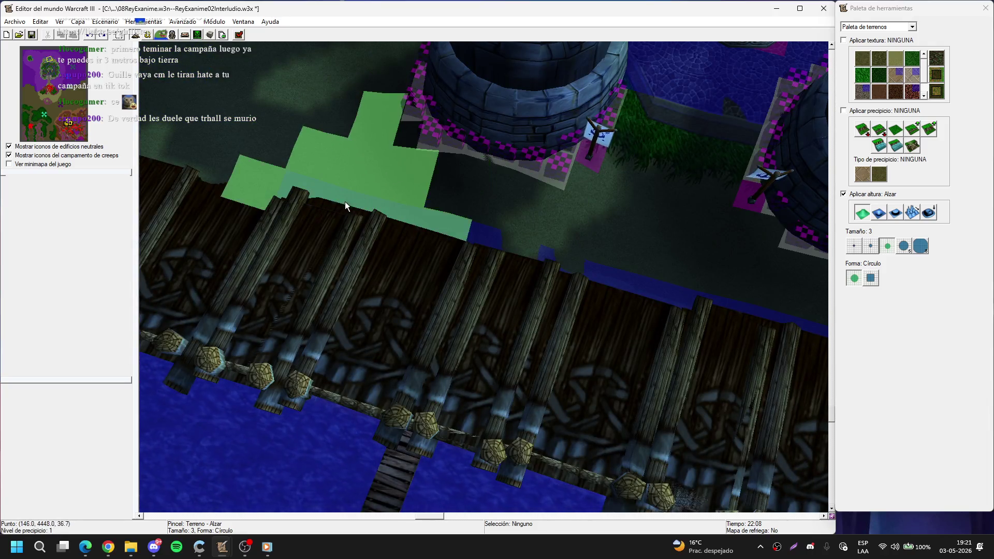
pyautogui.moveTo(555, 225); pyautogui.dragTo(483, 206)
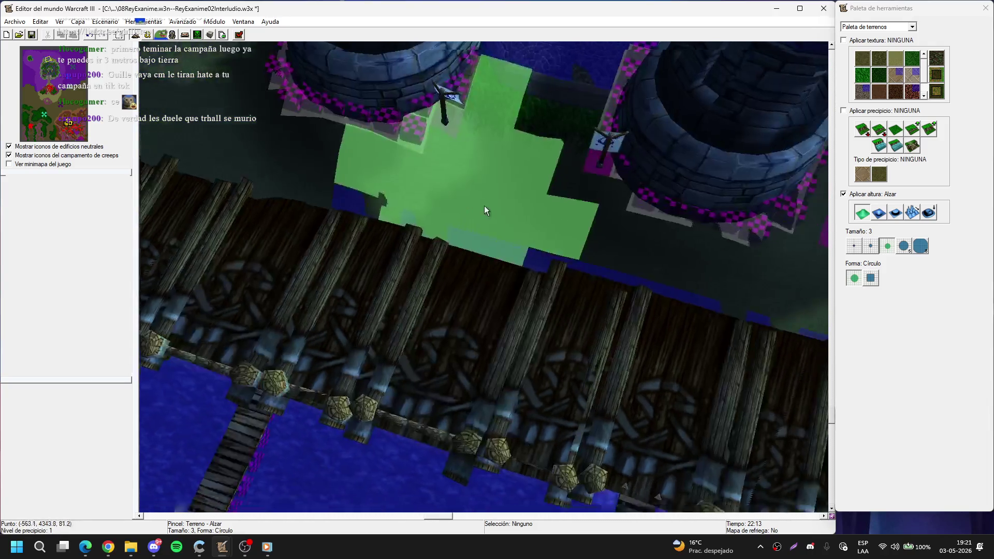
pyautogui.click(866, 243)
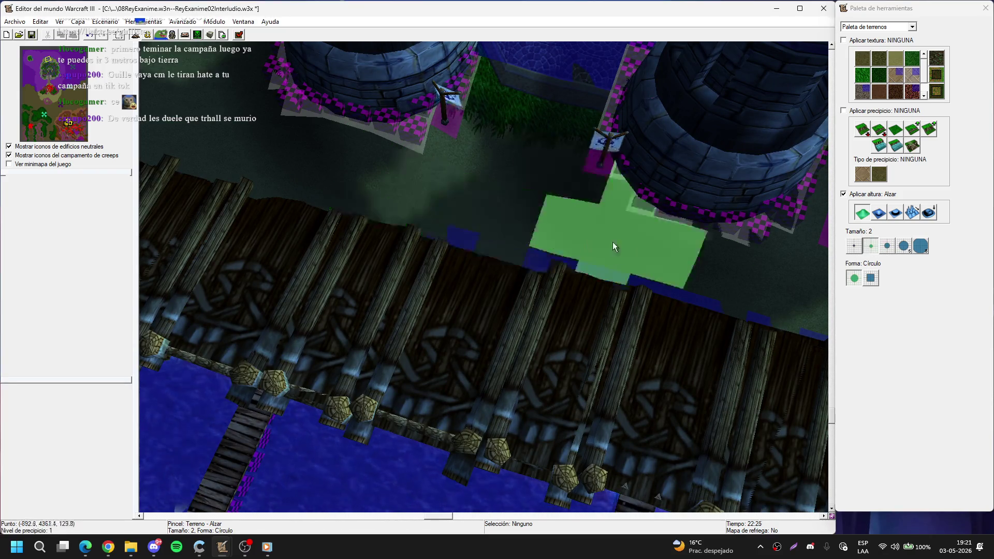
pyautogui.moveTo(612, 244); pyautogui.dragTo(383, 233)
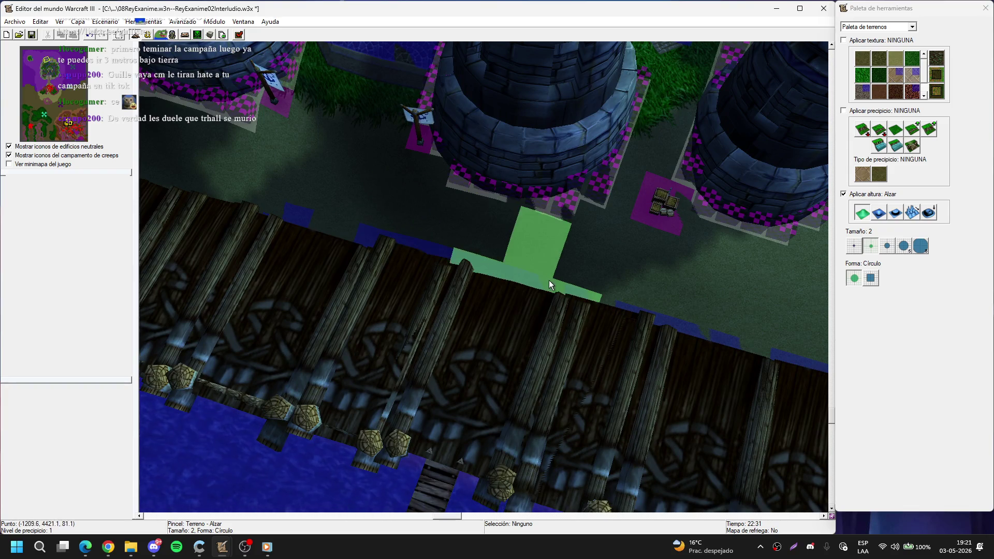
pyautogui.moveTo(577, 265); pyautogui.dragTo(701, 235)
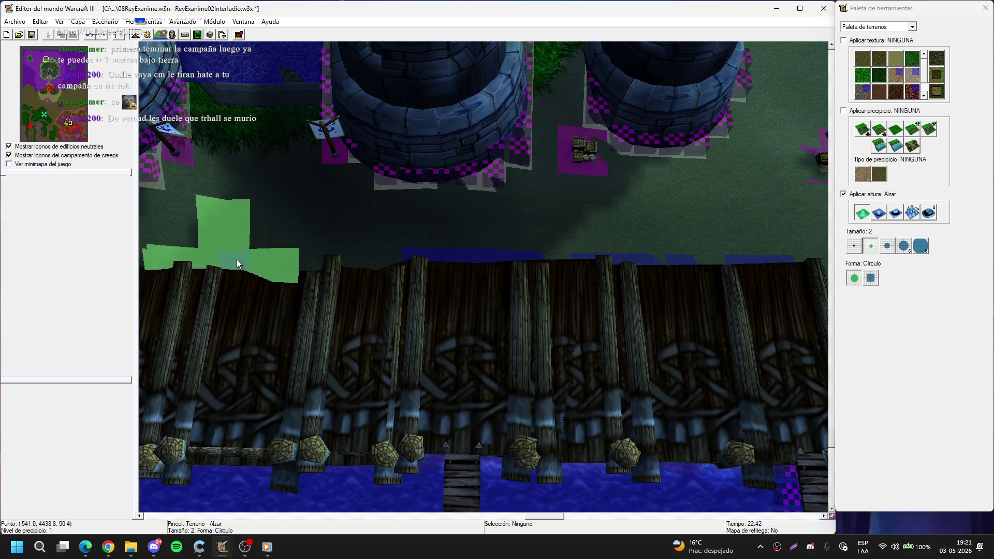
pyautogui.moveTo(444, 225); pyautogui.dragTo(335, 215)
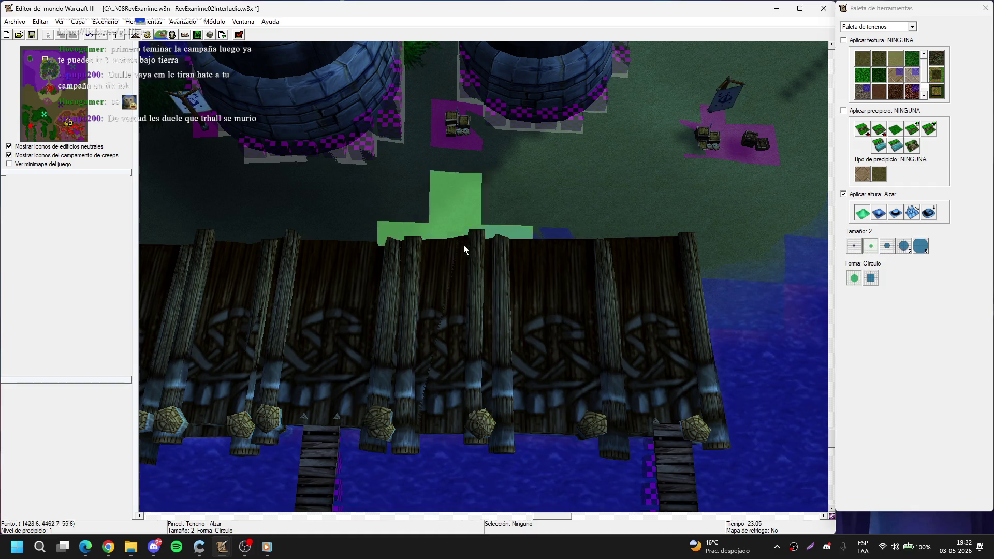
pyautogui.moveTo(707, 180)
pyautogui.mouseDown()
pyautogui.moveTo(649, 130)
pyautogui.moveTo(655, 92)
pyautogui.moveTo(661, 222)
pyautogui.moveTo(159, 444)
pyautogui.mouseUp()
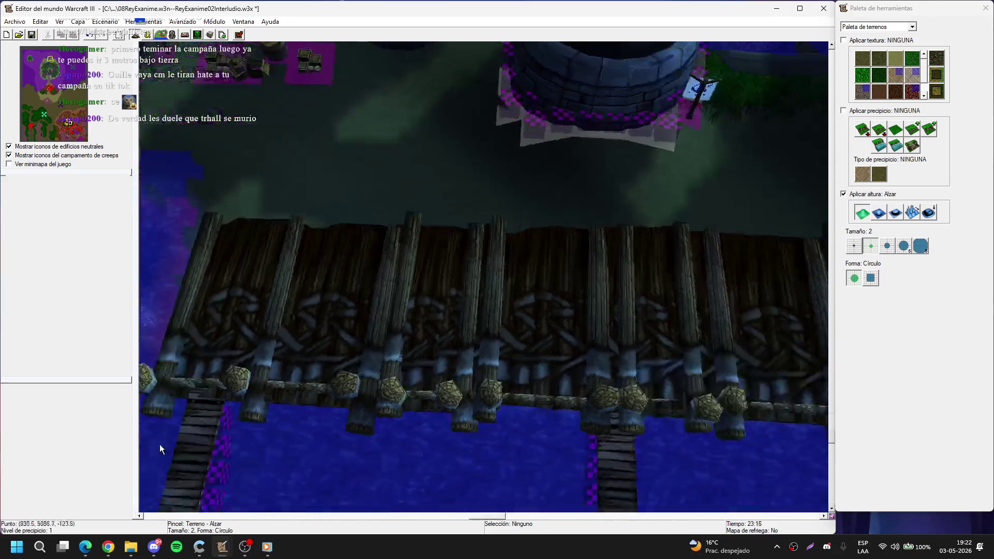
# Step: Switch the height brush to Lower and swing the view along the pier toward the docks and castle
pyautogui.click(878, 213)
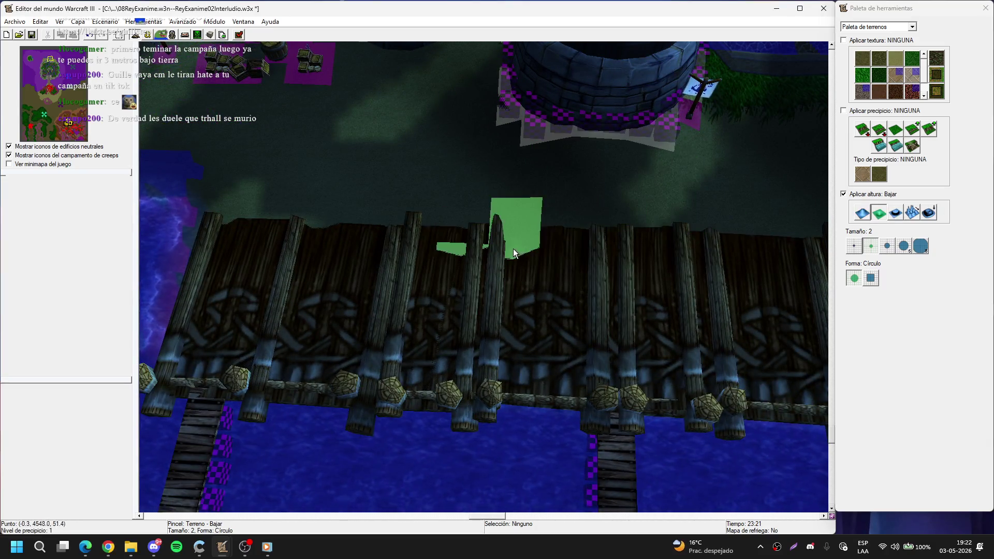
pyautogui.moveTo(712, 297)
pyautogui.mouseDown()
pyautogui.moveTo(402, 99)
pyautogui.moveTo(498, 292)
pyautogui.moveTo(495, 275)
pyautogui.moveTo(634, 308)
pyautogui.moveTo(631, 266)
pyautogui.moveTo(469, 354)
pyautogui.moveTo(532, 308)
pyautogui.moveTo(516, 330)
pyautogui.moveTo(366, 270)
pyautogui.moveTo(684, 293)
pyautogui.moveTo(587, 252)
pyautogui.moveTo(344, 379)
pyautogui.moveTo(20, 285)
pyautogui.moveTo(455, 333)
pyautogui.moveTo(558, 181)
pyautogui.moveTo(404, 334)
pyautogui.moveTo(554, 202)
pyautogui.moveTo(386, 360)
pyautogui.moveTo(272, 253)
pyautogui.mouseUp()
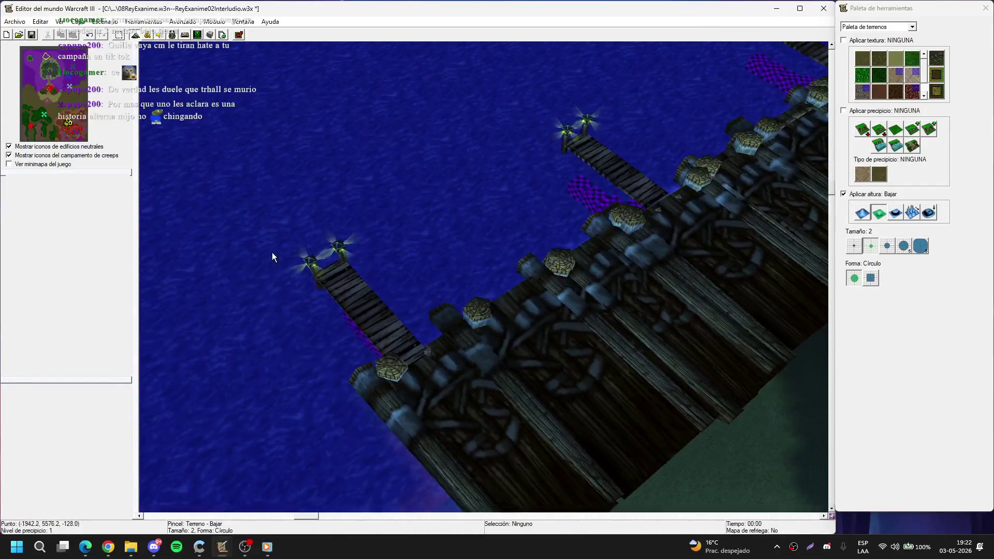
pyautogui.moveTo(440, 315)
pyautogui.mouseDown()
pyautogui.moveTo(599, 355)
pyautogui.moveTo(706, 235)
pyautogui.moveTo(883, 359)
pyautogui.mouseUp()
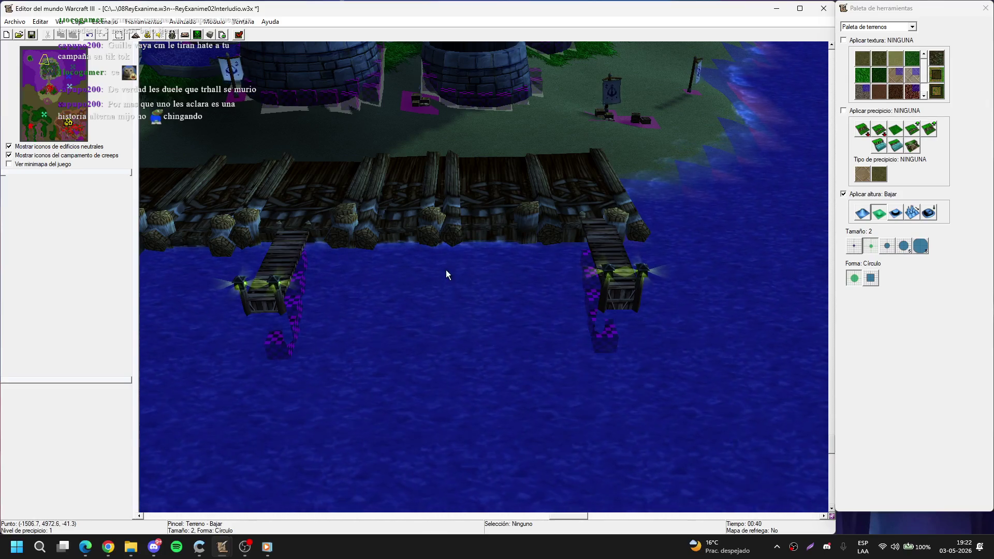
pyautogui.scroll(5, 345, 203)
pyautogui.scroll(-3, 232, 267)
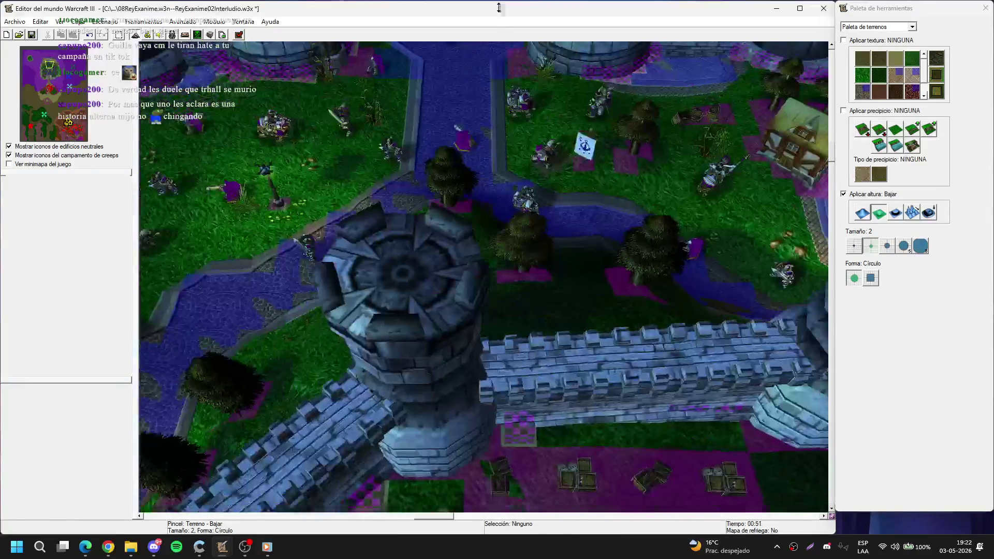
# Step: Sink the shoreline beside the dock below water with the size-3 Lower brush
pyautogui.scroll(3, 661, 396)
pyautogui.scroll(-3, 661, 396)
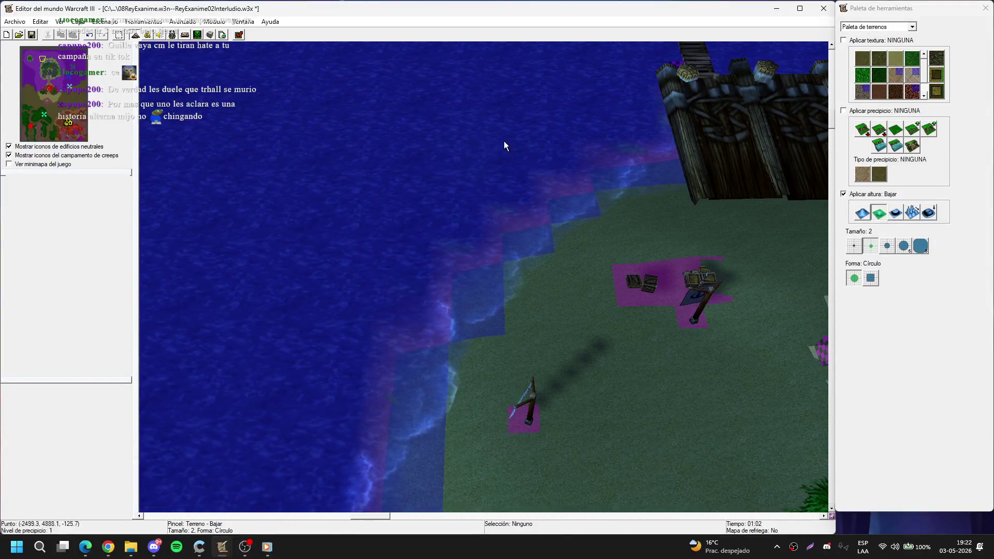
pyautogui.click(620, 209)
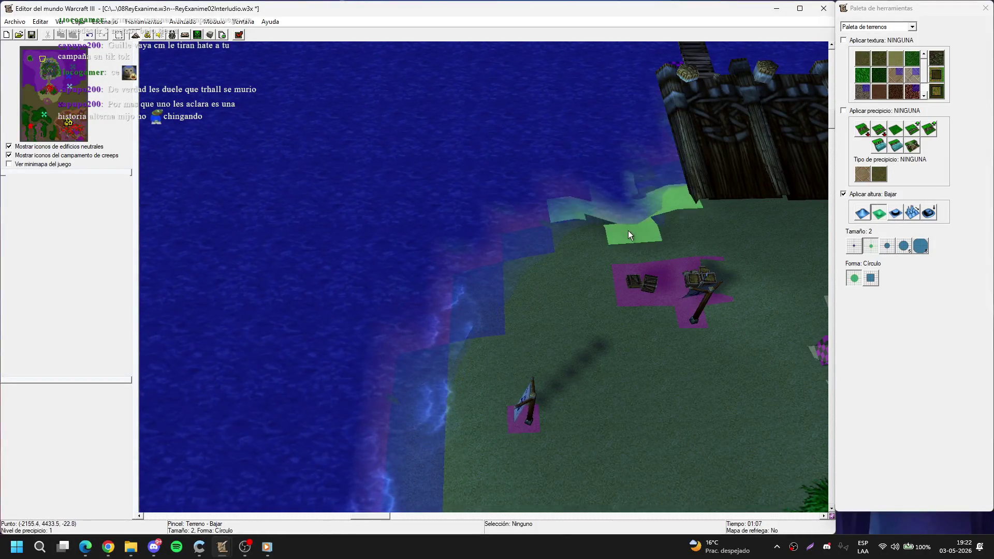
pyautogui.click(573, 225)
pyautogui.click(886, 247)
pyautogui.click(591, 181)
pyautogui.moveTo(591, 185)
pyautogui.mouseDown()
pyautogui.moveTo(598, 200)
pyautogui.moveTo(465, 278)
pyautogui.moveTo(441, 245)
pyautogui.moveTo(467, 235)
pyautogui.moveTo(485, 299)
pyautogui.moveTo(385, 207)
pyautogui.moveTo(421, 390)
pyautogui.moveTo(372, 289)
pyautogui.moveTo(392, 301)
pyautogui.moveTo(458, 303)
pyautogui.moveTo(460, 356)
pyautogui.moveTo(527, 296)
pyautogui.moveTo(506, 318)
pyautogui.moveTo(475, 314)
pyautogui.moveTo(490, 293)
pyautogui.moveTo(488, 321)
pyautogui.moveTo(472, 333)
pyautogui.moveTo(590, 277)
pyautogui.moveTo(505, 373)
pyautogui.moveTo(624, 339)
pyautogui.moveTo(643, 381)
pyautogui.moveTo(528, 291)
pyautogui.moveTo(550, 294)
pyautogui.mouseUp()
pyautogui.moveTo(808, 307)
pyautogui.mouseDown()
pyautogui.moveTo(597, 287)
pyautogui.moveTo(518, 314)
pyautogui.moveTo(343, 287)
pyautogui.moveTo(354, 306)
pyautogui.moveTo(426, 239)
pyautogui.moveTo(413, 392)
pyautogui.moveTo(282, 428)
pyautogui.moveTo(472, 380)
pyautogui.moveTo(437, 352)
pyautogui.moveTo(501, 360)
pyautogui.moveTo(347, 337)
pyautogui.moveTo(393, 212)
pyautogui.moveTo(330, 221)
pyautogui.moveTo(476, 308)
pyautogui.moveTo(444, 257)
pyautogui.moveTo(446, 228)
pyautogui.moveTo(573, 139)
pyautogui.moveTo(414, 328)
pyautogui.moveTo(473, 257)
pyautogui.moveTo(470, 217)
pyautogui.moveTo(430, 211)
pyautogui.moveTo(466, 204)
pyautogui.moveTo(411, 286)
pyautogui.moveTo(576, 209)
pyautogui.moveTo(496, 161)
pyautogui.moveTo(397, 266)
pyautogui.moveTo(351, 300)
pyautogui.moveTo(340, 348)
pyautogui.moveTo(301, 402)
pyautogui.moveTo(448, 280)
pyautogui.moveTo(410, 358)
pyautogui.moveTo(554, 188)
pyautogui.moveTo(583, 216)
pyautogui.moveTo(683, 224)
pyautogui.moveTo(502, 196)
pyautogui.moveTo(484, 289)
pyautogui.moveTo(433, 370)
pyautogui.moveTo(511, 312)
pyautogui.moveTo(476, 396)
pyautogui.moveTo(355, 376)
pyautogui.moveTo(492, 323)
pyautogui.moveTo(337, 387)
pyautogui.moveTo(375, 272)
pyautogui.moveTo(453, 220)
pyautogui.moveTo(377, 290)
pyautogui.moveTo(450, 278)
pyautogui.moveTo(365, 278)
pyautogui.moveTo(288, 327)
pyautogui.moveTo(759, 213)
pyautogui.moveTo(603, 247)
pyautogui.moveTo(425, 252)
pyautogui.moveTo(601, 245)
pyautogui.moveTo(593, 362)
pyautogui.moveTo(423, 148)
pyautogui.moveTo(498, 162)
pyautogui.moveTo(473, 275)
pyautogui.moveTo(588, 248)
pyautogui.moveTo(576, 263)
pyautogui.moveTo(404, 266)
pyautogui.moveTo(424, 313)
pyautogui.moveTo(532, 208)
pyautogui.moveTo(461, 318)
pyautogui.moveTo(672, 283)
pyautogui.moveTo(590, 295)
pyautogui.moveTo(595, 206)
pyautogui.moveTo(560, 253)
pyautogui.moveTo(632, 380)
pyautogui.moveTo(551, 339)
pyautogui.moveTo(515, 258)
pyautogui.moveTo(441, 295)
pyautogui.moveTo(551, 248)
pyautogui.moveTo(419, 238)
pyautogui.moveTo(541, 236)
pyautogui.moveTo(463, 292)
pyautogui.moveTo(368, 312)
pyautogui.moveTo(524, 276)
pyautogui.moveTo(568, 297)
pyautogui.moveTo(509, 311)
pyautogui.moveTo(498, 280)
pyautogui.moveTo(621, 328)
pyautogui.moveTo(523, 281)
pyautogui.moveTo(608, 252)
pyautogui.moveTo(390, 348)
pyautogui.moveTo(542, 347)
pyautogui.moveTo(414, 296)
pyautogui.moveTo(445, 196)
pyautogui.moveTo(421, 221)
pyautogui.moveTo(468, 322)
pyautogui.moveTo(443, 351)
pyautogui.moveTo(533, 268)
pyautogui.moveTo(623, 224)
pyautogui.moveTo(610, 197)
pyautogui.moveTo(501, 272)
pyautogui.moveTo(490, 284)
pyautogui.moveTo(510, 324)
pyautogui.moveTo(519, 257)
pyautogui.moveTo(501, 241)
pyautogui.moveTo(548, 282)
pyautogui.moveTo(508, 321)
pyautogui.moveTo(460, 163)
pyautogui.moveTo(476, 243)
pyautogui.moveTo(517, 347)
pyautogui.moveTo(593, 282)
pyautogui.moveTo(582, 289)
pyautogui.mouseUp()
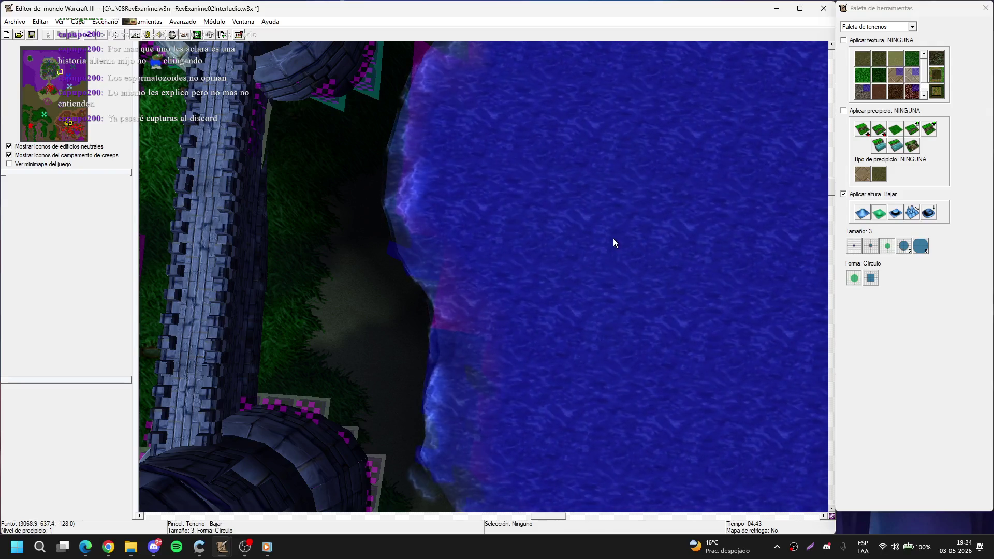
# Step: Set the brush to size 2 and drop the terrain brush back to selection
pyautogui.scroll(5, 613, 238)
pyautogui.scroll(-3, 502, 164)
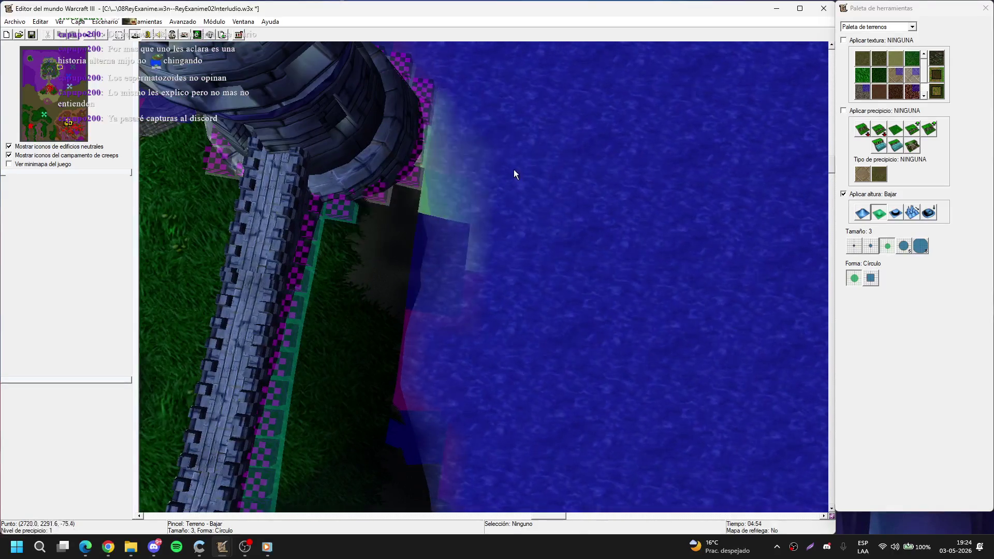
pyautogui.click(871, 248)
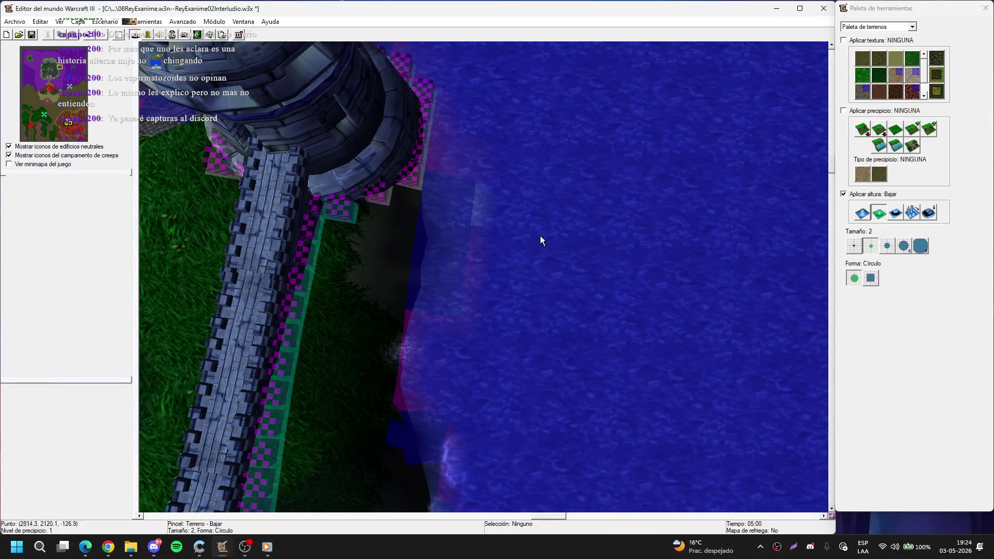
pyautogui.rightClick(423, 316)
# Step: Turn the view along the wall and shoreline, select the Torre de Theramore, and hide pathing
pyautogui.scroll(3, 420, 150)
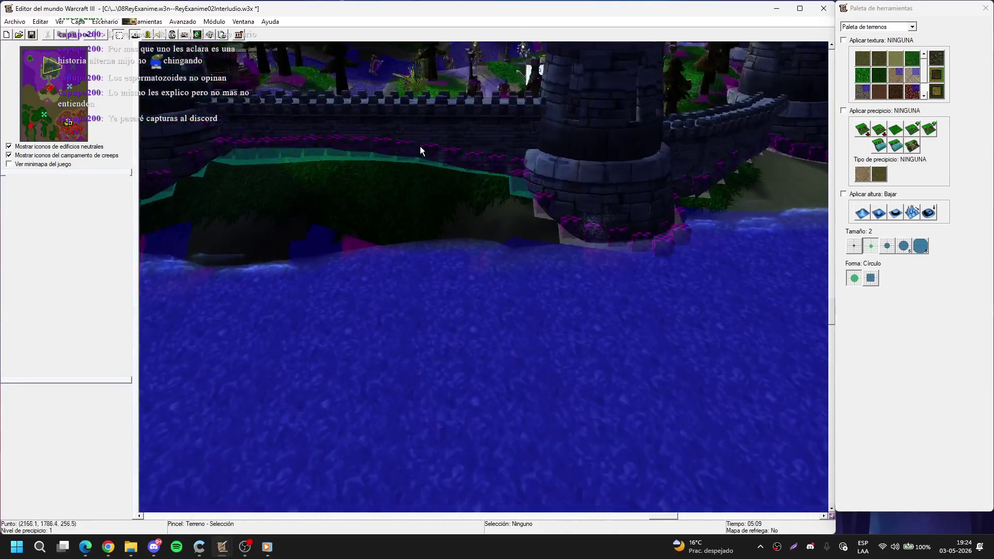
pyautogui.moveTo(421, 146)
pyautogui.mouseDown()
pyautogui.moveTo(520, 237)
pyautogui.moveTo(391, 178)
pyautogui.moveTo(467, 266)
pyautogui.moveTo(312, 219)
pyautogui.moveTo(522, 266)
pyautogui.mouseUp()
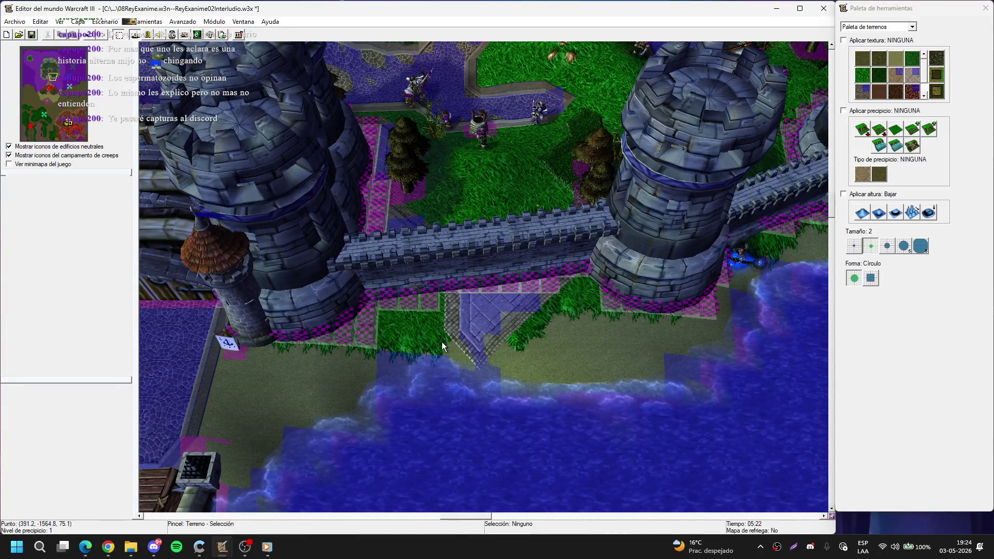
pyautogui.moveTo(408, 338); pyautogui.dragTo(521, 312)
pyautogui.moveTo(341, 347)
pyautogui.mouseDown()
pyautogui.moveTo(442, 218)
pyautogui.moveTo(610, 290)
pyautogui.moveTo(535, 294)
pyautogui.mouseUp()
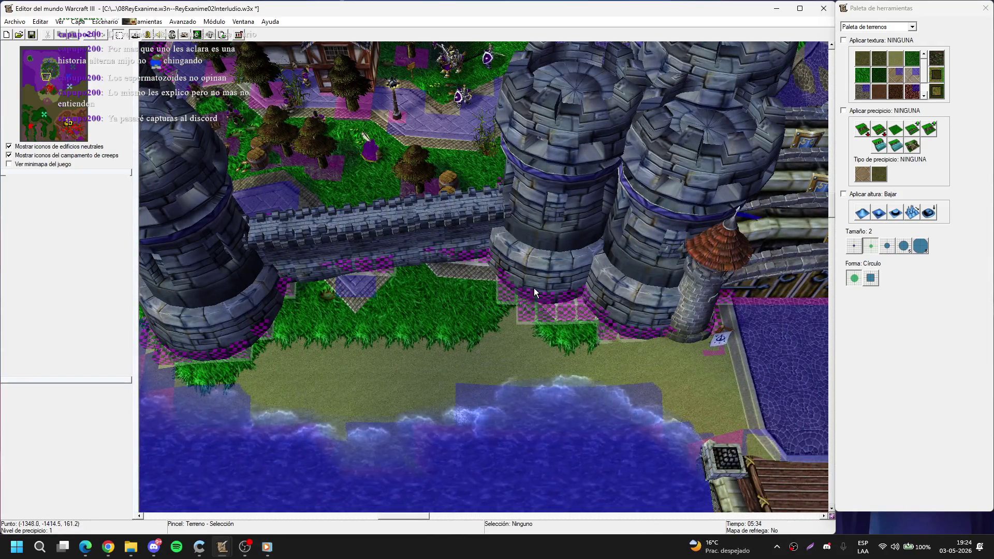
pyautogui.moveTo(449, 307)
pyautogui.mouseDown()
pyautogui.moveTo(374, 312)
pyautogui.moveTo(417, 422)
pyautogui.moveTo(468, 325)
pyautogui.moveTo(436, 341)
pyautogui.moveTo(531, 309)
pyautogui.moveTo(520, 318)
pyautogui.moveTo(554, 230)
pyautogui.moveTo(478, 374)
pyautogui.moveTo(576, 334)
pyautogui.moveTo(635, 294)
pyautogui.moveTo(635, 330)
pyautogui.moveTo(647, 315)
pyautogui.moveTo(649, 337)
pyautogui.mouseUp()
pyautogui.click(520, 357)
pyautogui.scroll(2, 576, 335)
pyautogui.hotkey('ctrl', 'shift', 'g')
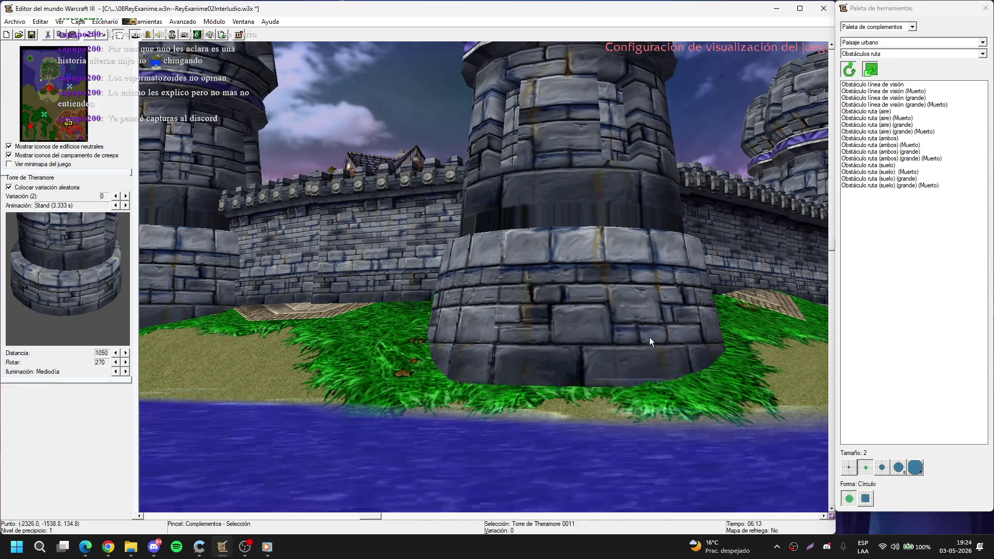
# Step: Raise the ground beside the shore tower out of the water at size 3, then set size 2
pyautogui.moveTo(649, 337)
pyautogui.mouseDown()
pyautogui.moveTo(641, 393)
pyautogui.moveTo(607, 279)
pyautogui.moveTo(606, 349)
pyautogui.mouseUp()
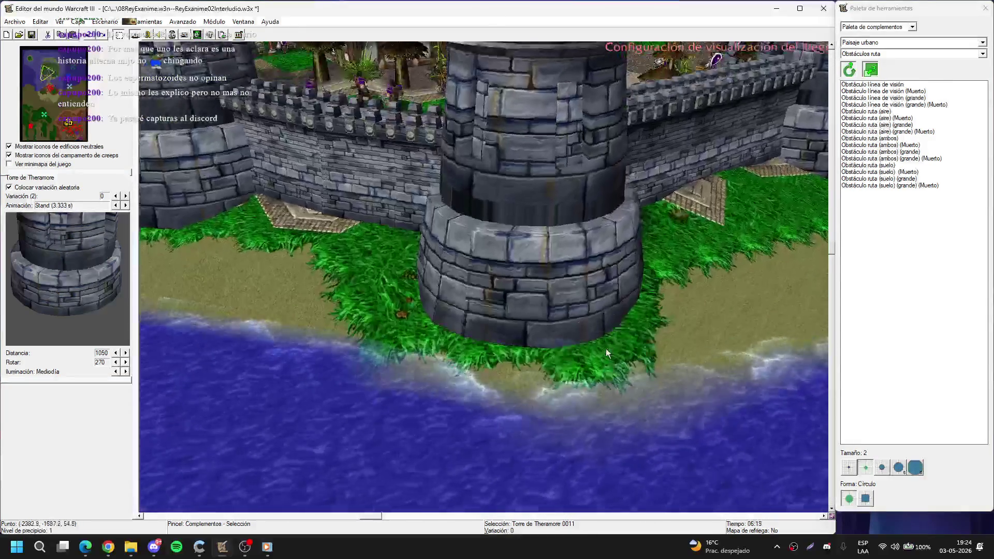
pyautogui.press('t')
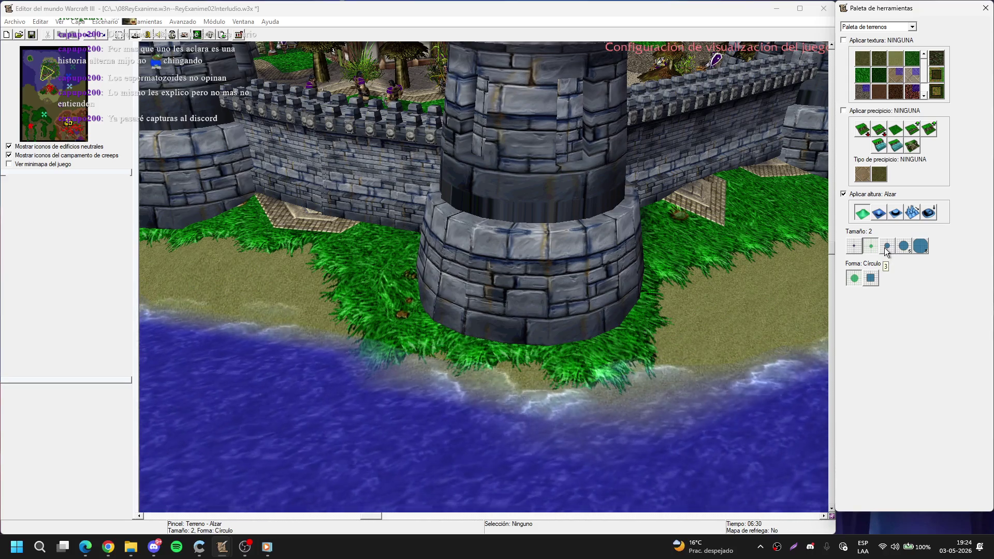
pyautogui.click(886, 247)
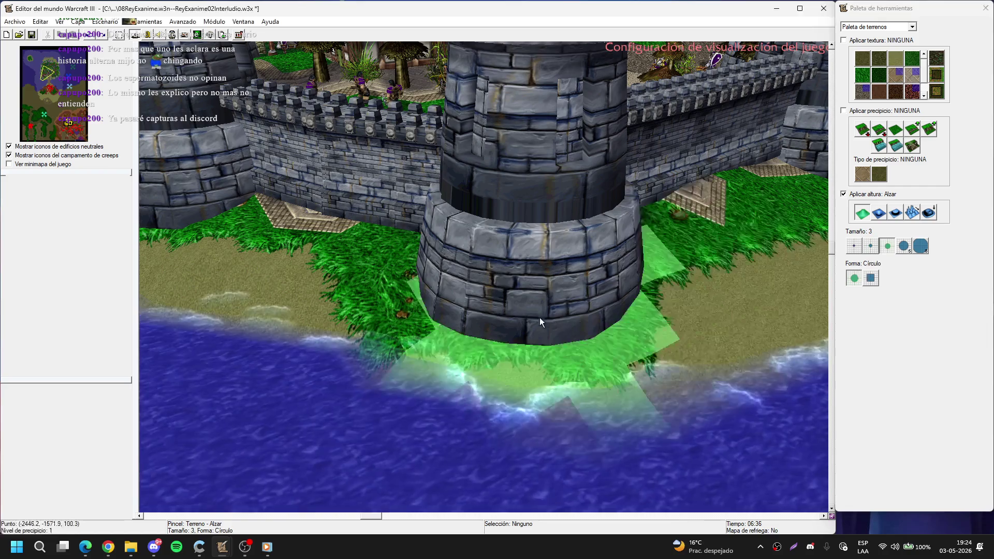
pyautogui.moveTo(499, 352); pyautogui.dragTo(521, 360)
pyautogui.scroll(-2, 419, 342)
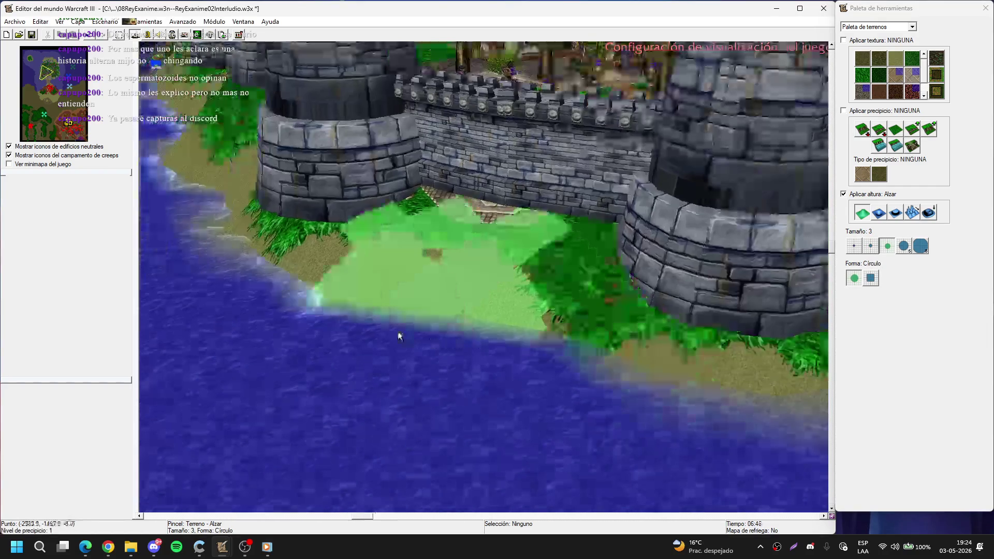
pyautogui.scroll(4, 505, 269)
pyautogui.scroll(-3, 551, 316)
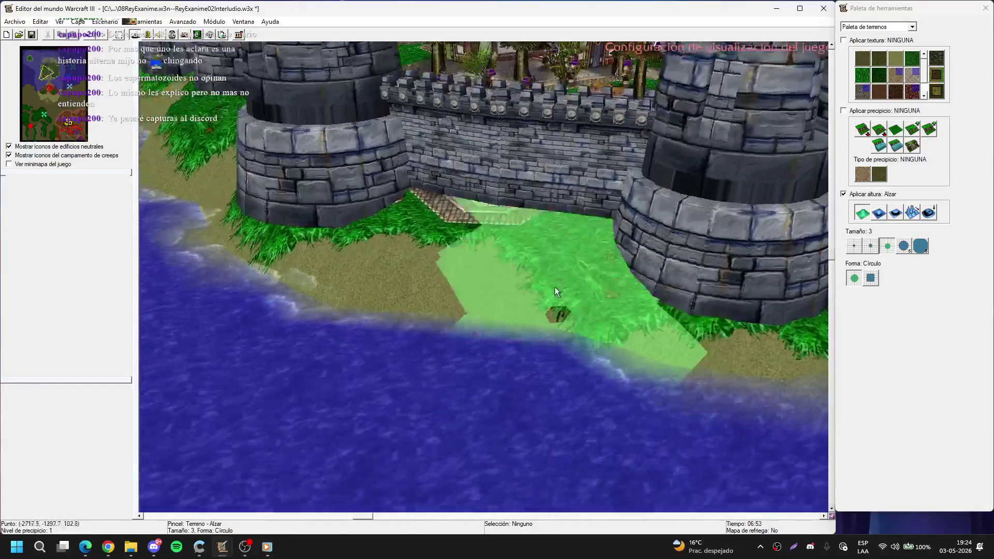
pyautogui.scroll(1, 683, 279)
pyautogui.click(870, 247)
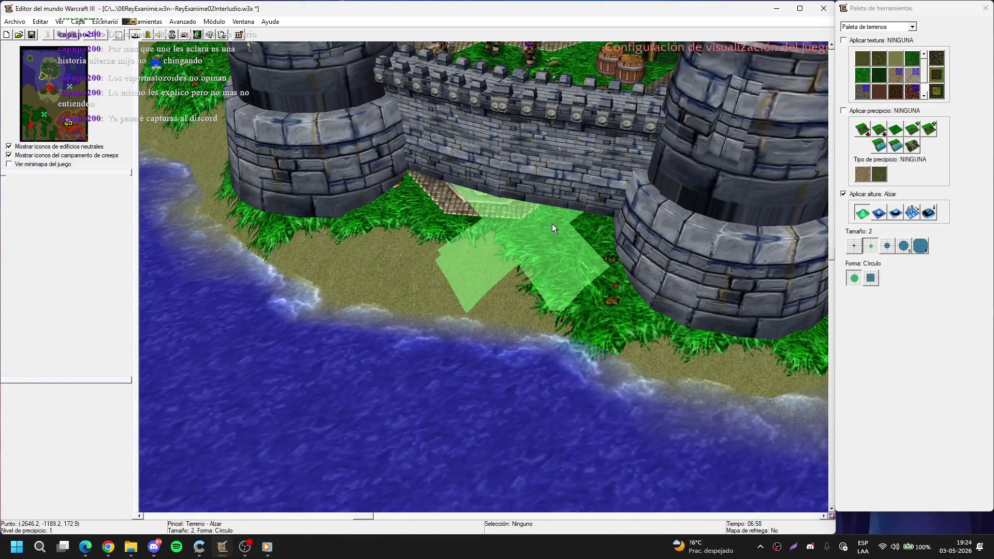
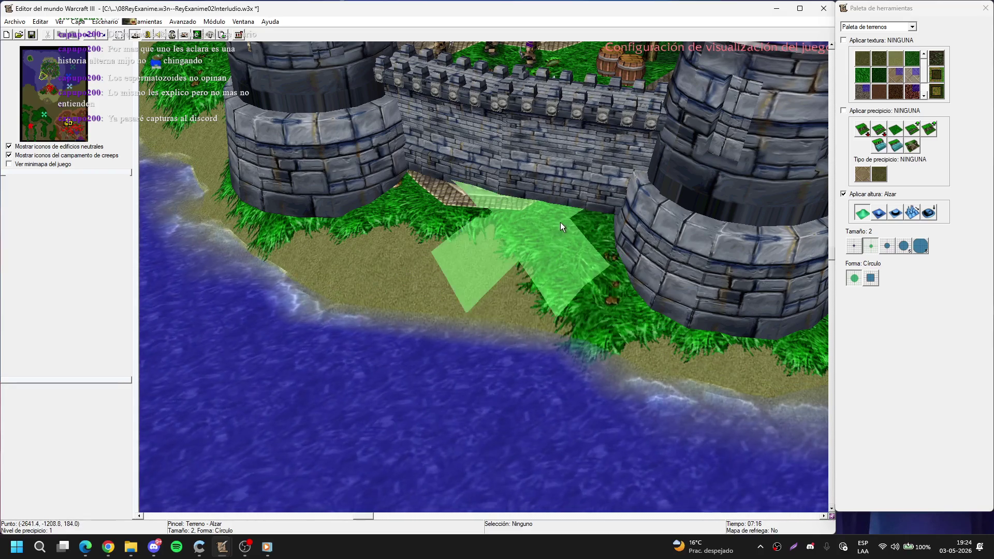
# Step: Lower the ground at the wall base with the Bajar height tool
pyautogui.click(879, 212)
pyautogui.click(589, 210)
pyautogui.click(582, 206)
pyautogui.press('Up')
pyautogui.press('Left')
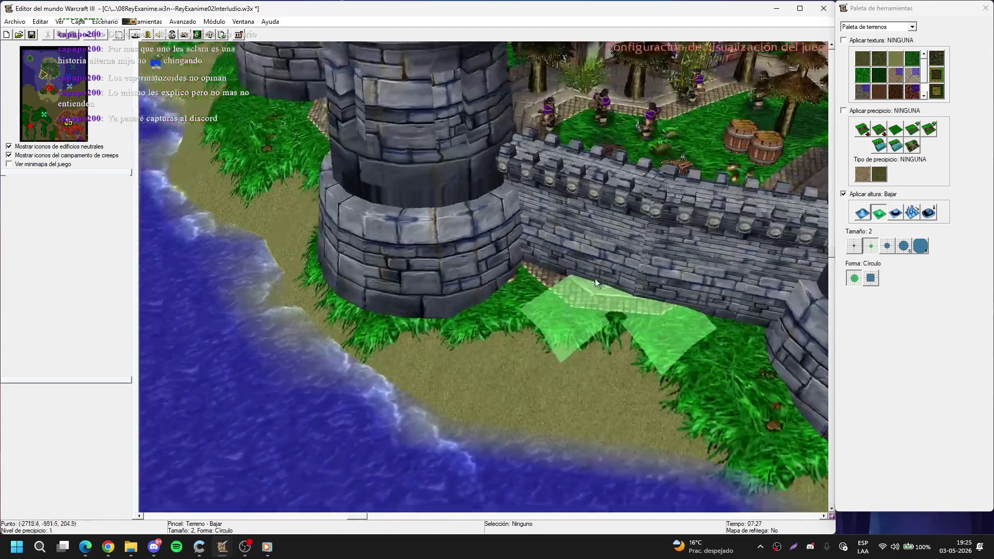
# Step: Raise a patch of ground in front of the tower base with Alzar
pyautogui.click(860, 216)
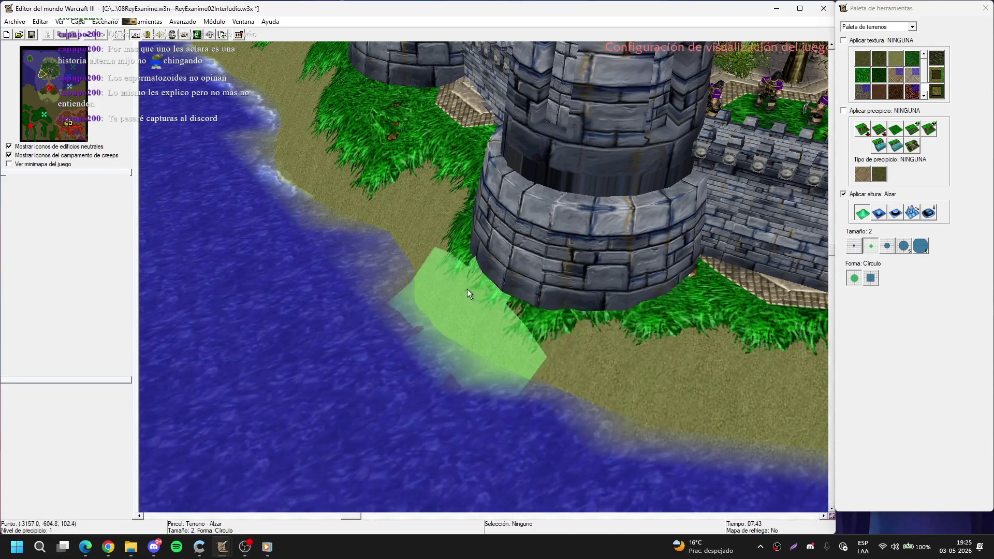
pyautogui.press('Down')
pyautogui.scroll(5, 552, 423)
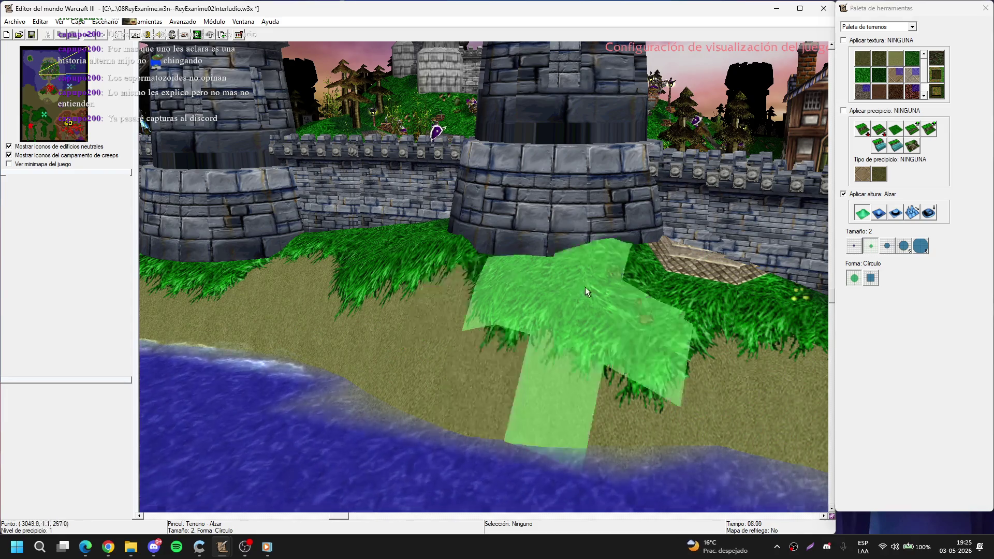
pyautogui.scroll(3, 628, 328)
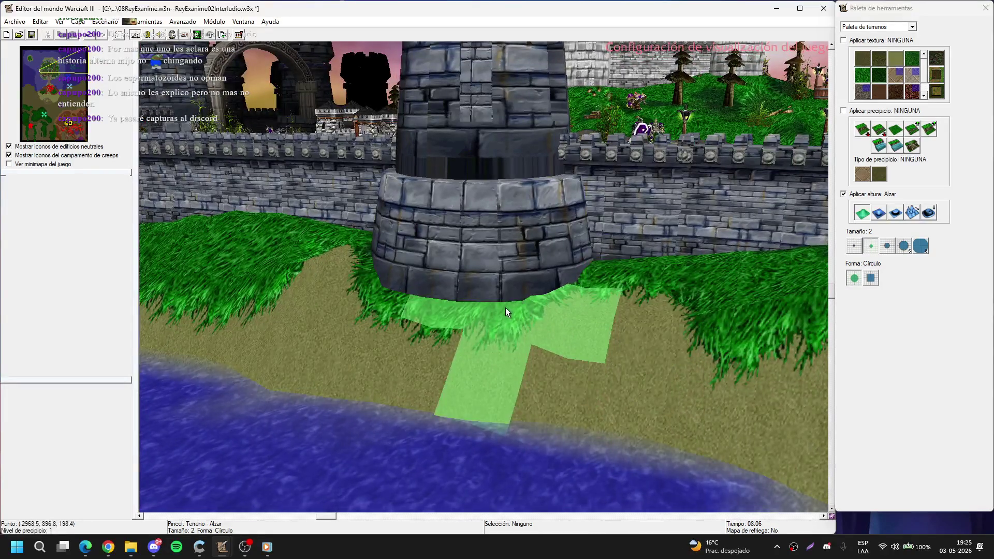
pyautogui.click(439, 308)
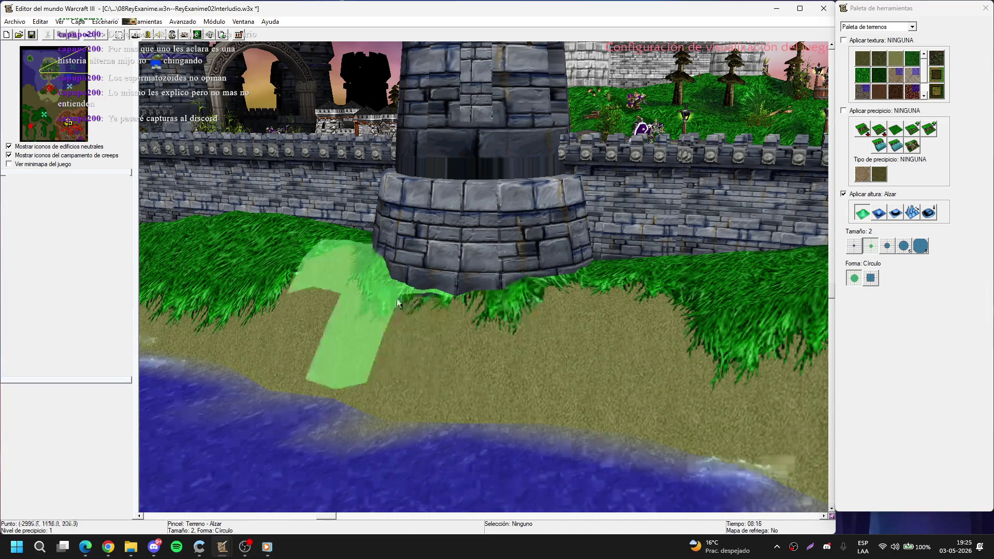
pyautogui.scroll(-2, 447, 306)
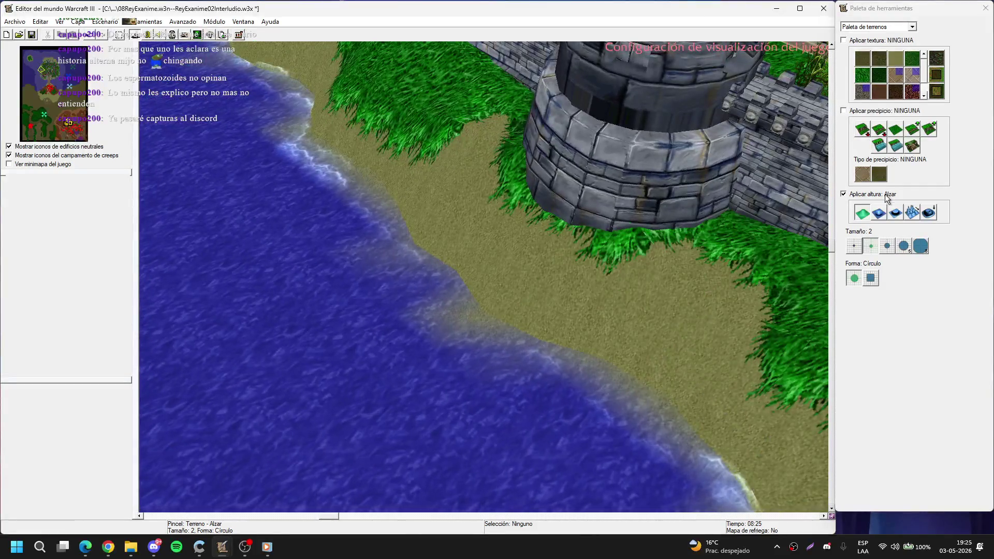
# Step: Enlarge the height brush to size 3 and leave it set to Alzar
pyautogui.click(878, 213)
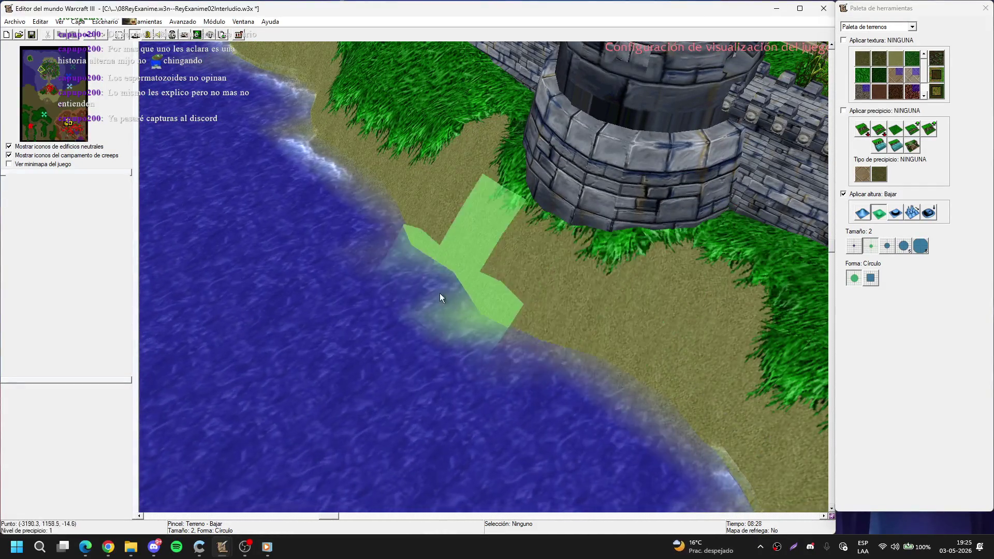
pyautogui.scroll(2, 433, 334)
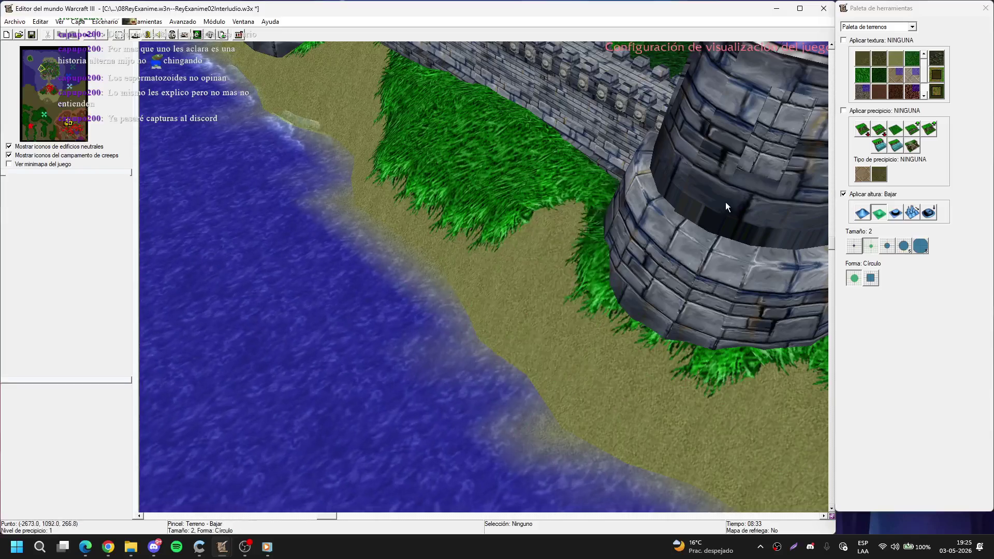
pyautogui.click(883, 245)
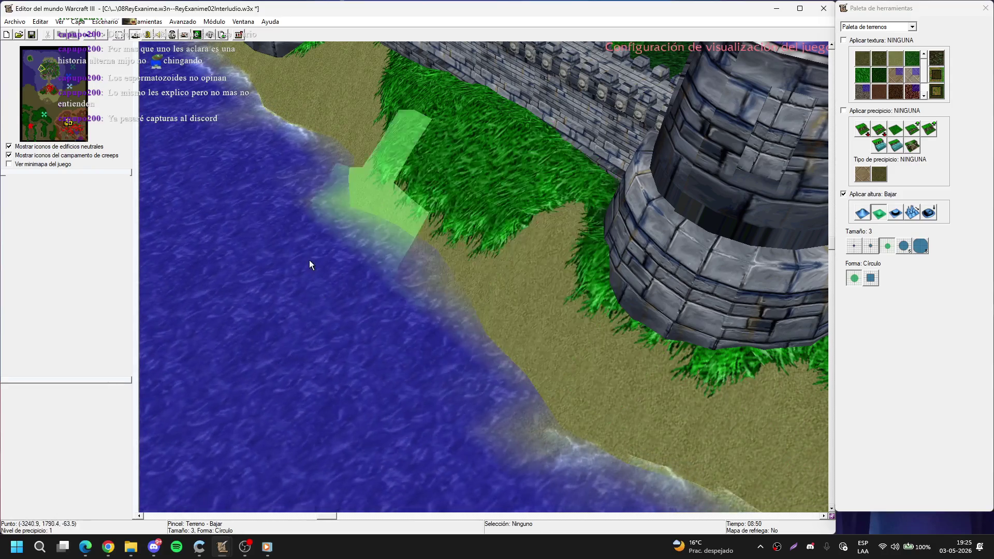
pyautogui.press('Left')
pyautogui.press('Left')
pyautogui.press('Left')
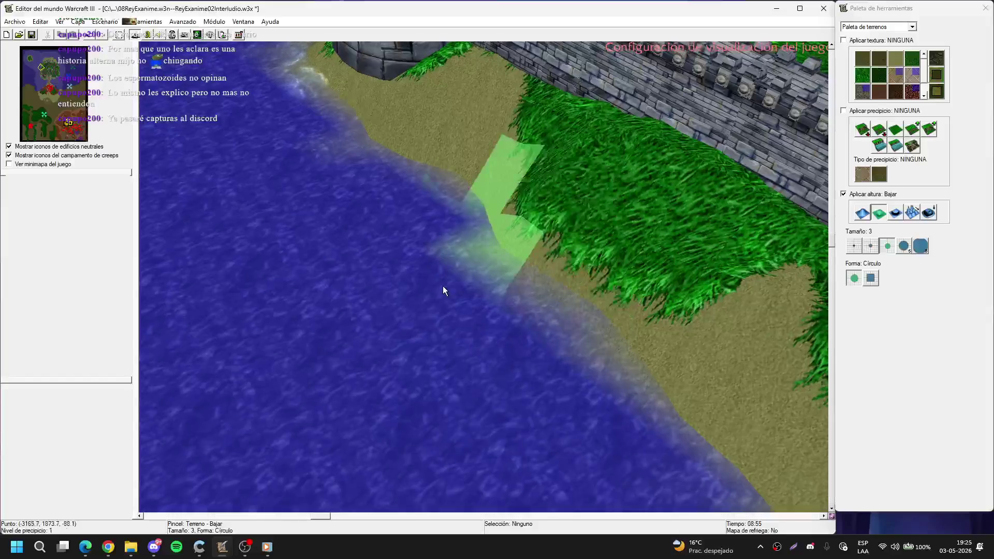
pyautogui.press('Right')
pyautogui.press('Right')
pyautogui.press('Right')
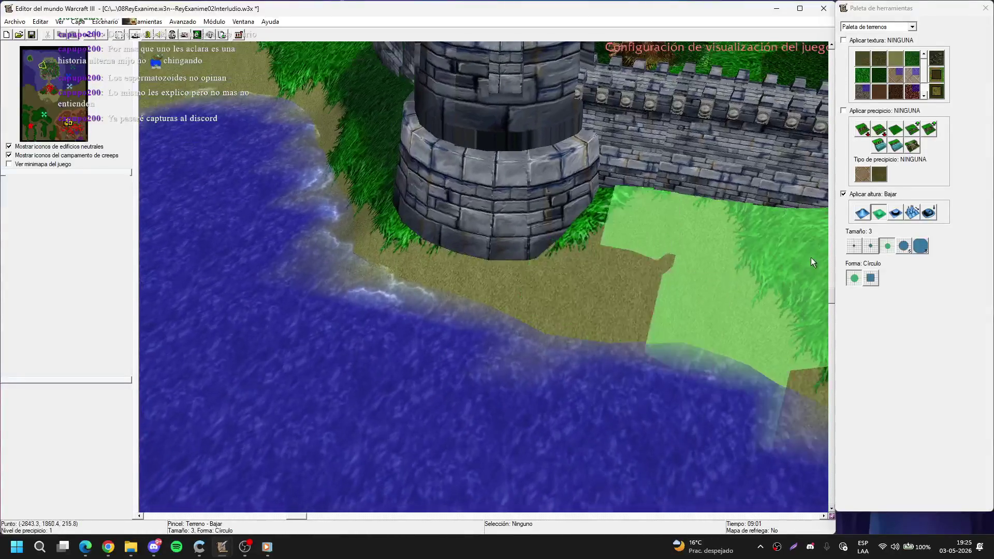
pyautogui.click(861, 213)
# Step: Shrink the Alzar brush to size 2 over the tower bases along the wall
pyautogui.scroll(5, 483, 278)
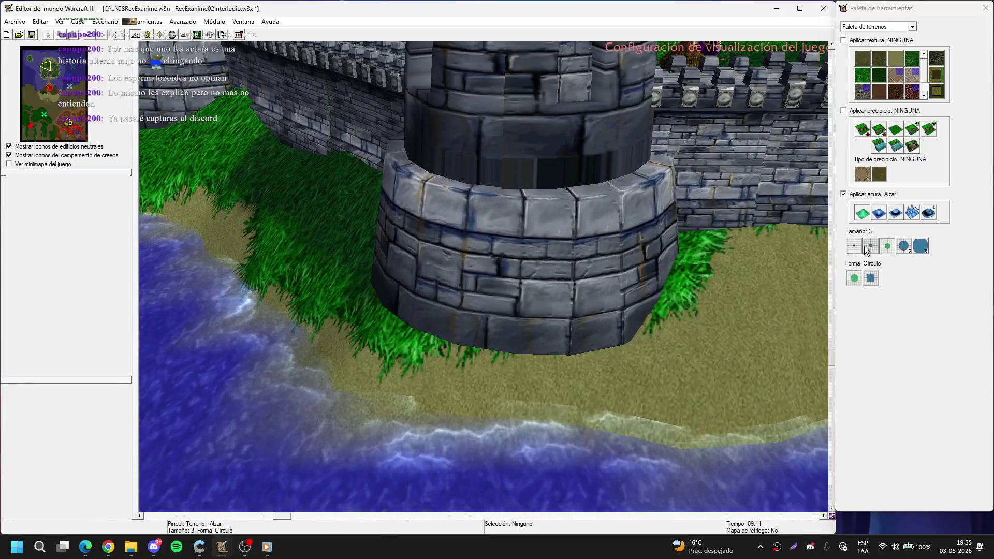
pyautogui.click(865, 247)
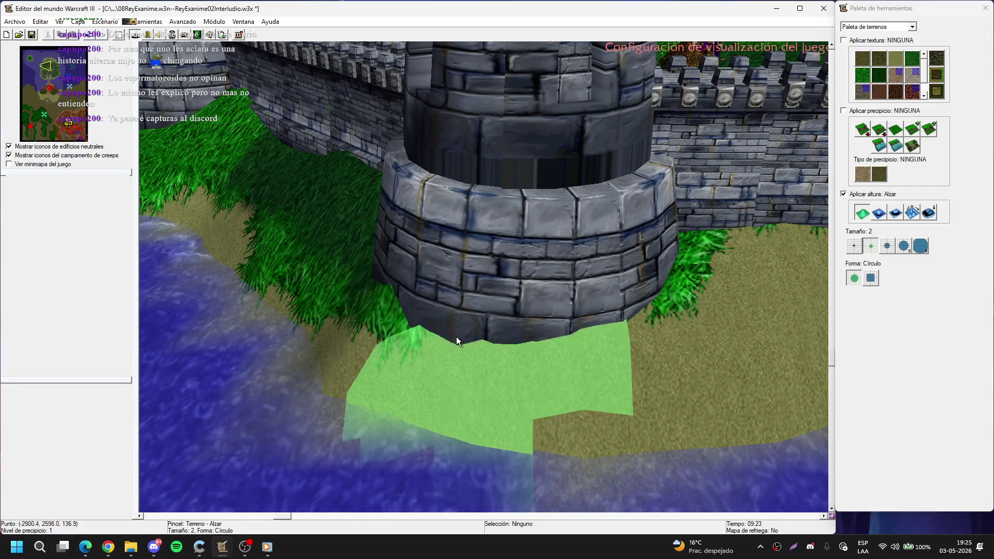
pyautogui.press('Left')
pyautogui.press('Down')
pyautogui.press('Right')
pyautogui.press('Up')
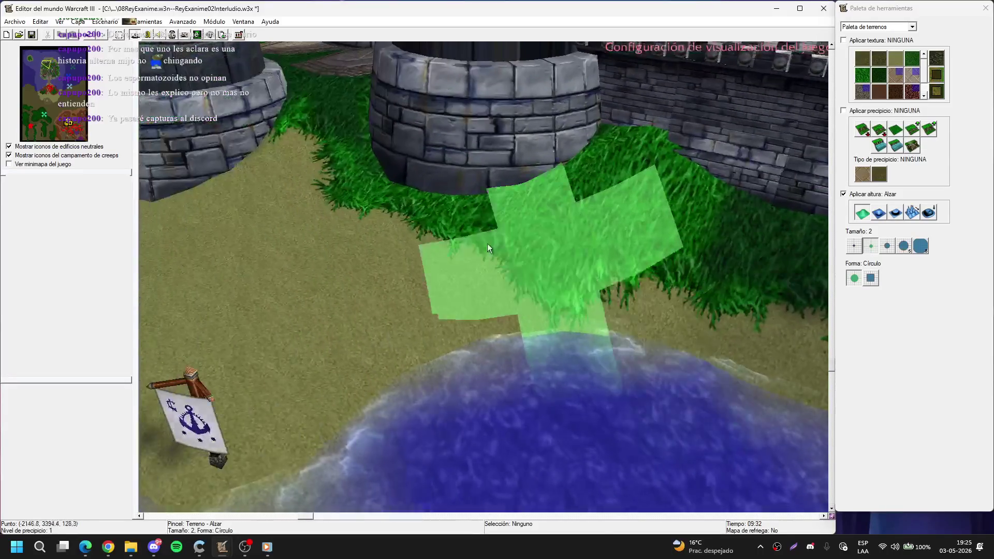
pyautogui.press('Up')
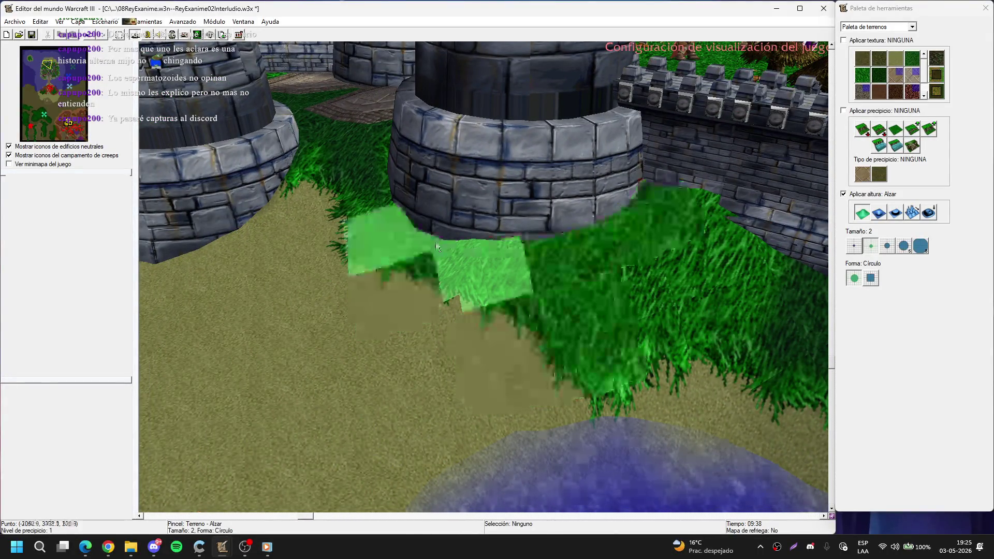
pyautogui.press('Right')
pyautogui.press('Down')
pyautogui.press('Up')
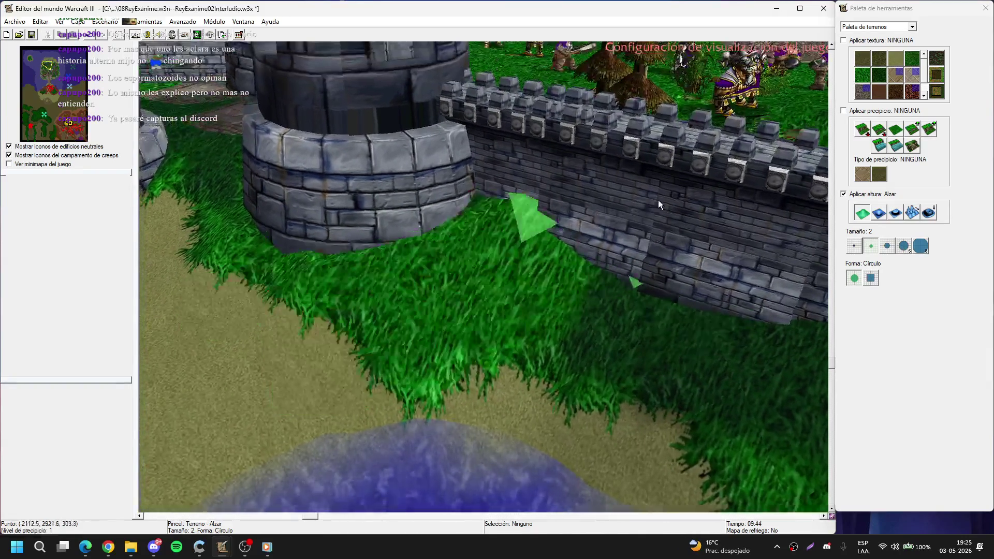
# Step: Switch to the Bajar brush at size 3 near the crates and banner
pyautogui.click(874, 211)
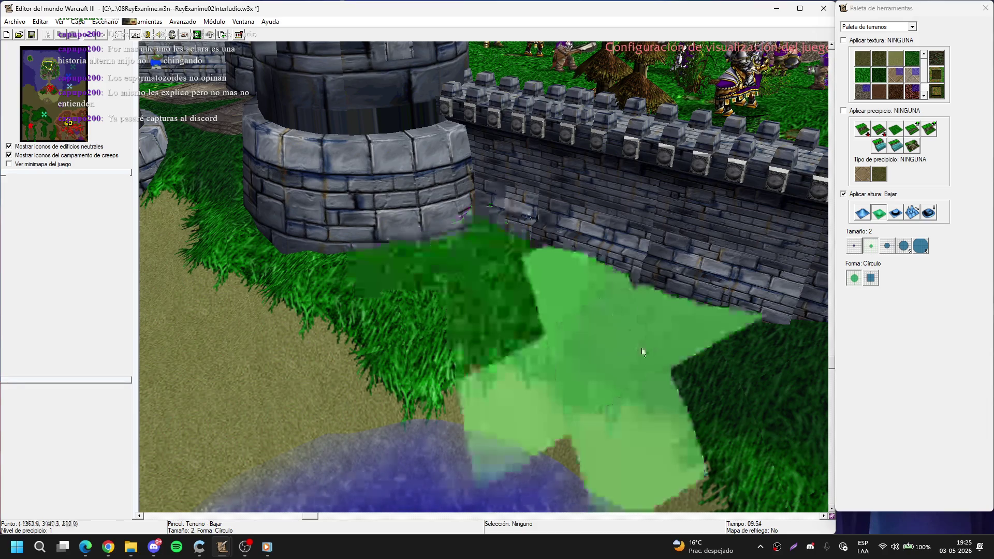
pyautogui.press('Left')
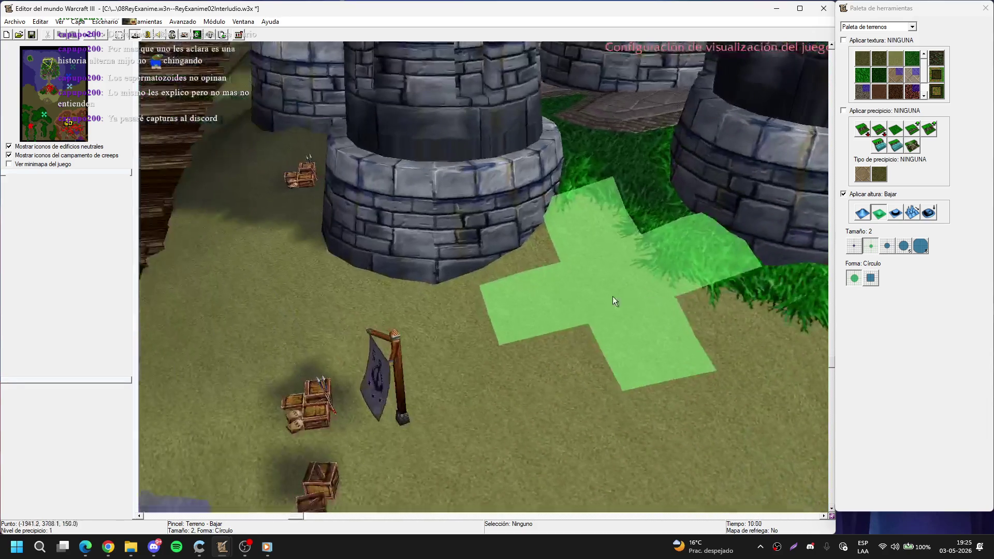
pyautogui.scroll(-3, 613, 296)
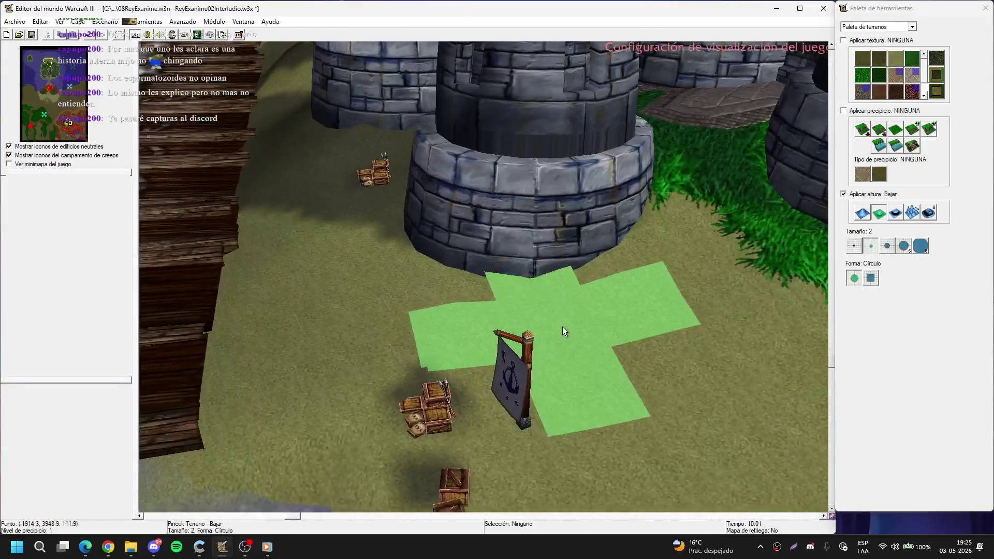
pyautogui.scroll(5, 562, 327)
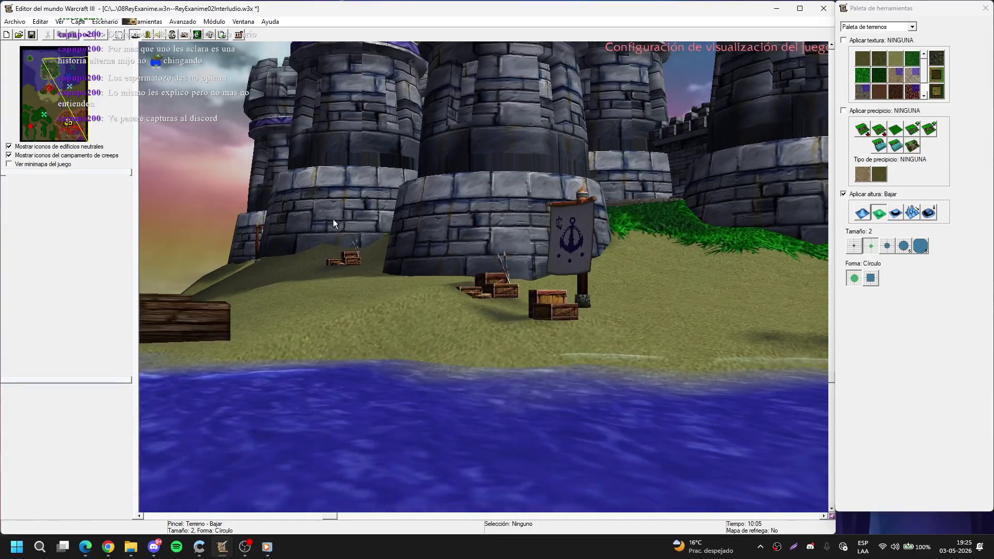
pyautogui.scroll(-5, 334, 224)
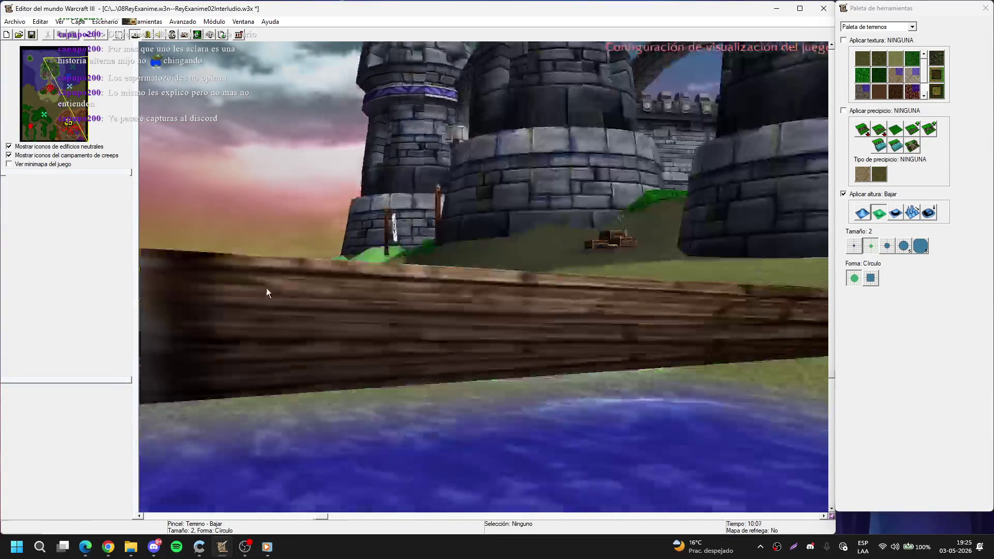
pyautogui.scroll(-6, 596, 366)
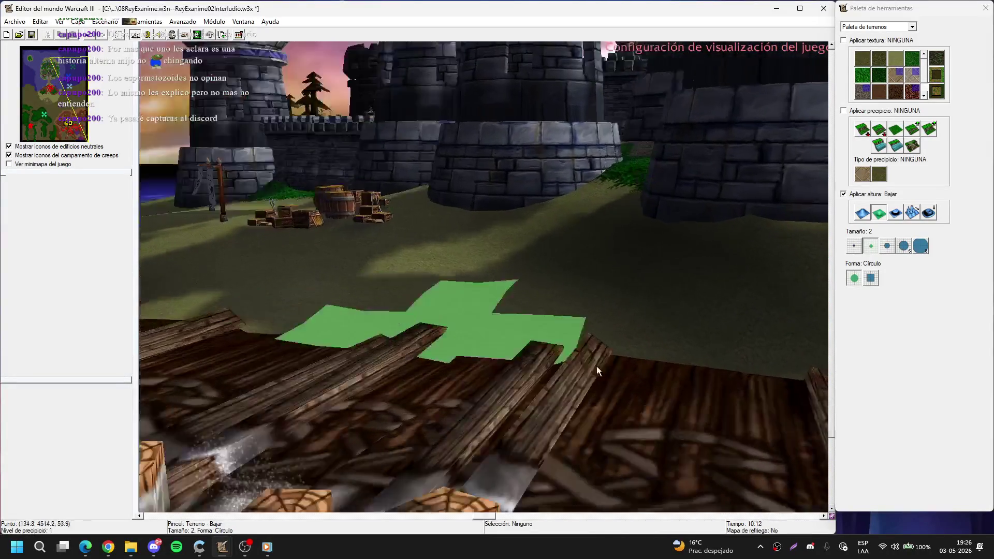
pyautogui.scroll(5, 804, 213)
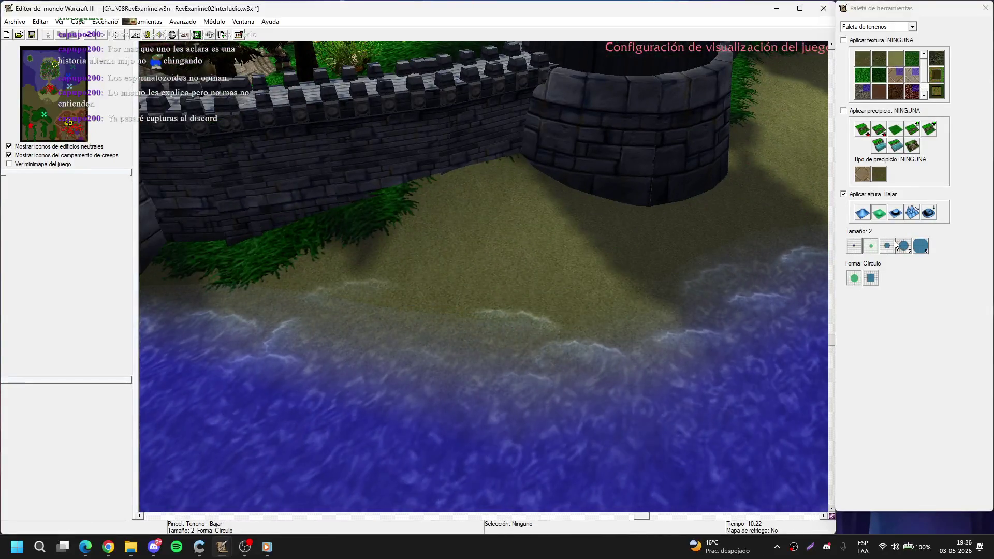
pyautogui.click(889, 245)
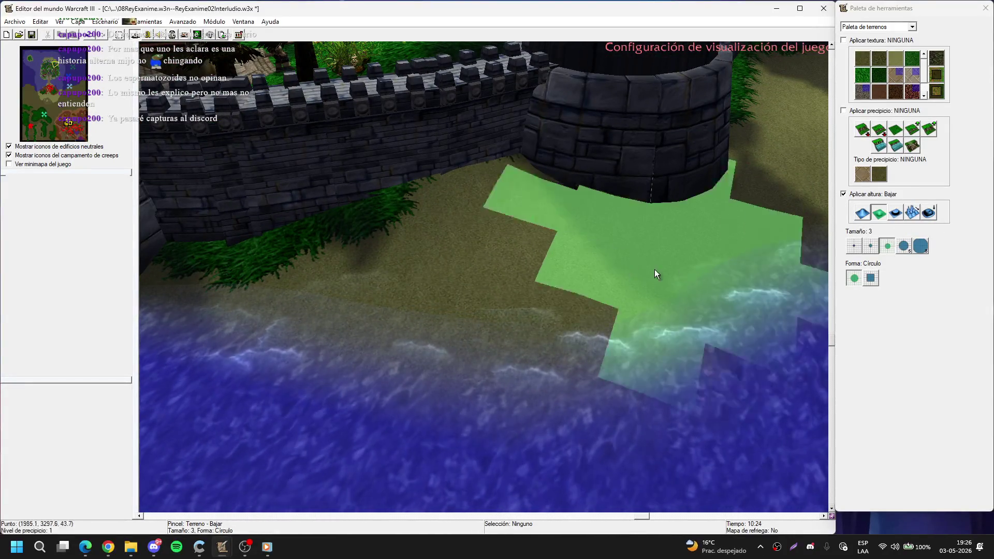
# Step: Sink the beach shoreline by the docks down into the water
pyautogui.scroll(-3, 642, 267)
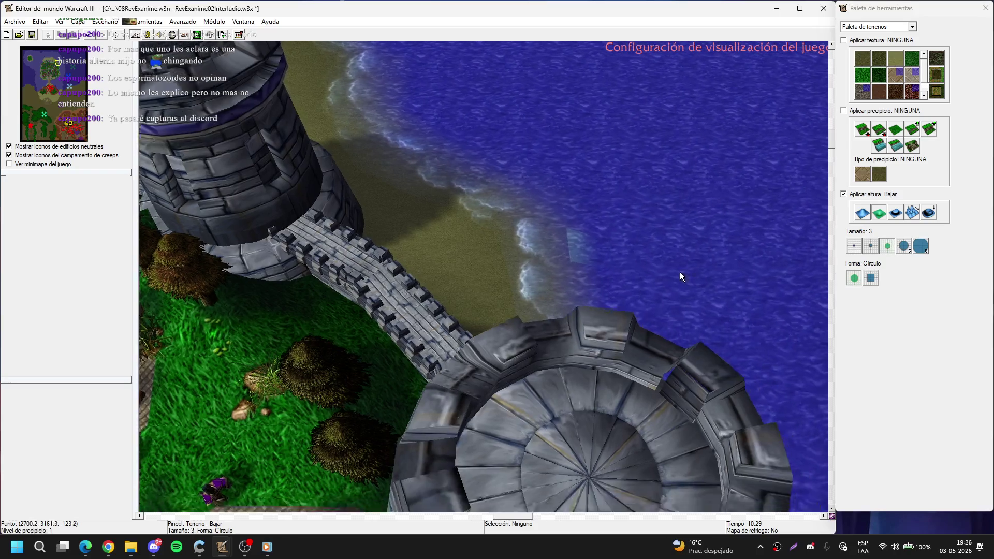
pyautogui.scroll(5, 668, 268)
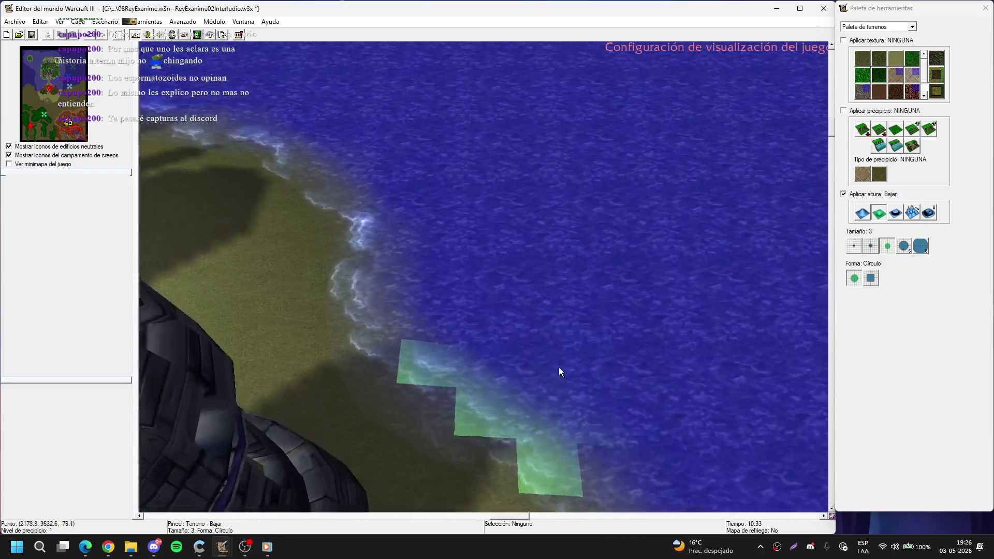
pyautogui.scroll(-3, 558, 368)
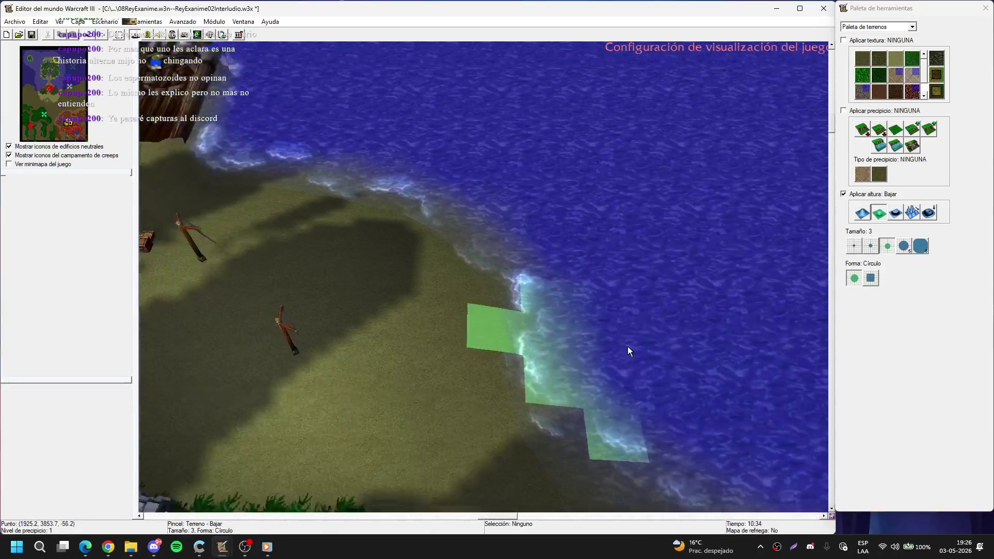
pyautogui.moveTo(366, 189)
pyautogui.mouseDown()
pyautogui.moveTo(383, 237)
pyautogui.moveTo(439, 229)
pyautogui.moveTo(332, 209)
pyautogui.moveTo(405, 237)
pyautogui.moveTo(509, 310)
pyautogui.moveTo(511, 229)
pyautogui.moveTo(526, 388)
pyautogui.moveTo(573, 372)
pyautogui.mouseUp()
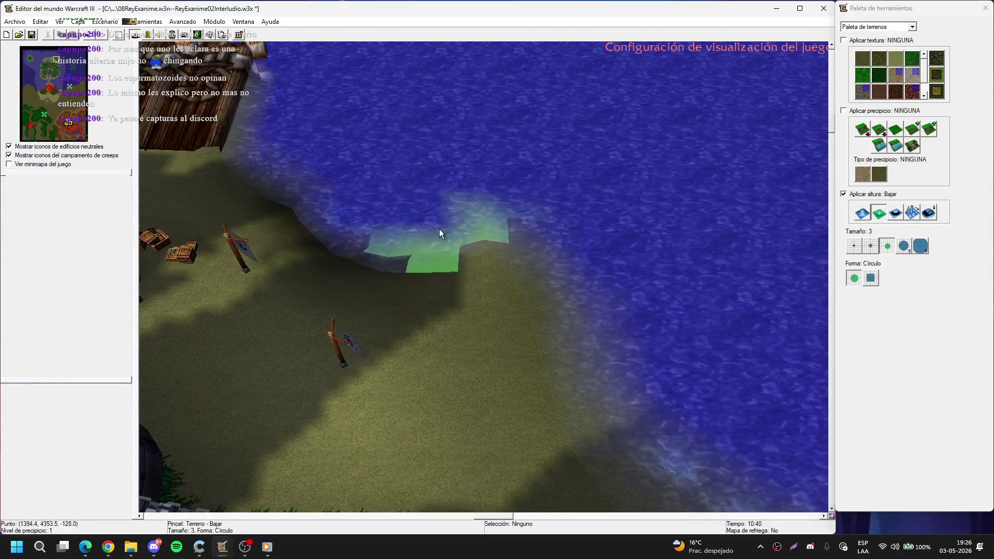
pyautogui.scroll(3, 415, 268)
pyautogui.moveTo(417, 272)
pyautogui.mouseDown()
pyautogui.moveTo(244, 228)
pyautogui.moveTo(248, 277)
pyautogui.moveTo(355, 348)
pyautogui.moveTo(389, 155)
pyautogui.moveTo(371, 219)
pyautogui.moveTo(387, 193)
pyautogui.moveTo(458, 288)
pyautogui.moveTo(387, 132)
pyautogui.moveTo(560, 73)
pyautogui.moveTo(513, 244)
pyautogui.moveTo(551, 238)
pyautogui.moveTo(572, 204)
pyautogui.moveTo(321, 221)
pyautogui.moveTo(491, 235)
pyautogui.moveTo(505, 305)
pyautogui.mouseUp()
pyautogui.scroll(5, 501, 234)
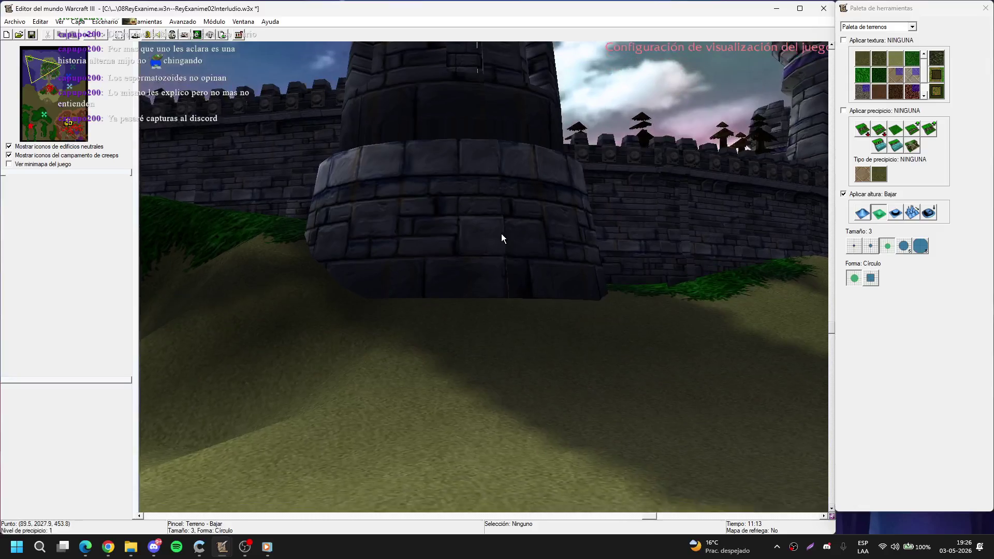
# Step: Pan along the coast to the round tower, leaving the brush on Bajar
pyautogui.scroll(-5, 709, 282)
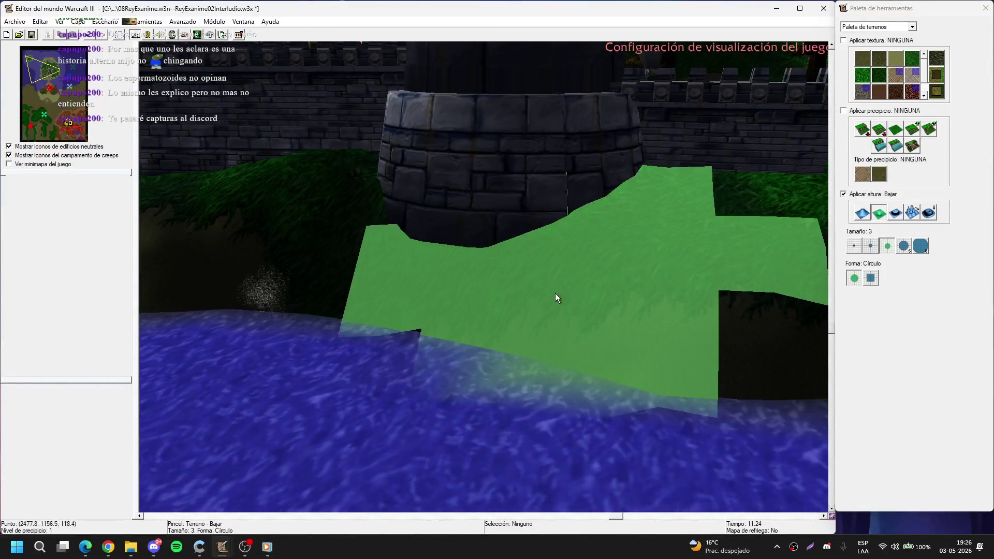
pyautogui.press('a')
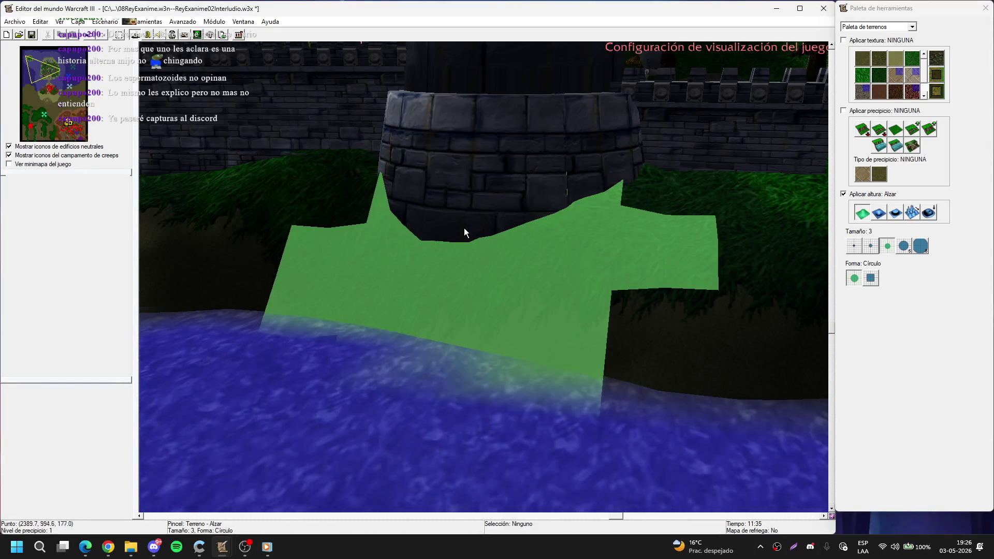
pyautogui.press('Right')
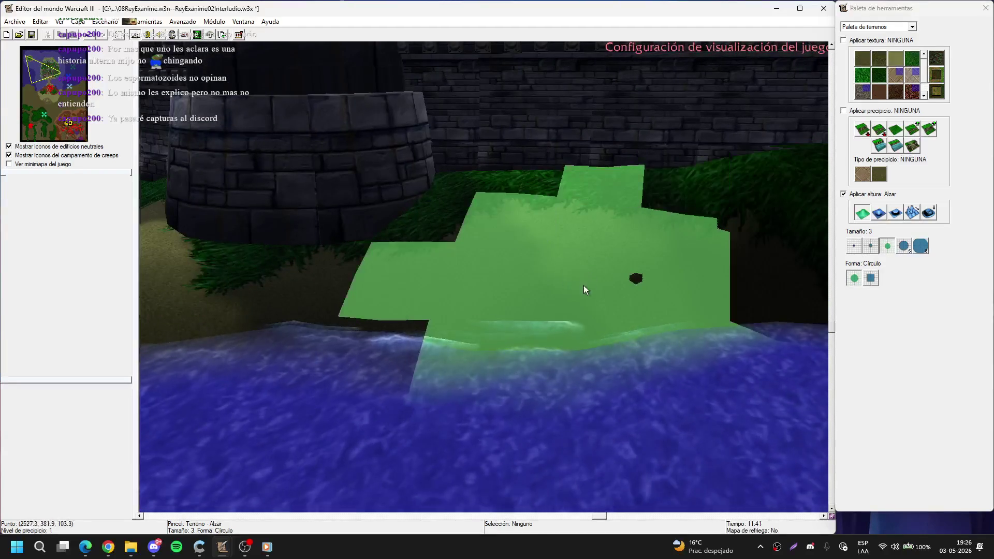
pyautogui.click(878, 212)
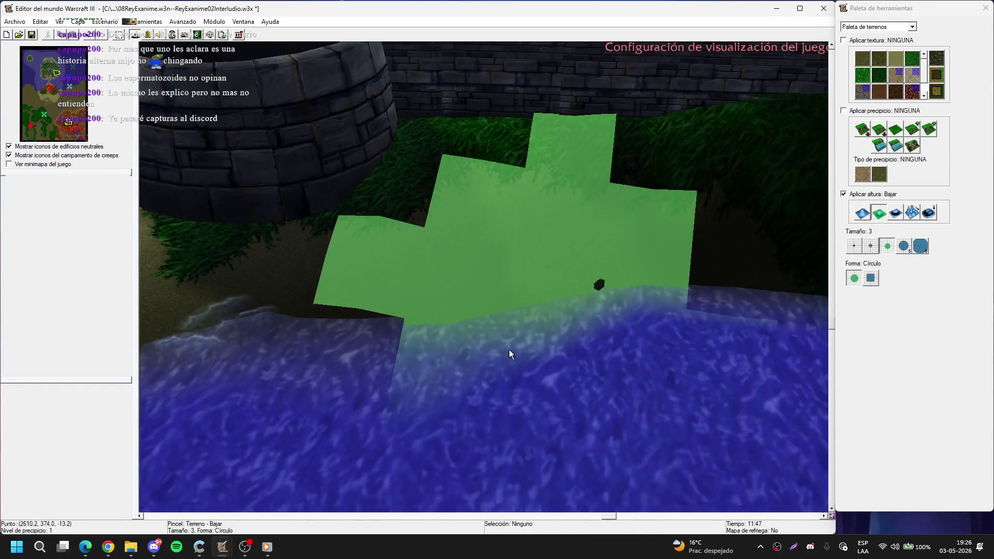
pyautogui.press('Left')
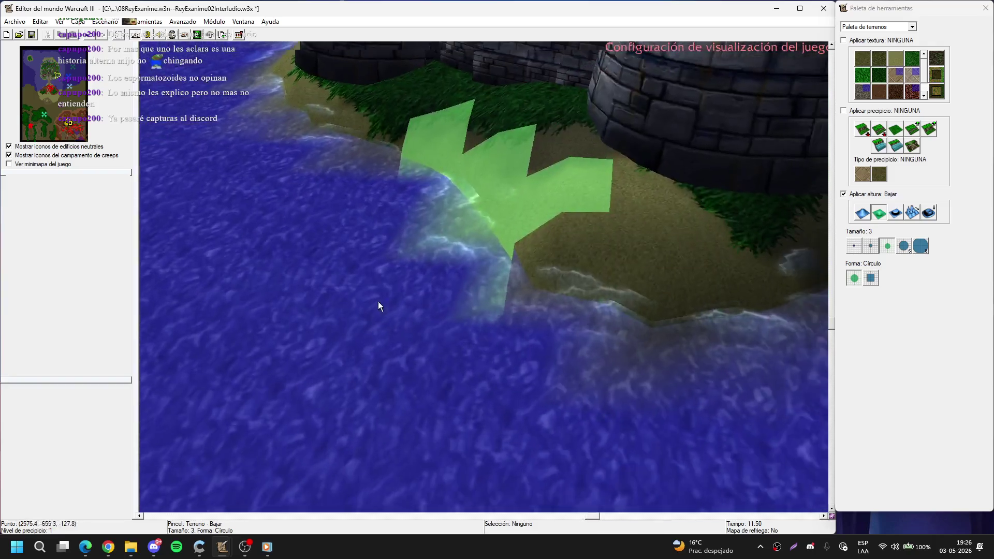
pyautogui.press('Right')
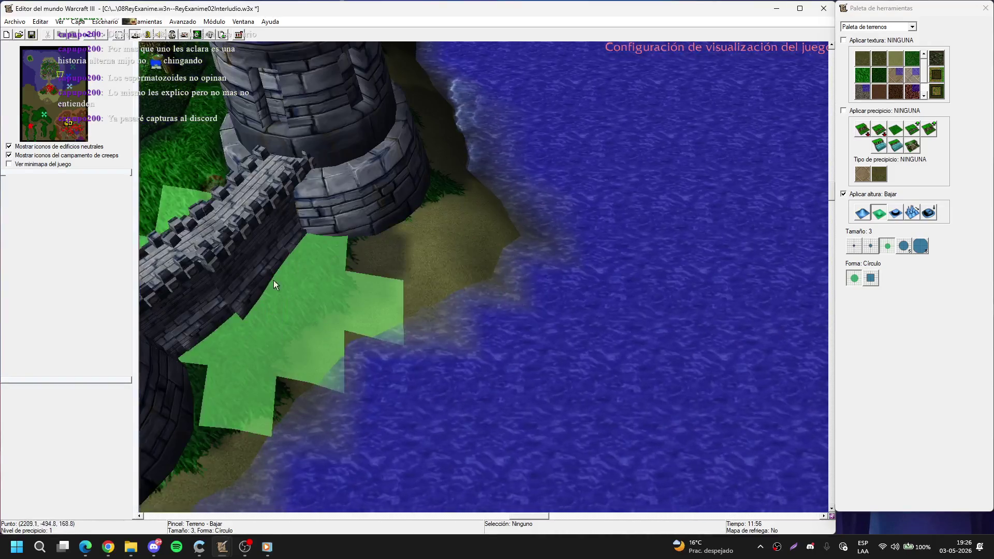
pyautogui.press('Down')
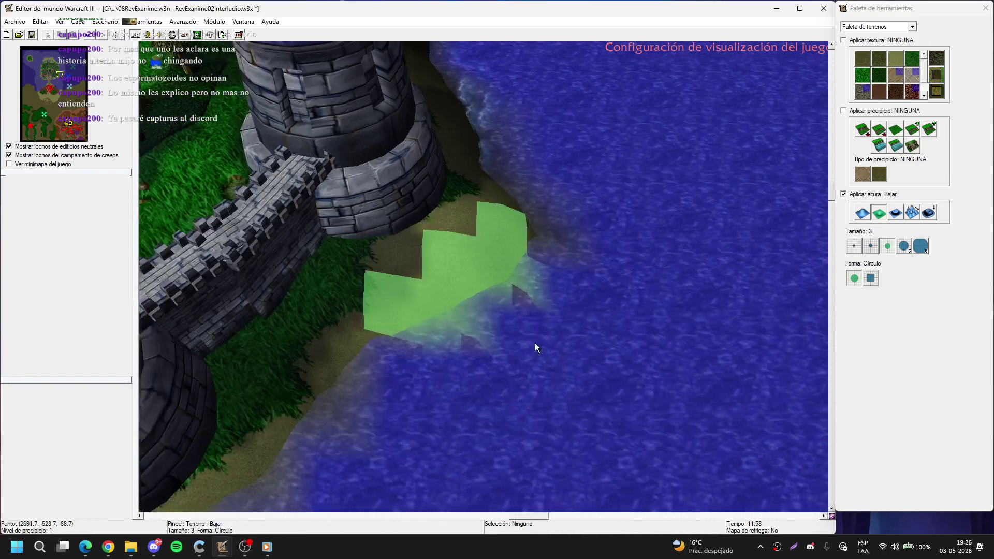
pyautogui.scroll(10, 550, 236)
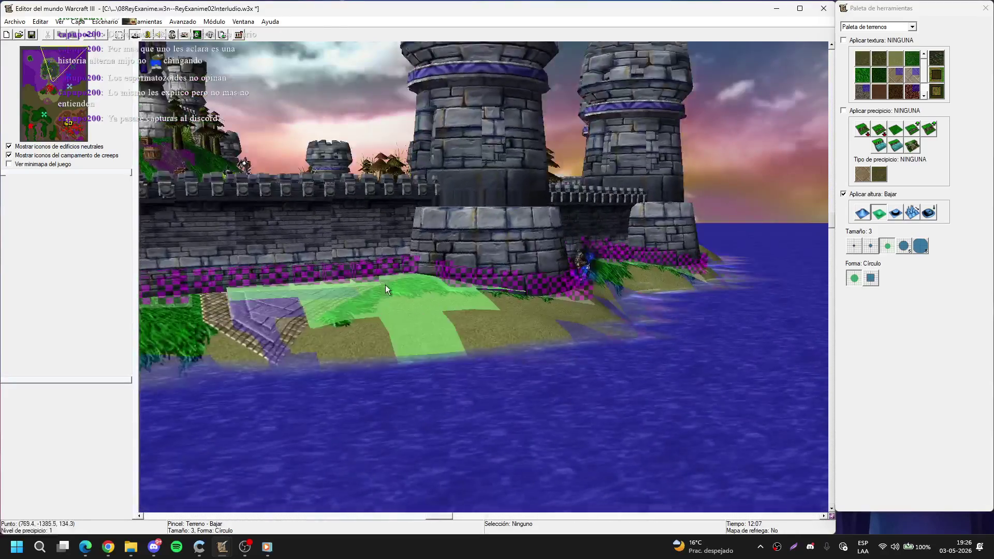
# Step: Jump the view via the minimap to the small grassy island in the sea
pyautogui.scroll(5, 385, 284)
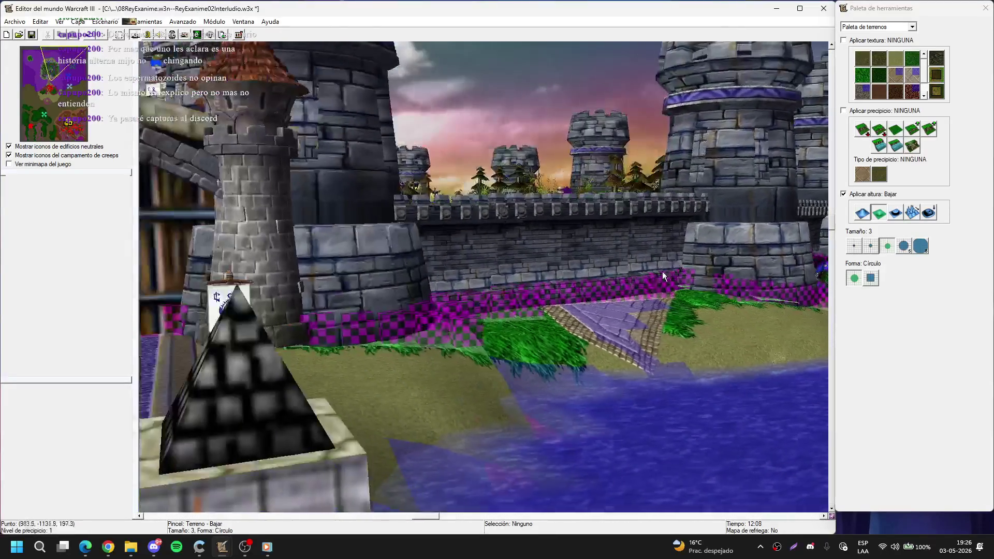
pyautogui.scroll(-8, 516, 351)
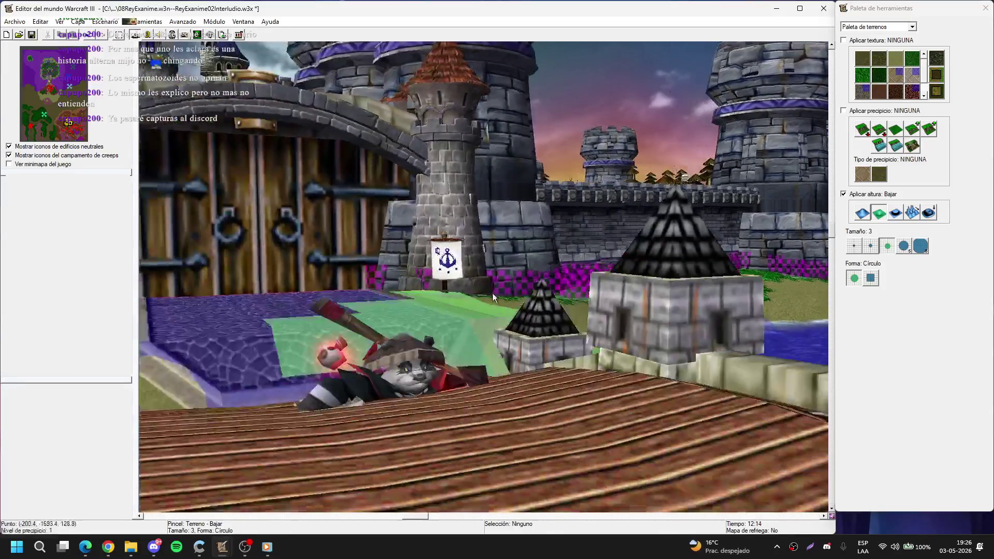
pyautogui.scroll(-8, 495, 407)
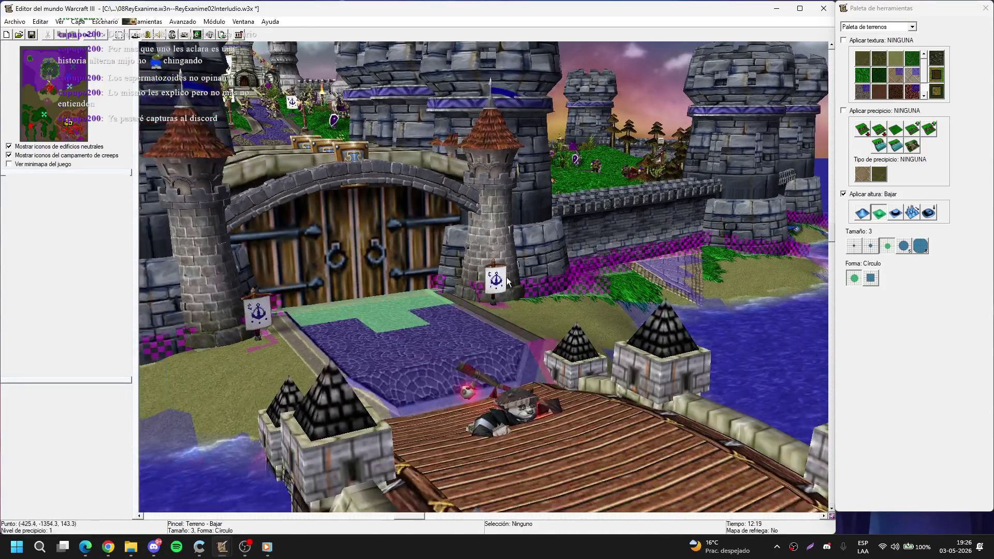
pyautogui.scroll(-5, 506, 223)
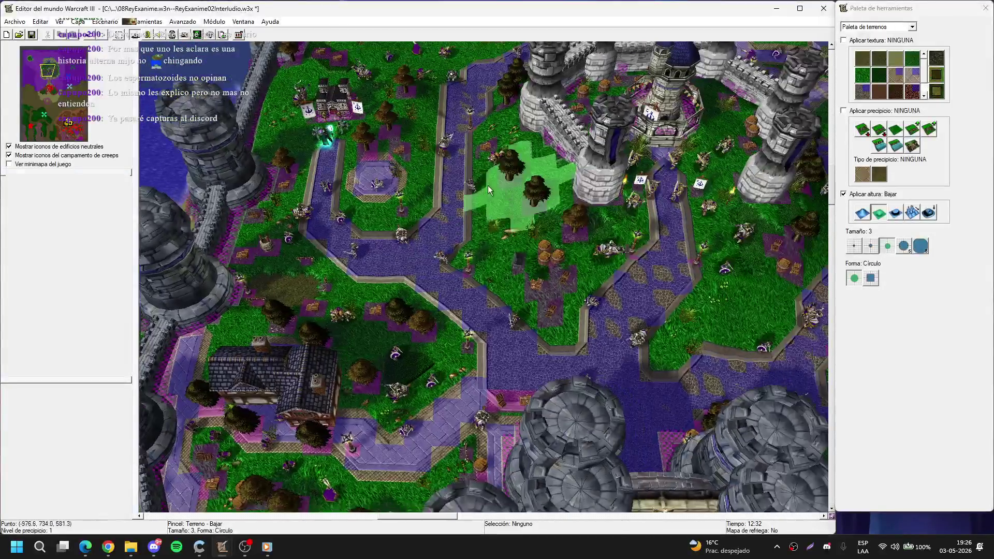
pyautogui.click(50, 73)
pyautogui.click(14, 22)
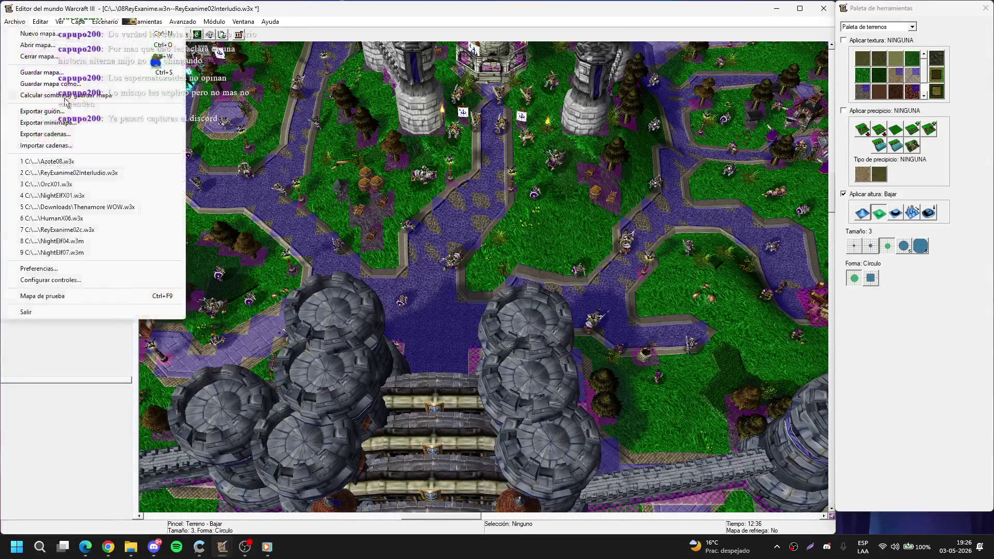
pyautogui.click(371, 174)
pyautogui.click(34, 58)
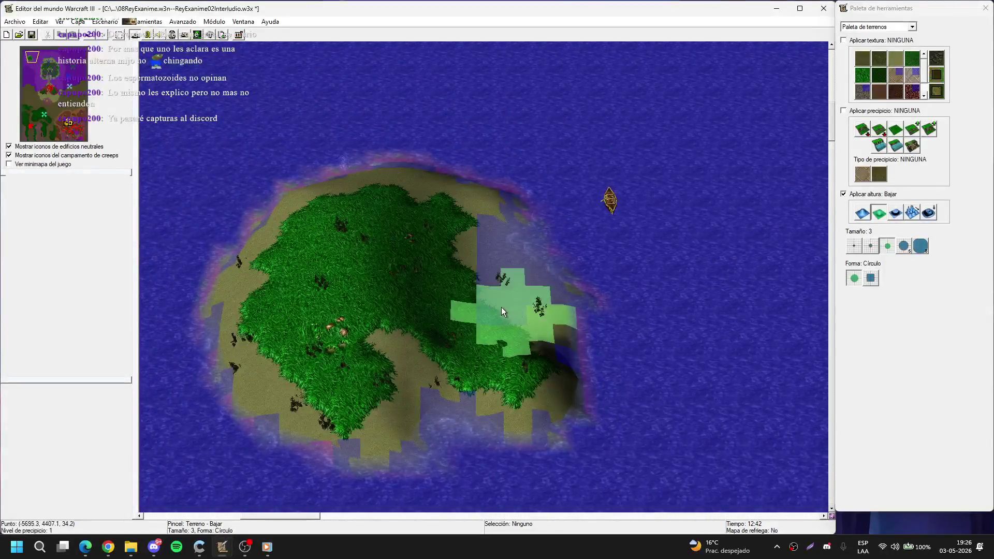
pyautogui.scroll(3, 490, 263)
# Step: Select the Estructuras doodad Torre de Stormwind 2 at size 1
pyautogui.press('d')
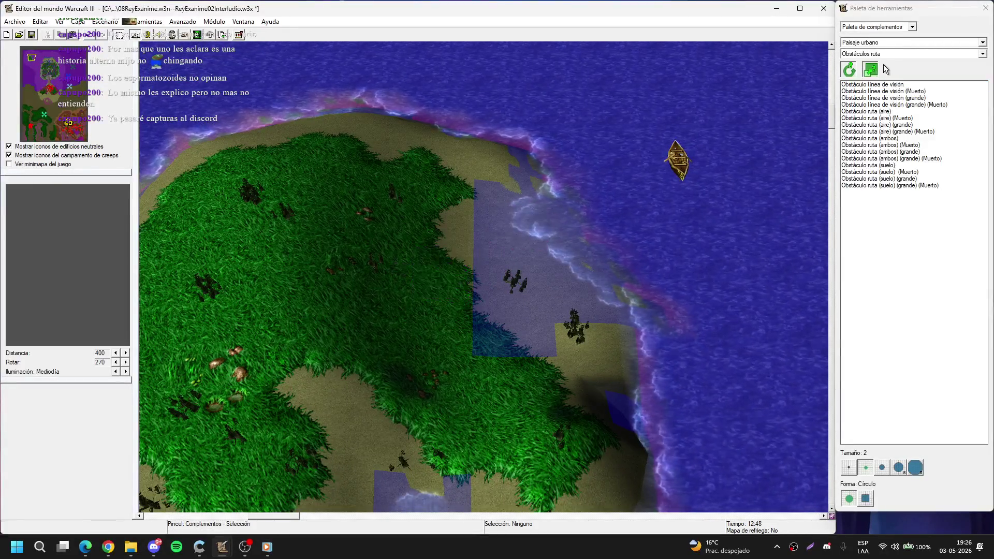
pyautogui.click(883, 55)
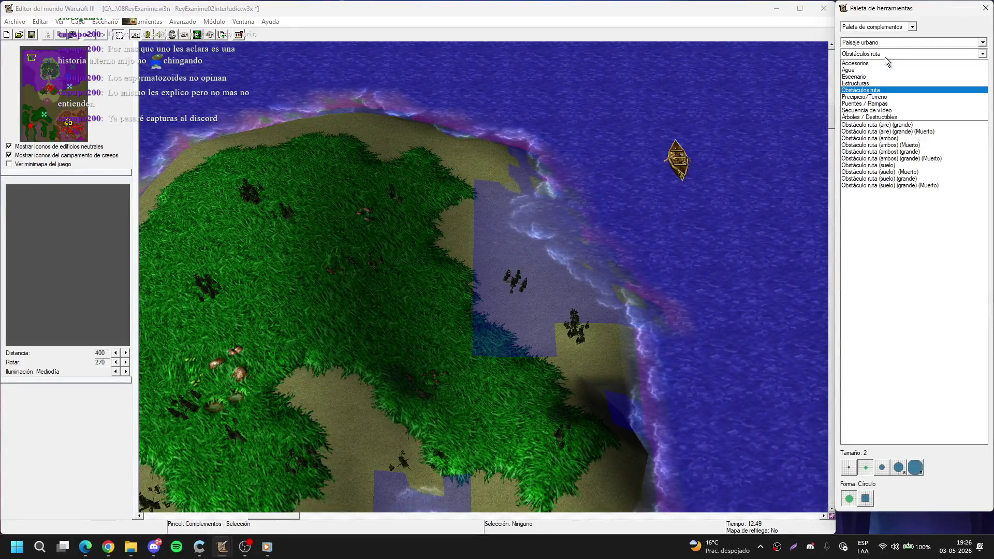
pyautogui.click(870, 83)
pyautogui.scroll(-20, 973, 140)
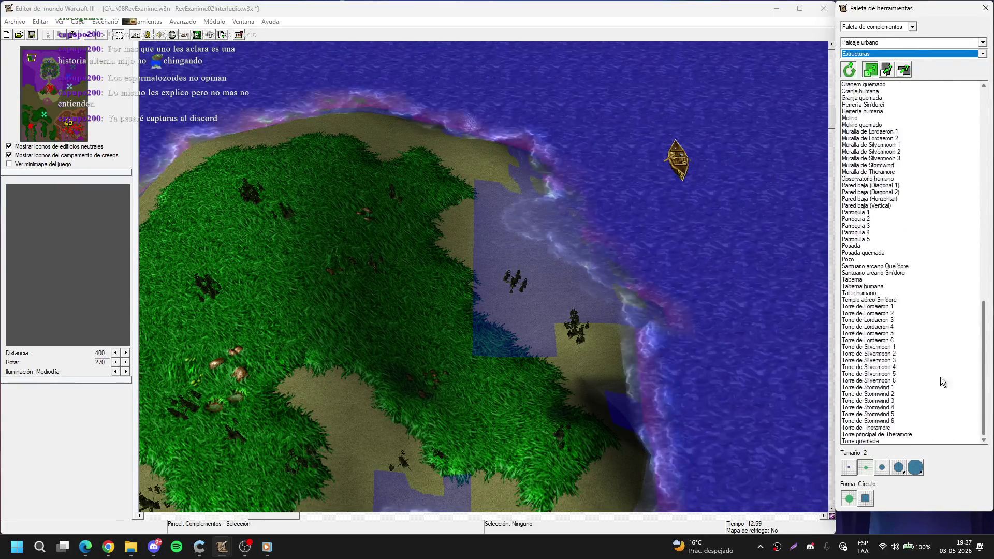
pyautogui.click(900, 418)
pyautogui.click(896, 393)
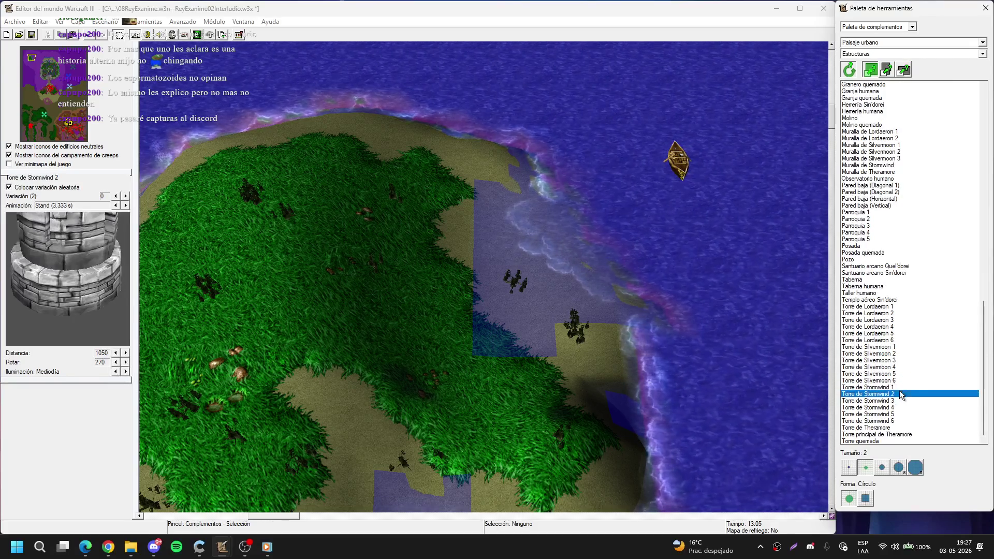
pyautogui.click(849, 467)
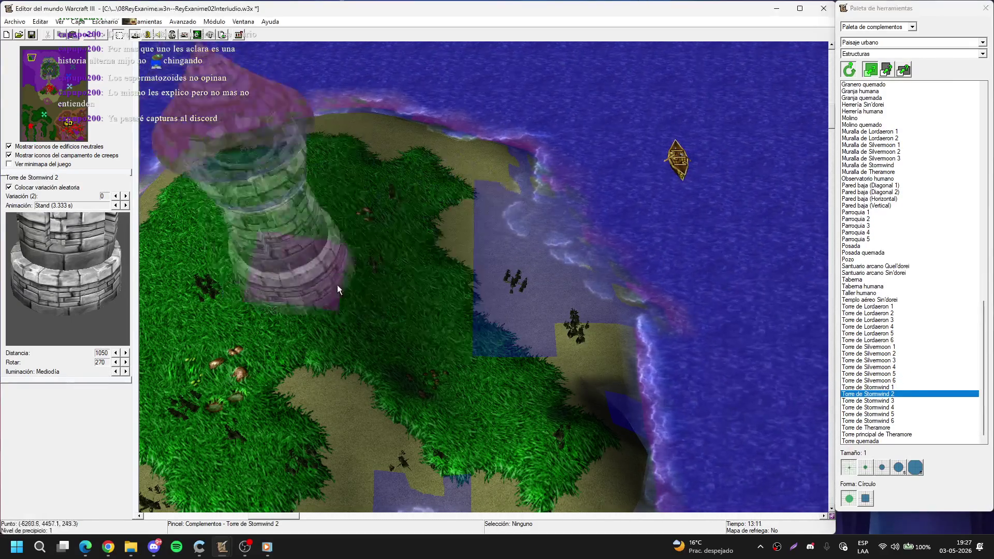
# Step: Place the tower on the island and give it rotation 315 in Propiedades
pyautogui.scroll(3, 414, 275)
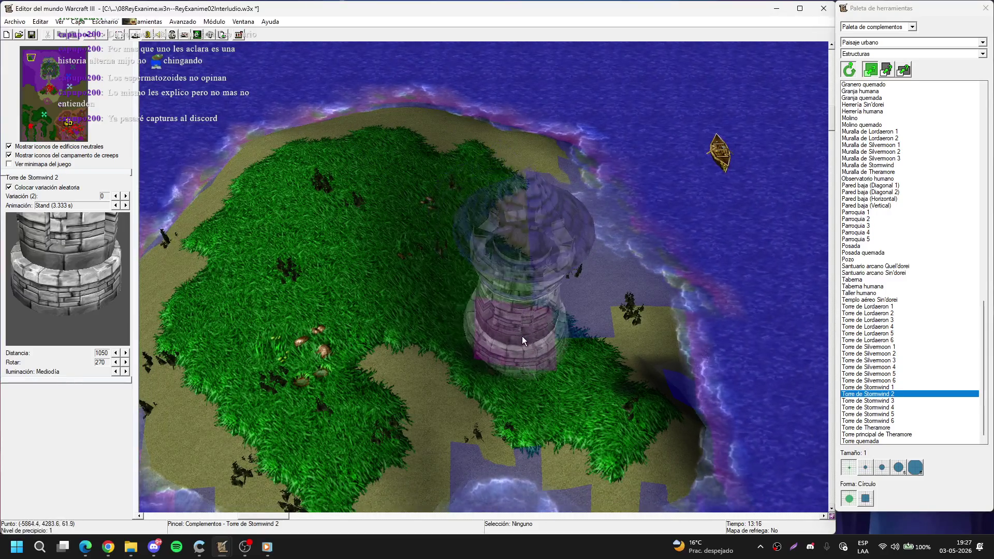
pyautogui.rightClick(523, 336)
pyautogui.doubleClick(527, 327)
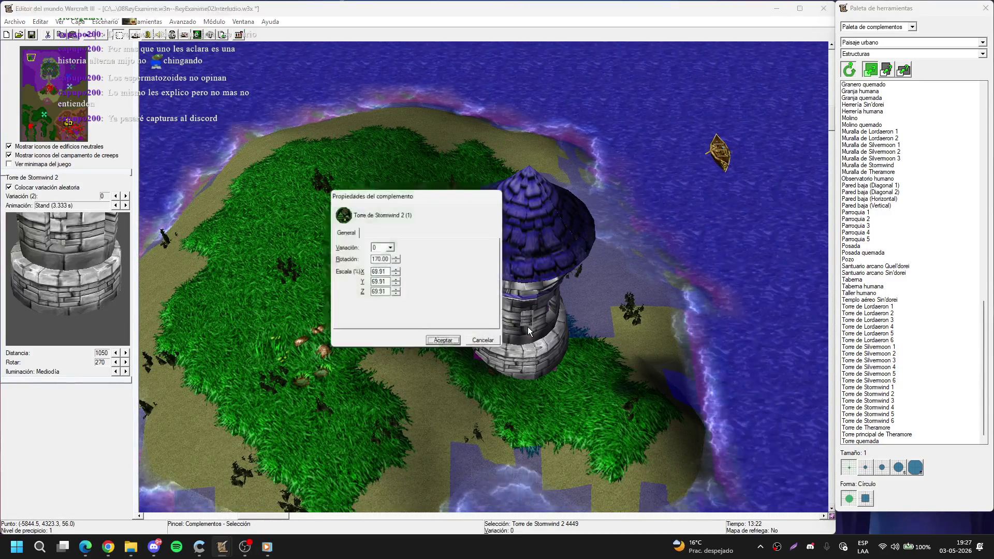
pyautogui.press('Tab')
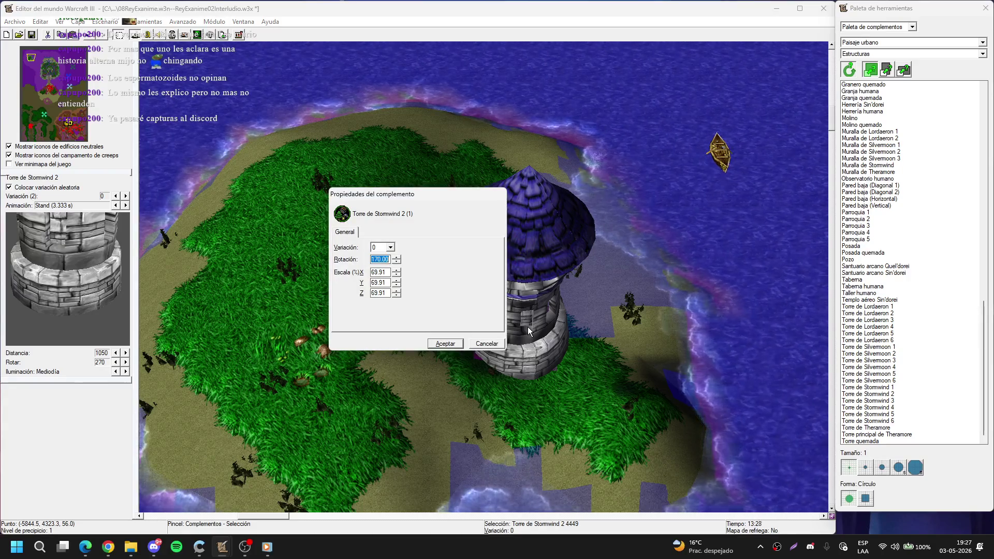
pyautogui.write('315')
pyautogui.press('Tab')
# Step: Set the tower's scale to 999 and confirm the properties
pyautogui.write('999')
pyautogui.press('Return')
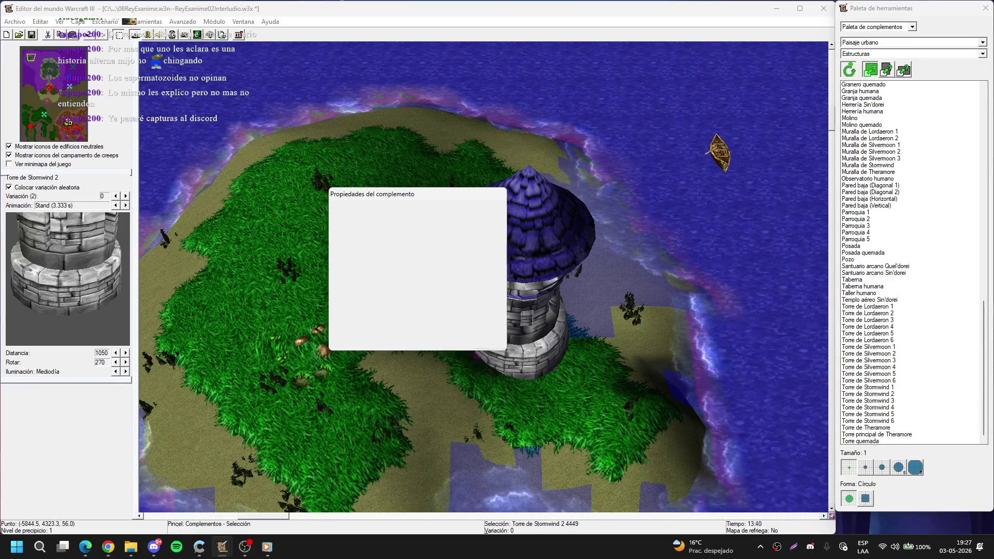
pyautogui.scroll(5, 394, 181)
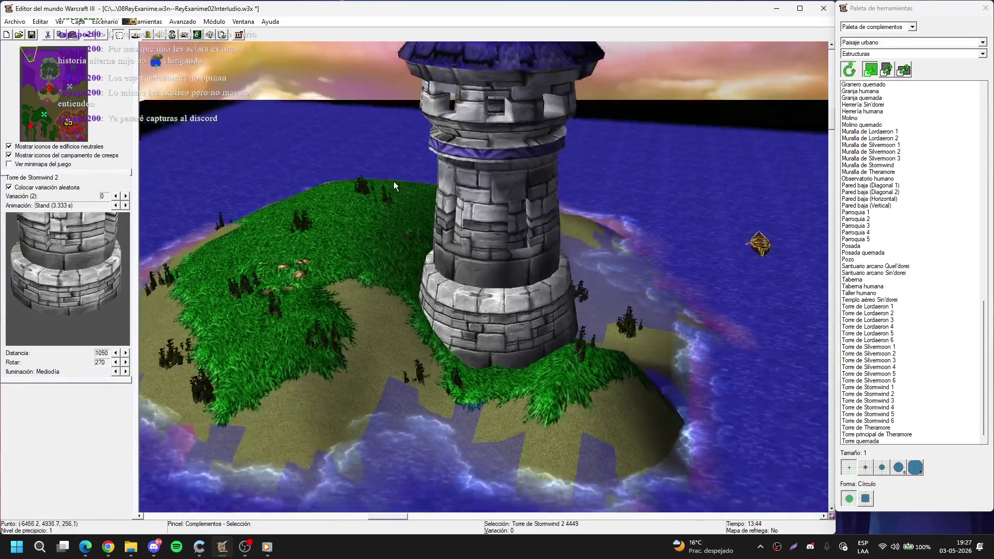
pyautogui.moveTo(393, 181)
pyautogui.mouseDown()
pyautogui.moveTo(433, 252)
pyautogui.moveTo(331, 204)
pyautogui.moveTo(295, 238)
pyautogui.moveTo(589, 325)
pyautogui.moveTo(557, 380)
pyautogui.moveTo(476, 335)
pyautogui.mouseUp()
# Step: Raise the ground at the tower base and under the nearby tree cluster
pyautogui.press('t')
pyautogui.click(862, 213)
pyautogui.click(458, 350)
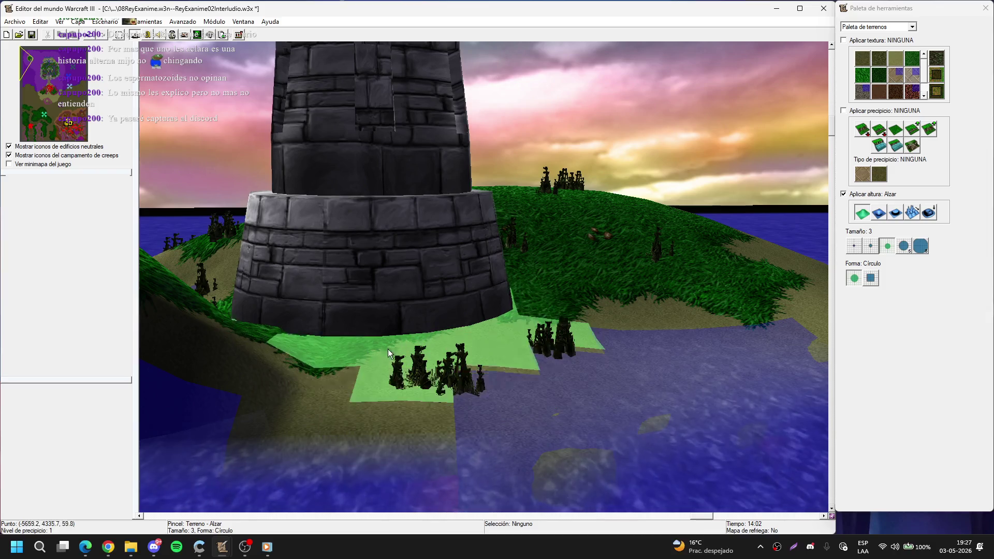
pyautogui.moveTo(514, 338); pyautogui.dragTo(568, 326)
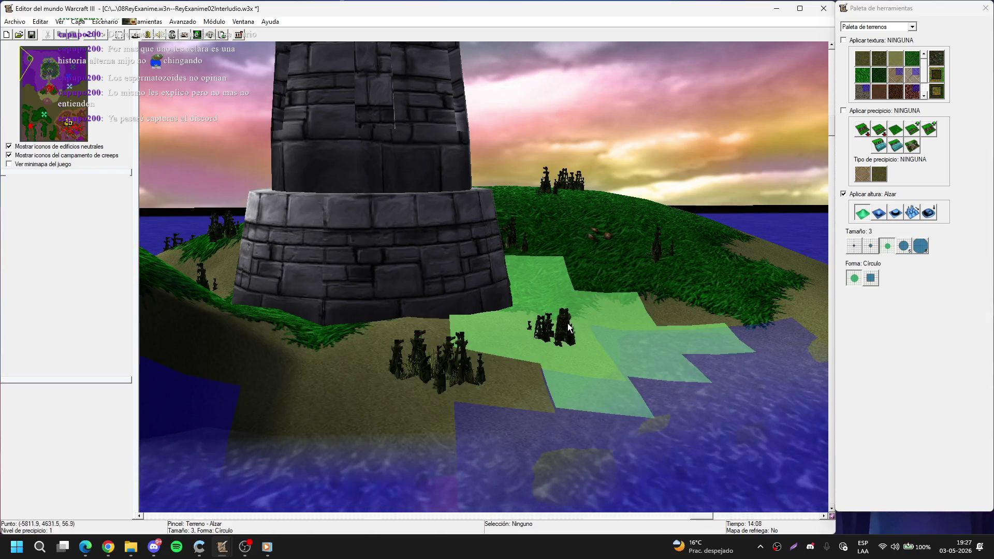
pyautogui.click(557, 318)
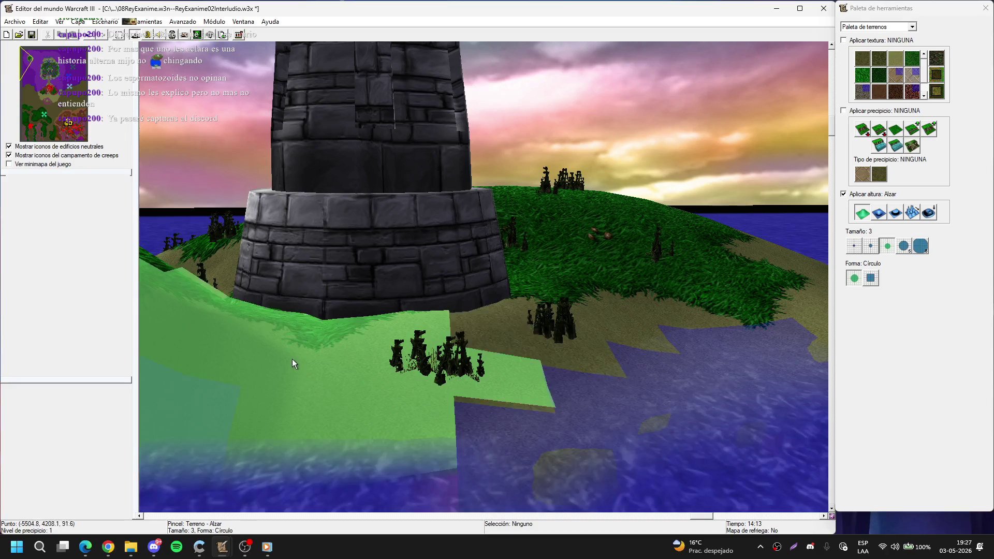
pyautogui.press('d')
pyautogui.click(359, 269)
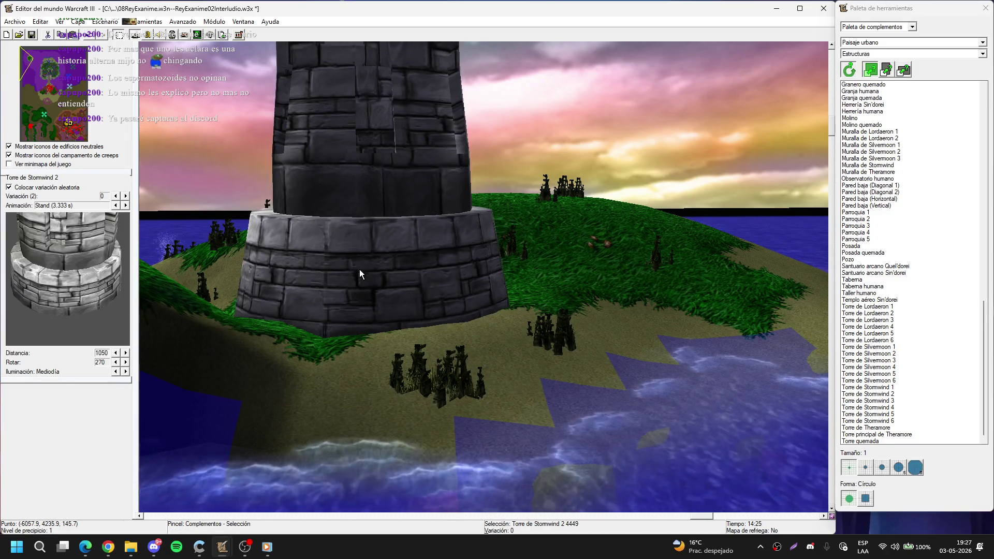
# Step: Deselect the tower and pan around the island
pyautogui.scroll(-5, 364, 268)
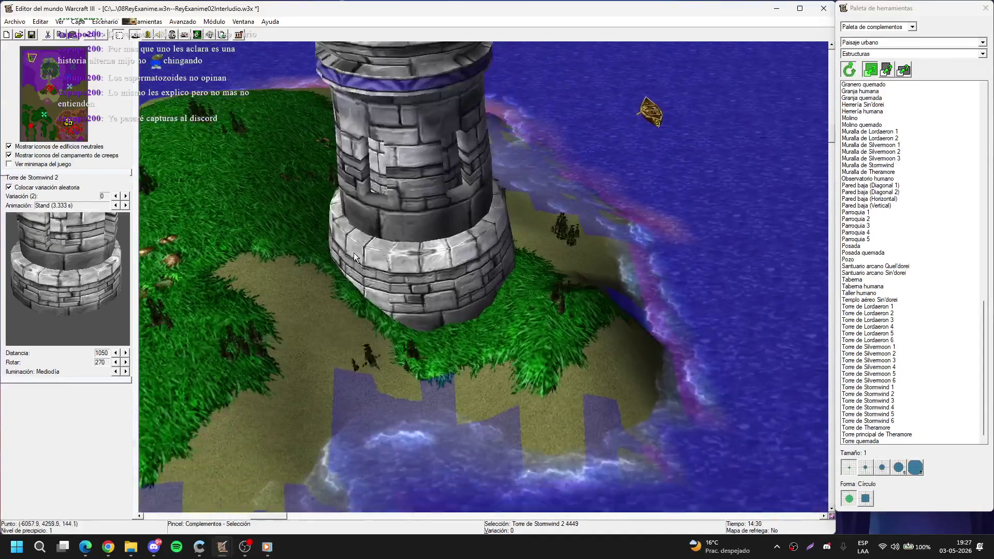
pyautogui.click(241, 177)
pyautogui.scroll(2, 242, 177)
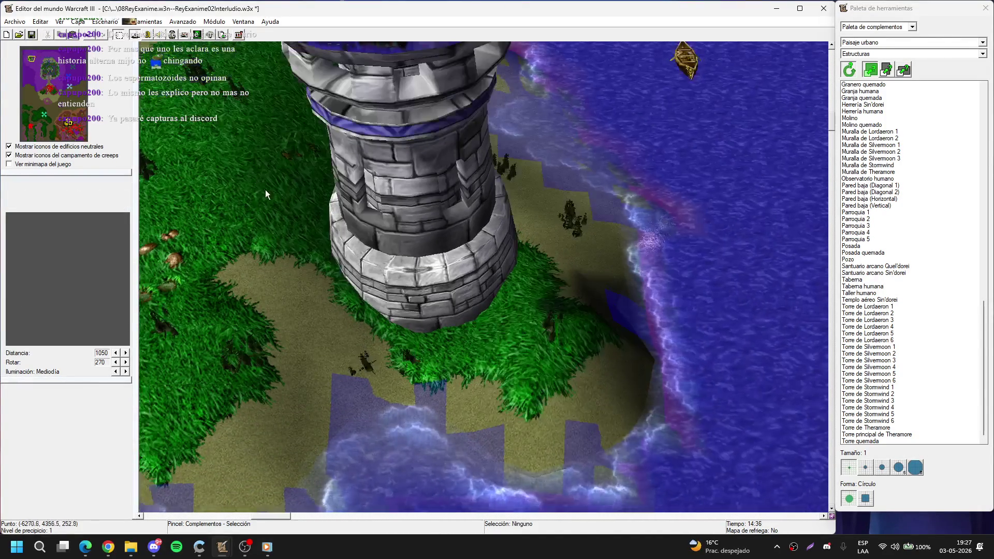
pyautogui.scroll(-3, 290, 195)
pyautogui.scroll(-3, 335, 188)
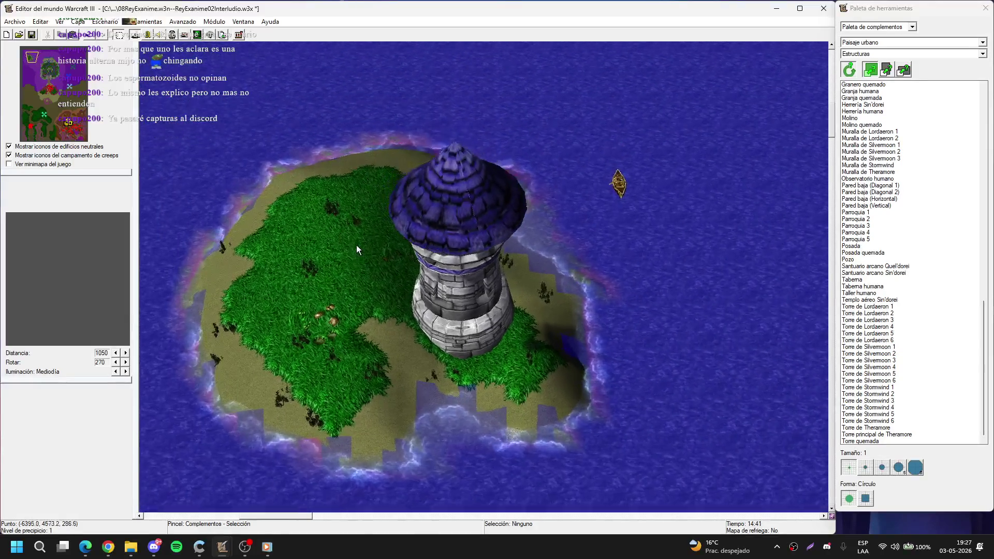
pyautogui.press('Left')
pyautogui.press('Left')
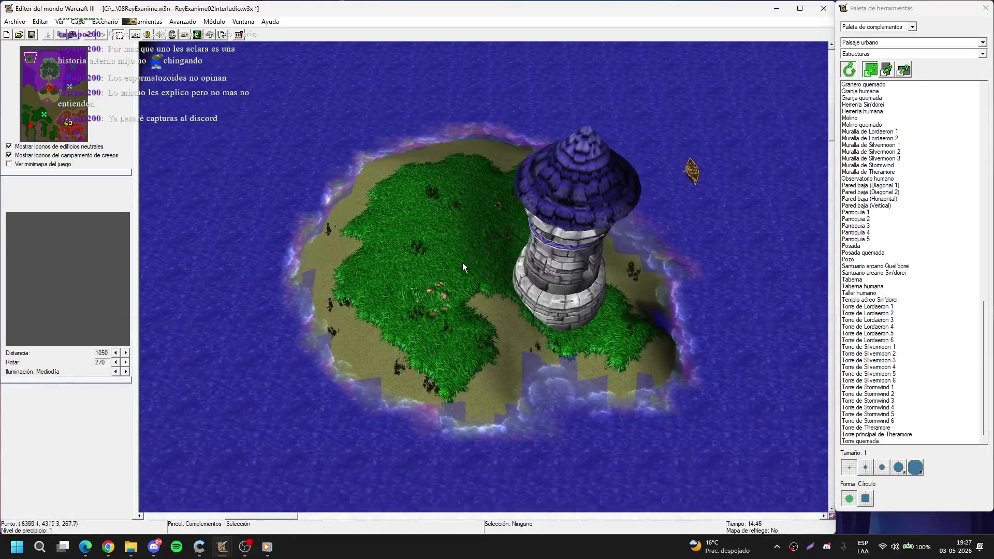
pyautogui.press('Right')
pyautogui.press('Up')
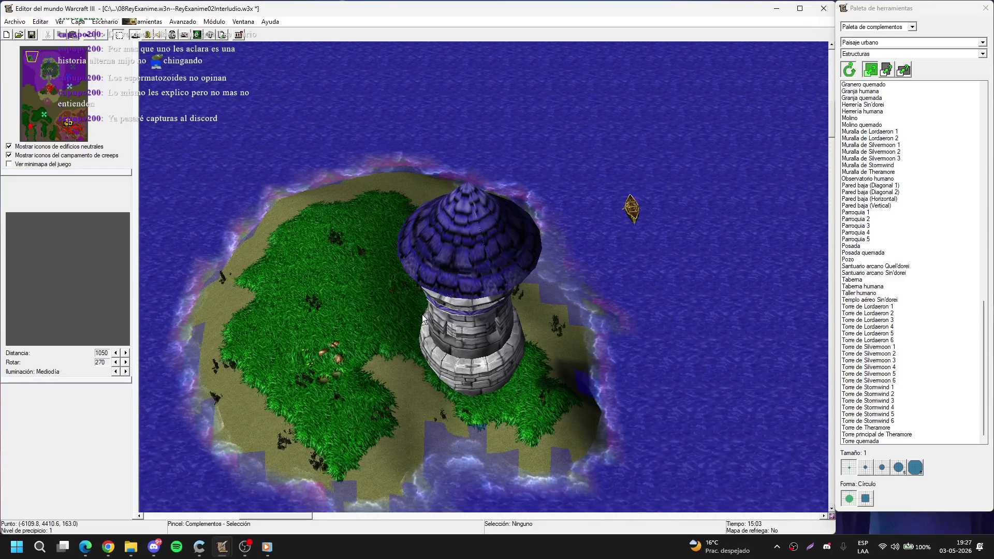
pyautogui.press('Down')
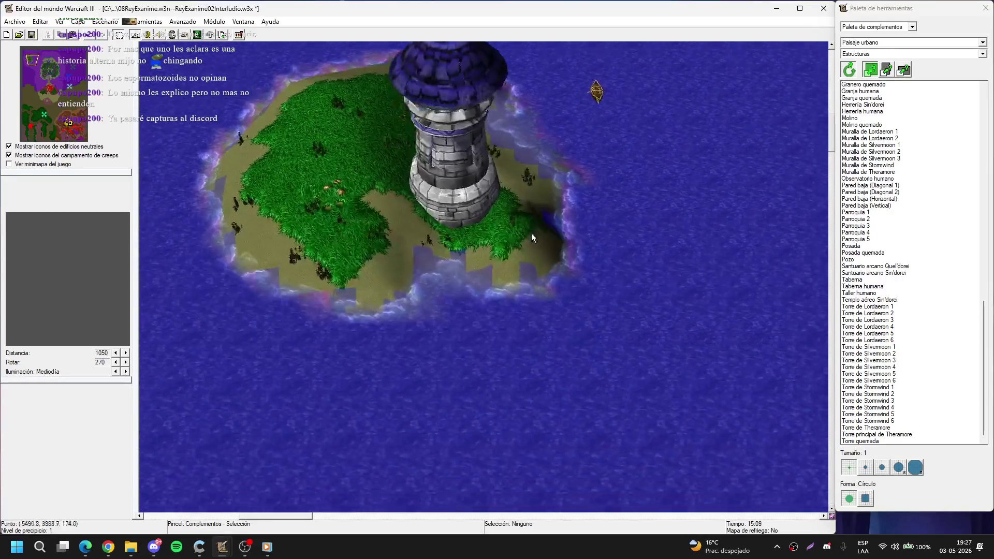
# Step: Pan past the island to the walled castle, bridge and sandy beach
pyautogui.scroll(5, 530, 233)
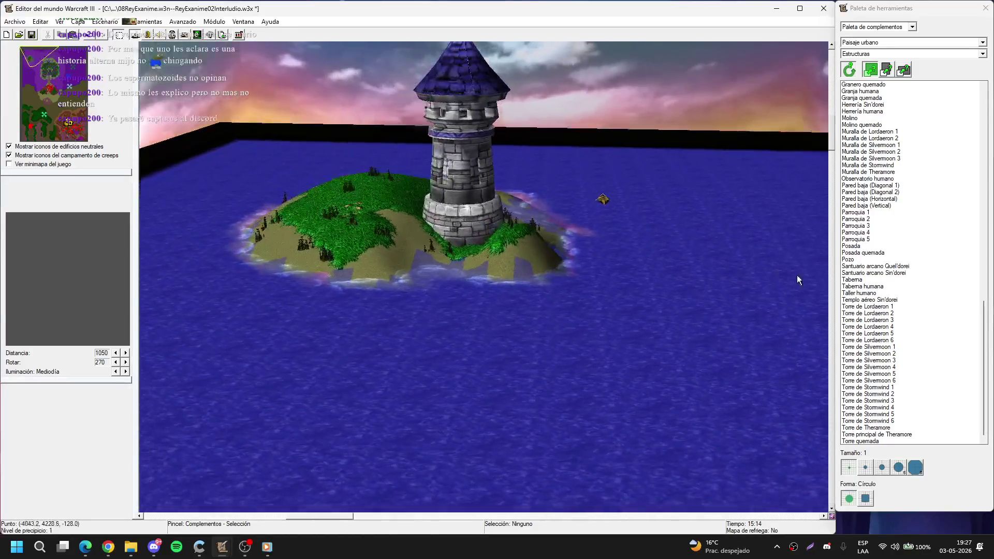
pyautogui.scroll(3, 792, 280)
pyautogui.hotkey('ctrl', 'f')
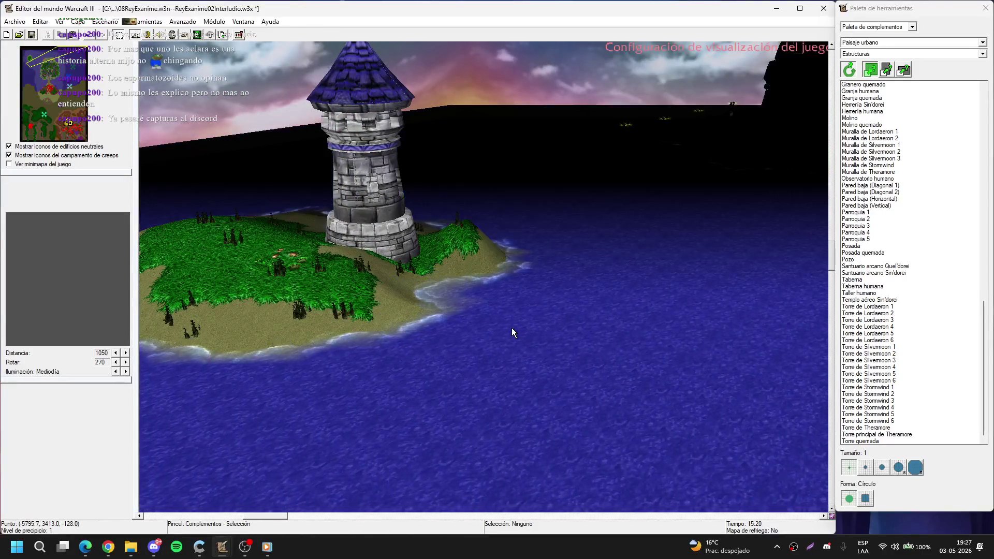
pyautogui.press('Right')
pyautogui.press('Right')
pyautogui.press('Right')
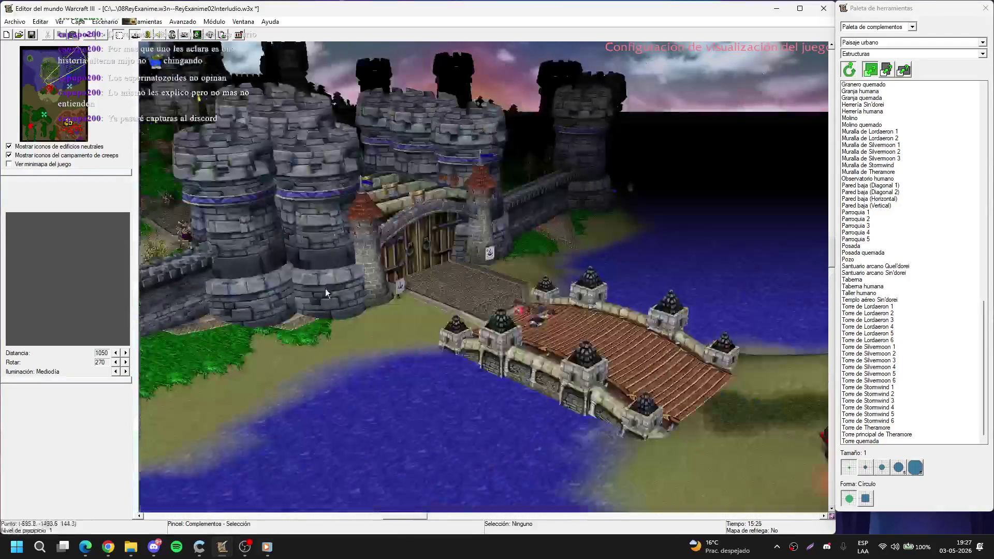
pyautogui.press('Right')
pyautogui.press('Right')
pyautogui.scroll(-5, 462, 260)
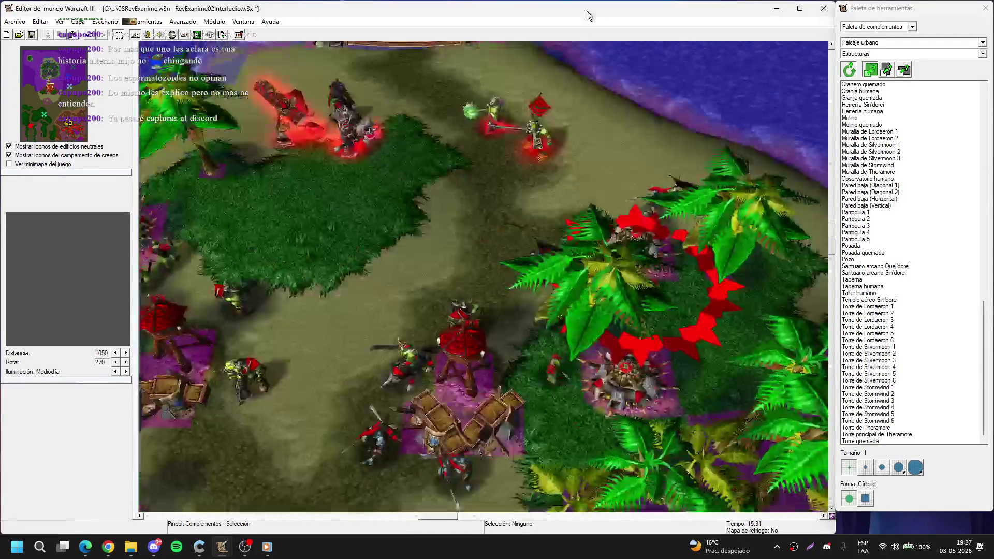
pyautogui.press('Up')
pyautogui.press('Up')
pyautogui.press('Up')
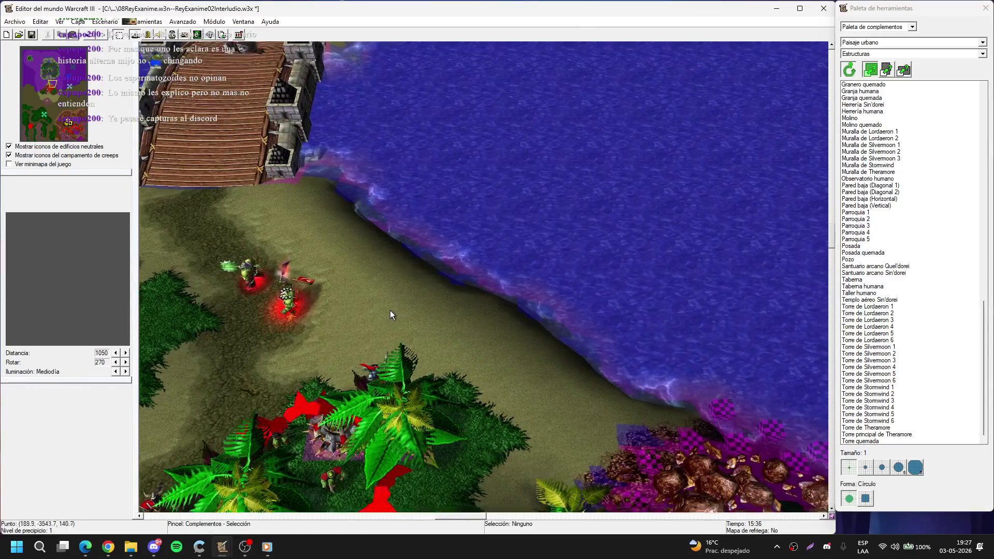
# Step: Pick Chapiteles de roca from the Escenario doodads in the Ruinas sumergidas tileset
pyautogui.click(880, 55)
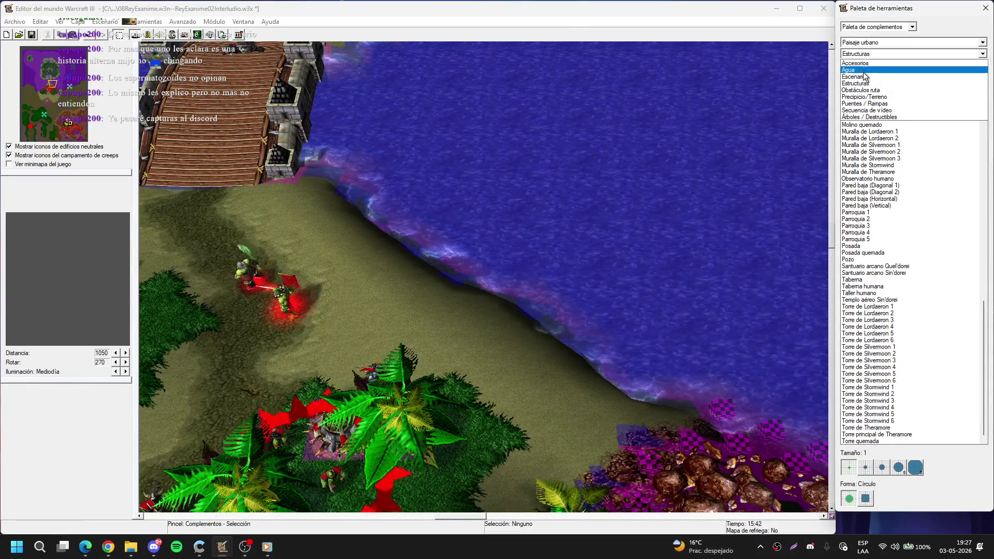
pyautogui.click(863, 76)
pyautogui.click(869, 91)
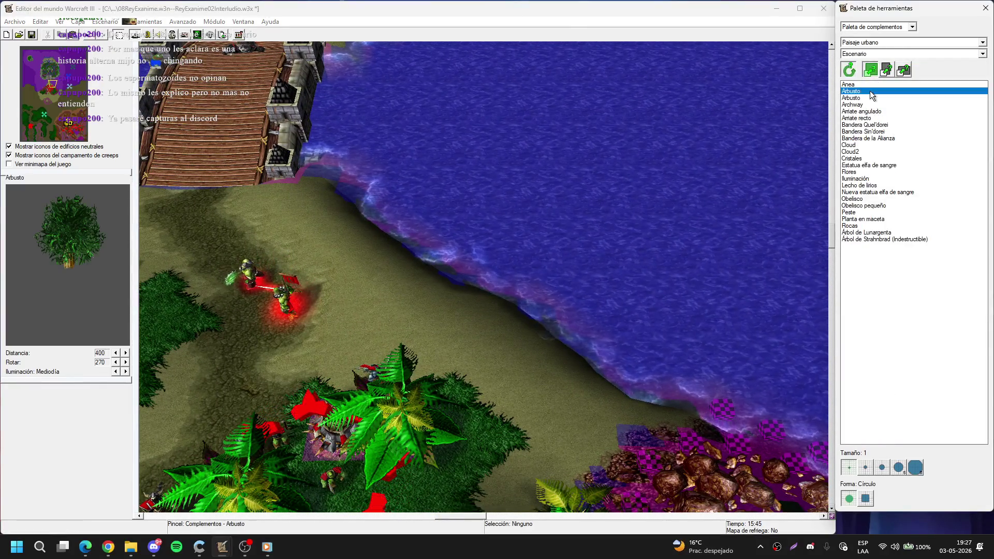
pyautogui.click(858, 43)
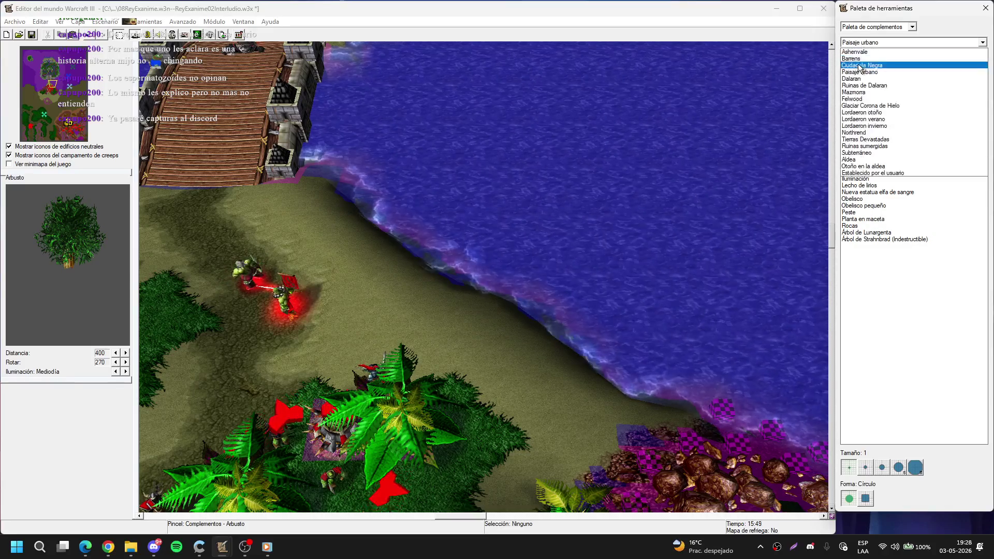
pyautogui.click(880, 139)
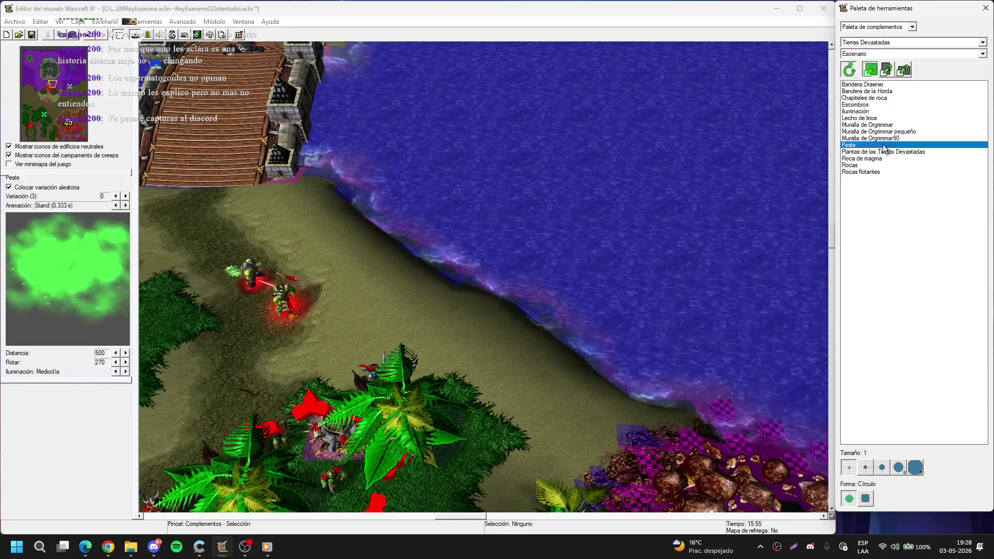
pyautogui.scroll(2, 884, 46)
pyautogui.click(887, 44)
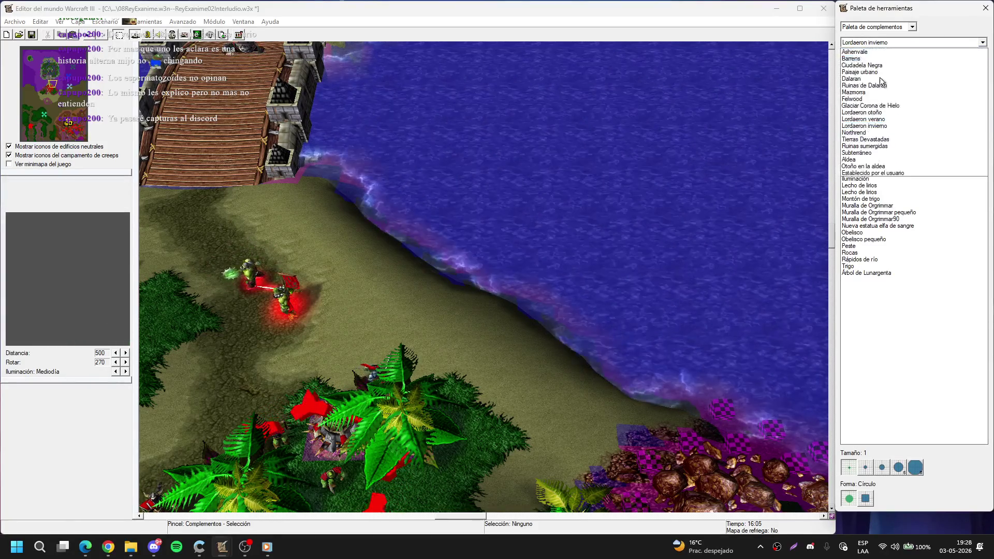
pyautogui.click(879, 146)
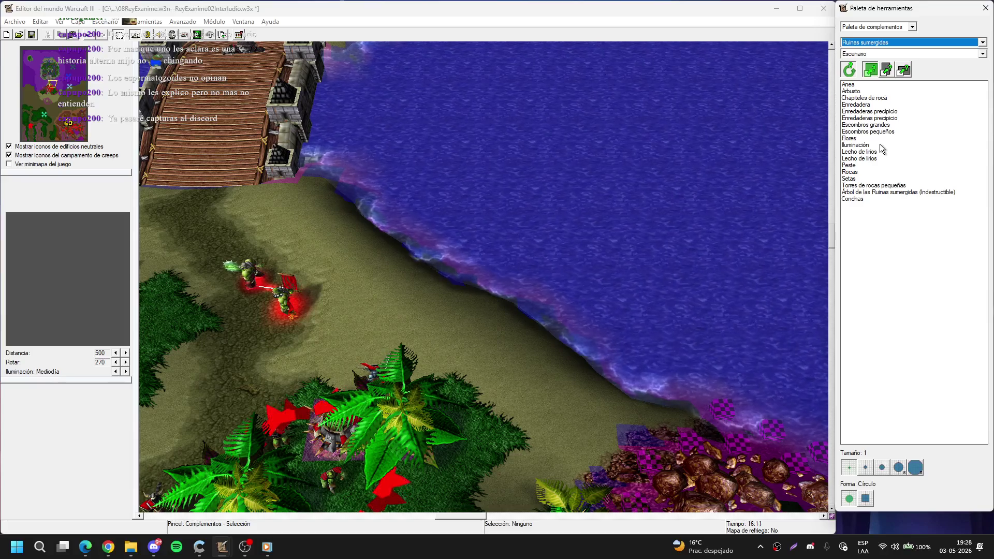
pyautogui.click(880, 144)
pyautogui.click(878, 130)
pyautogui.click(863, 99)
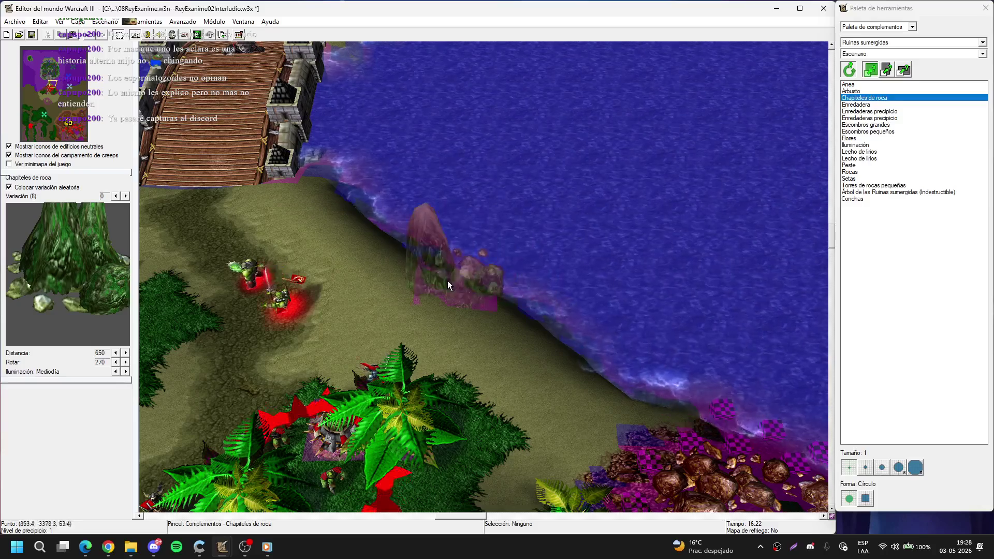
# Step: Place a first row of Chapiteles de roca spires along the beach's water edge
pyautogui.click(410, 234)
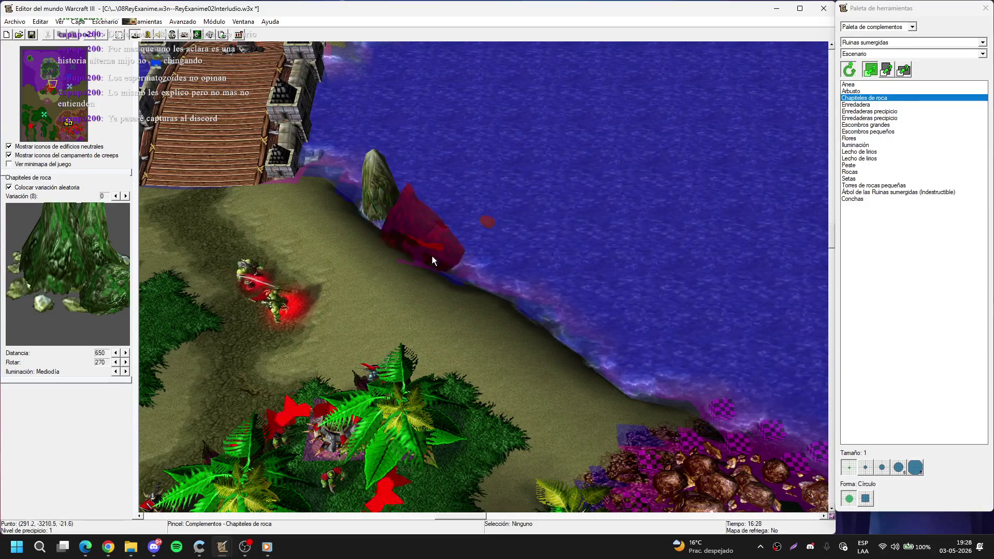
pyautogui.click(432, 256)
pyautogui.click(480, 278)
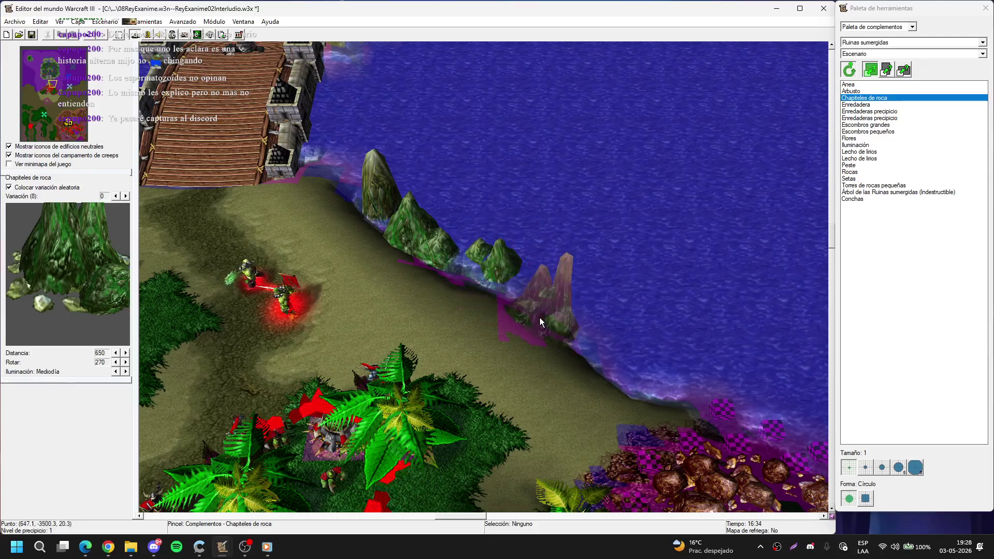
pyautogui.click(538, 316)
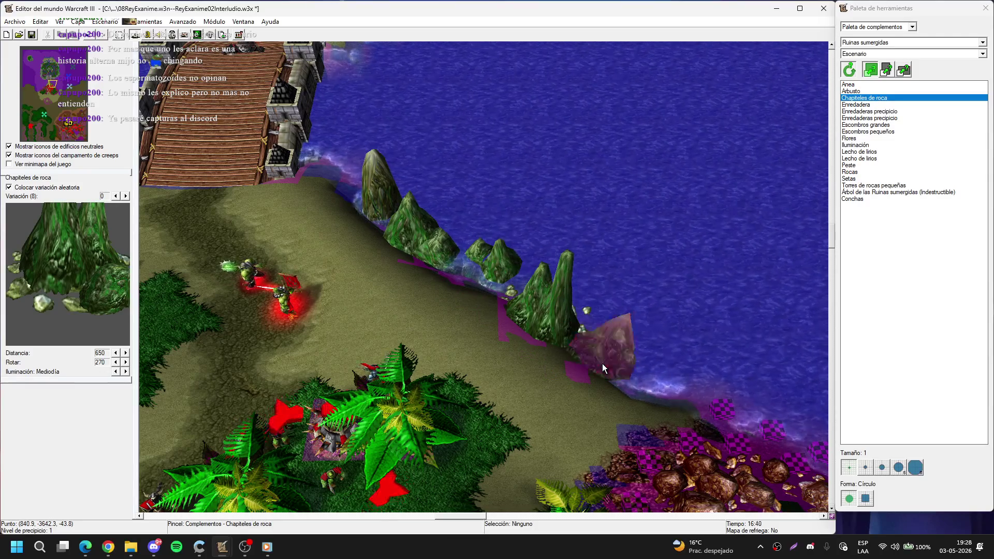
pyautogui.click(601, 364)
pyautogui.press('Up')
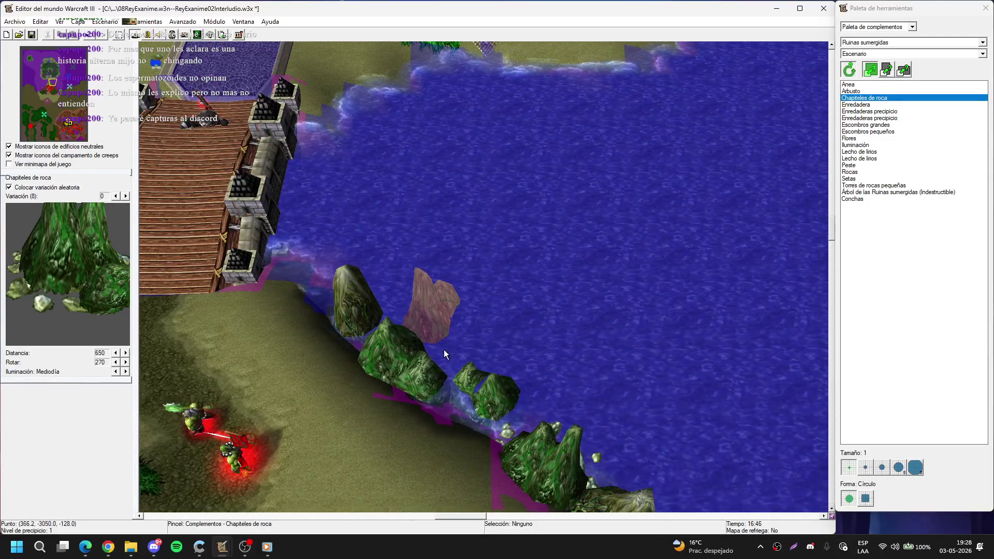
pyautogui.click(443, 349)
pyautogui.press('Down')
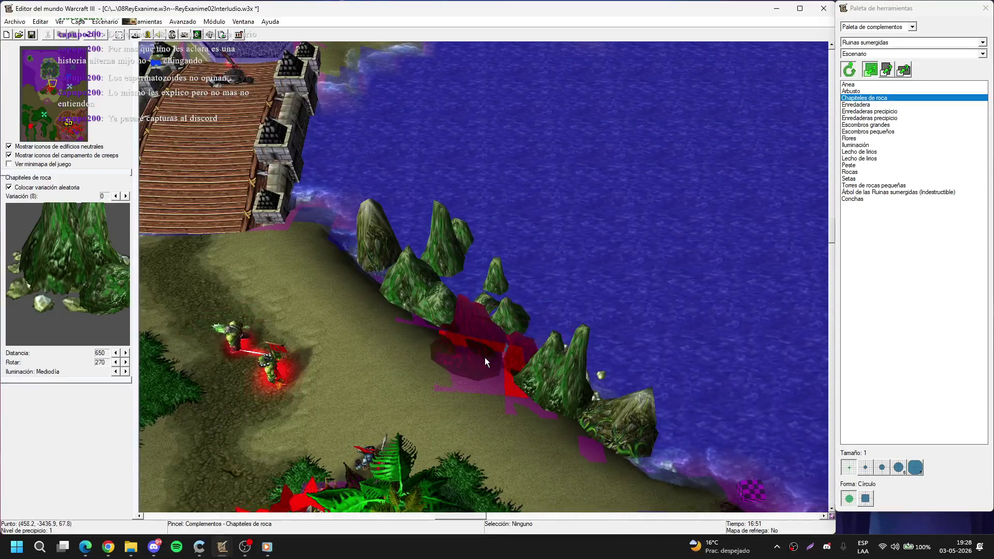
pyautogui.click(496, 354)
pyautogui.rightClick(513, 351)
# Step: Add another rock spire at the east end of the row
pyautogui.press('Right')
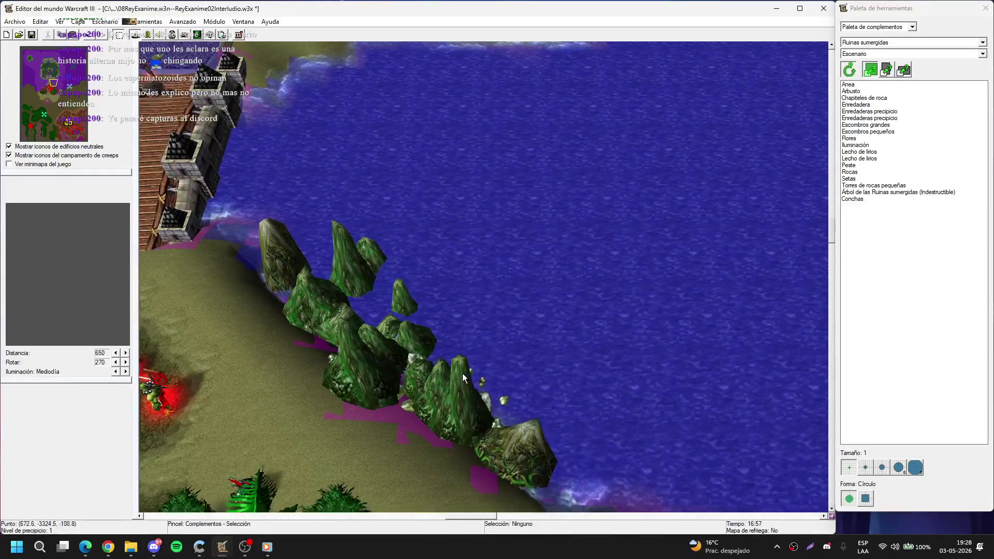
pyautogui.press('c')
pyautogui.click(467, 362)
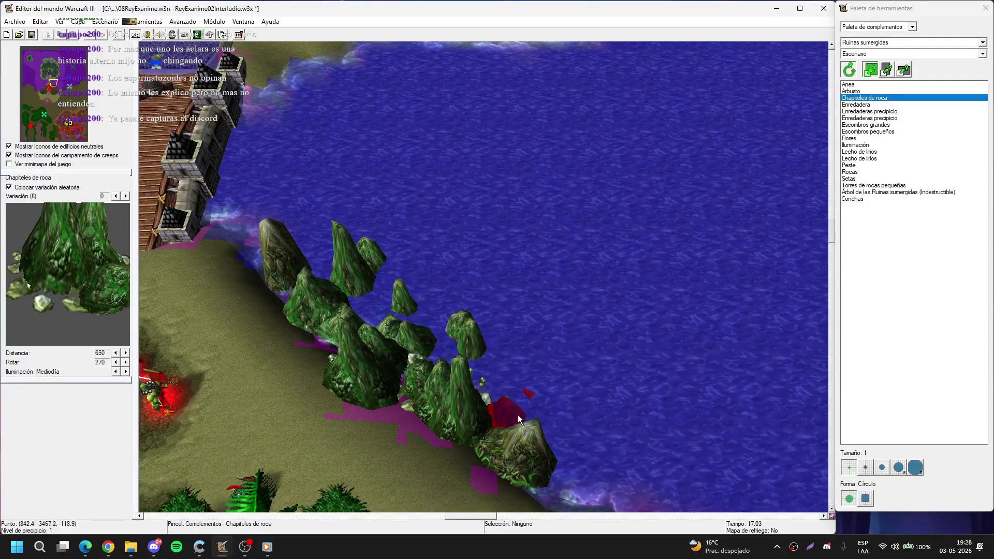
pyautogui.press('Down')
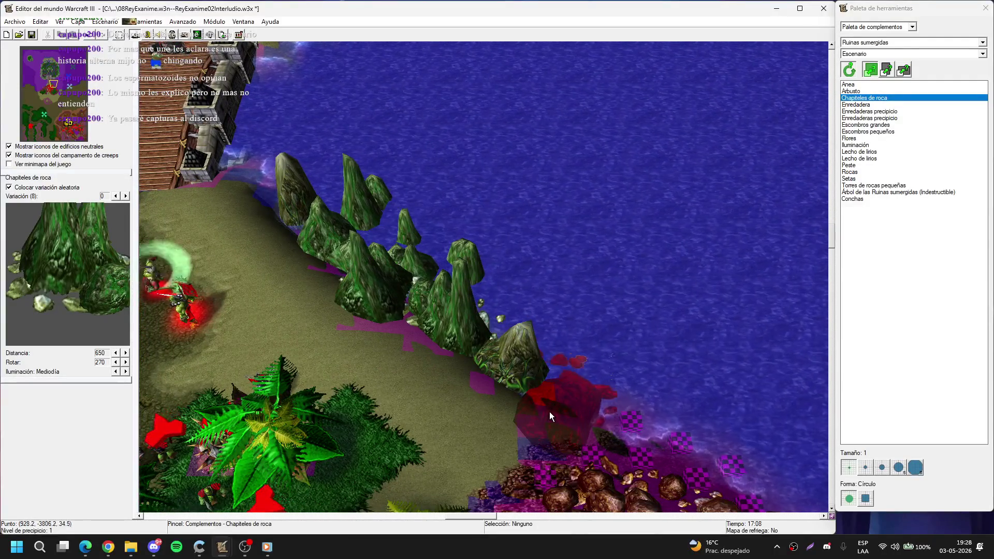
pyautogui.press('Right')
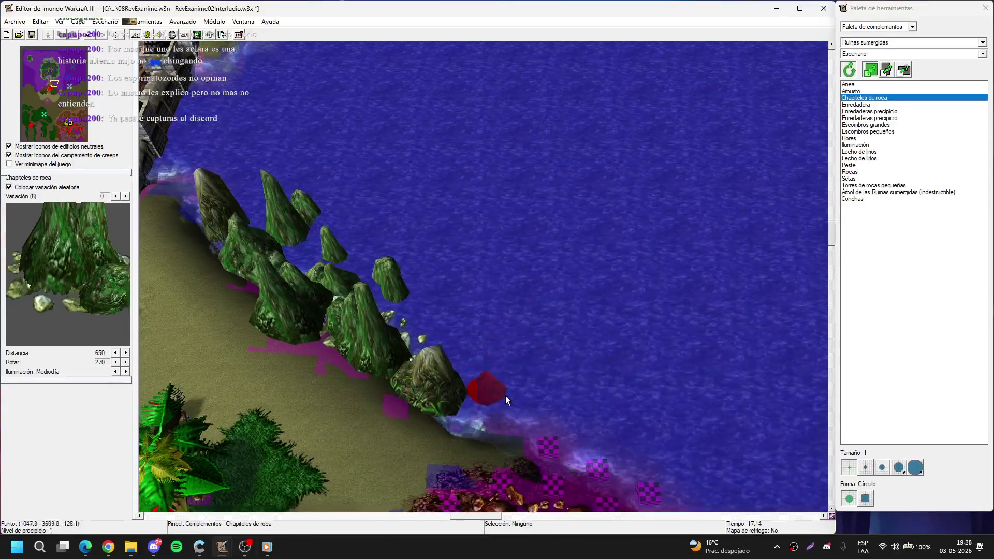
pyautogui.press('Left')
pyautogui.rightClick(378, 265)
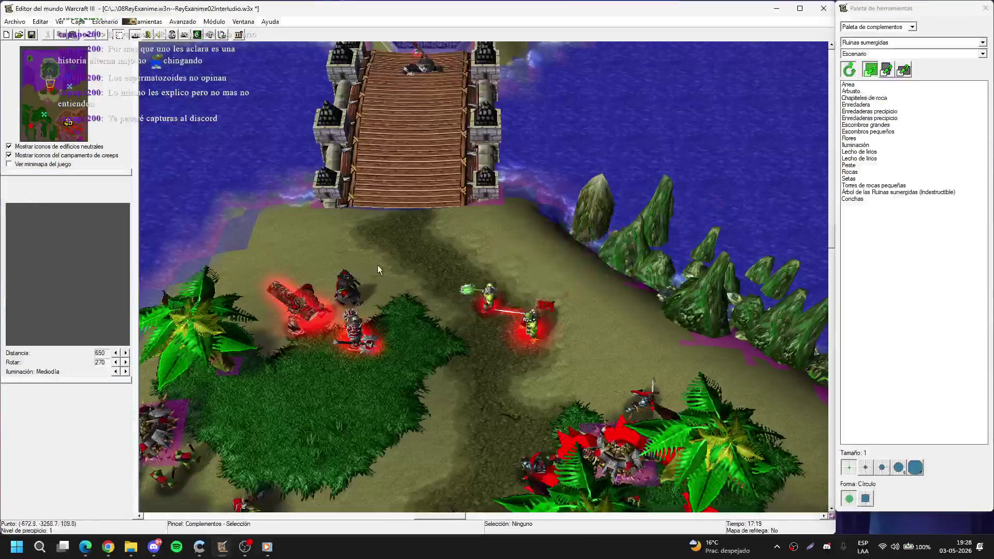
# Step: Place three more rock spires along the jungle shore up to the bridge
pyautogui.press('Left')
pyautogui.press('c')
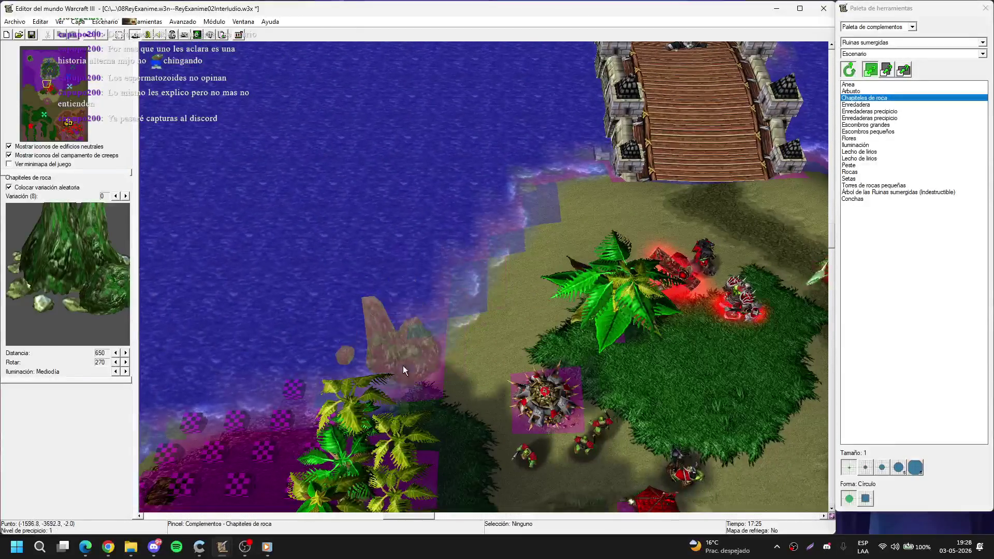
pyautogui.click(359, 388)
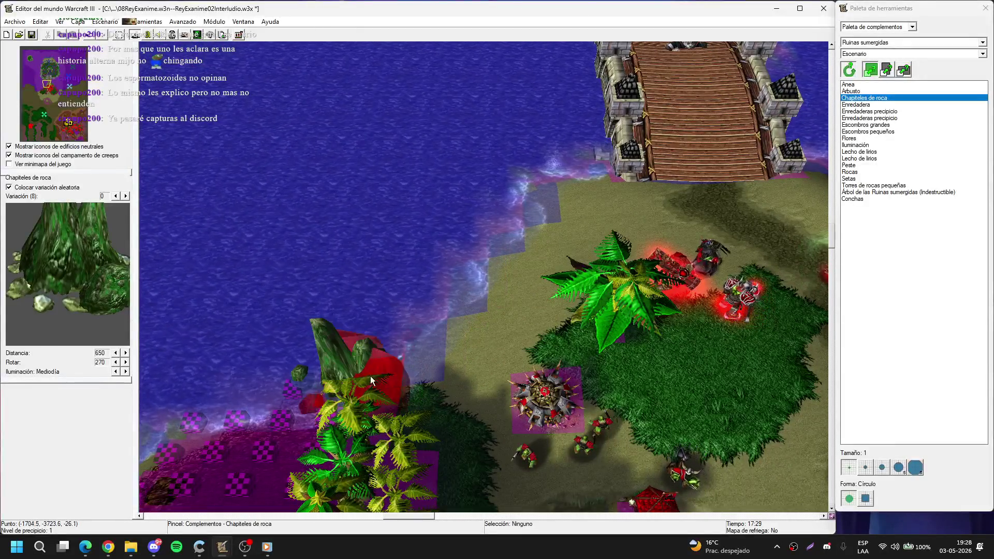
pyautogui.click(398, 358)
pyautogui.click(421, 310)
# Step: Place rock spires beside the palm tree, then return to the Terrain Palette
pyautogui.press('Right')
pyautogui.press('Up')
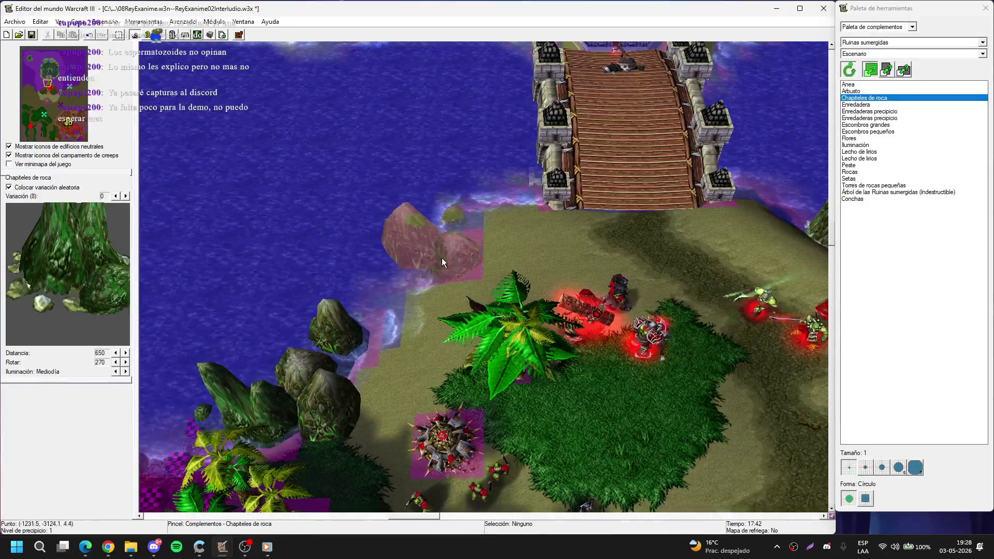
pyautogui.press('Left')
pyautogui.press('Down')
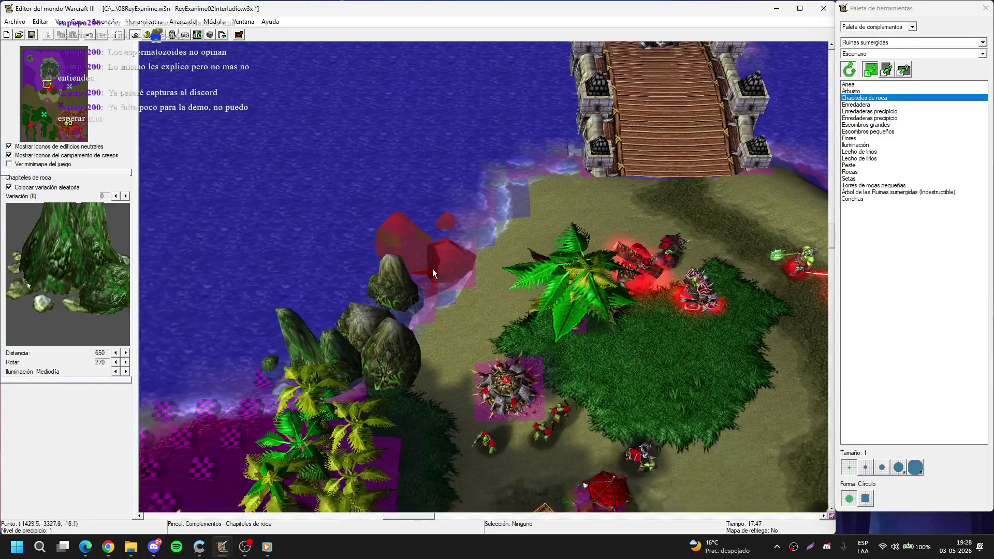
pyautogui.scroll(3, 432, 269)
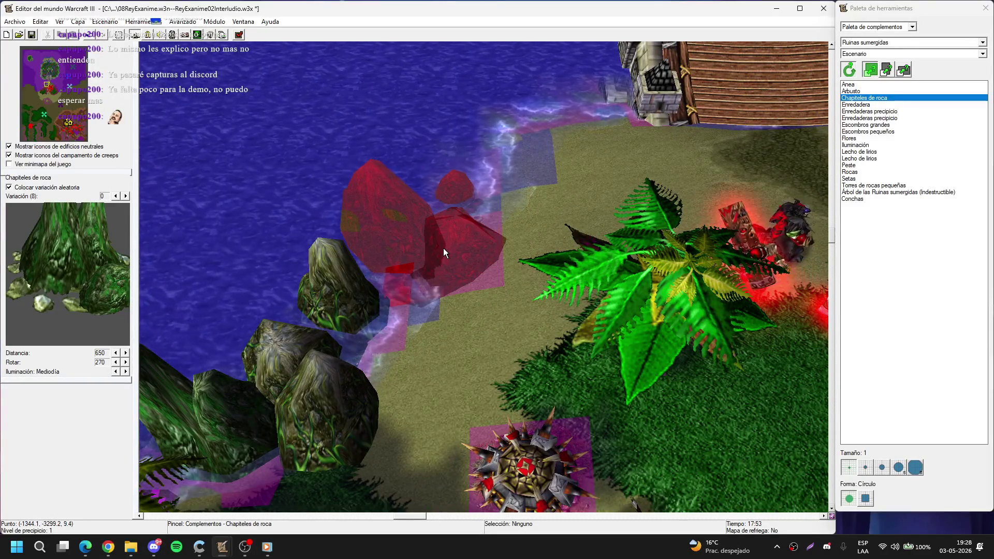
pyautogui.click(424, 251)
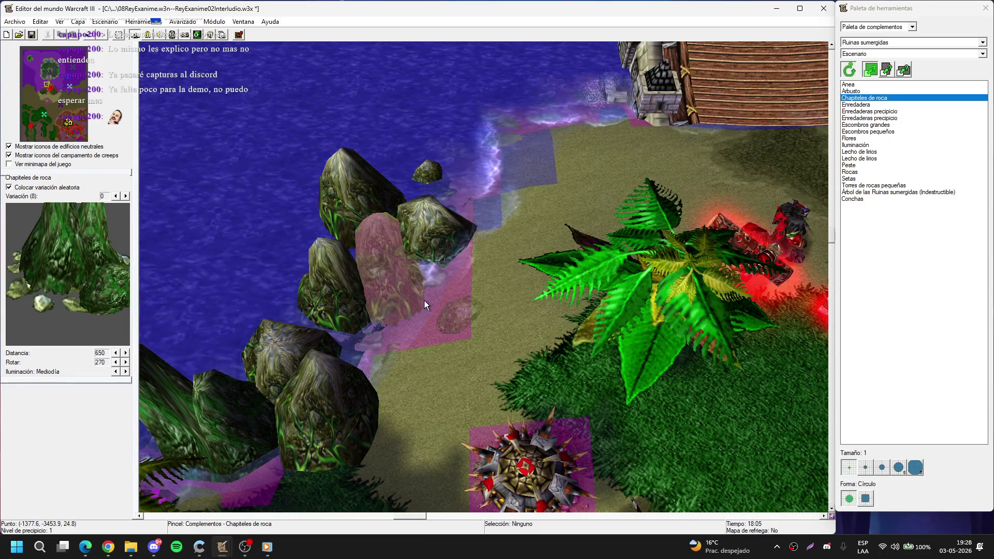
pyautogui.scroll(2, 515, 268)
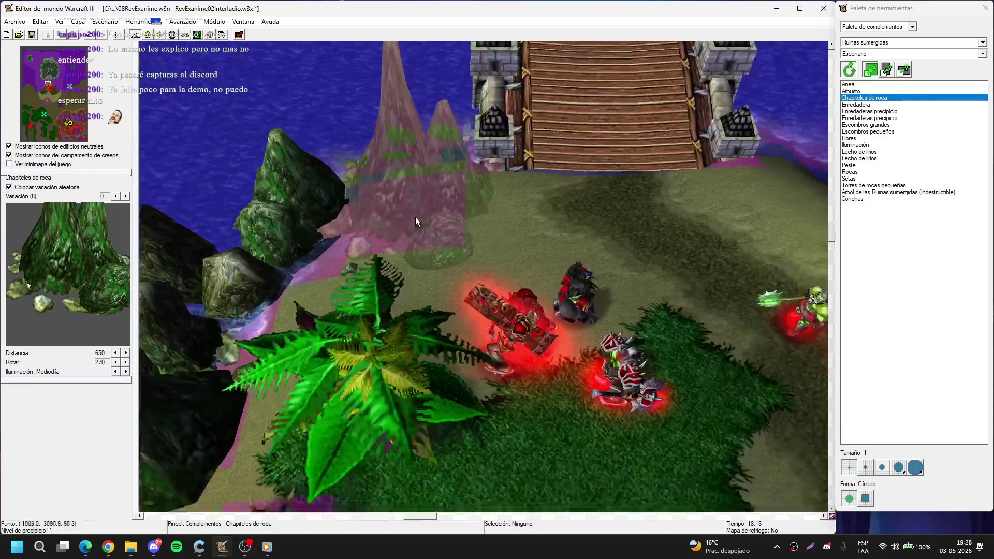
pyautogui.rightClick(415, 221)
pyautogui.scroll(-3, 530, 135)
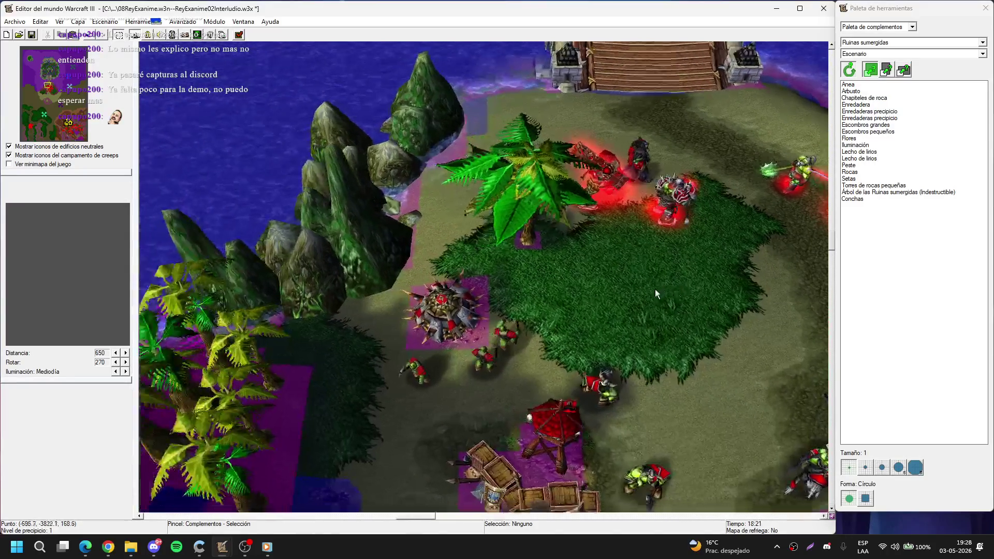
pyautogui.scroll(2, 655, 288)
pyautogui.press('t')
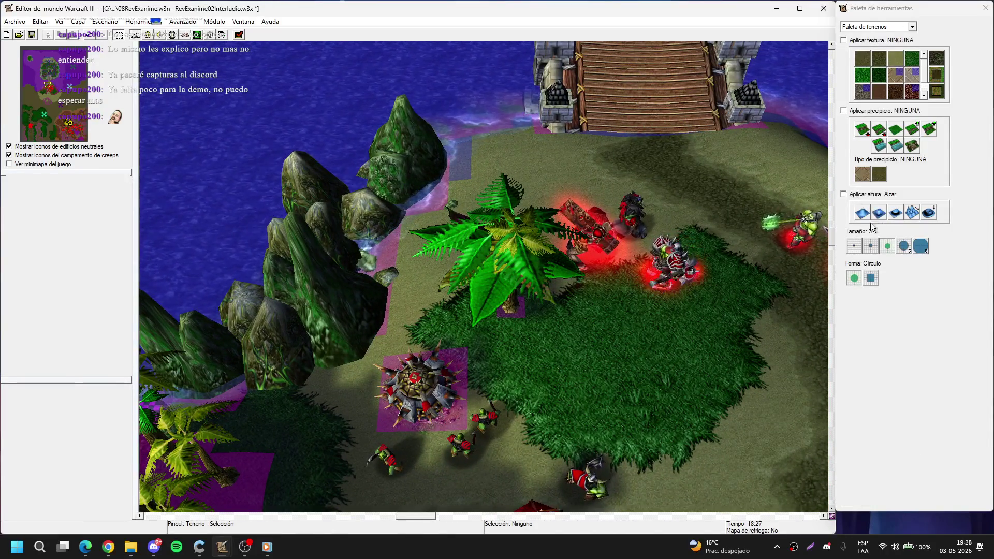
pyautogui.click(861, 213)
pyautogui.click(870, 247)
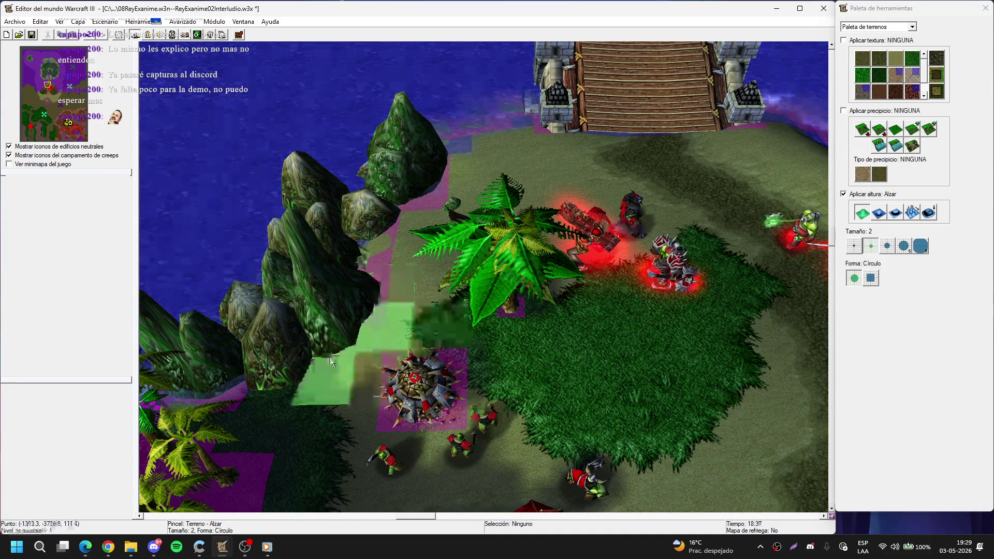
pyautogui.moveTo(271, 377); pyautogui.dragTo(329, 297)
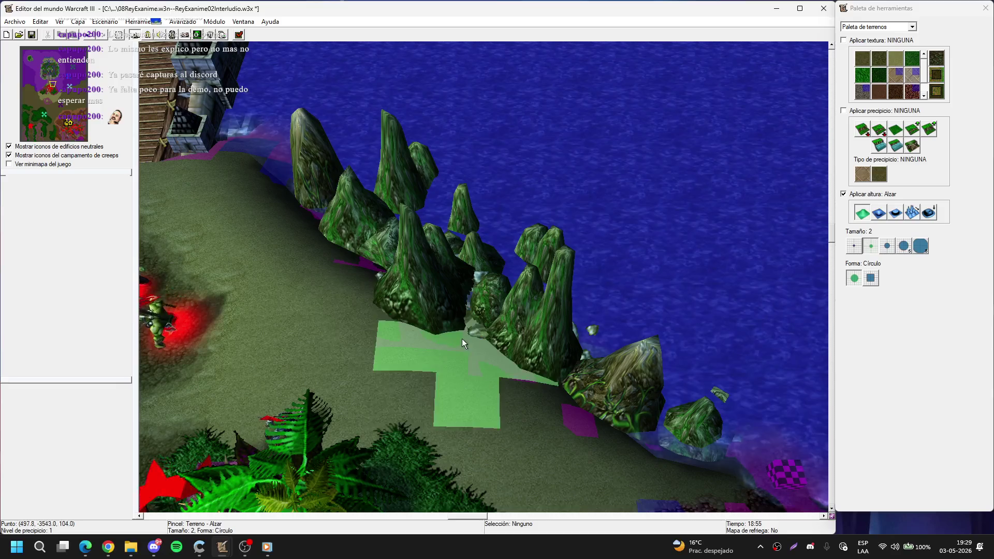
pyautogui.moveTo(586, 386)
pyautogui.mouseDown()
pyautogui.moveTo(553, 377)
pyautogui.moveTo(626, 439)
pyautogui.moveTo(654, 443)
pyautogui.moveTo(645, 260)
pyautogui.mouseUp()
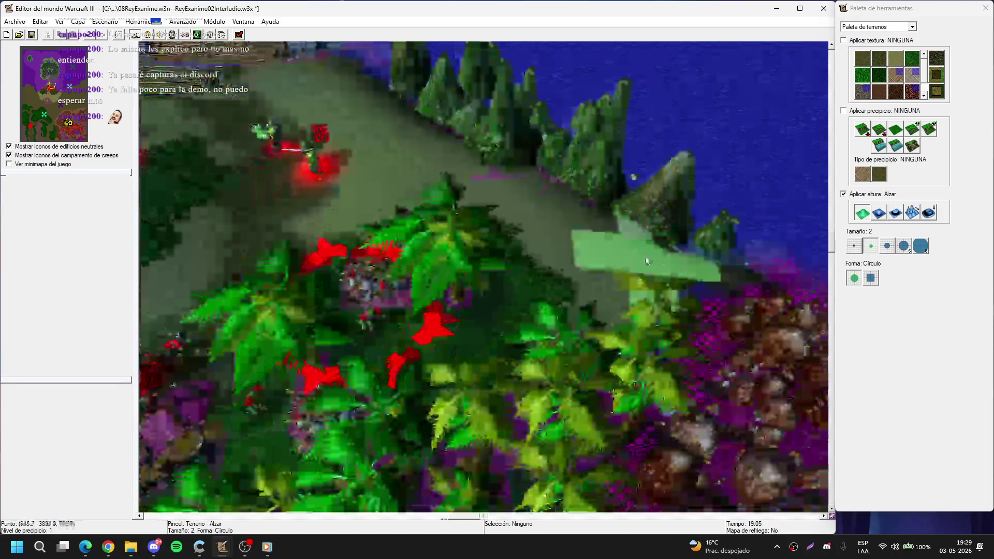
pyautogui.scroll(-5, 646, 260)
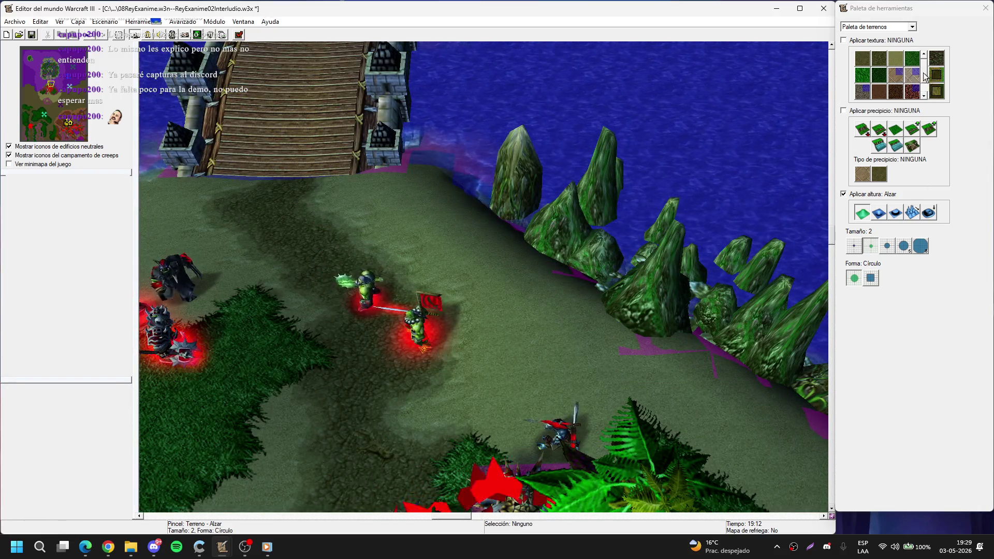
# Step: Paint Guijarros (Inconstruible) along the shore under the rocks and save the map
pyautogui.click(912, 92)
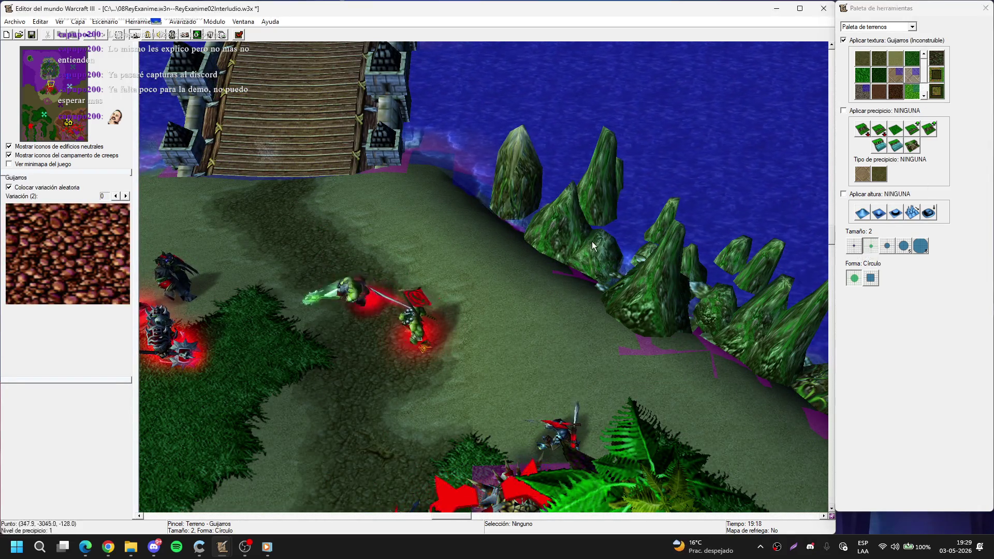
pyautogui.scroll(4, 408, 285)
pyautogui.moveTo(407, 281)
pyautogui.mouseDown()
pyautogui.moveTo(389, 258)
pyautogui.moveTo(451, 334)
pyautogui.moveTo(399, 274)
pyautogui.mouseUp()
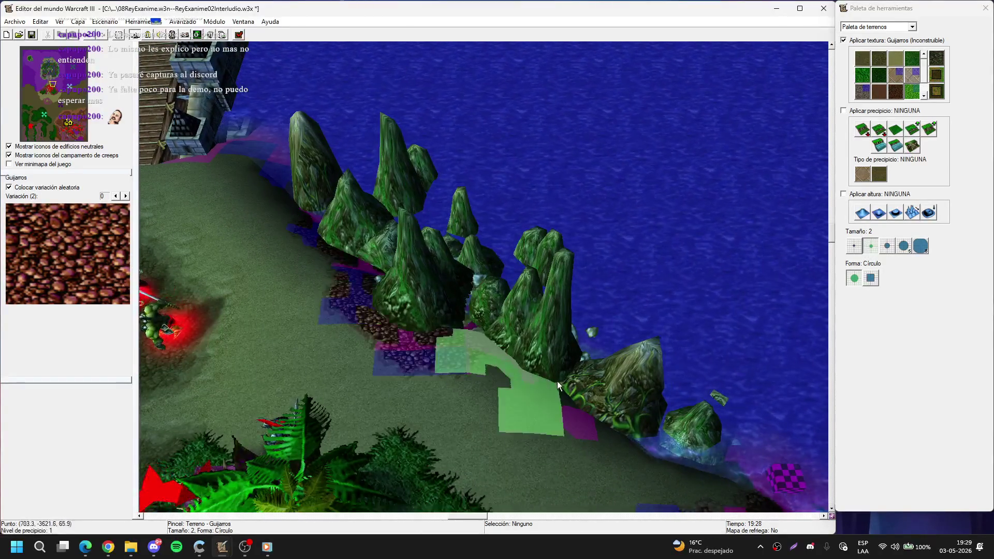
pyautogui.scroll(-3, 769, 279)
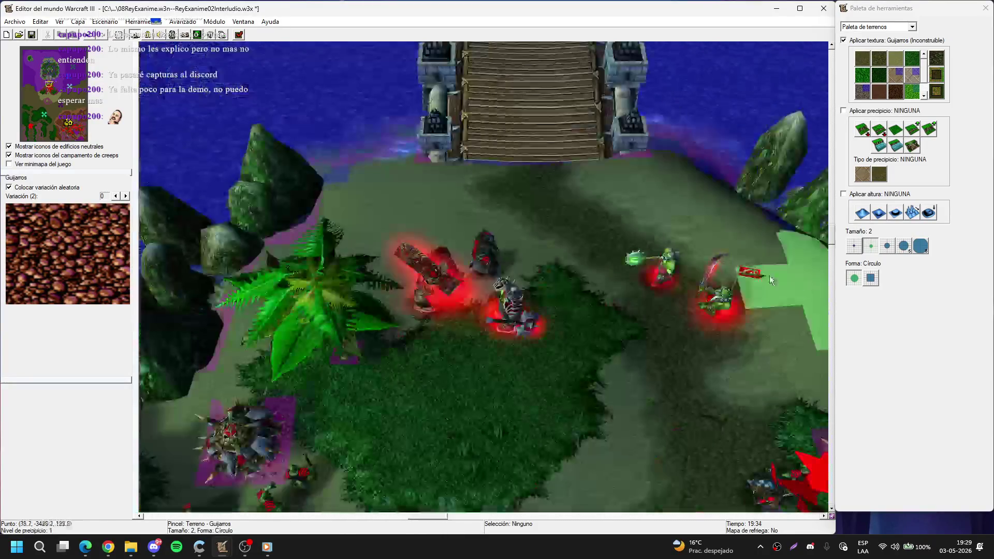
pyautogui.scroll(3, 671, 350)
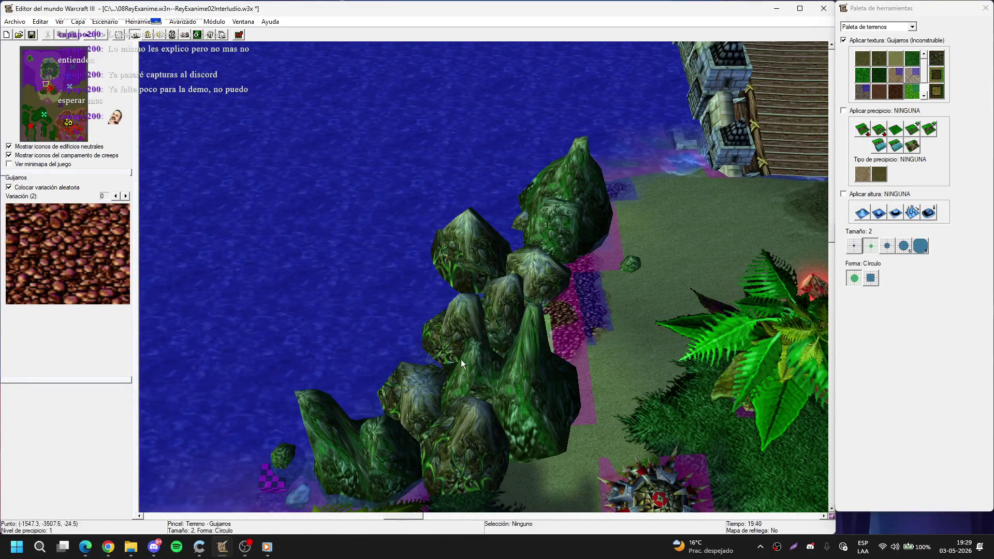
pyautogui.scroll(-2, 461, 359)
pyautogui.scroll(-2, 229, 144)
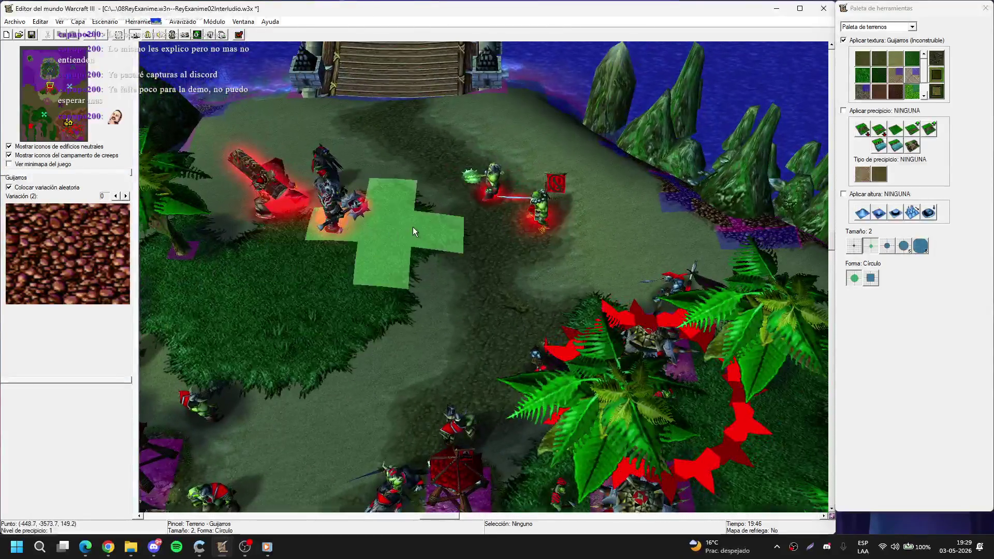
pyautogui.scroll(4, 412, 228)
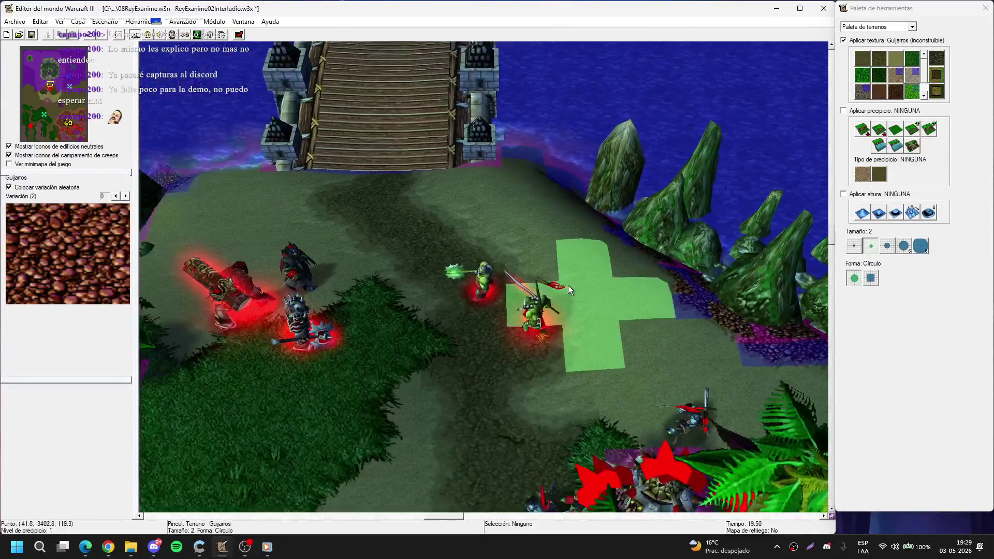
pyautogui.scroll(2, 455, 330)
pyautogui.scroll(-2, 454, 331)
pyautogui.hotkey('ctrl', 's')
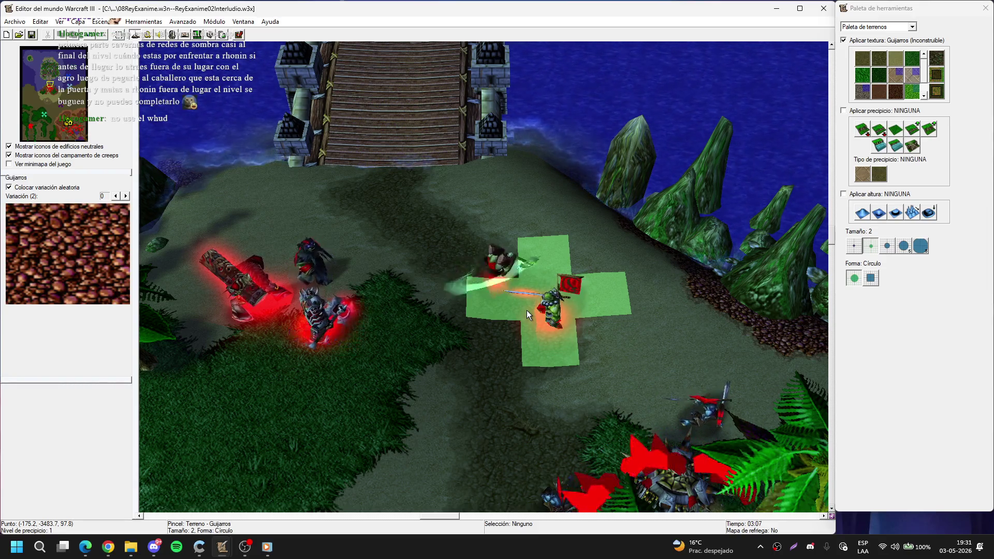
# Step: Drop the terrain brush and open Escenario > Opciones de mapa
pyautogui.rightClick(528, 314)
pyautogui.press('Up')
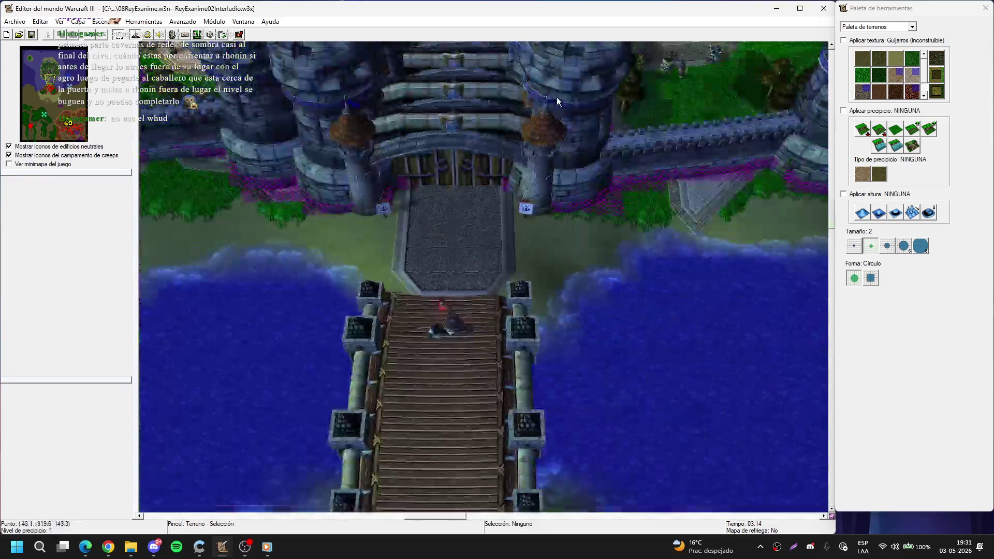
pyautogui.scroll(-5, 522, 178)
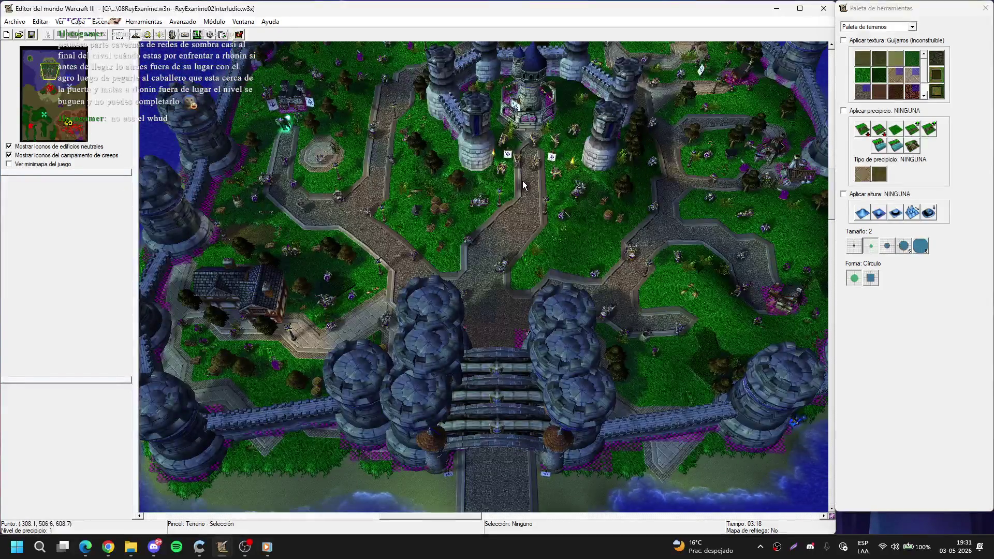
pyautogui.scroll(5, 444, 313)
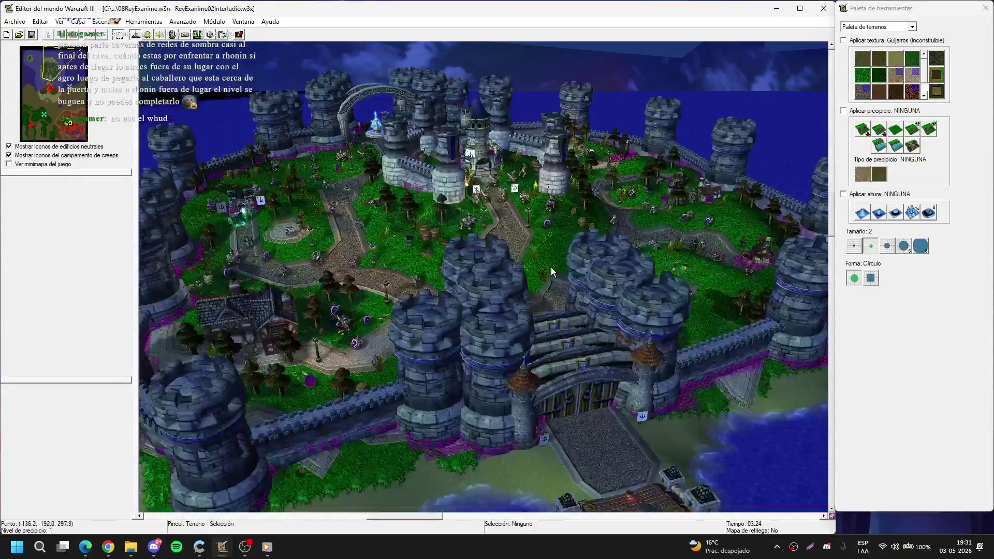
pyautogui.scroll(4, 548, 276)
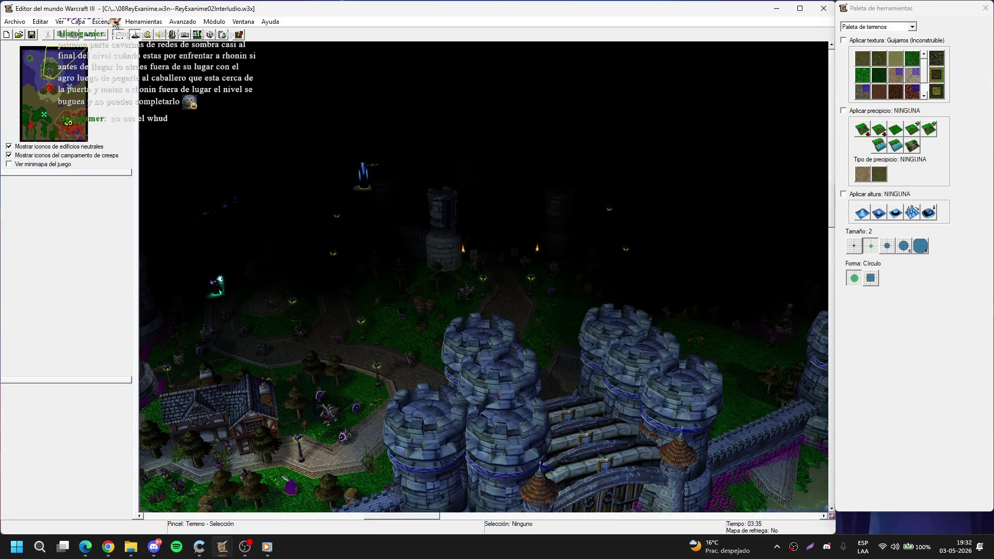
pyautogui.click(101, 21)
pyautogui.click(148, 52)
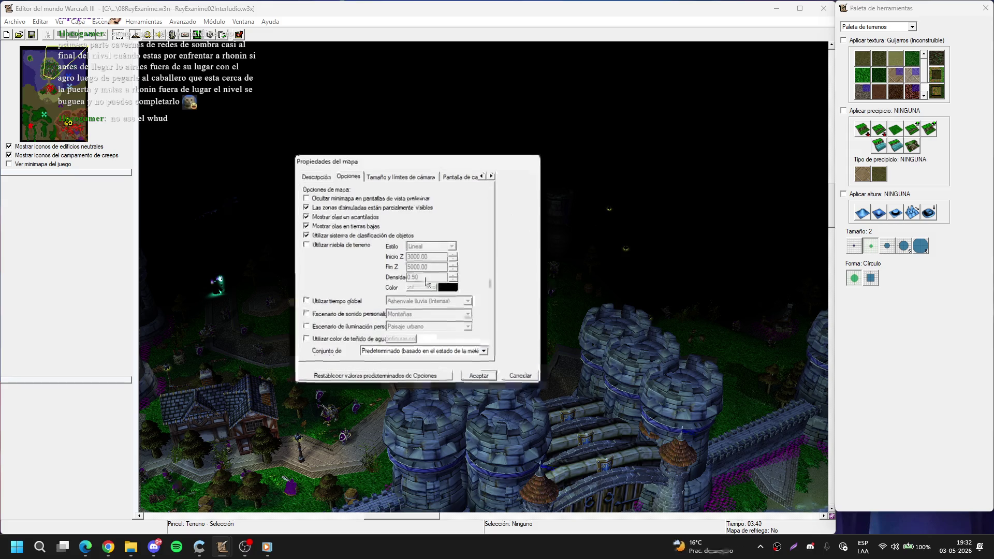
# Step: Enable 'Utilizar niebla de terreno' (linear, start Z 1000, density 0.50) and accept
pyautogui.click(362, 246)
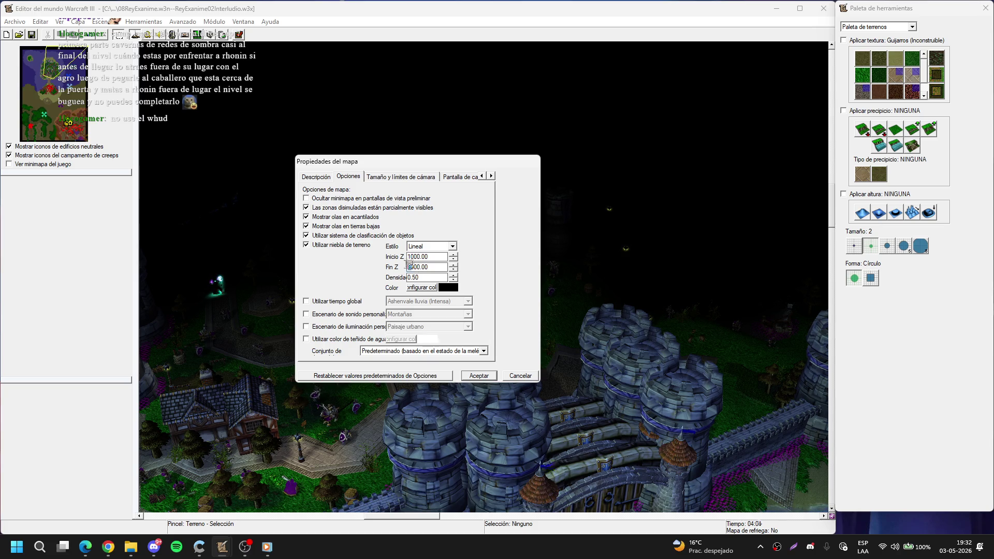
pyautogui.click(427, 267)
pyautogui.write('9000')
pyautogui.click(487, 376)
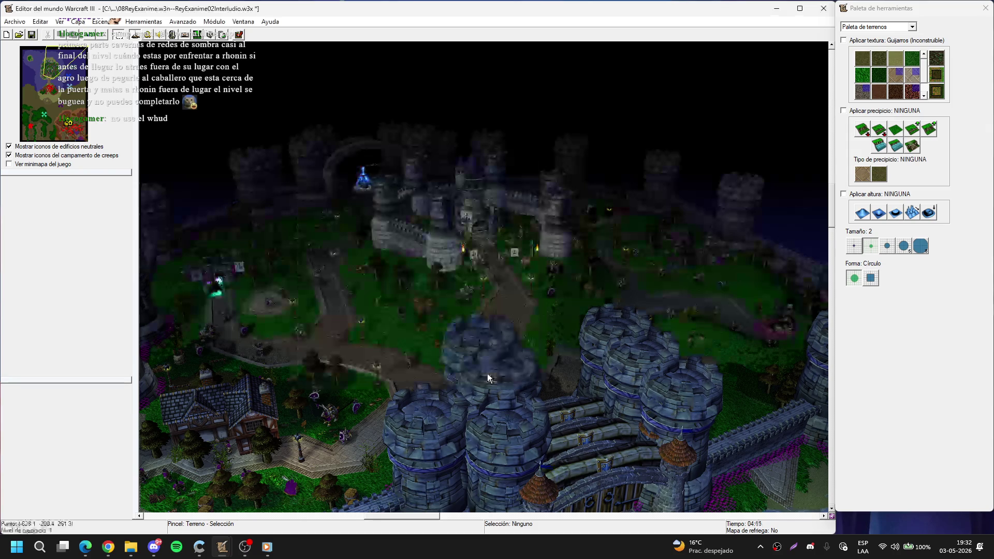
pyautogui.scroll(-5, 475, 247)
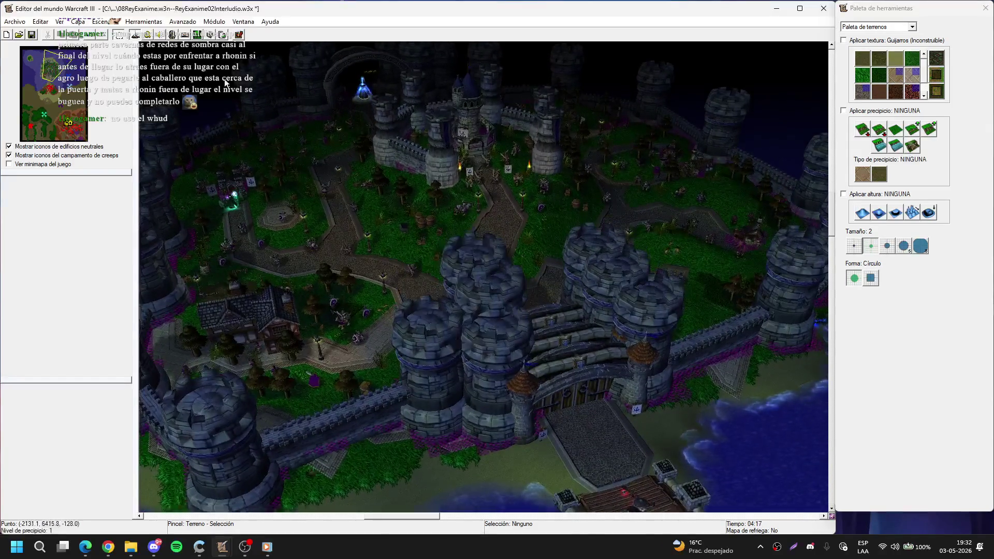
# Step: Change the terrain fog's Inicio Z to 3000 in Opciones de mapa and accept
pyautogui.click(100, 21)
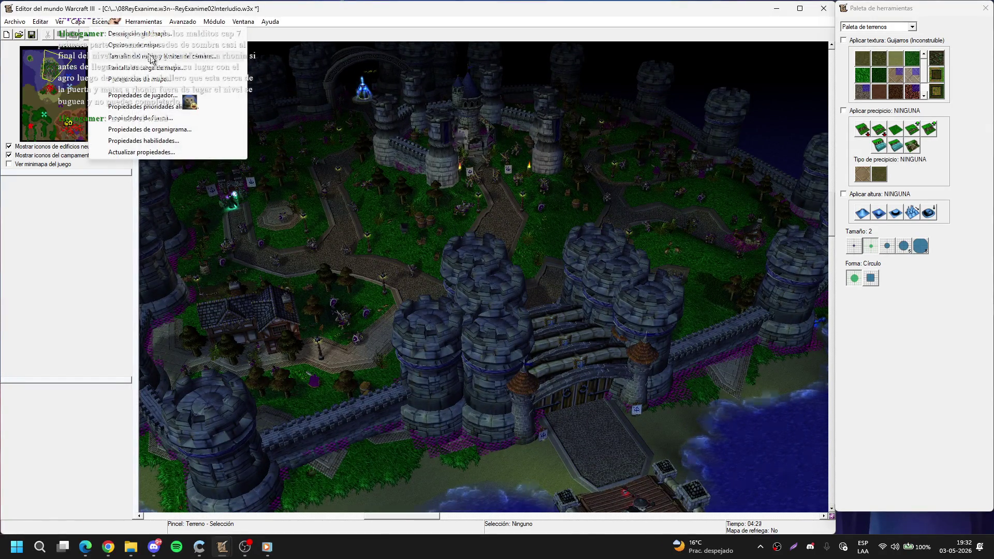
pyautogui.click(144, 50)
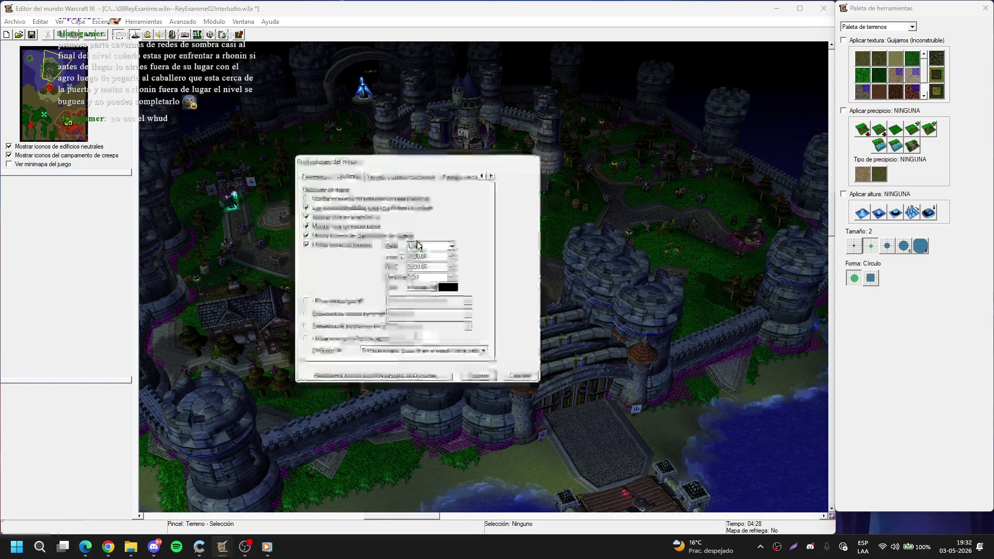
pyautogui.press('BackSpace')
pyautogui.write('3')
pyautogui.click(471, 375)
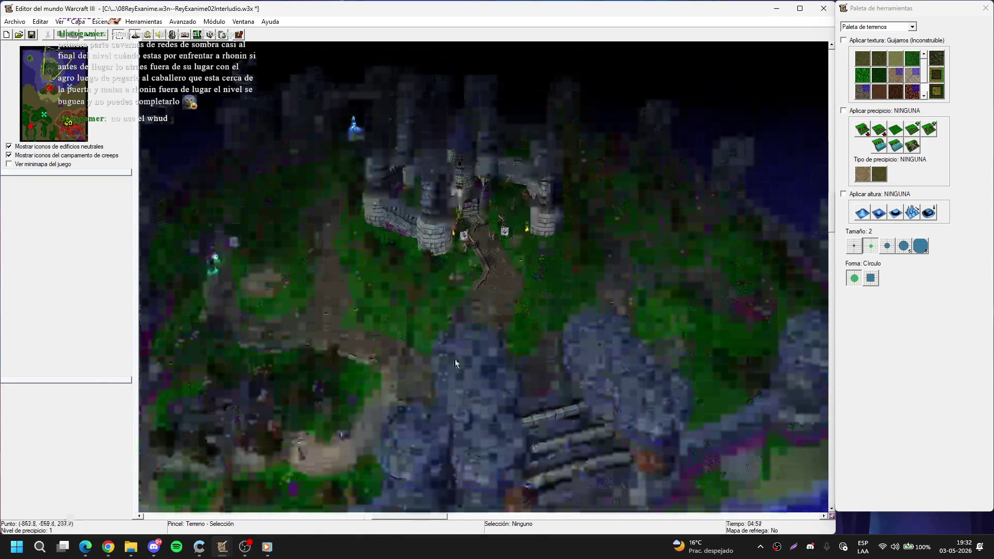
# Step: Orbit the camera to see the castle against the sky and reopen map properties
pyautogui.click(103, 22)
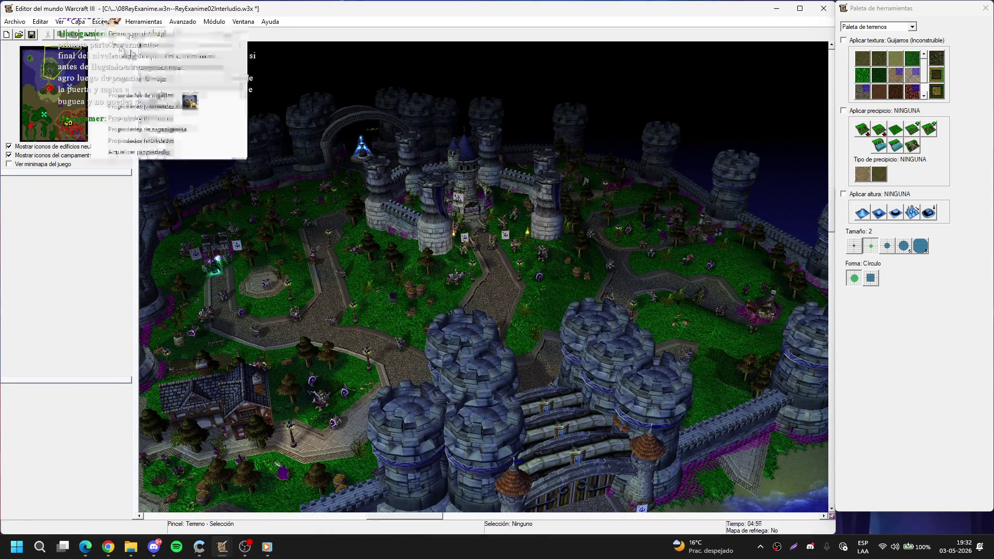
pyautogui.moveTo(429, 162)
pyautogui.mouseDown()
pyautogui.moveTo(362, 107)
pyautogui.moveTo(427, 157)
pyautogui.moveTo(406, 139)
pyautogui.mouseUp()
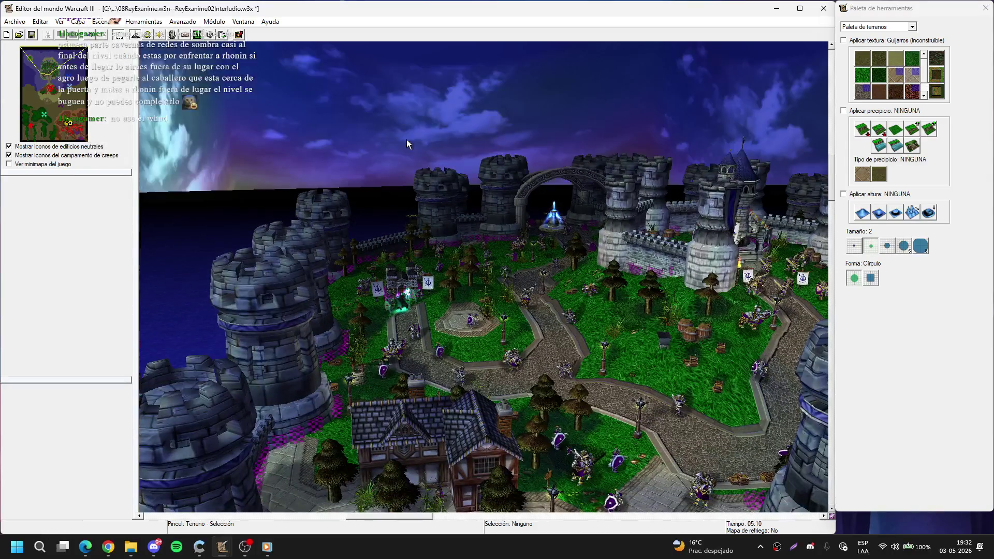
pyautogui.click(103, 22)
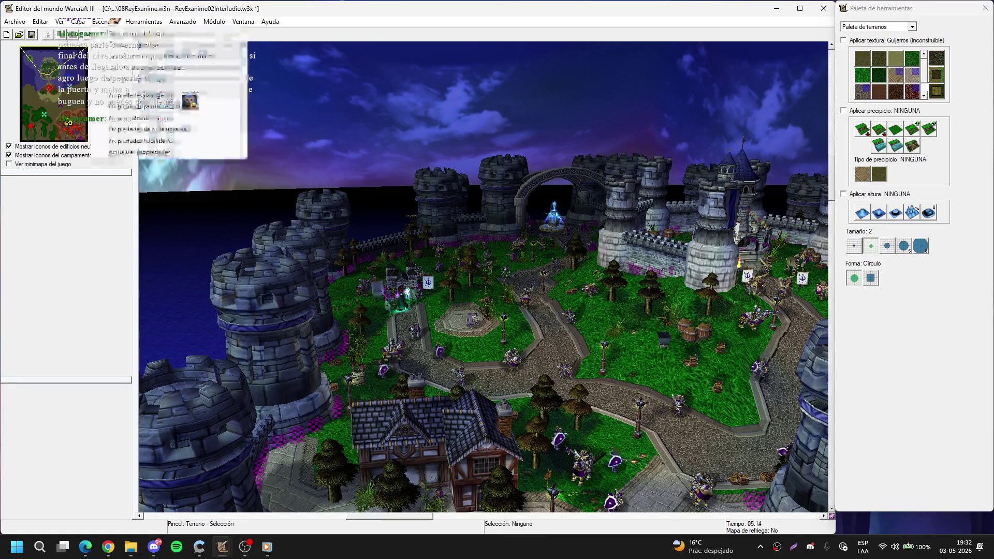
pyautogui.click(405, 158)
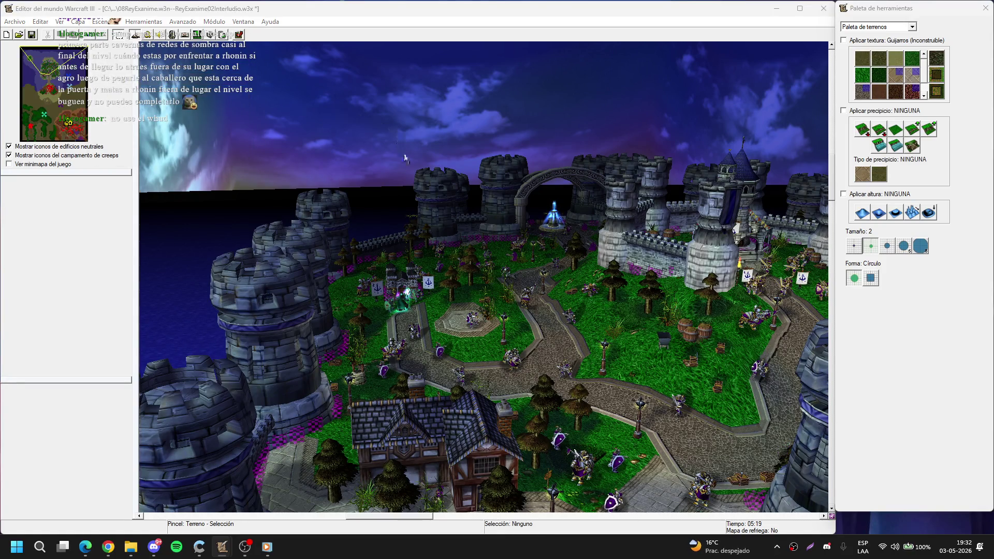
# Step: Set the sky to Cielo de verano de Lordaeron and fog colour to Amarillo, then accept
pyautogui.click(424, 188)
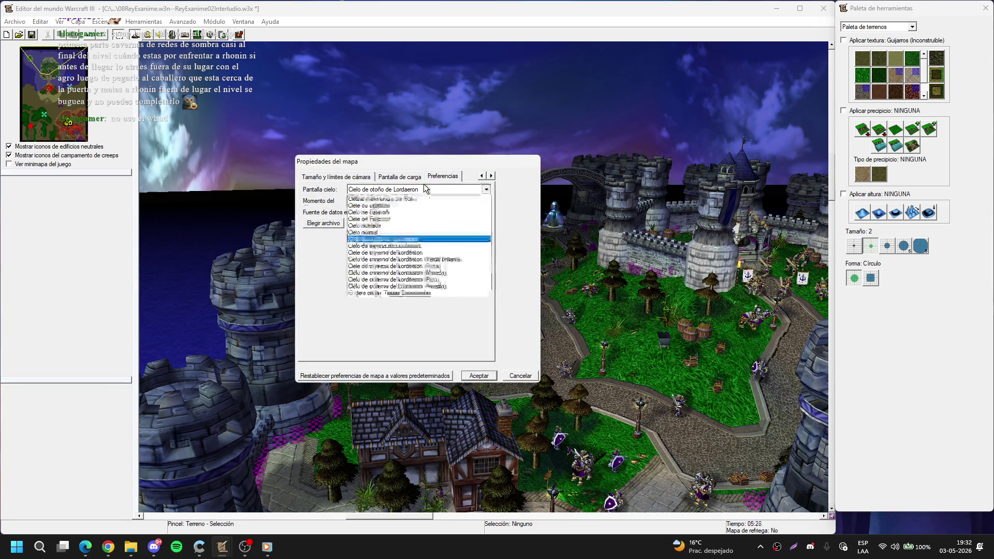
pyautogui.click(394, 245)
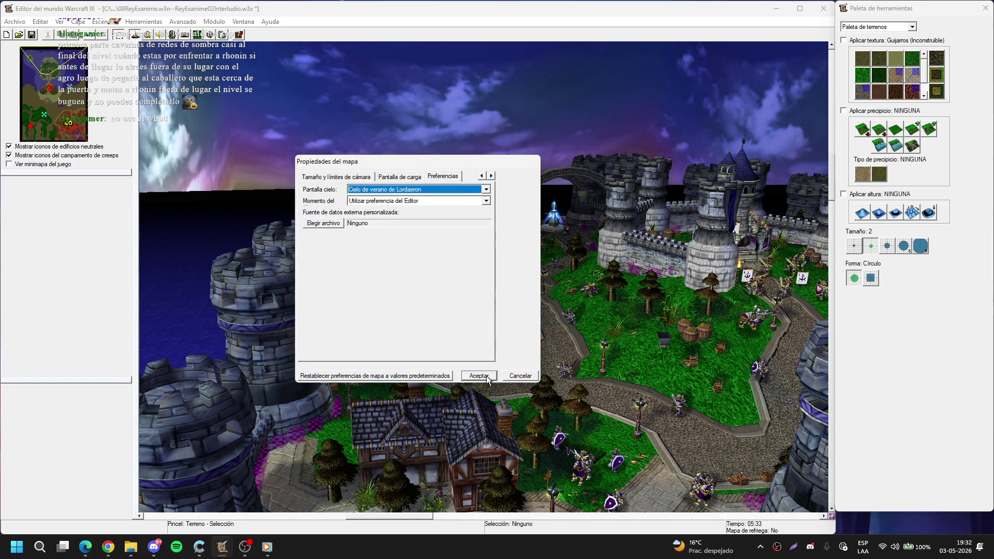
pyautogui.click(482, 175)
pyautogui.click(481, 175)
pyautogui.click(347, 177)
pyautogui.click(424, 288)
pyautogui.press('Down')
pyautogui.press('Down')
pyautogui.press('Down')
pyautogui.click(424, 300)
pyautogui.click(473, 374)
# Step: Orbit, tilt and zoom the camera to frame the castle and horizon
pyautogui.moveTo(531, 334)
pyautogui.mouseDown()
pyautogui.moveTo(351, 287)
pyautogui.moveTo(514, 349)
pyautogui.moveTo(352, 271)
pyautogui.moveTo(378, 248)
pyautogui.moveTo(273, 357)
pyautogui.moveTo(566, 331)
pyautogui.moveTo(485, 343)
pyautogui.moveTo(498, 246)
pyautogui.moveTo(498, 297)
pyautogui.moveTo(626, 319)
pyautogui.moveTo(523, 350)
pyautogui.moveTo(465, 294)
pyautogui.mouseUp()
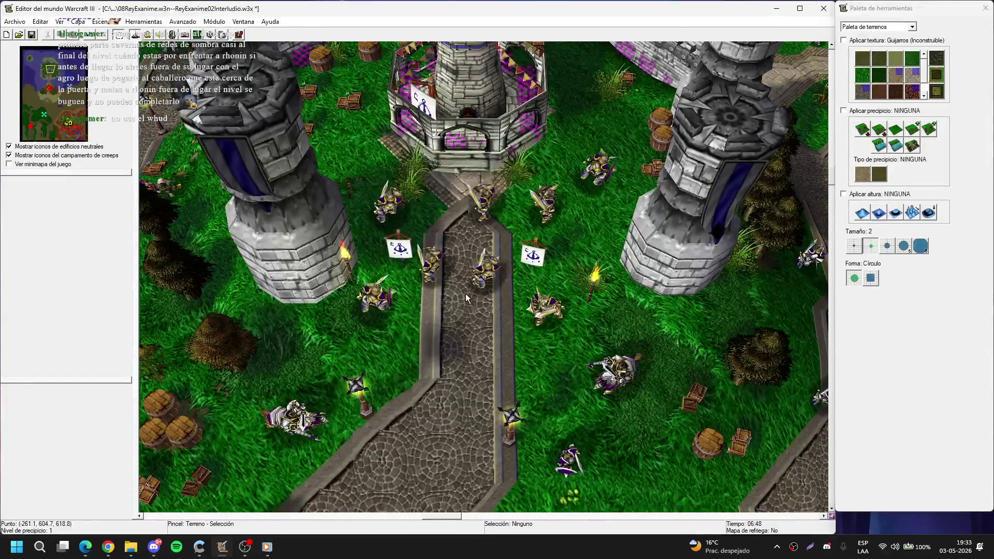
pyautogui.scroll(-5, 465, 293)
pyautogui.moveTo(439, 294); pyautogui.dragTo(637, 333)
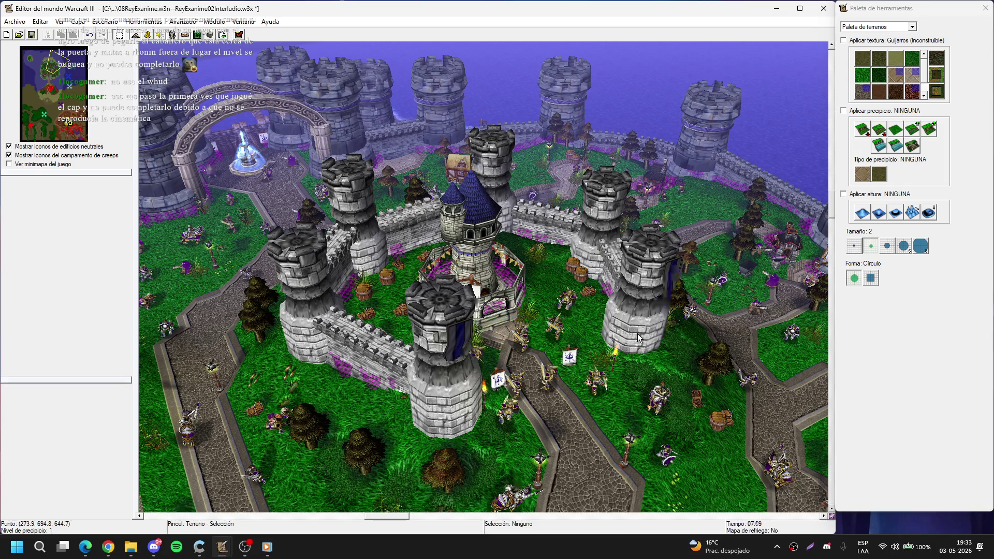
pyautogui.press('Up')
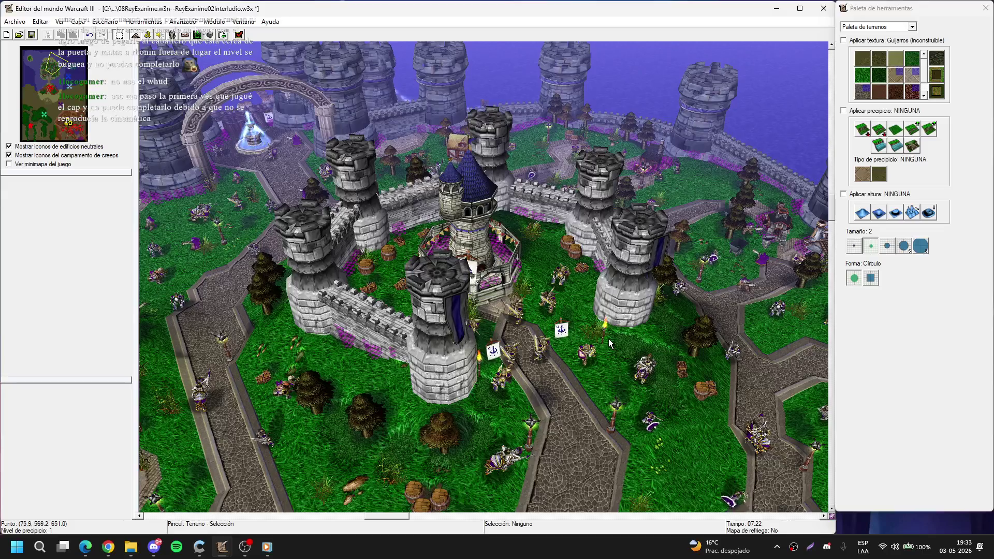
pyautogui.scroll(-3, 608, 338)
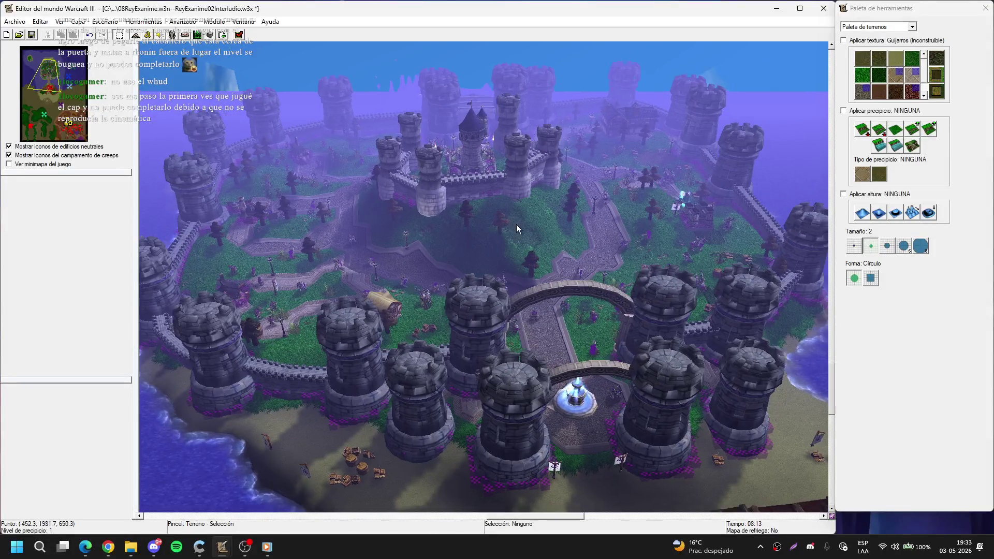
# Step: Capture a full-screen screenshot of the fog-tinted castle view
pyautogui.press('Print')
pyautogui.moveTo(0, 0)
pyautogui.mouseDown()
pyautogui.moveTo(55, 205)
pyautogui.moveTo(993, 558)
pyautogui.mouseUp()
pyautogui.hotkey('ctrl', 'c')
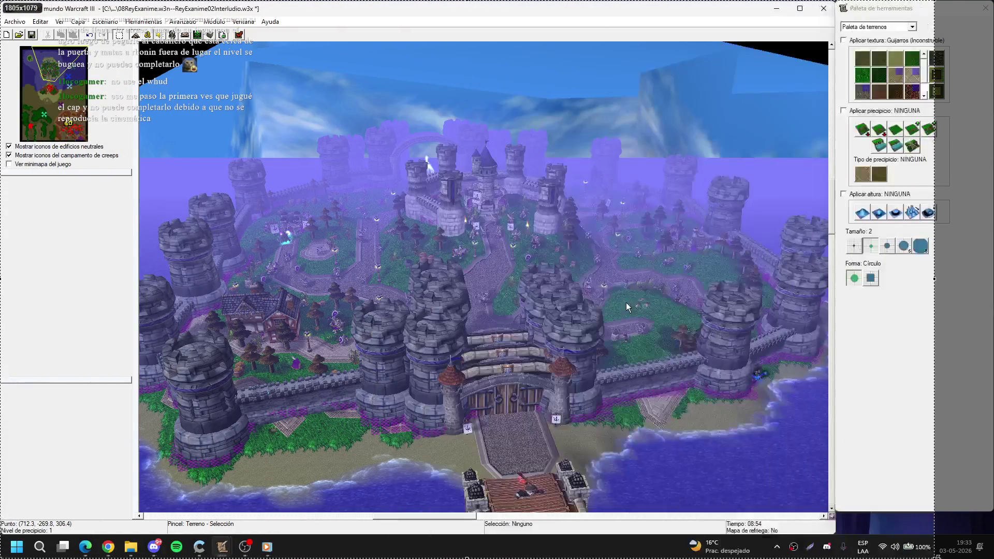
pyautogui.click(625, 303)
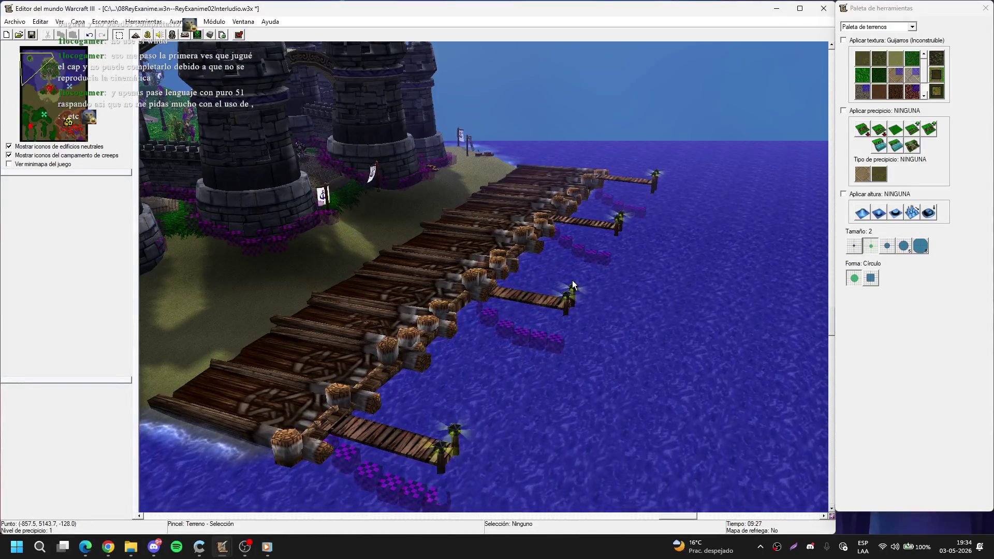
# Step: Snip the editor's pier view and bring Discord's spoilers-wc3-alterno channel forward
pyautogui.press('ctrl+Print')
pyautogui.moveTo(0, 0)
pyautogui.mouseDown()
pyautogui.moveTo(273, 558)
pyautogui.moveTo(971, 557)
pyautogui.mouseUp()
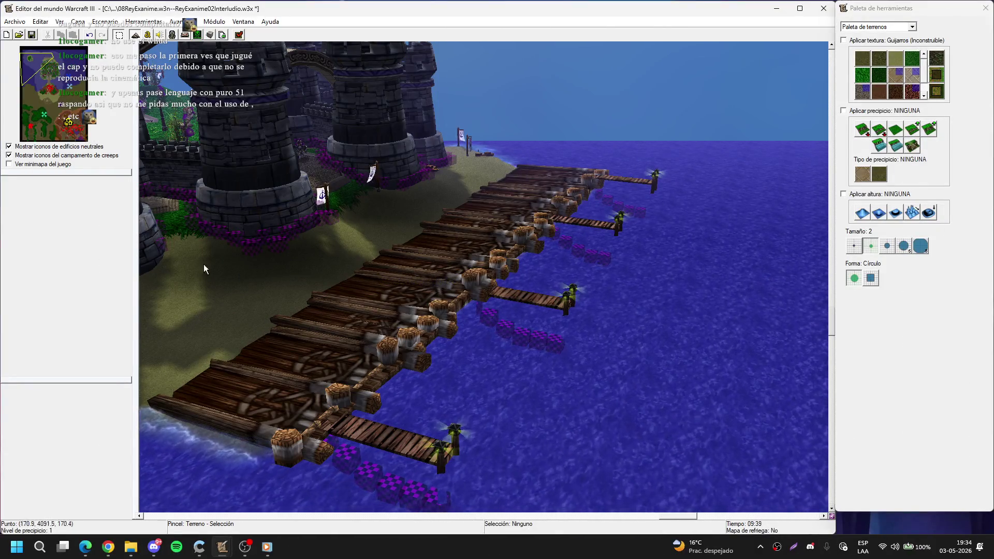
pyautogui.click(154, 546)
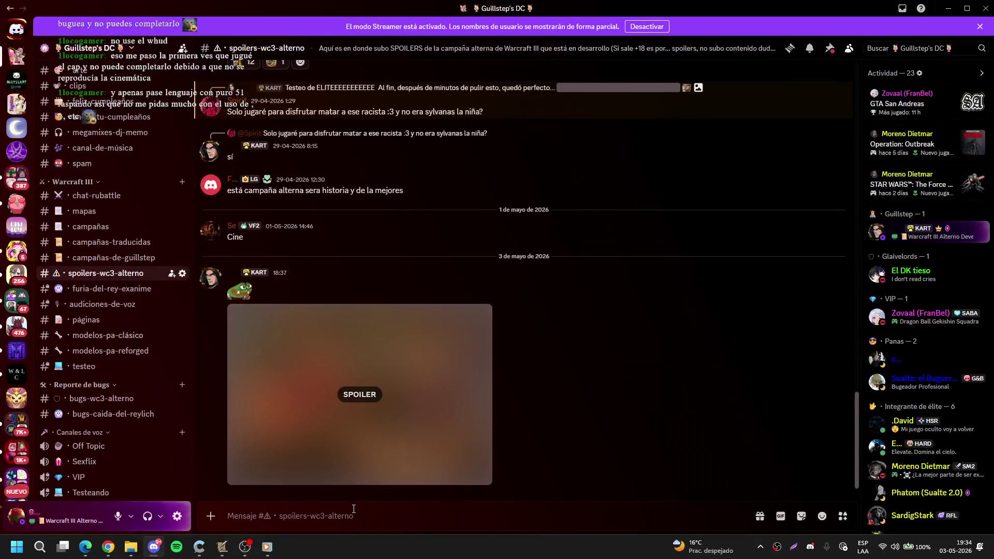
# Step: Attach the pier screenshot from clipboard history as a spoiler image, then minimize Discord
pyautogui.press('super+v')
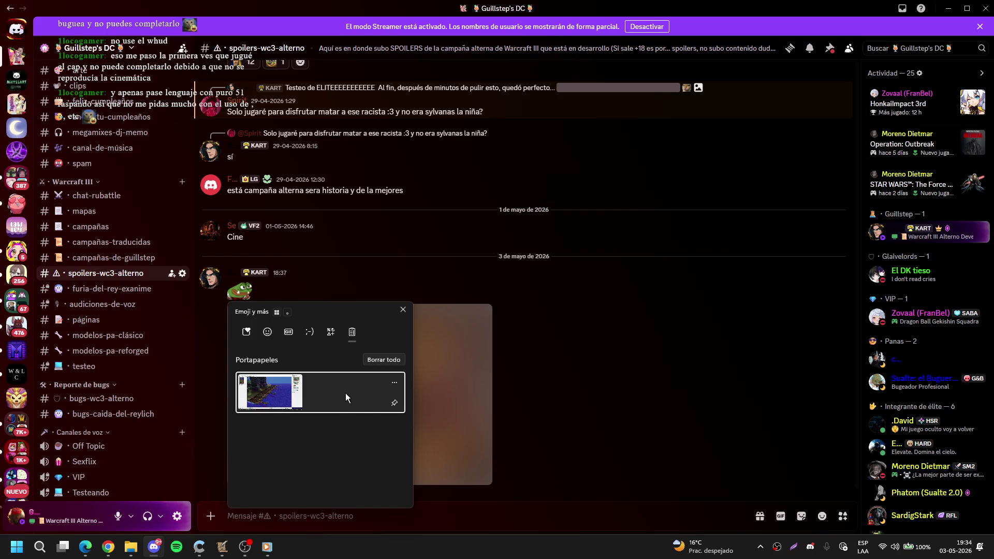
pyautogui.click(321, 396)
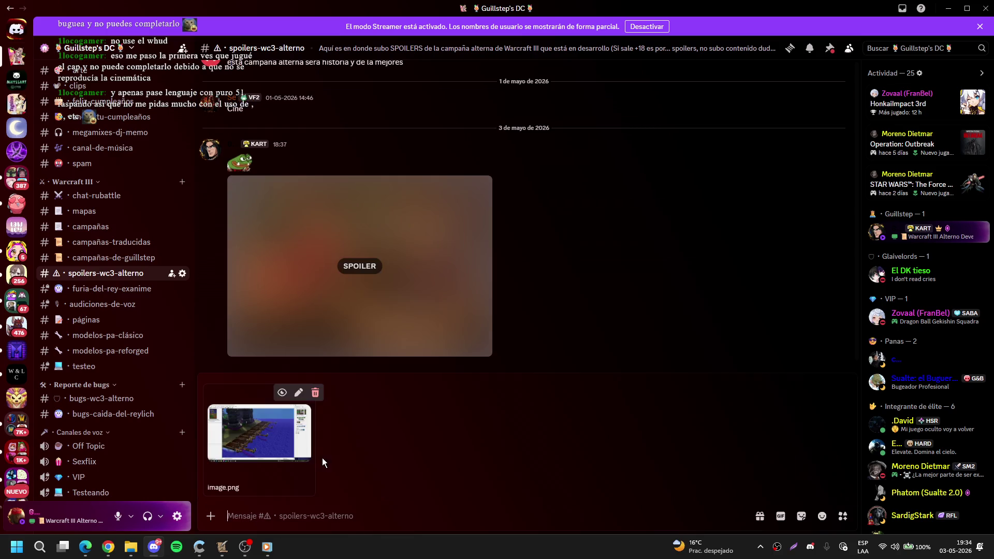
pyautogui.click(282, 393)
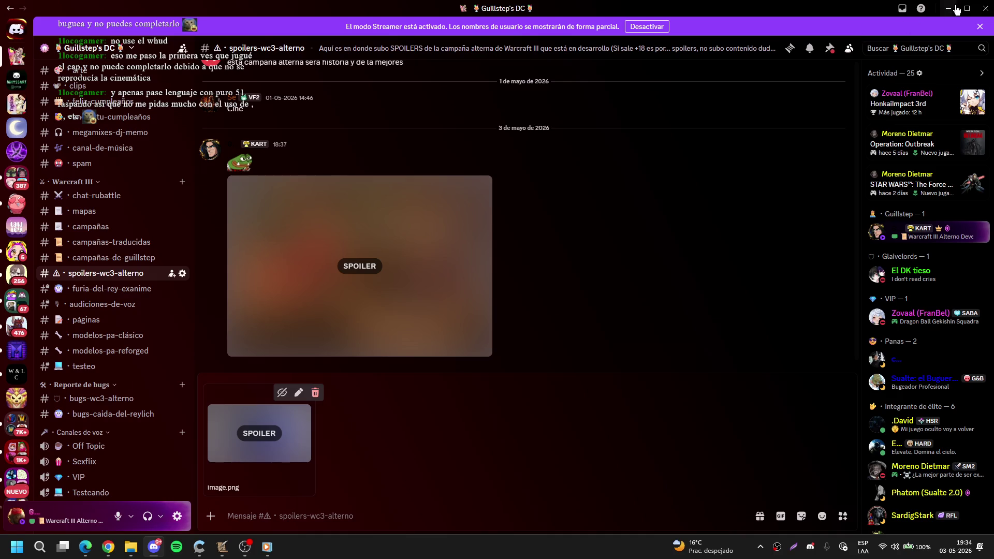
pyautogui.click(949, 9)
pyautogui.scroll(5, 517, 225)
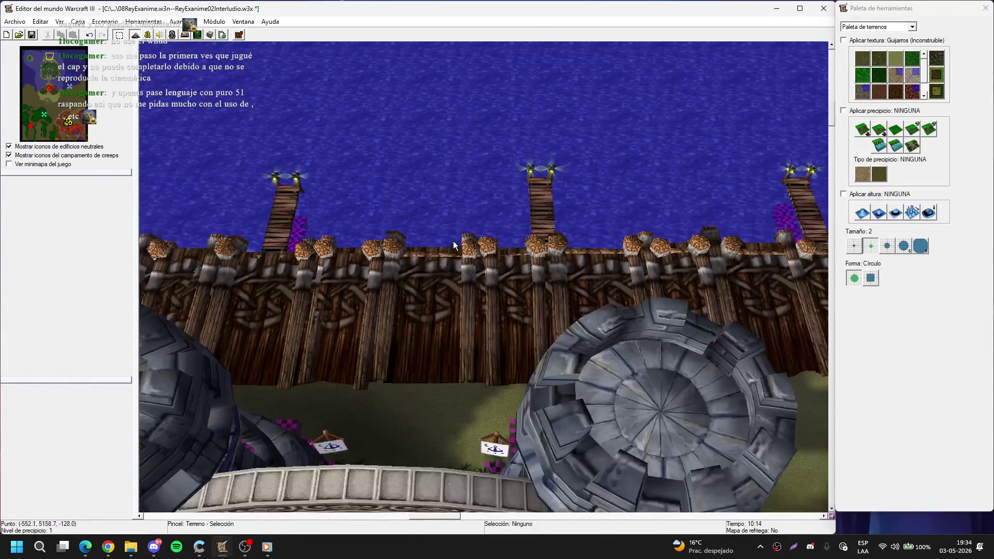
# Step: Orbit and zoom to a wide view of the castle island and capture it
pyautogui.scroll(-8, 452, 241)
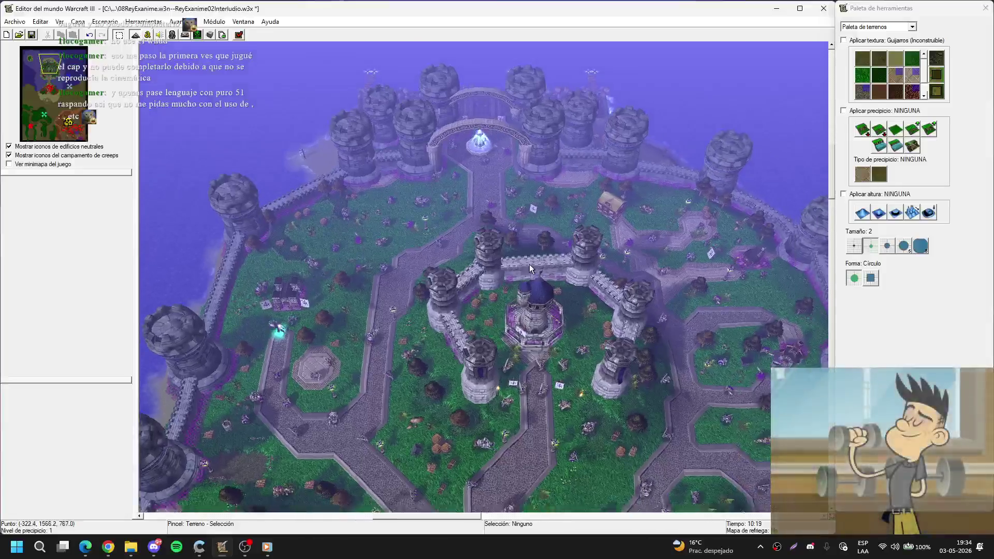
pyautogui.moveTo(529, 264)
pyautogui.mouseDown()
pyautogui.moveTo(557, 243)
pyautogui.moveTo(482, 210)
pyautogui.moveTo(490, 268)
pyautogui.moveTo(545, 282)
pyautogui.moveTo(501, 289)
pyautogui.moveTo(511, 308)
pyautogui.moveTo(519, 260)
pyautogui.moveTo(455, 267)
pyautogui.moveTo(514, 281)
pyautogui.moveTo(520, 260)
pyautogui.moveTo(514, 294)
pyautogui.moveTo(539, 288)
pyautogui.mouseUp()
pyautogui.scroll(2, 511, 309)
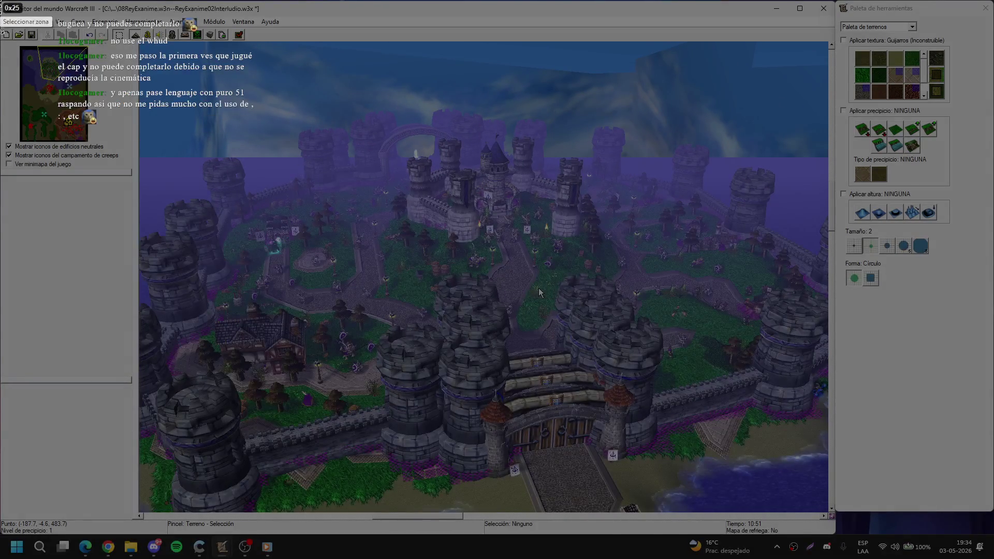
pyautogui.click(538, 288)
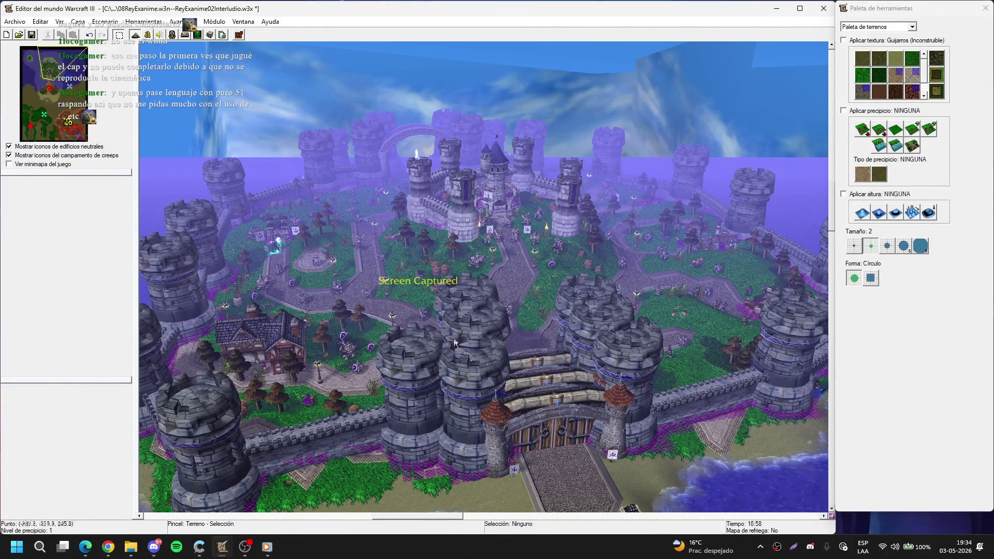
# Step: Paste the castle screenshot into Discord as a second spoiler image and minimize Discord
pyautogui.click(154, 545)
pyautogui.hotkey('ctrl', 'v')
pyautogui.click(408, 392)
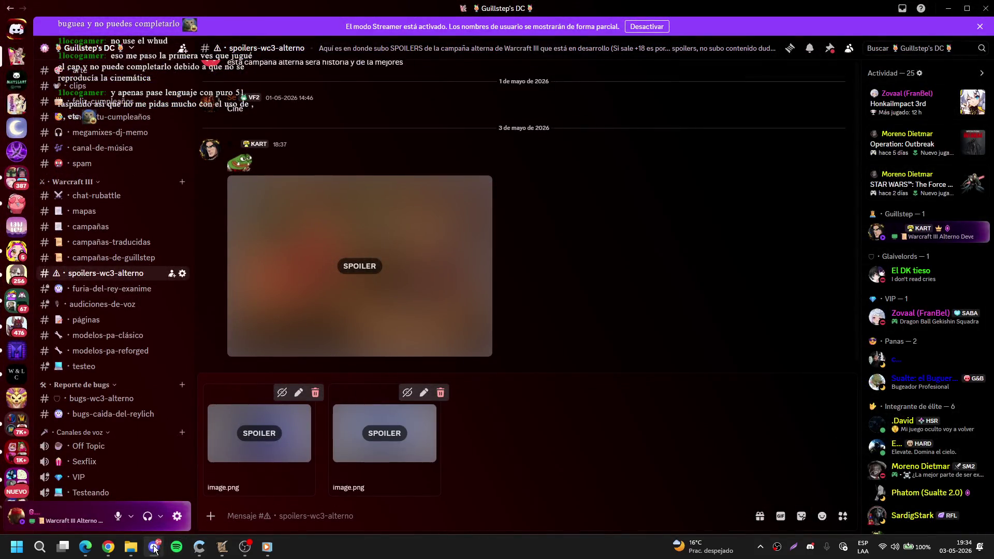
pyautogui.click(154, 547)
pyautogui.scroll(5, 571, 341)
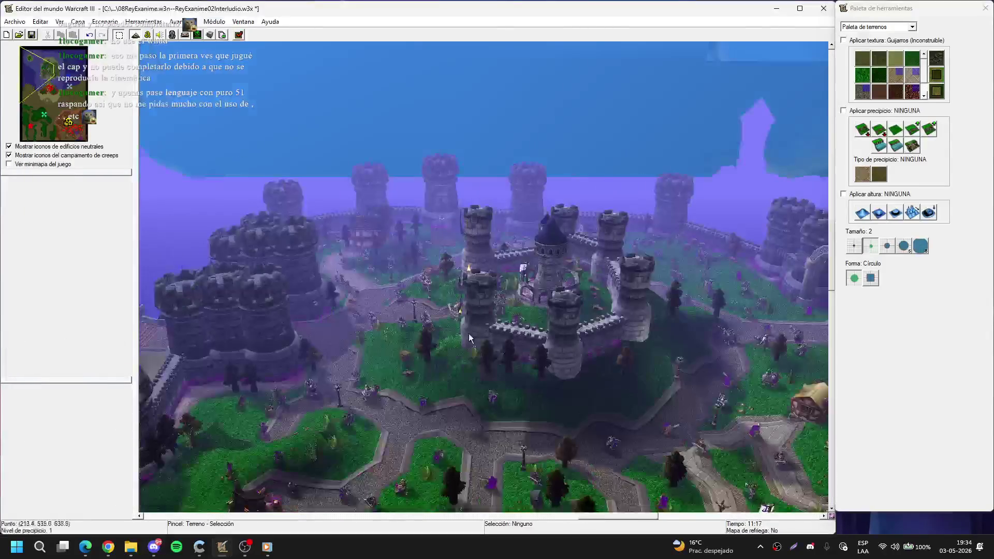
# Step: Frame the southern towers and fountain, then capture a full-screen screenshot of the editor
pyautogui.scroll(-5, 468, 333)
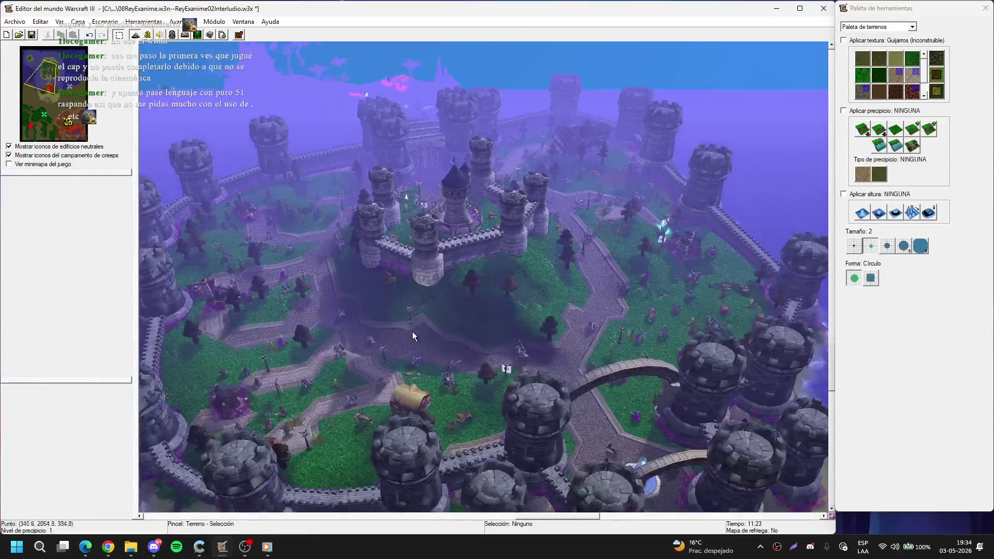
pyautogui.press('Down')
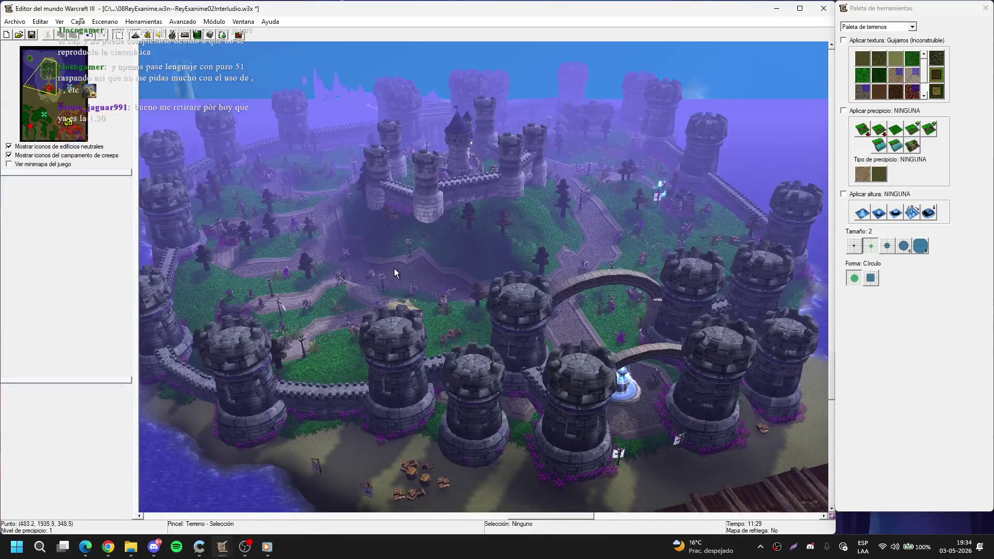
pyautogui.press('ctrl')
pyautogui.scroll(3, 399, 282)
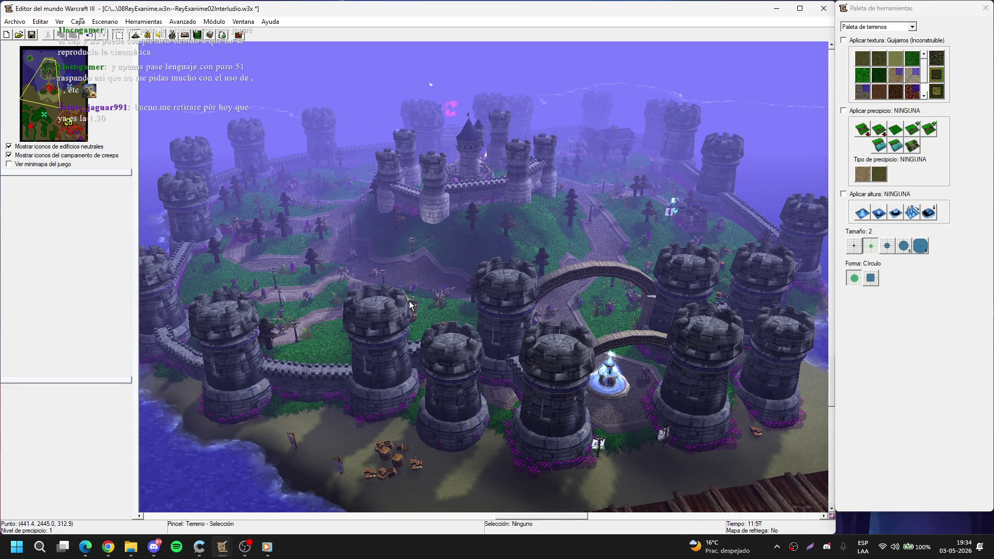
pyautogui.press('super+shift+s')
pyautogui.moveTo(1, 1)
pyautogui.mouseDown()
pyautogui.moveTo(54, 28)
pyautogui.moveTo(207, 558)
pyautogui.moveTo(993, 558)
pyautogui.mouseUp()
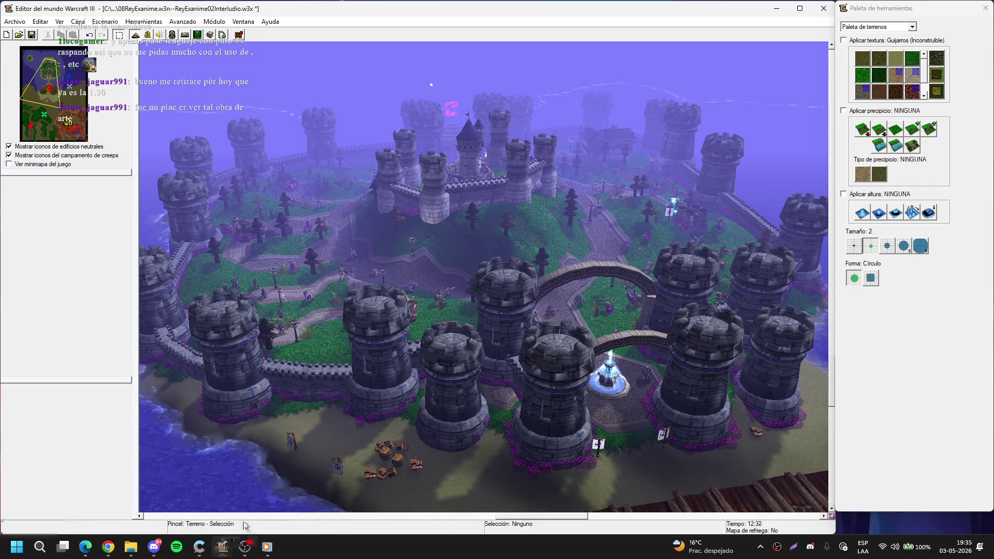
pyautogui.press('Print')
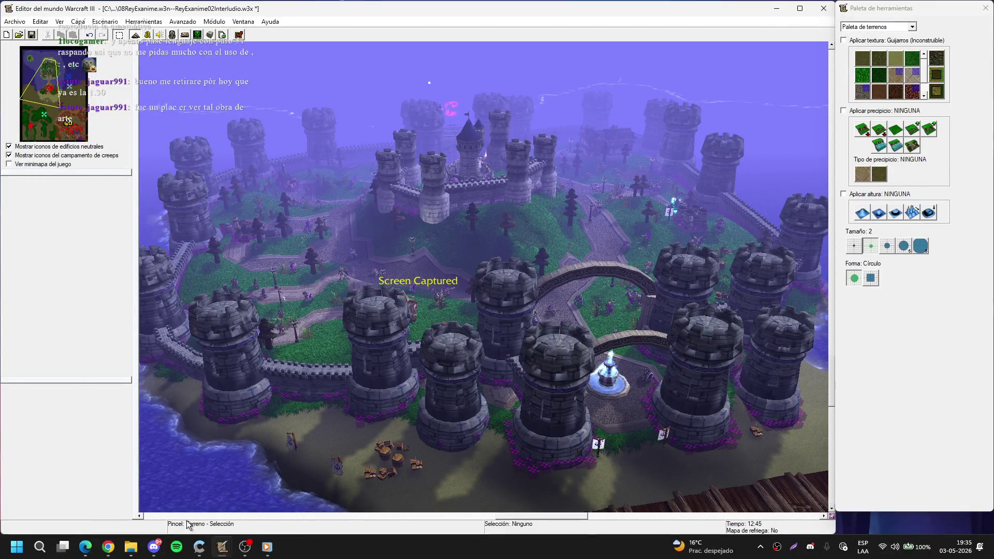
# Step: Paste the screenshot into the Discord draft as a third attachment, mark it spoiler, and hide Discord
pyautogui.click(148, 551)
pyautogui.hotkey('ctrl', 'v')
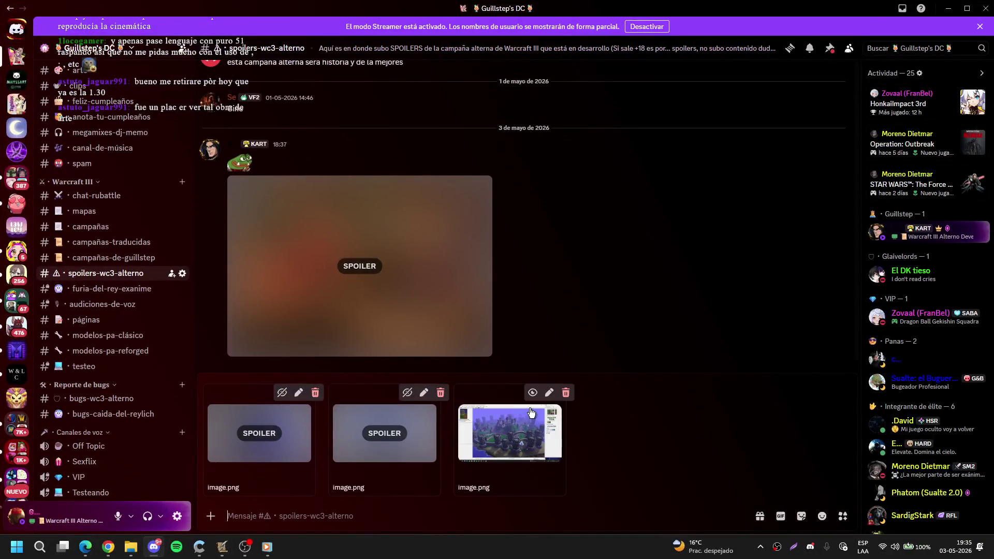
pyautogui.click(531, 393)
pyautogui.click(945, 7)
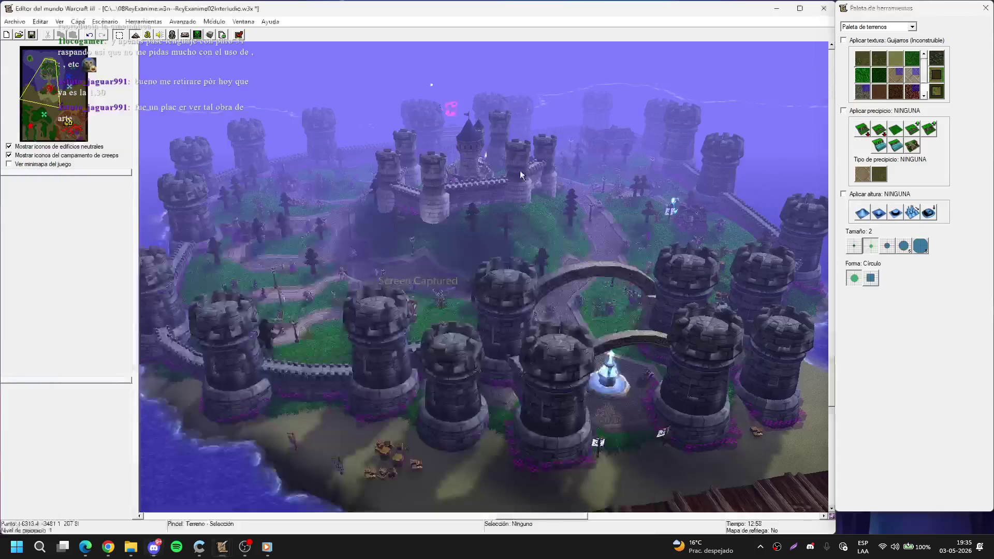
# Step: Zoom past the gate to a low view of the castle keep and knights on the hill
pyautogui.scroll(5, 392, 194)
pyautogui.scroll(3, 361, 228)
pyautogui.scroll(3, 424, 200)
pyautogui.scroll(3, 480, 352)
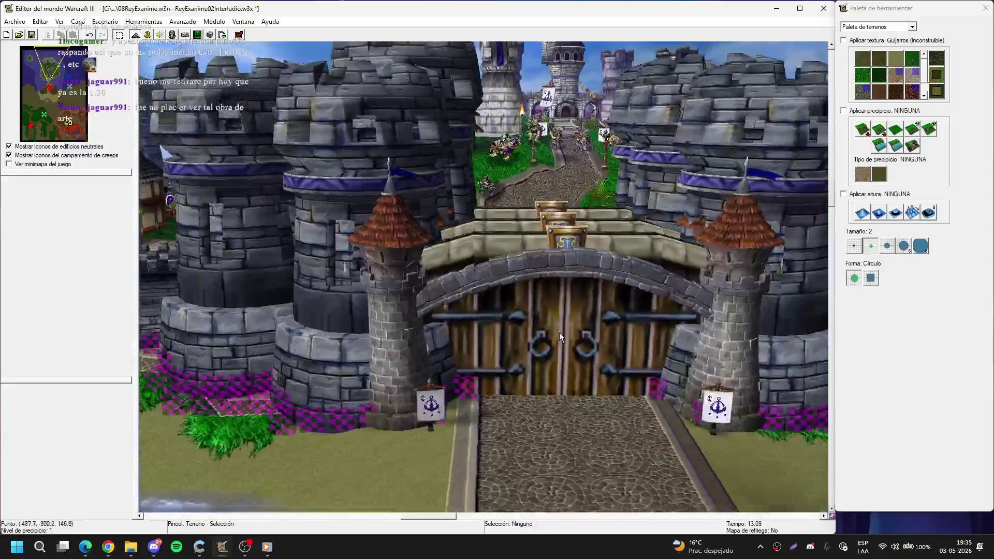
pyautogui.scroll(5, 467, 300)
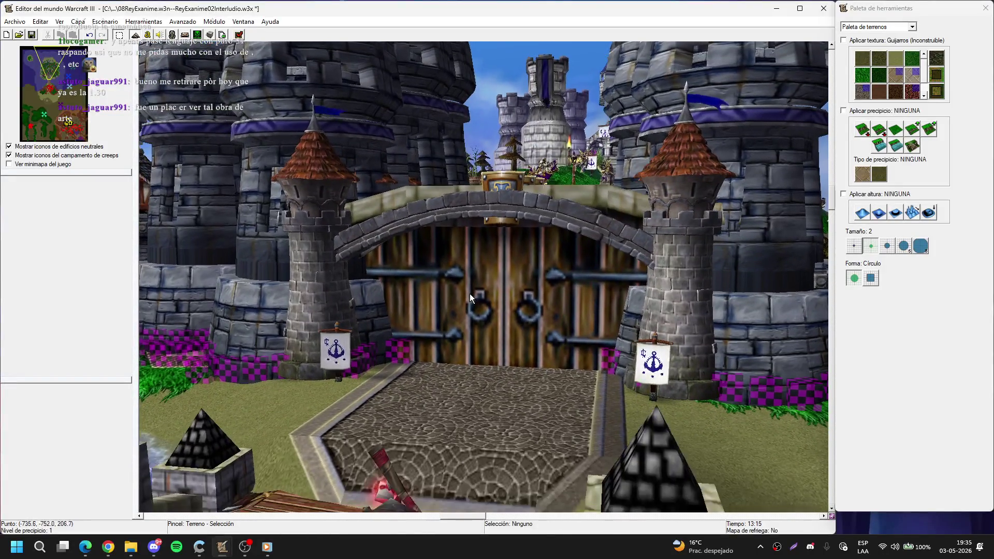
pyautogui.scroll(-5, 518, 372)
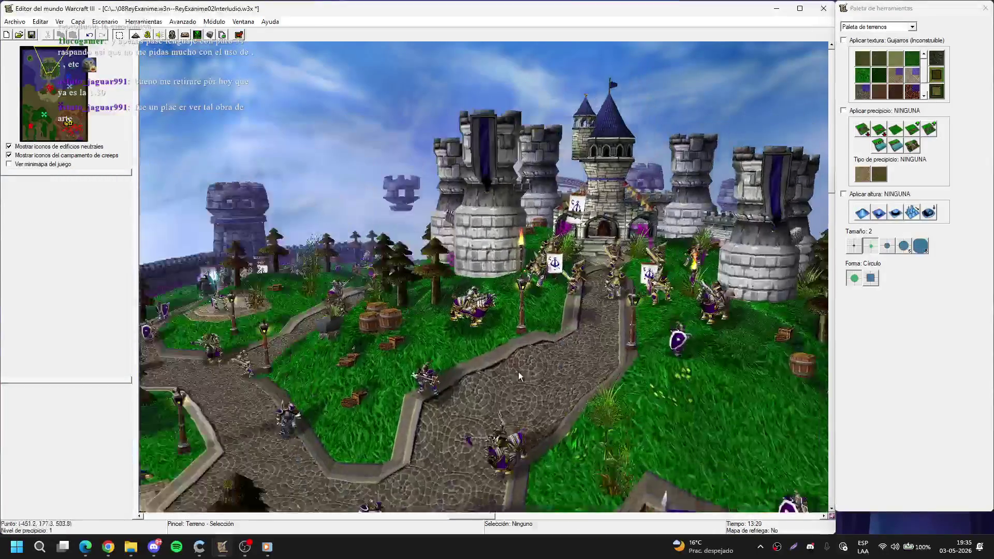
pyautogui.scroll(3, 542, 318)
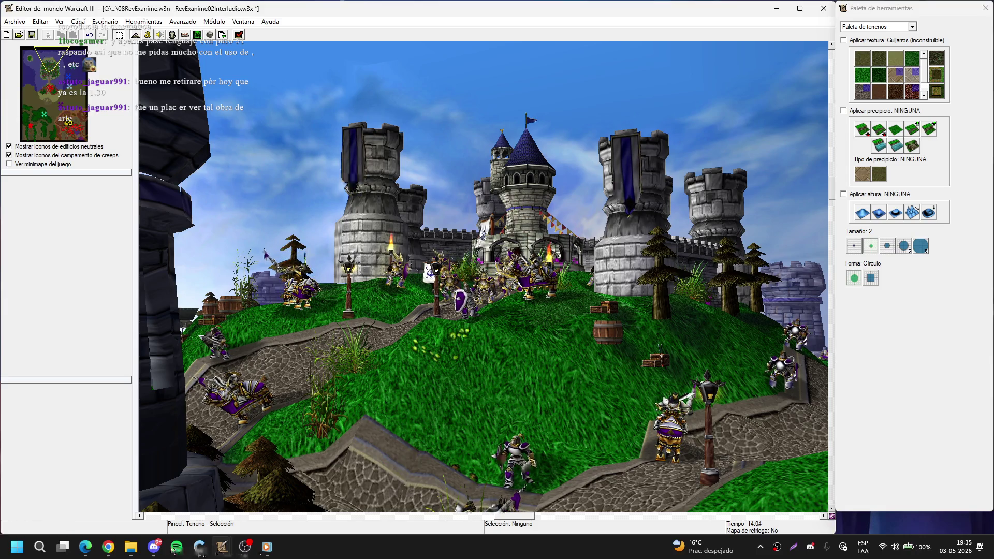
pyautogui.click(154, 547)
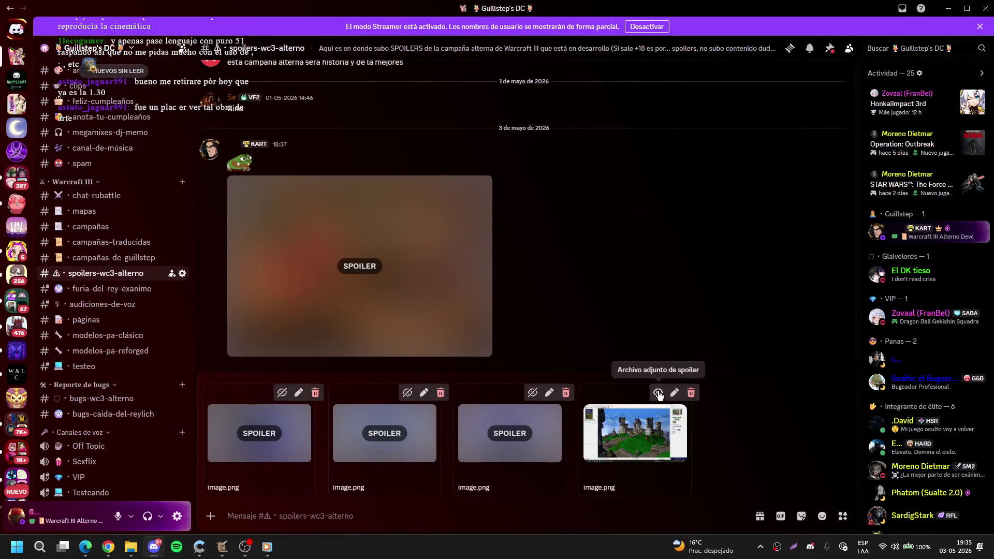
# Step: Mark the fourth screenshot as a spoiler and add the :omg emoji to the message
pyautogui.click(658, 393)
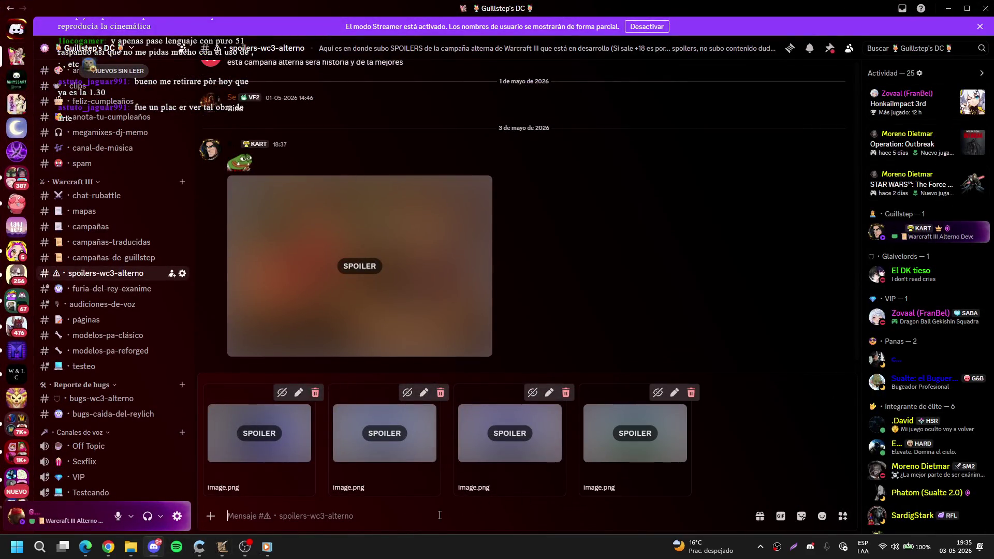
pyautogui.write(':brill')
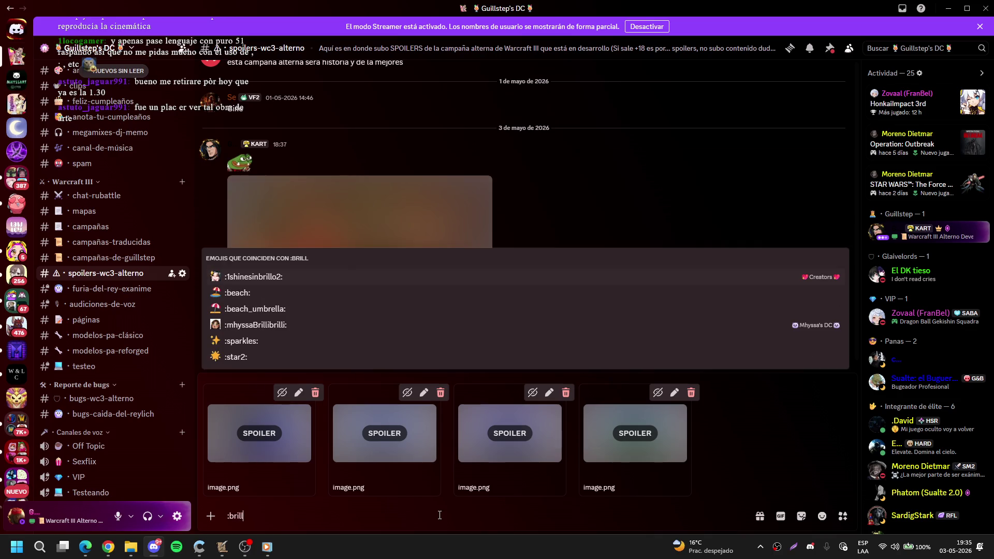
pyautogui.press('BackSpace')
pyautogui.press('BackSpace')
pyautogui.press('BackSpace')
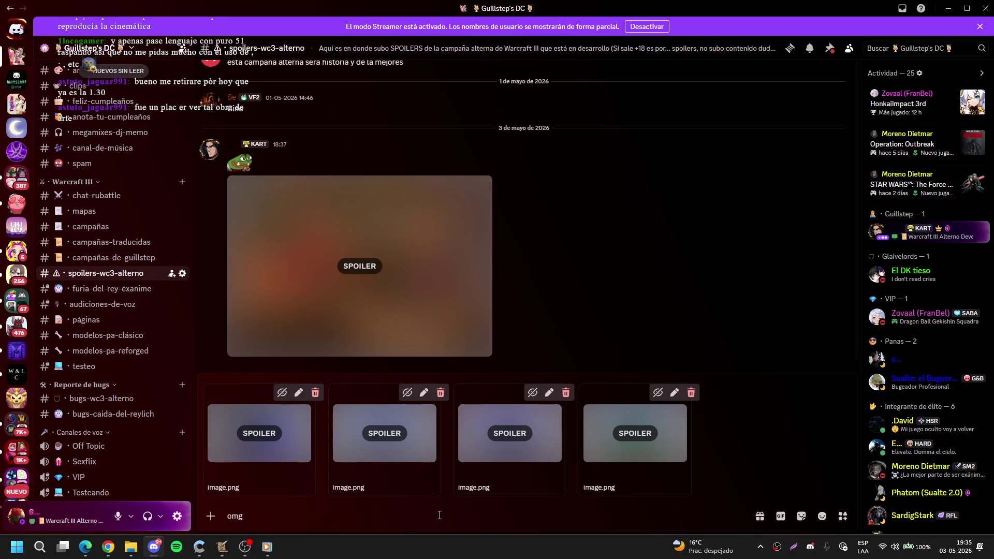
pyautogui.write(':omg')
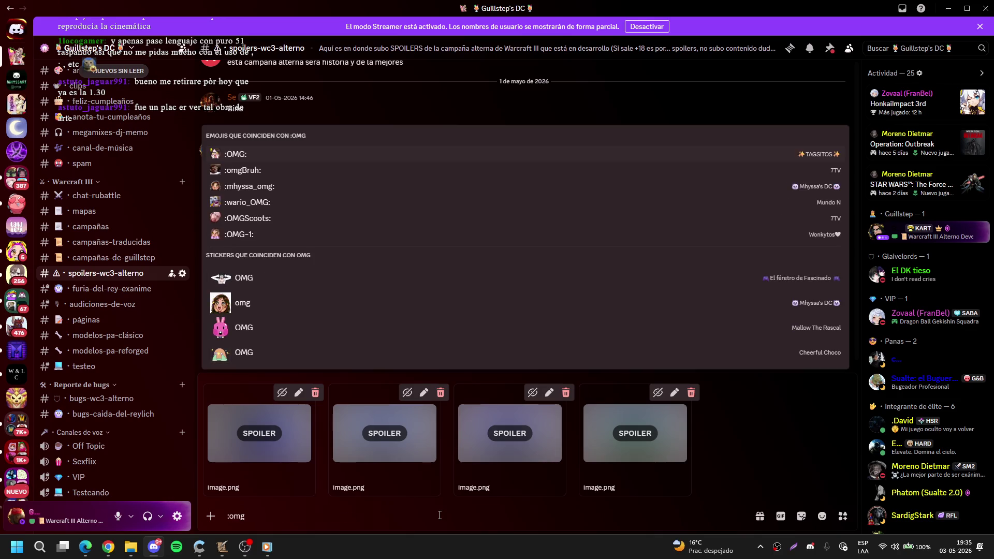
pyautogui.click(268, 191)
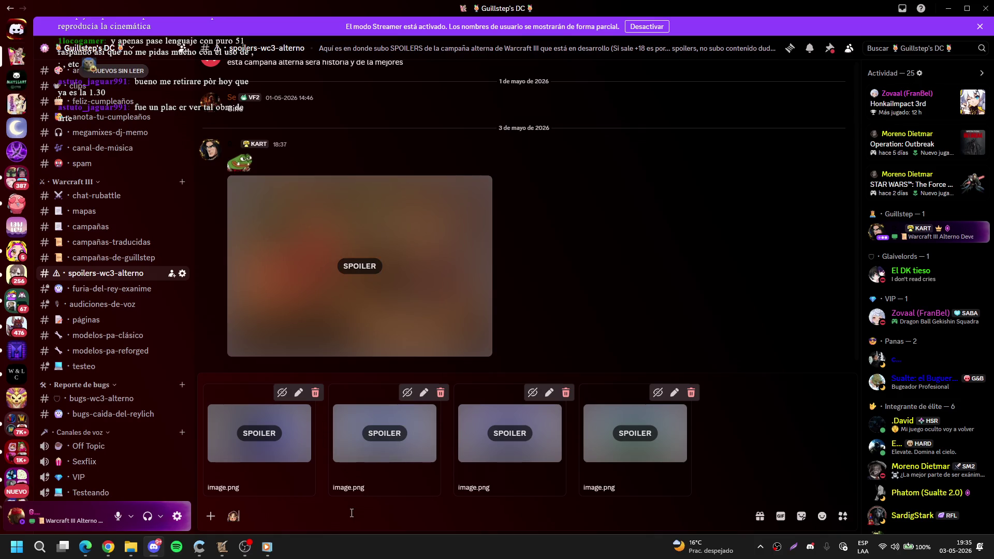
# Step: Add the :tink: animated emoji from another server, send the message, and hide Discord
pyautogui.click(821, 517)
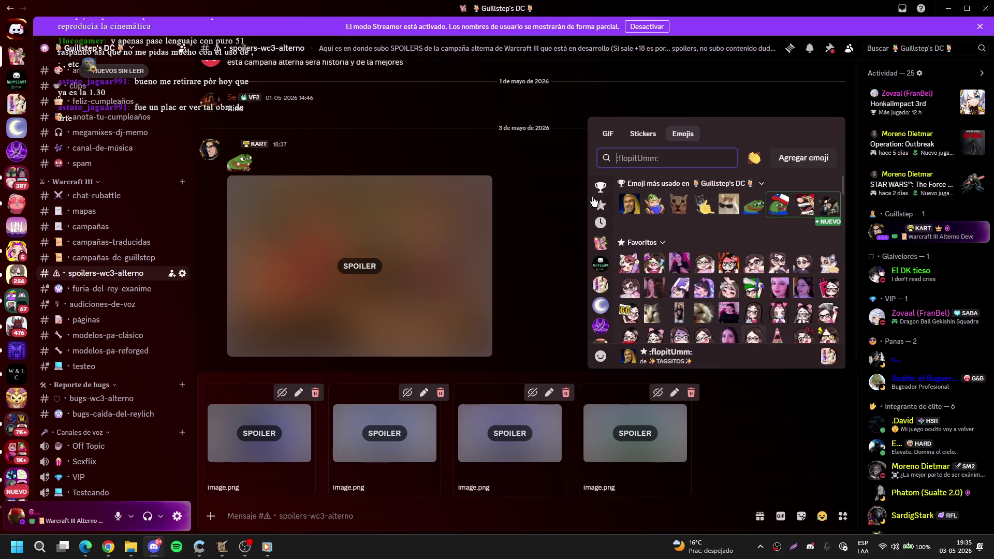
pyautogui.click(600, 263)
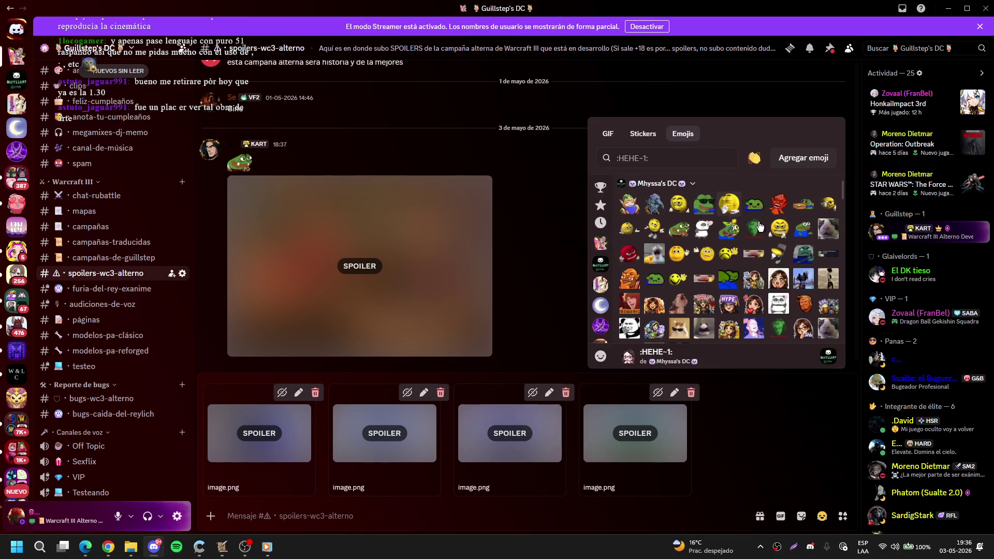
pyautogui.scroll(-2, 784, 282)
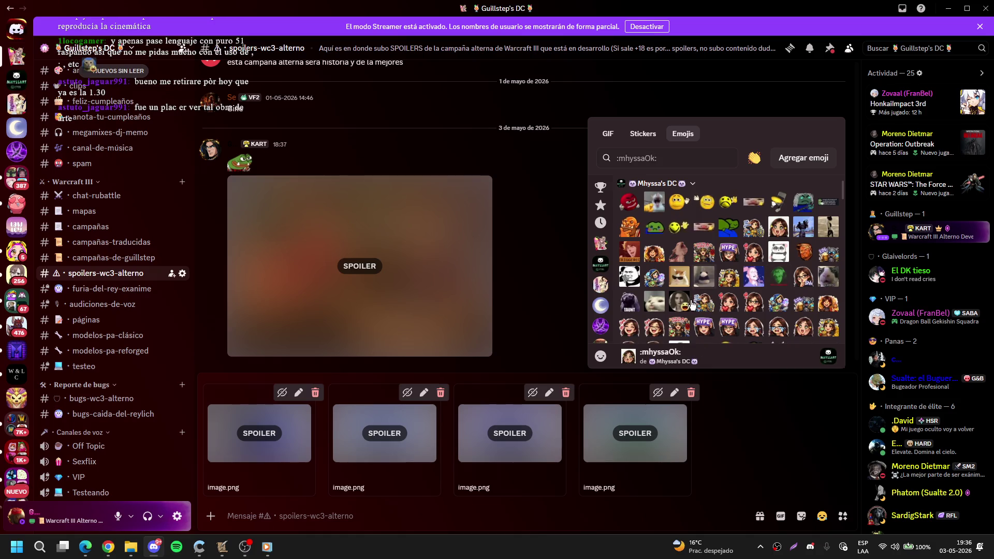
pyautogui.scroll(-2, 692, 306)
pyautogui.scroll(-2, 784, 315)
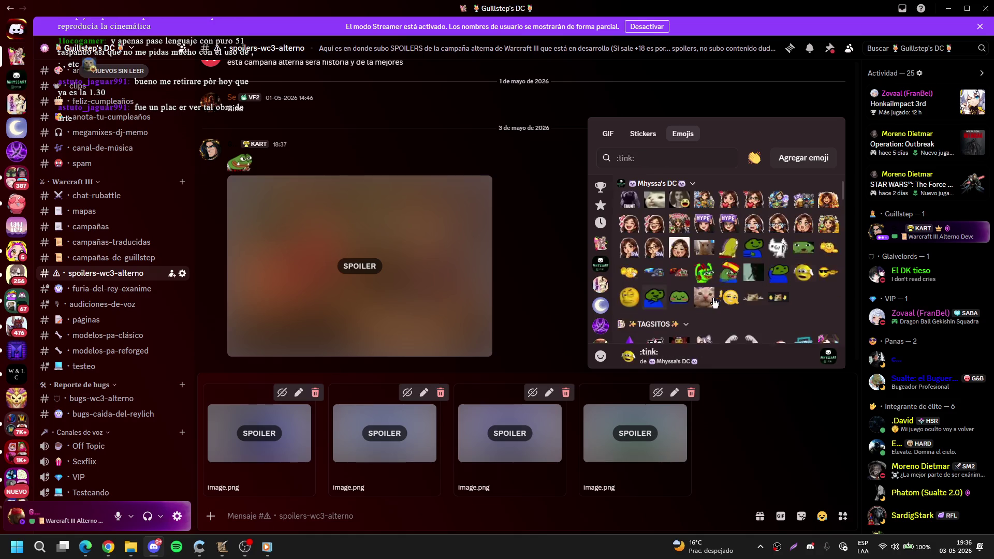
pyautogui.click(686, 251)
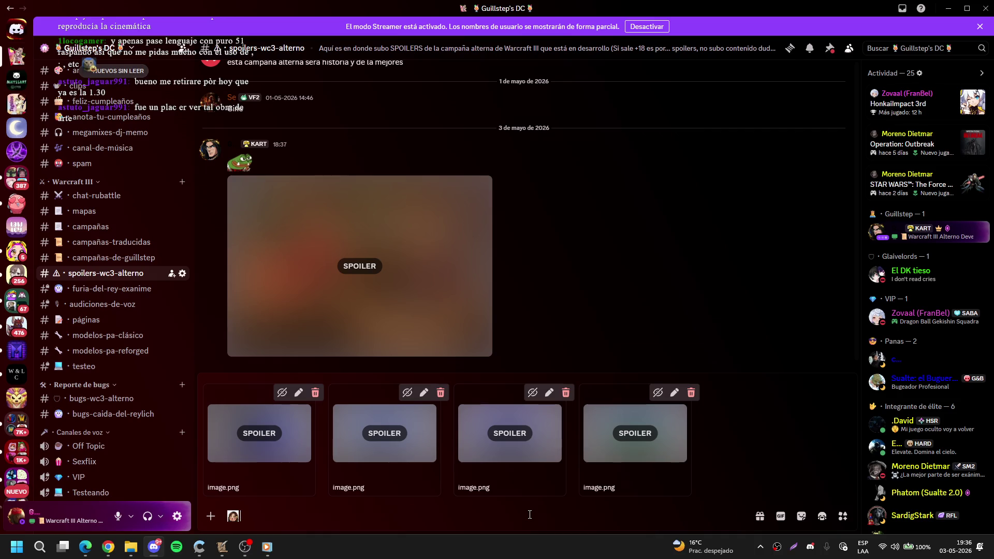
pyautogui.press('Return')
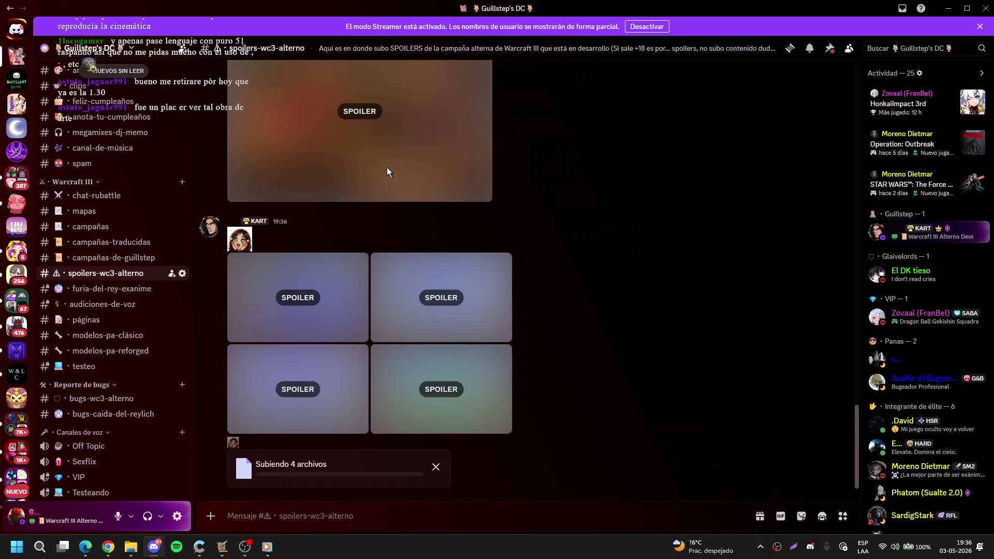
pyautogui.click(950, 6)
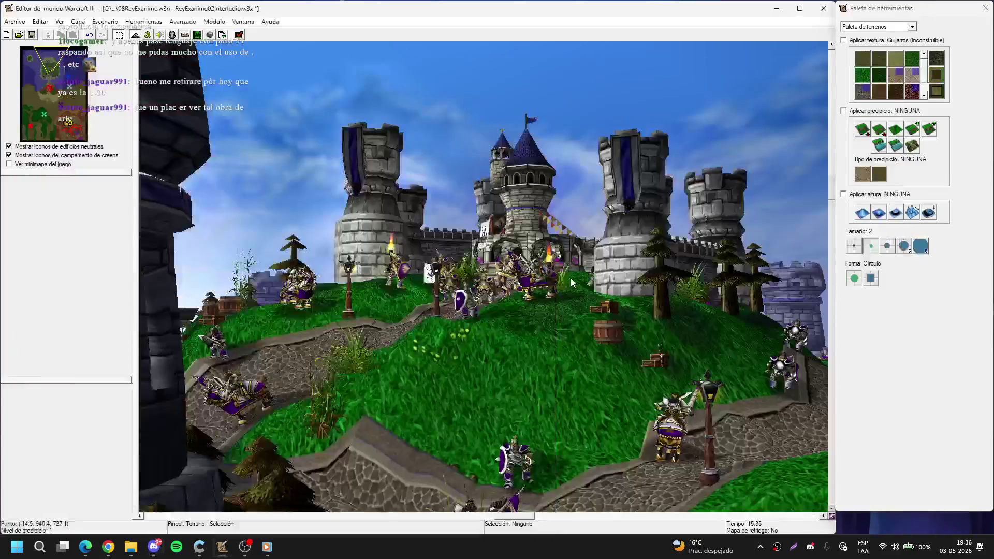
# Step: Move the map view to the orc base beside the lake and stone bridge
pyautogui.press('Down')
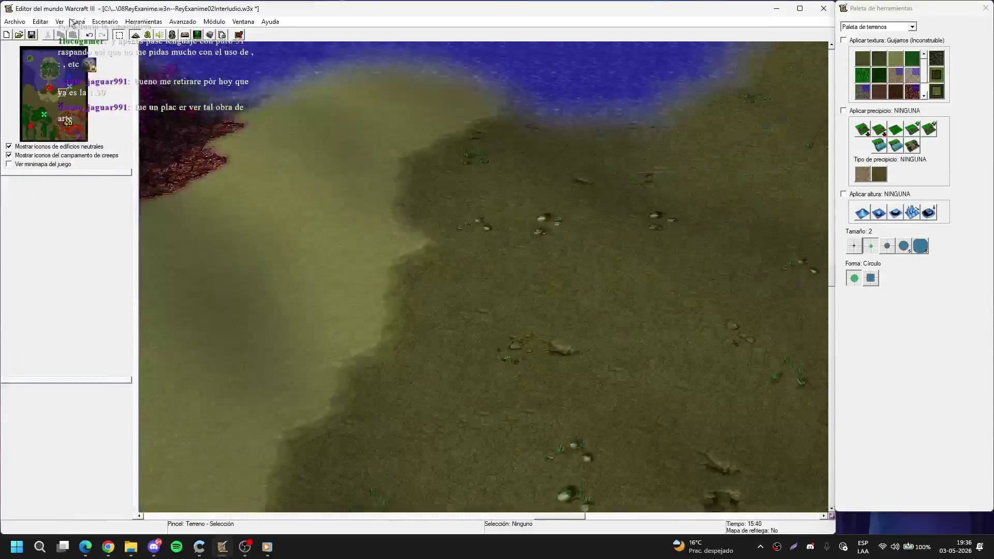
pyautogui.click(83, 111)
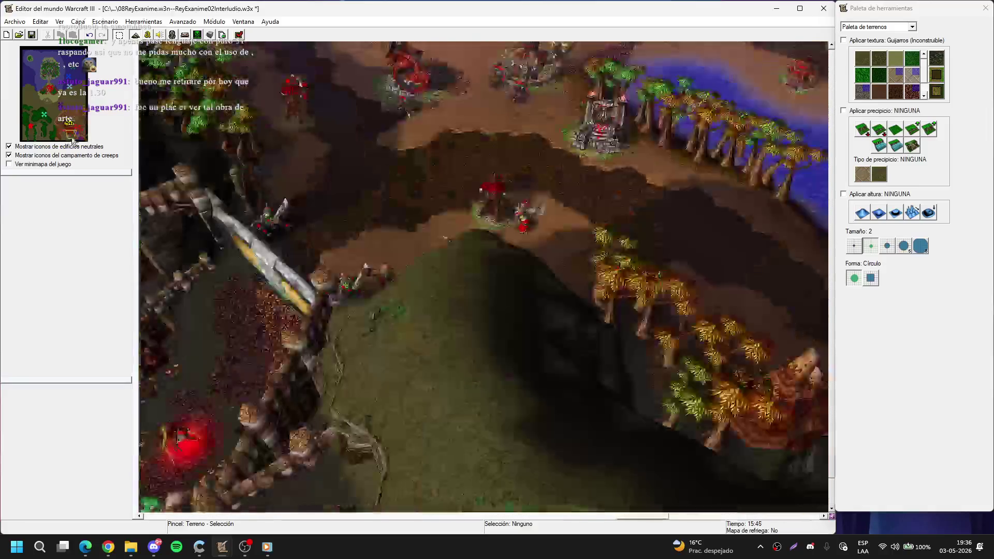
pyautogui.press('Right')
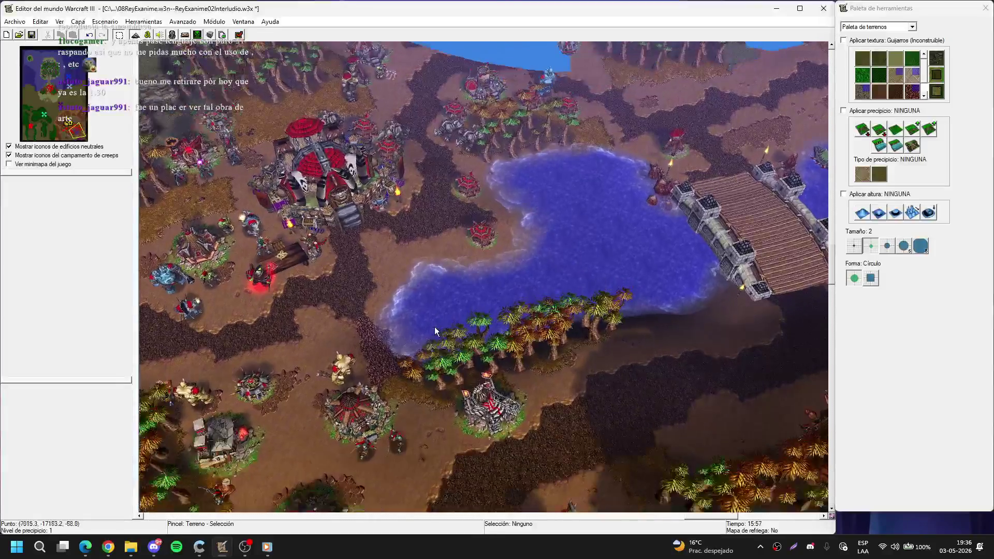
pyautogui.scroll(3, 464, 260)
pyautogui.scroll(-3, 445, 300)
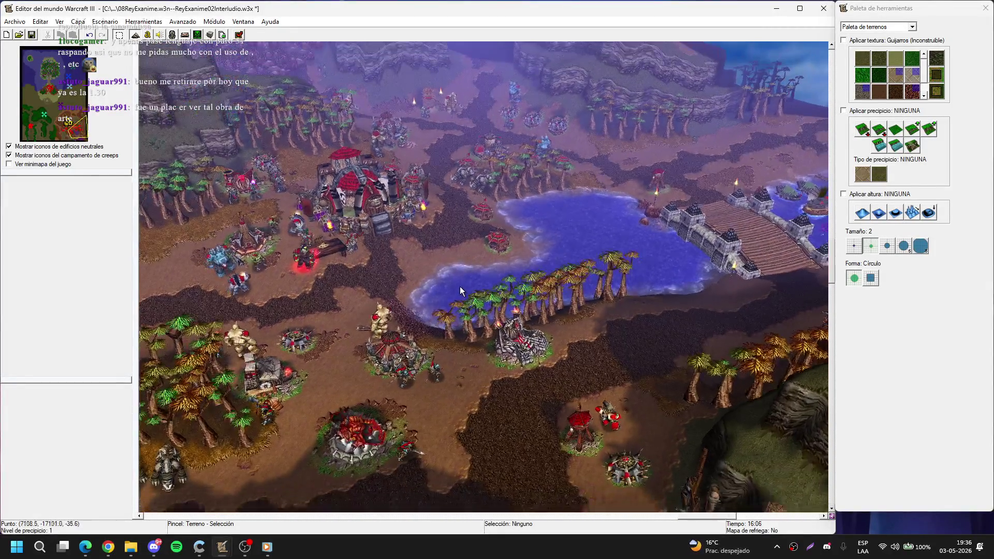
pyautogui.scroll(1, 459, 287)
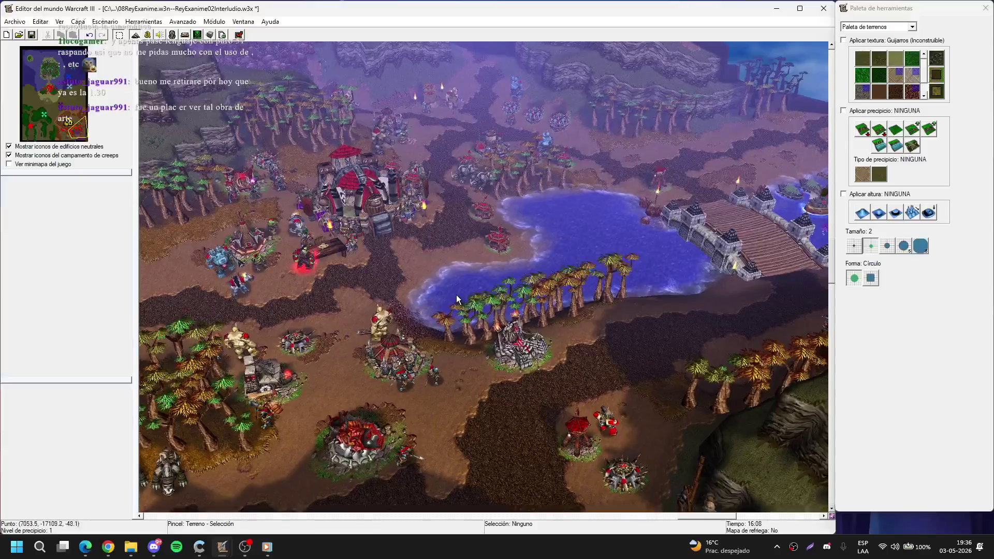
pyautogui.scroll(1, 499, 296)
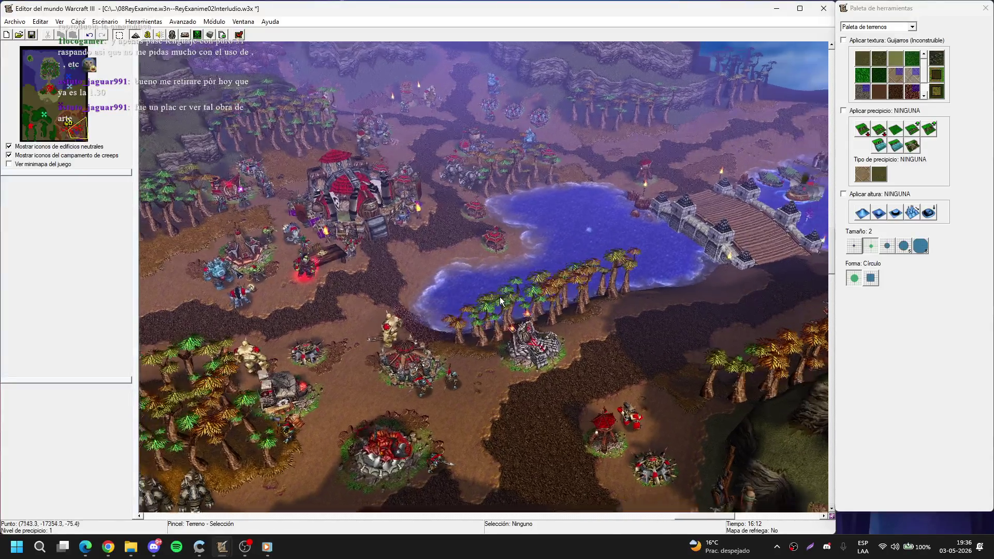
# Step: Adjust the zoom on the palm-lined lake and orc encampment, then screenshot the editor window
pyautogui.scroll(-2, 499, 296)
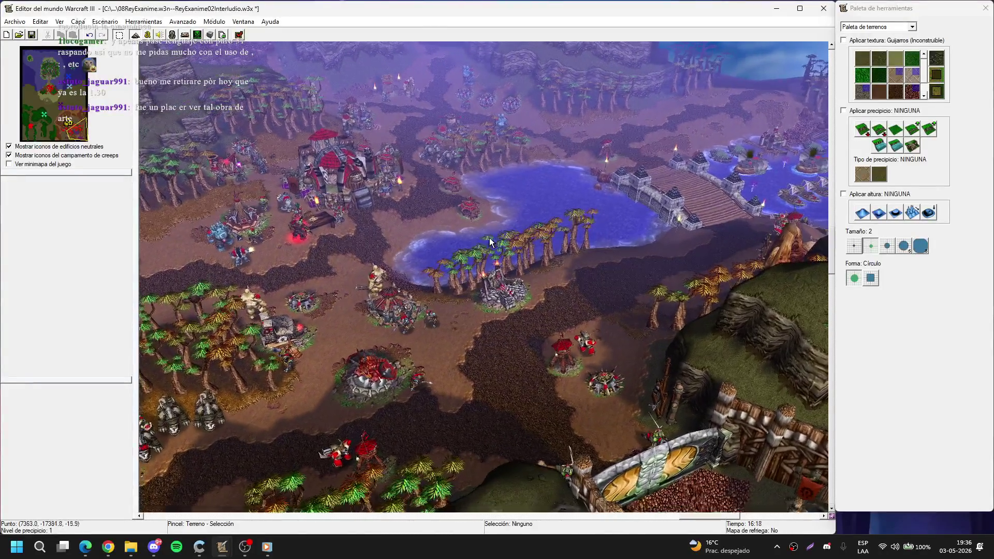
pyautogui.scroll(-1, 491, 241)
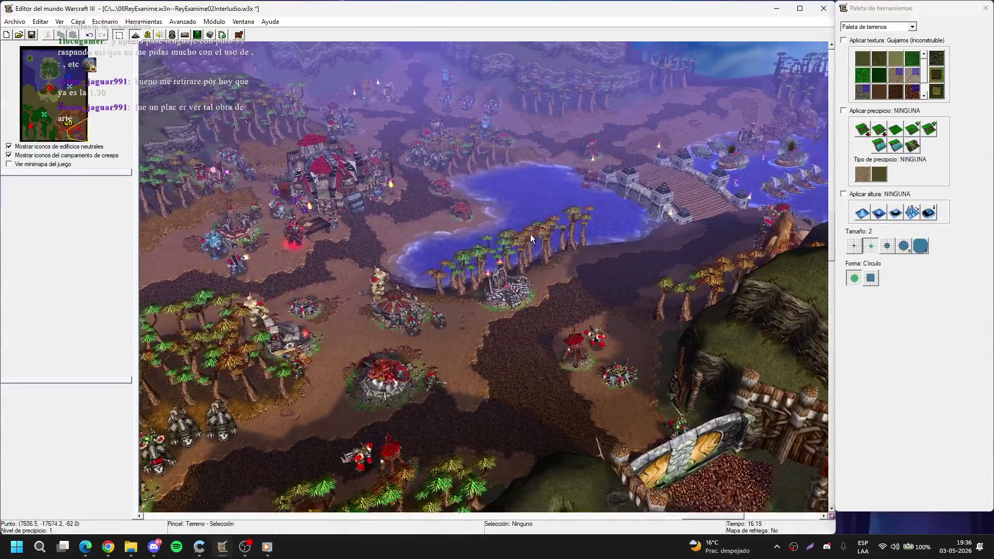
pyautogui.scroll(-1, 490, 241)
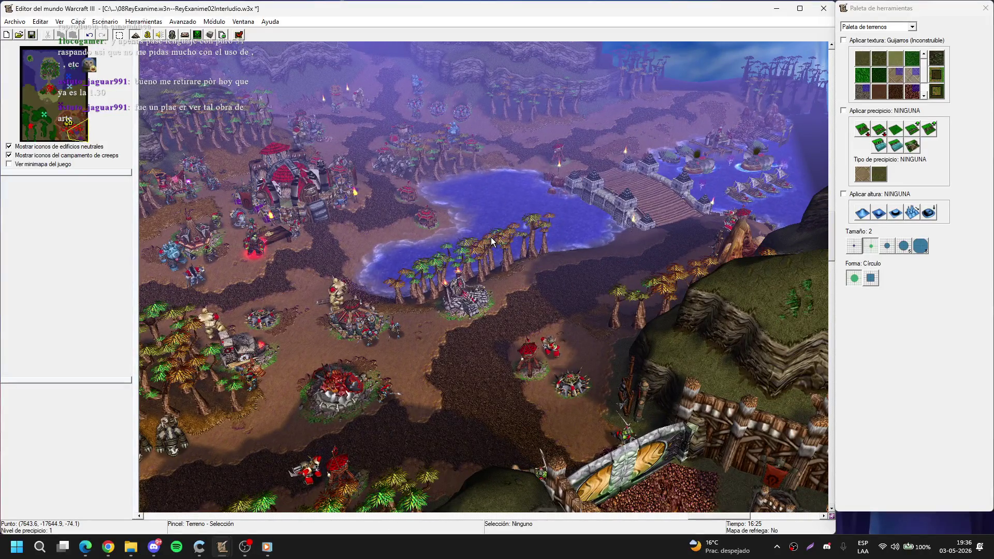
pyautogui.scroll(-2, 490, 237)
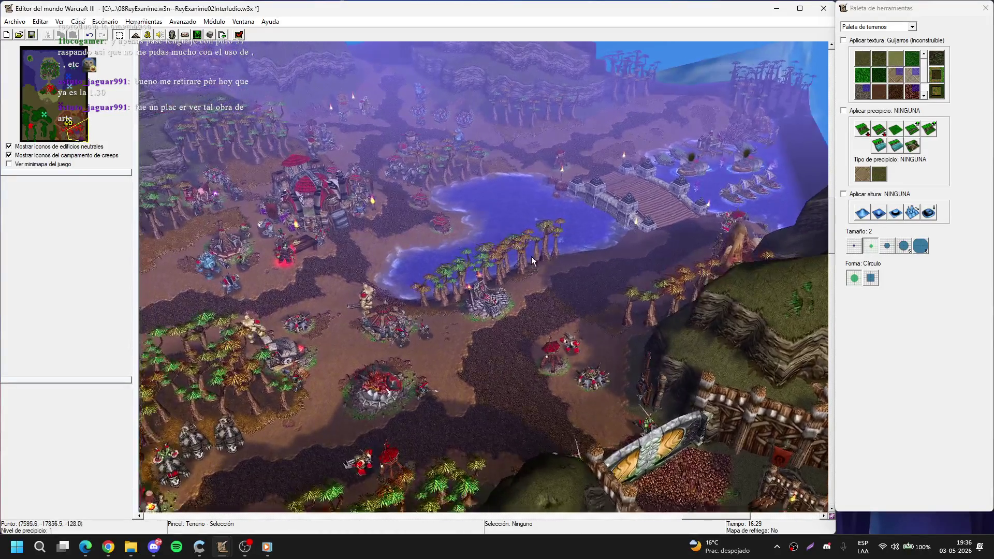
pyautogui.scroll(3, 533, 261)
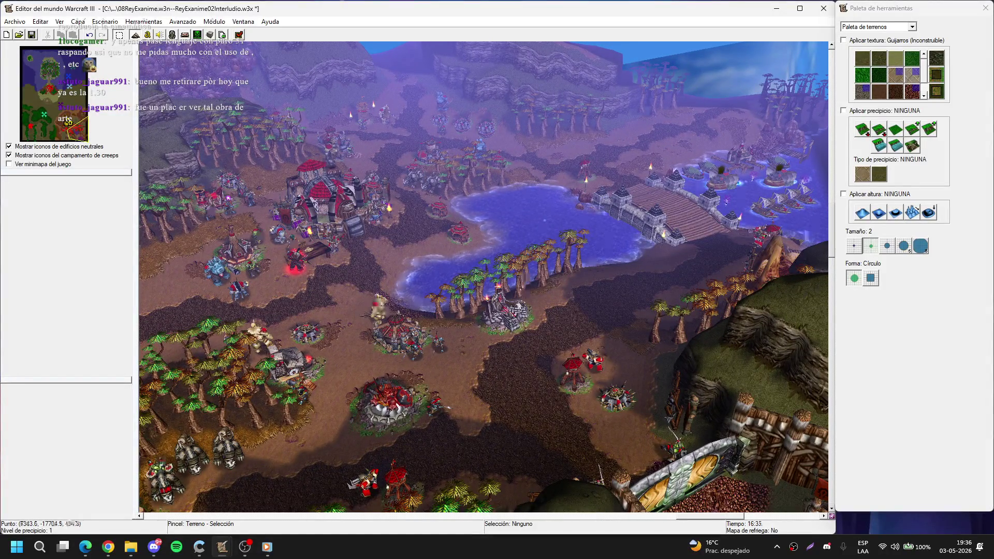
pyautogui.scroll(2, 518, 274)
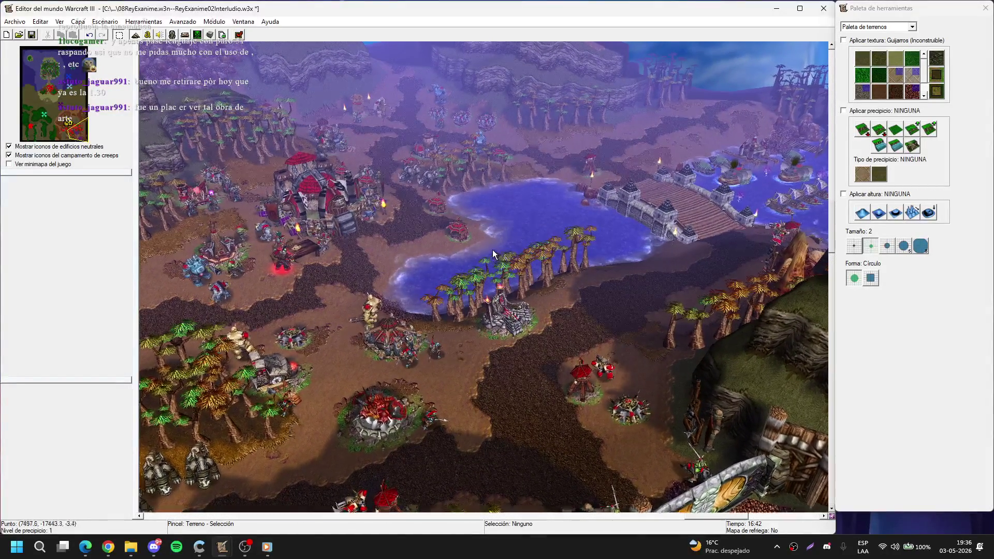
pyautogui.scroll(2, 517, 257)
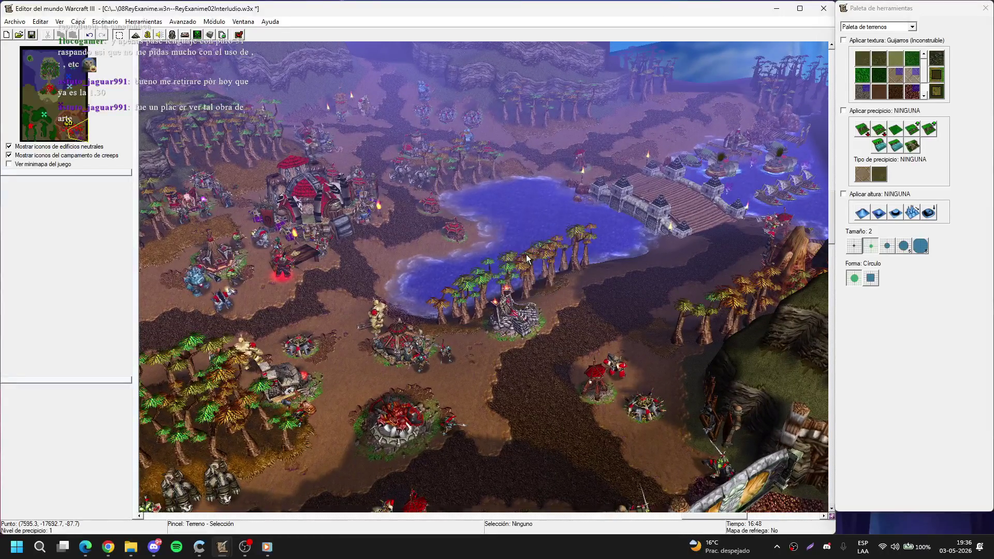
pyautogui.press('ctrl+Print')
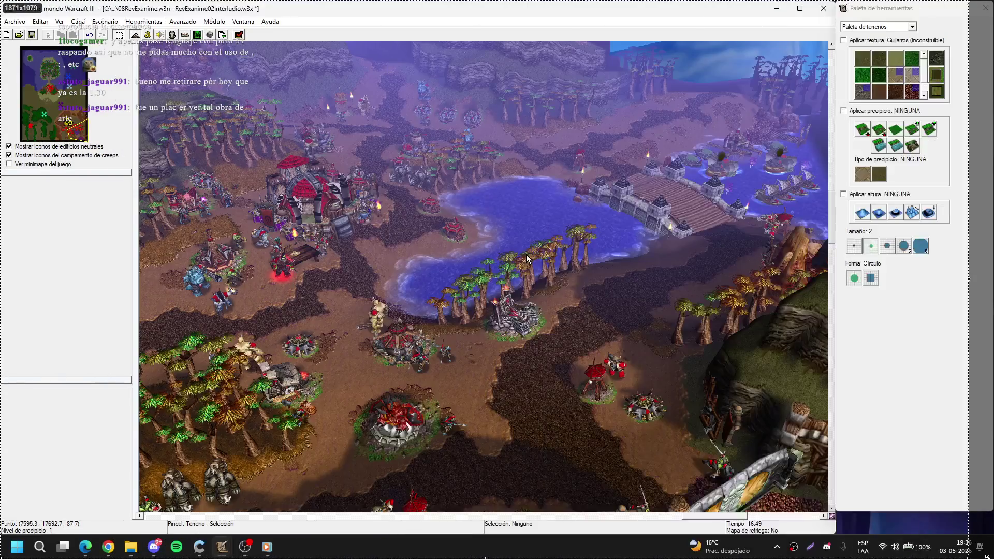
pyautogui.click(527, 257)
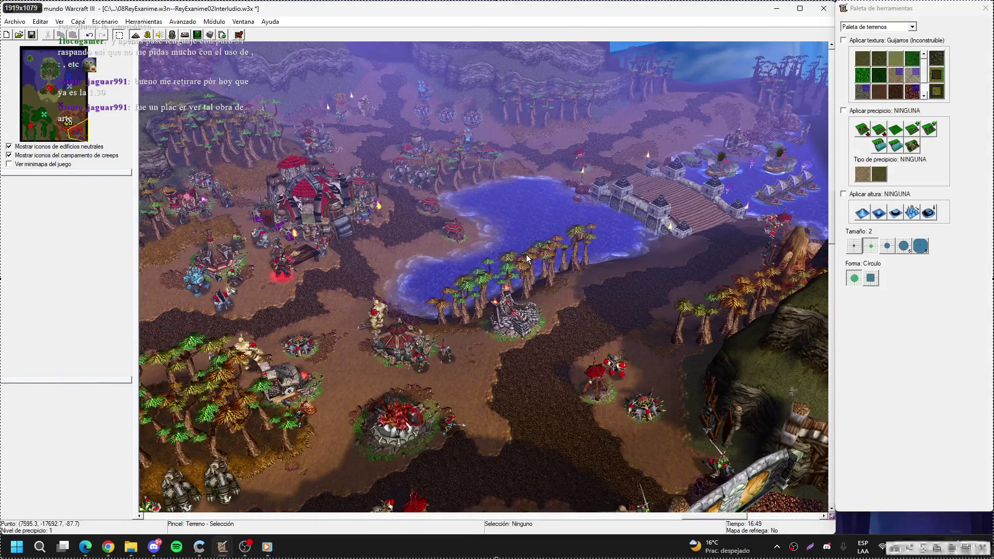
# Step: Attach the orc base screenshot to the Discord message and mark it as a spoiler
pyautogui.click(158, 547)
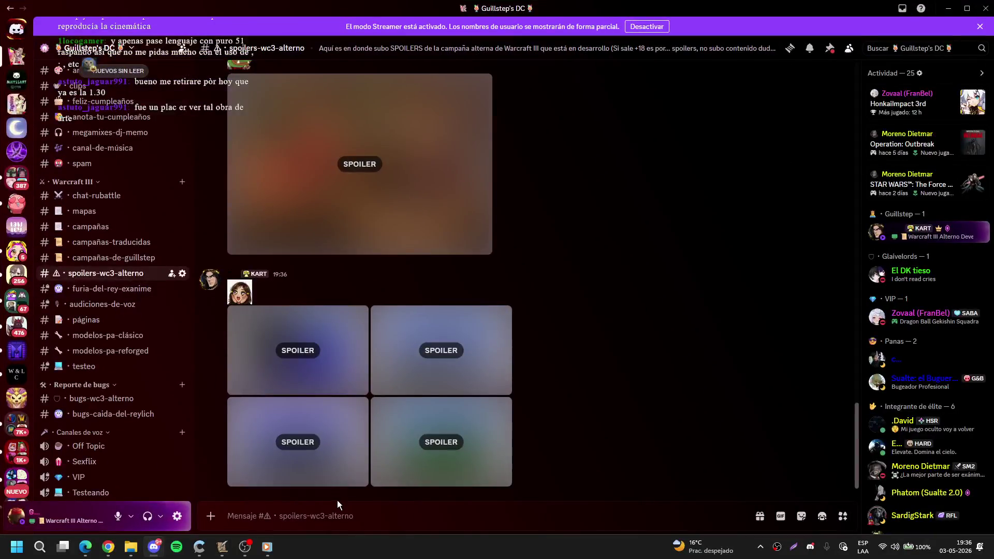
pyautogui.hotkey('ctrl', 'v')
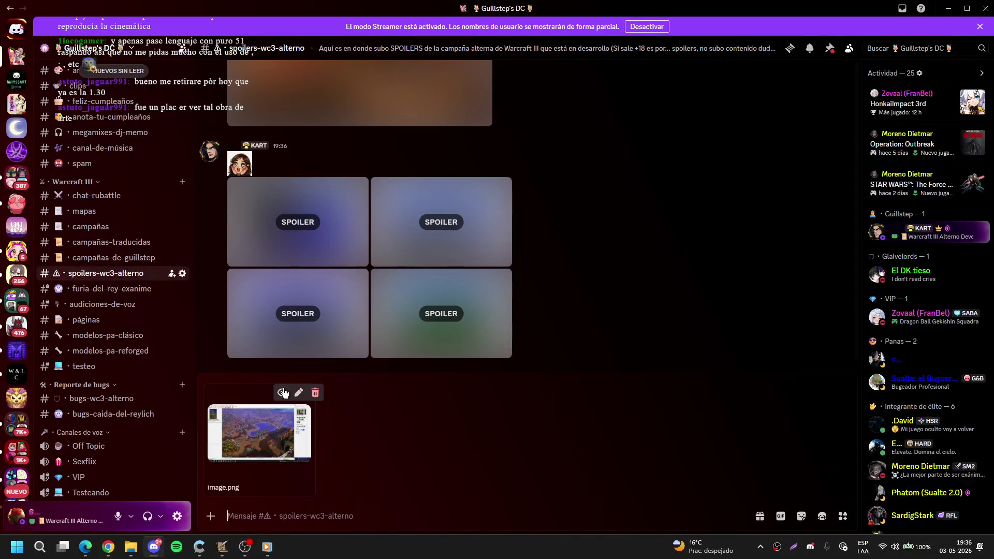
pyautogui.click(282, 392)
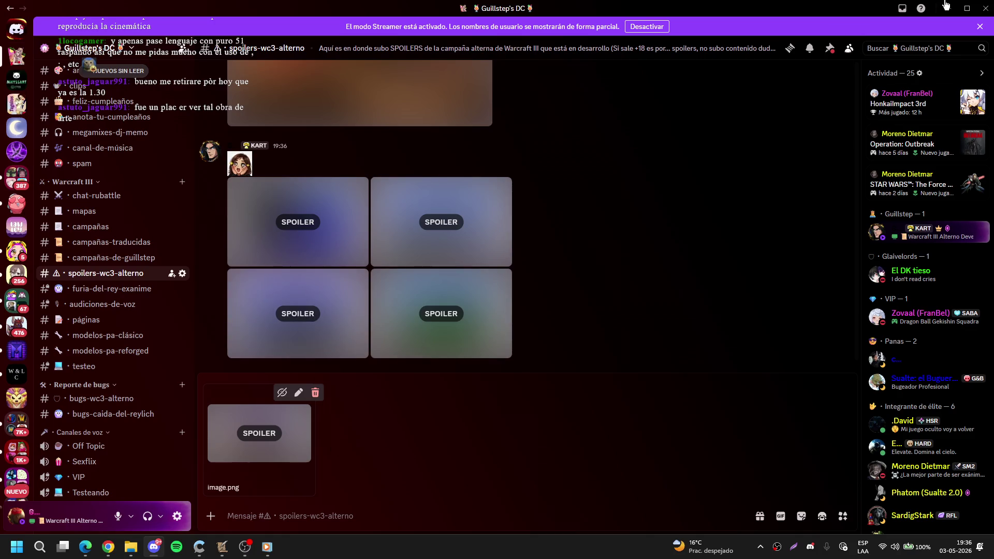
pyautogui.click(948, 9)
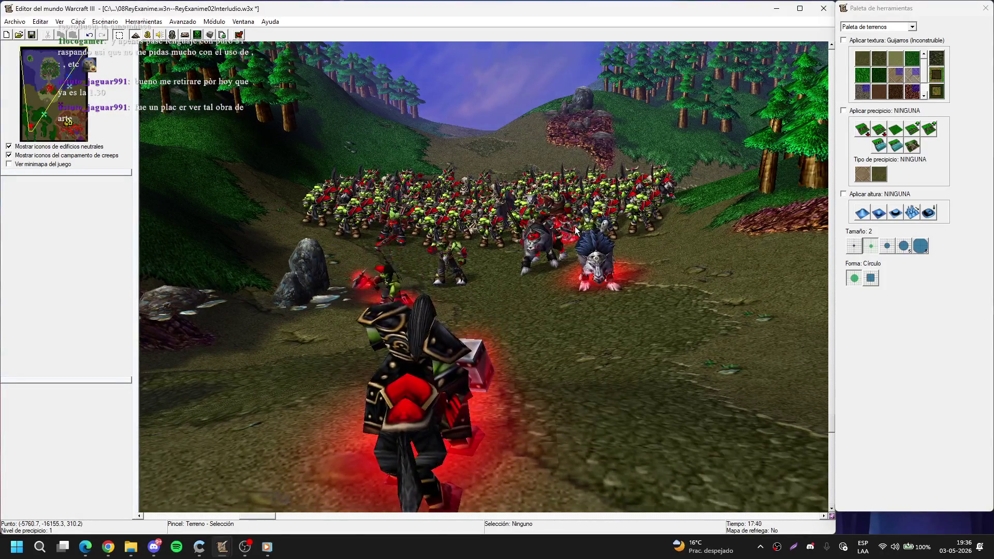
# Step: Capture a second map screenshot, attach it as a spoiler, and send both to the channel
pyautogui.press('Escape')
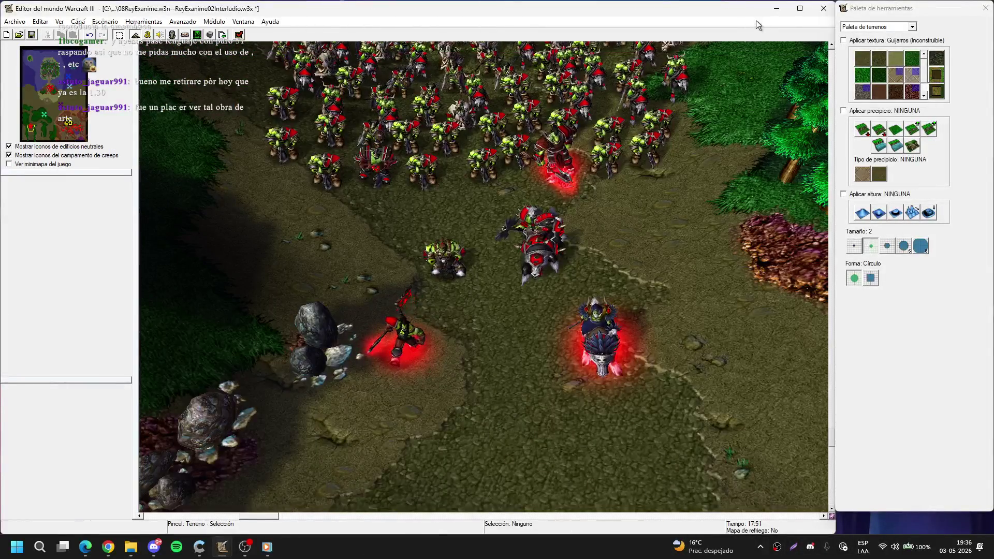
pyautogui.click(776, 9)
pyautogui.moveTo(222, 546)
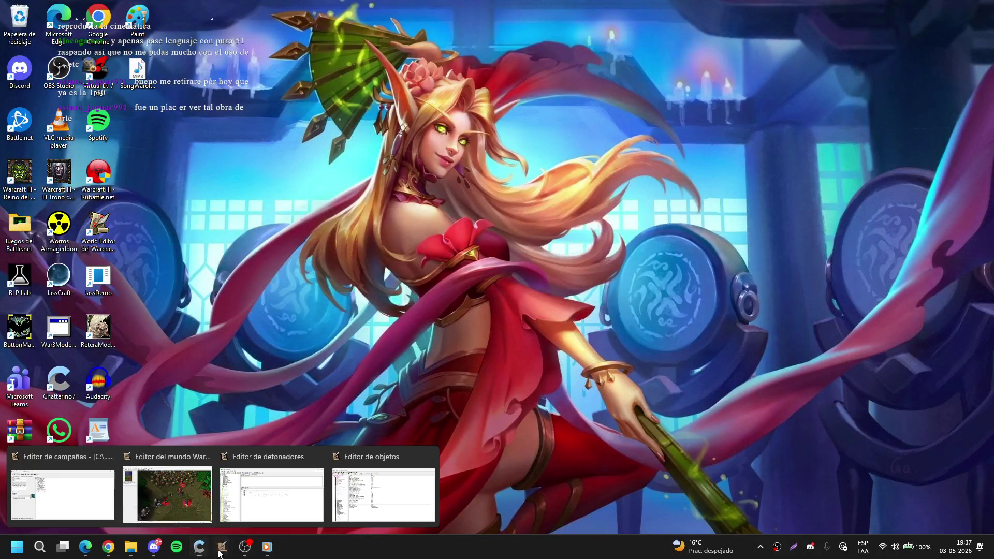
pyautogui.click(168, 482)
pyautogui.click(155, 547)
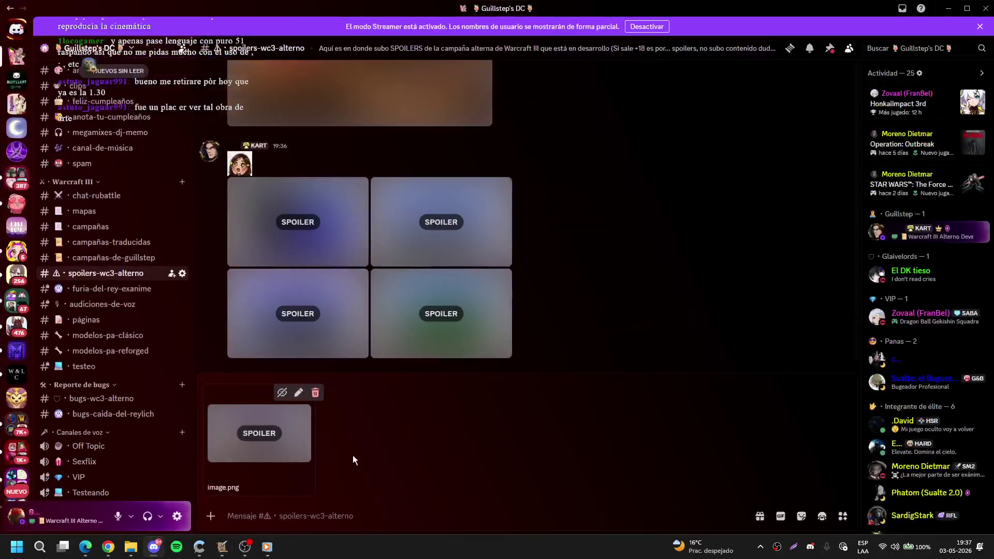
pyautogui.hotkey('ctrl', 'v')
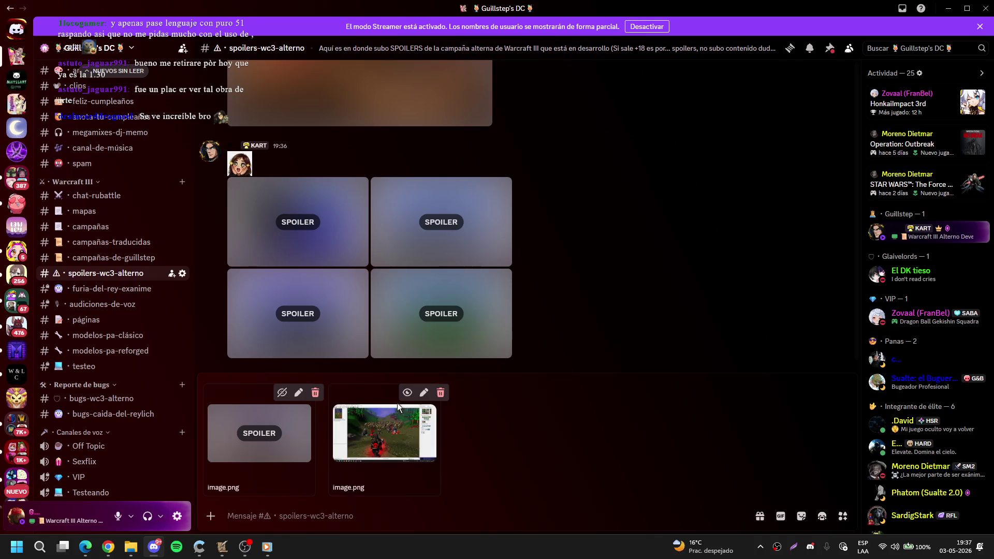
pyautogui.click(407, 392)
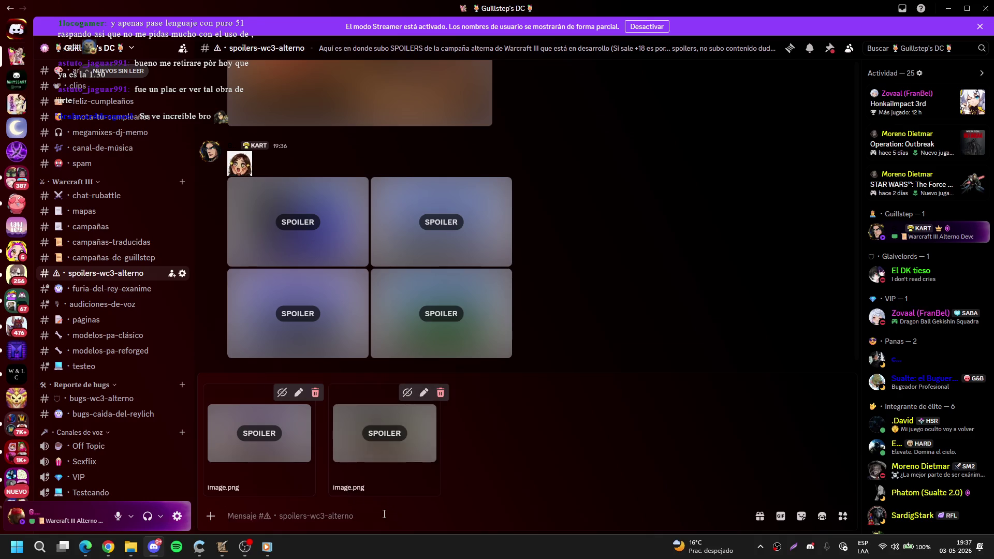
pyautogui.press('Return')
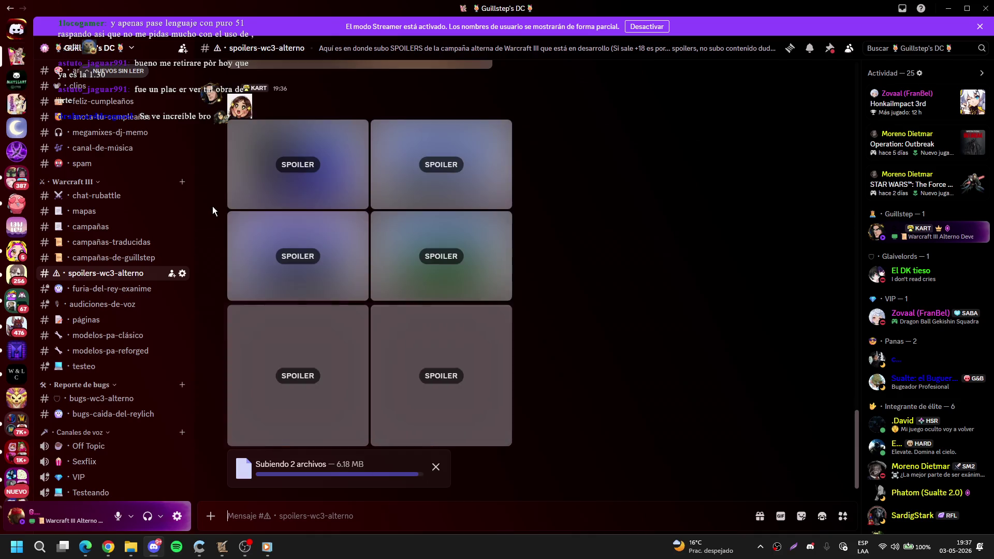
pyautogui.click(948, 8)
# Step: Save the map file
pyautogui.scroll(-2, 567, 303)
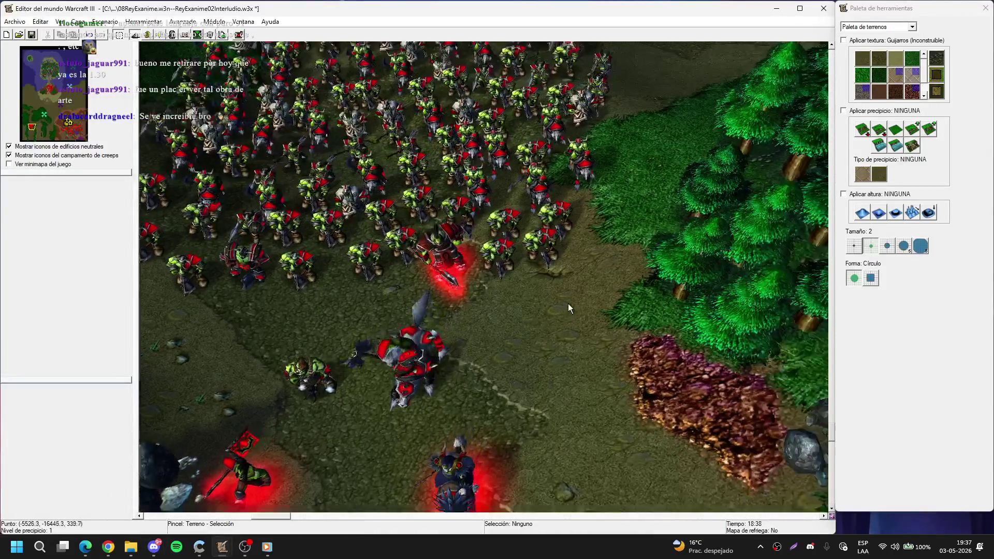
pyautogui.scroll(-2, 564, 315)
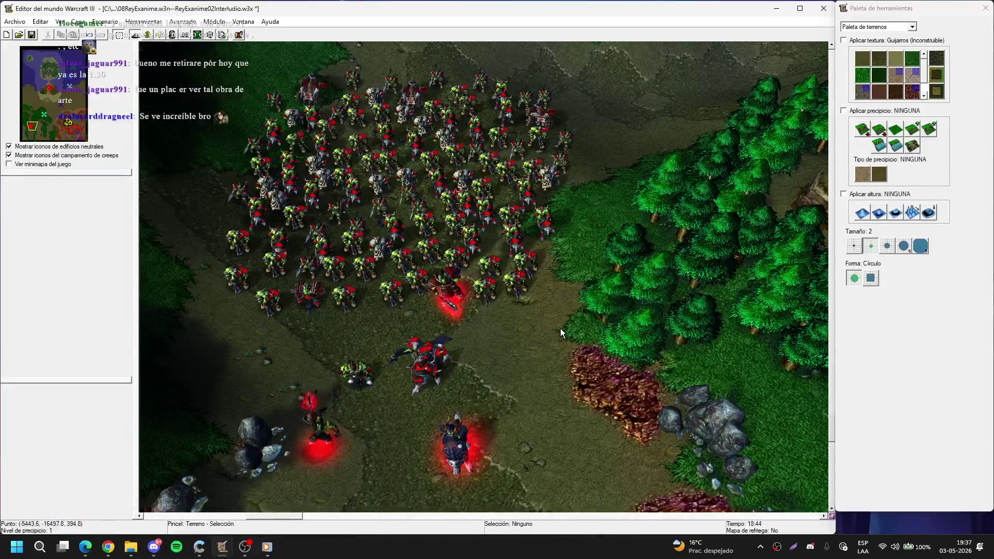
pyautogui.scroll(2, 573, 236)
pyautogui.scroll(2, 574, 236)
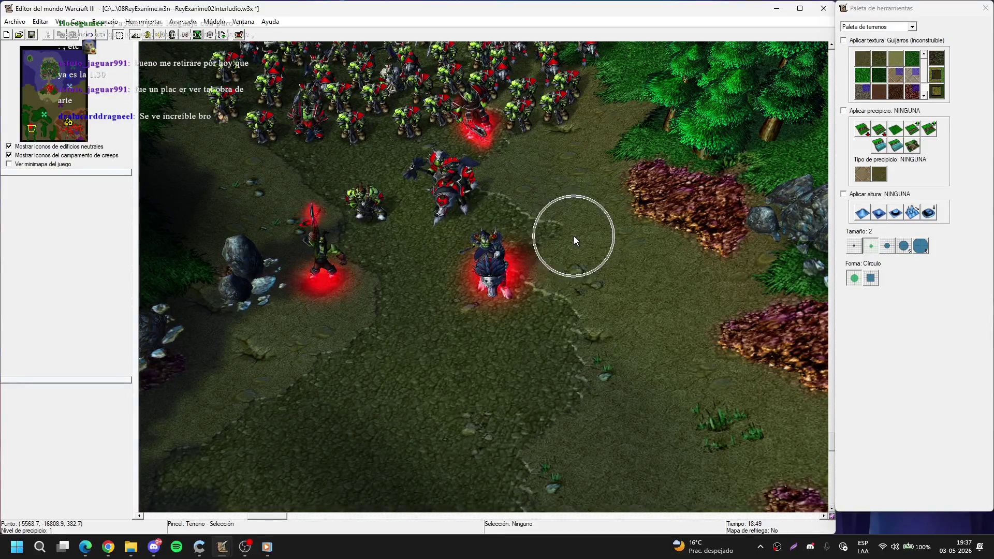
pyautogui.scroll(-2, 573, 237)
pyautogui.hotkey('ctrl', 's')
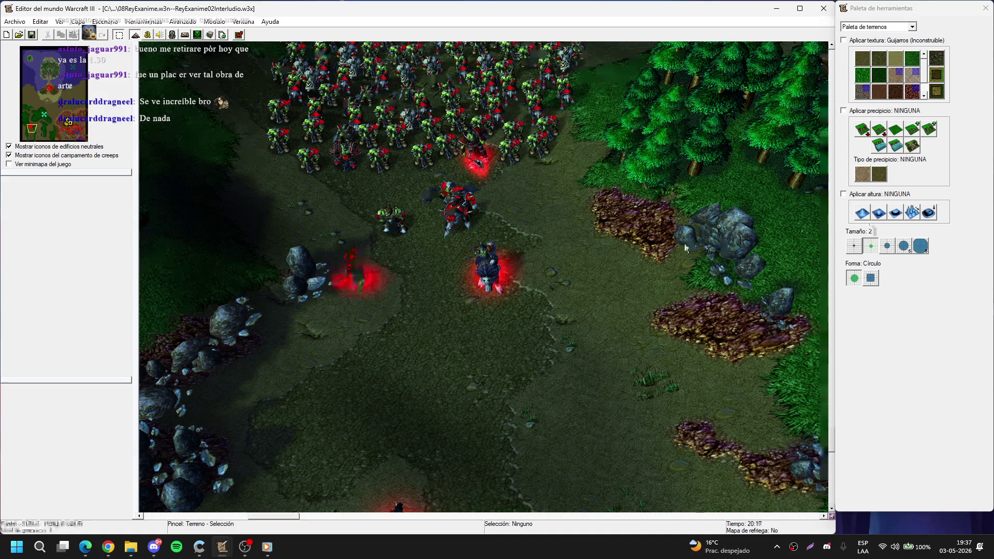
# Step: Pan the camera to the orc base and open the Trigger Editor
pyautogui.scroll(5, 680, 194)
pyautogui.scroll(-5, 498, 242)
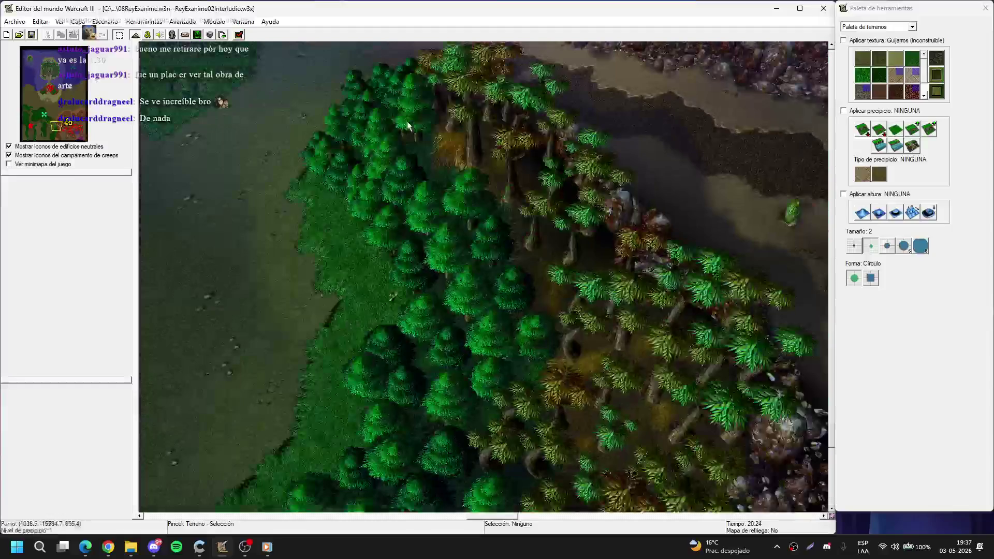
pyautogui.press('Up')
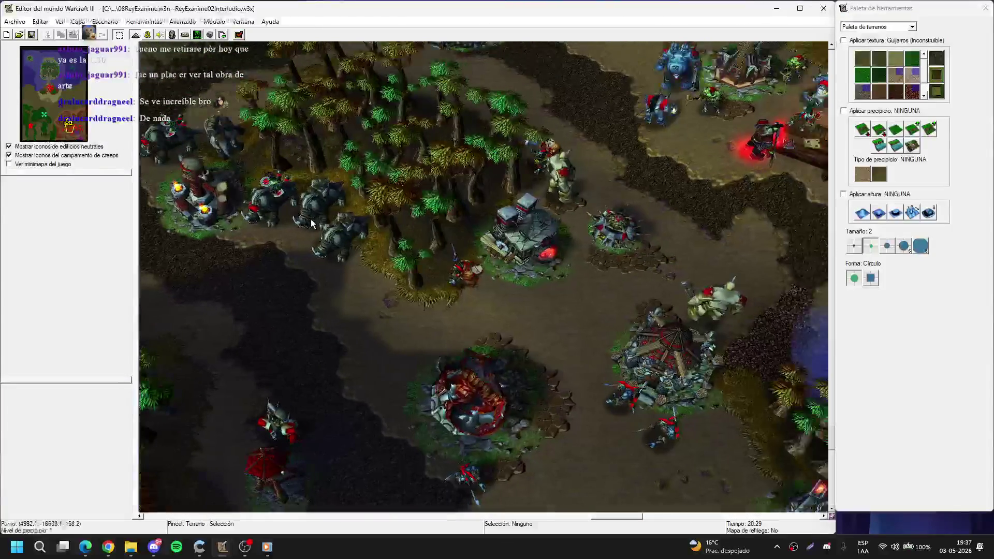
pyautogui.click(147, 35)
# Step: Import triggers from Guiones\ReyExanime00.wtg via Archivo > Importar detonadores
pyautogui.click(151, 57)
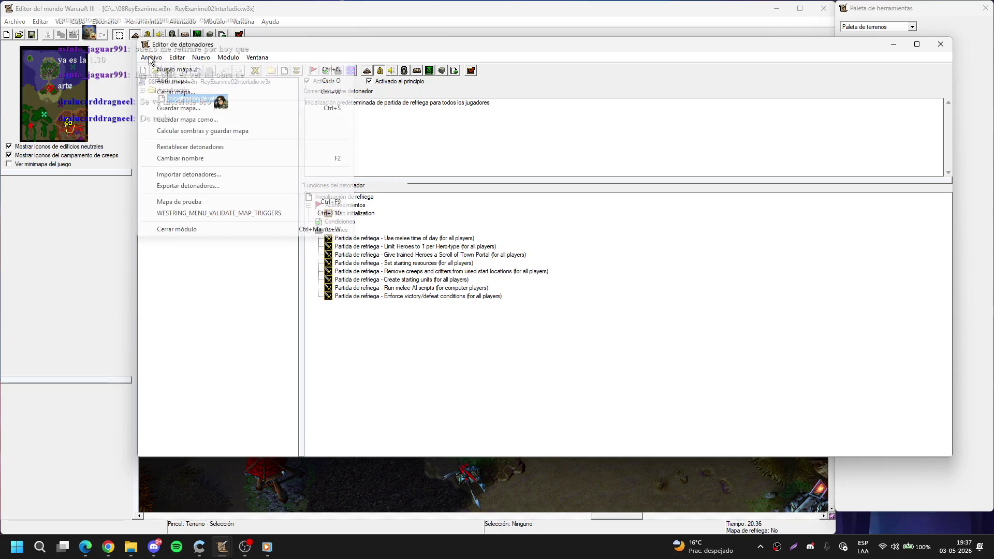
pyautogui.click(215, 175)
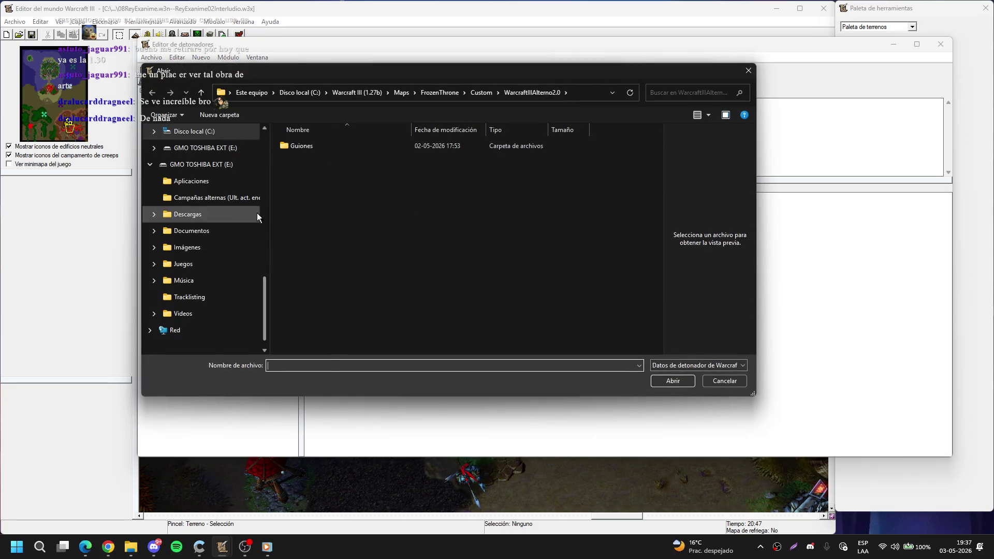
pyautogui.scroll(8, 256, 213)
pyautogui.doubleClick(327, 144)
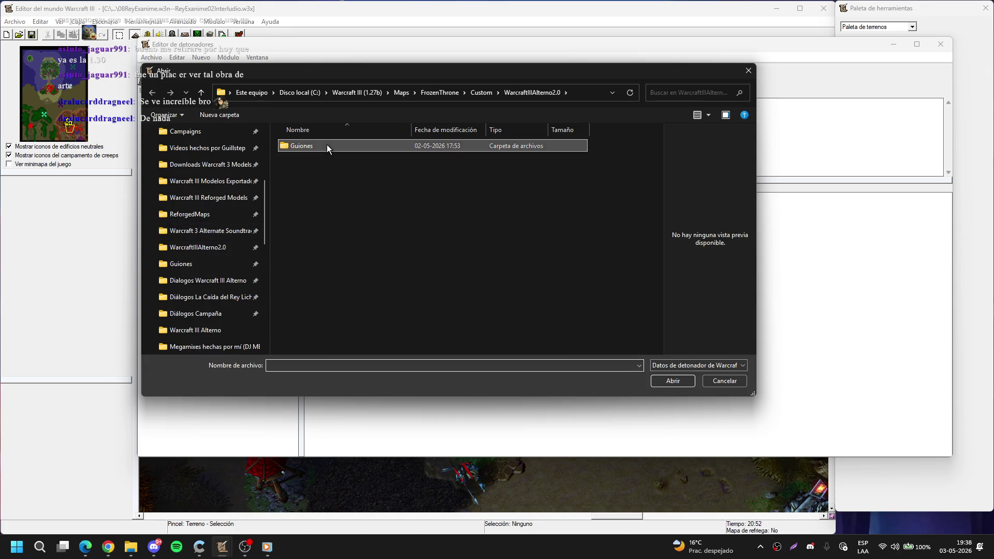
pyautogui.click(330, 145)
pyautogui.click(352, 162)
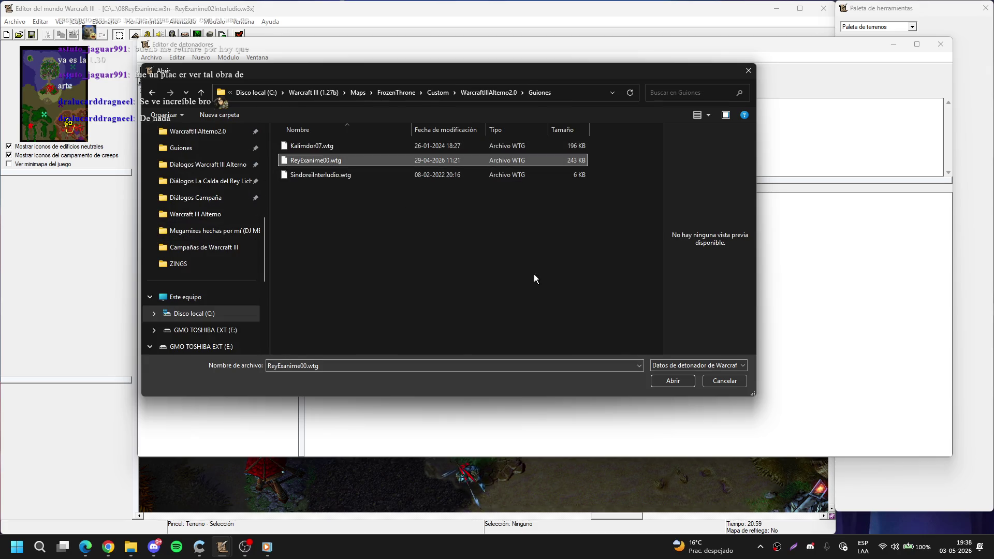
pyautogui.click(657, 384)
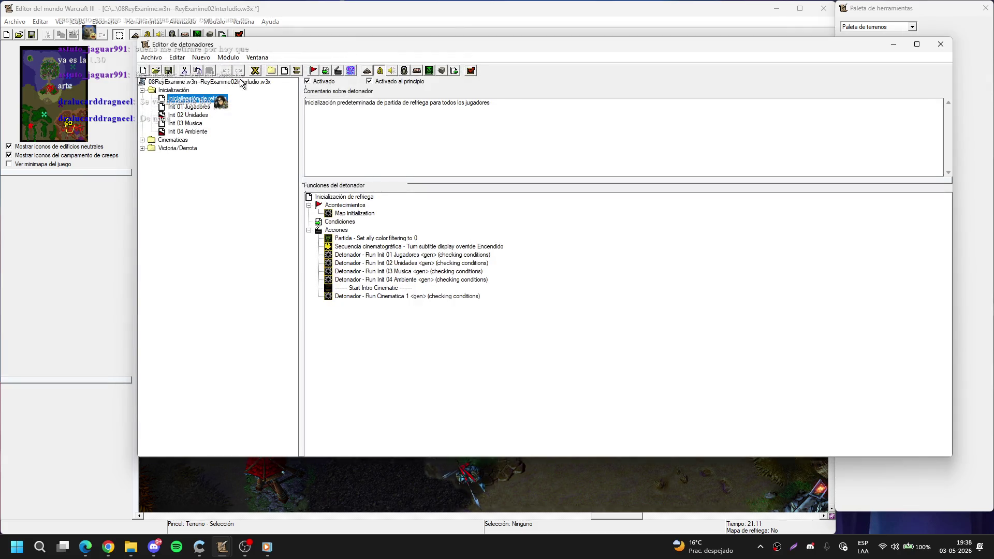
# Step: Delete the Cinematica 2, Cinematica Final and Remove Collition triggers from the Cinematicas folder
pyautogui.doubleClick(151, 139)
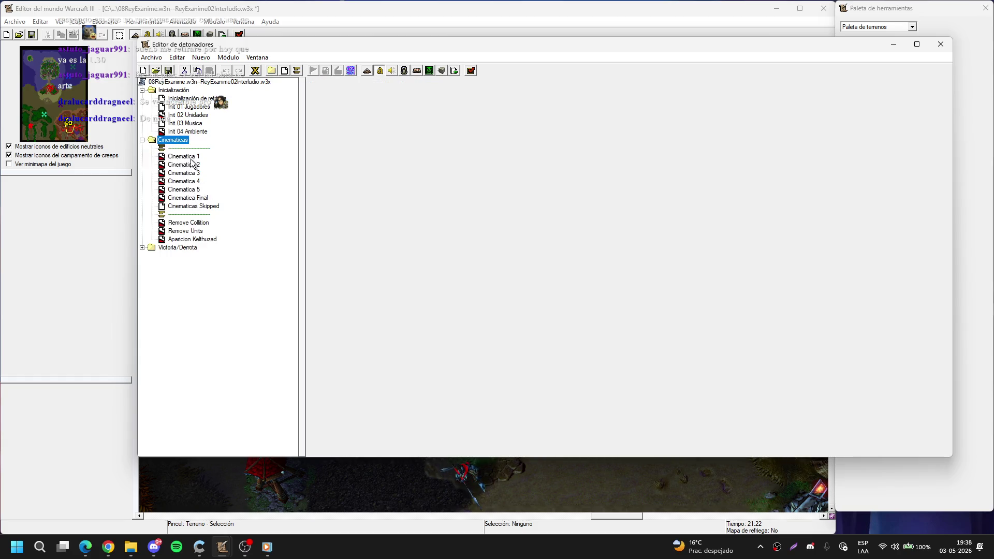
pyautogui.click(194, 165)
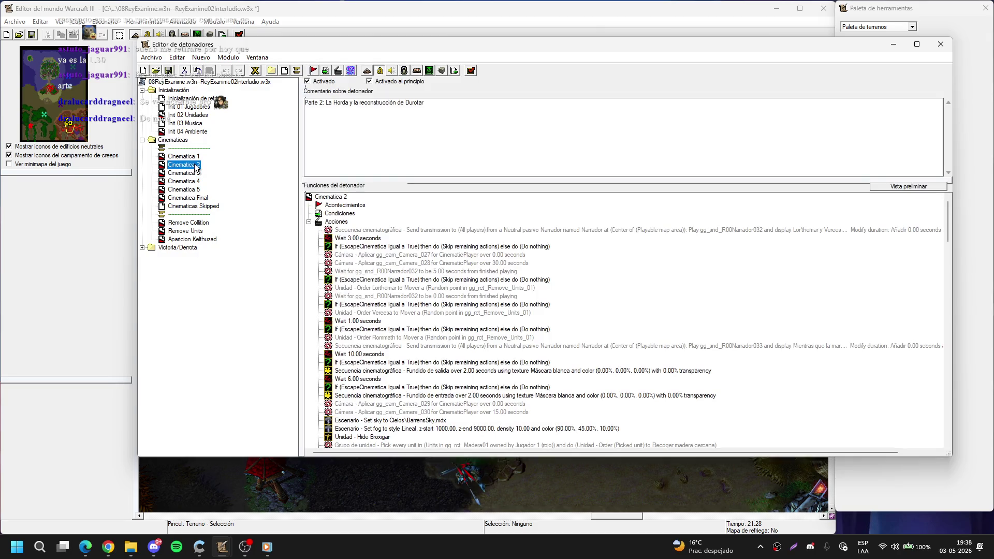
pyautogui.press('Delete')
pyautogui.press('Return')
pyautogui.press('Return')
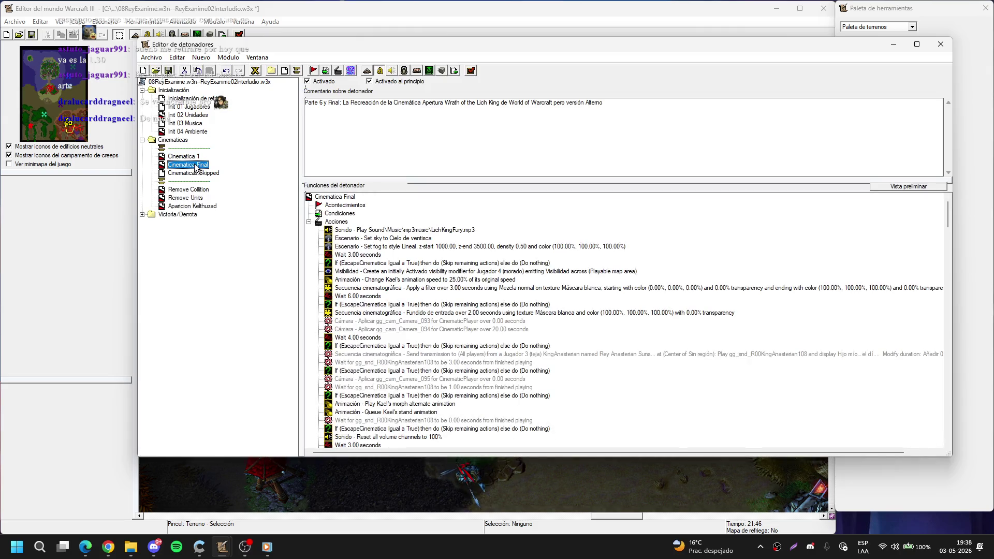
pyautogui.press('Delete')
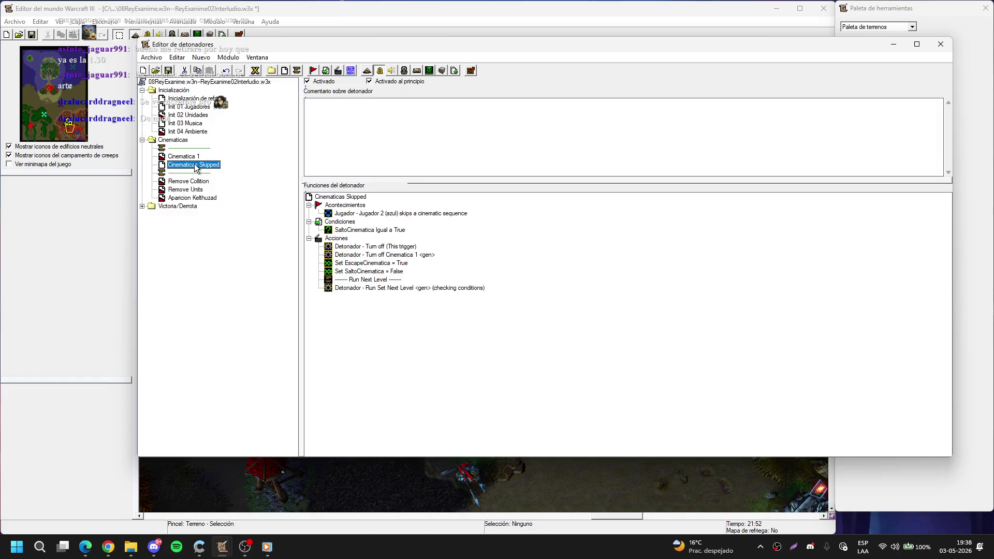
pyautogui.click(186, 180)
pyautogui.press('Delete')
pyautogui.press('Delete')
pyautogui.press('Delete')
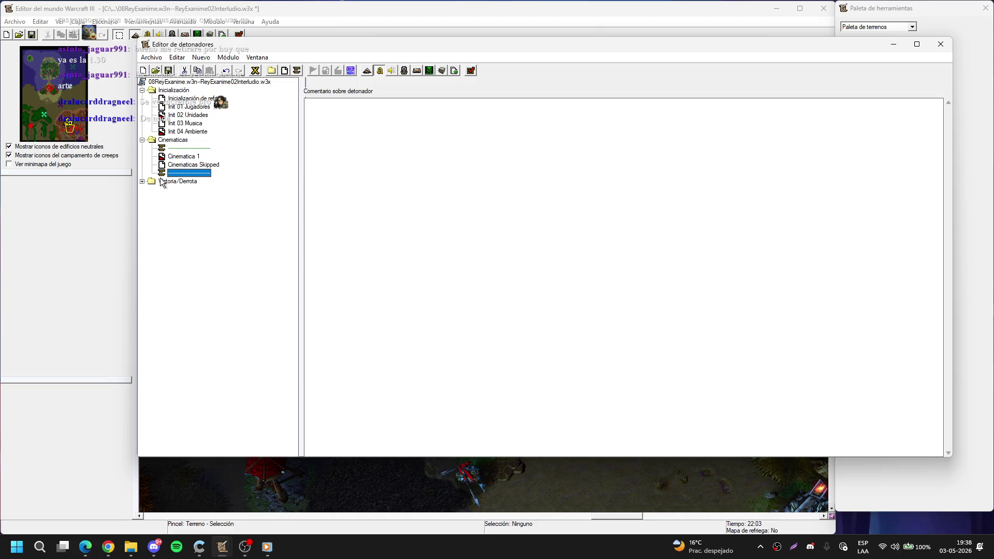
# Step: Inspect the Set Next Level trigger's action and drag it higher in the trigger tree
pyautogui.click(176, 189)
pyautogui.click(429, 230)
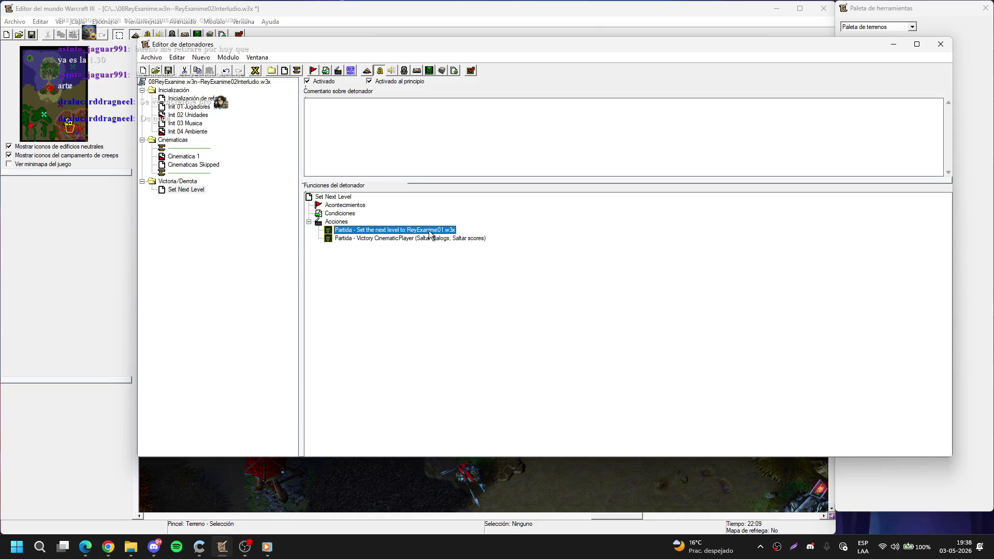
pyautogui.moveTo(189, 190)
pyautogui.mouseDown()
pyautogui.moveTo(201, 197)
pyautogui.moveTo(213, 172)
pyautogui.moveTo(198, 102)
pyautogui.mouseUp()
# Step: In the trigger variables list, set CinematicPlayer's initial value to Jugador 1
pyautogui.click(255, 71)
pyautogui.scroll(-10, 529, 259)
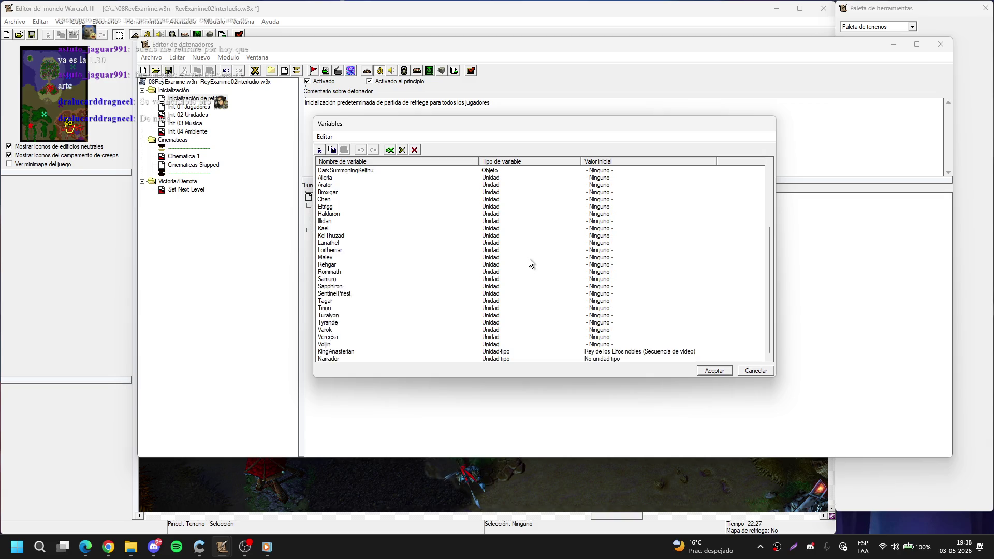
pyautogui.scroll(5, 529, 258)
pyautogui.doubleClick(503, 250)
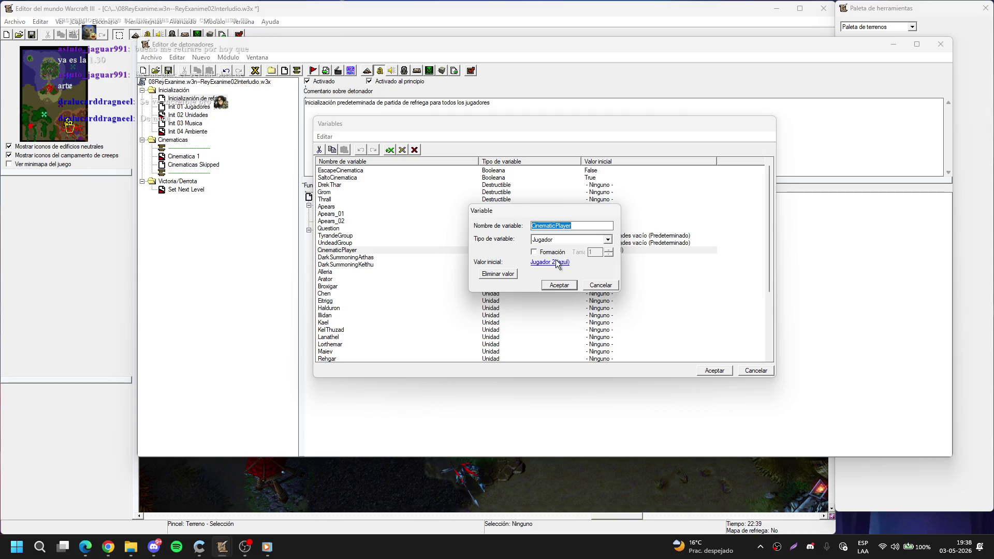
pyautogui.click(556, 261)
pyautogui.press('Up')
pyautogui.press('Return')
pyautogui.press('Return')
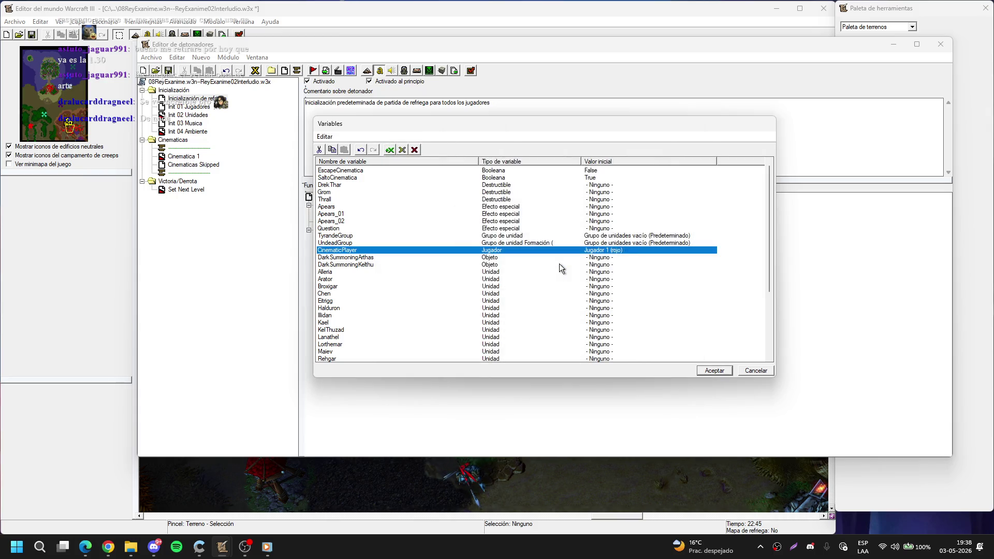
# Step: Change the Drek Thar variable's type to Unidad and accept the warning
pyautogui.doubleClick(527, 185)
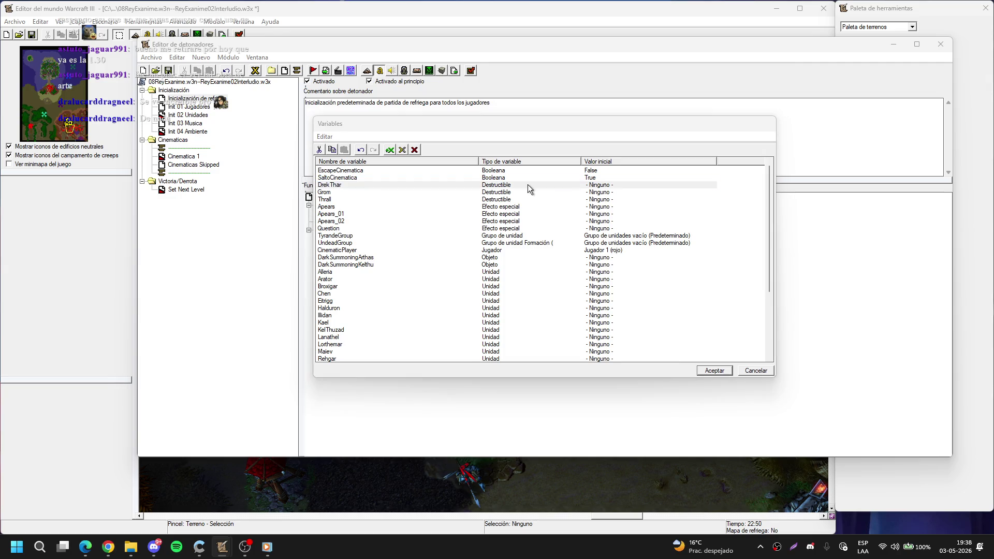
pyautogui.click(544, 239)
pyautogui.click(545, 255)
pyautogui.press('Down')
pyautogui.click(566, 285)
pyautogui.click(527, 302)
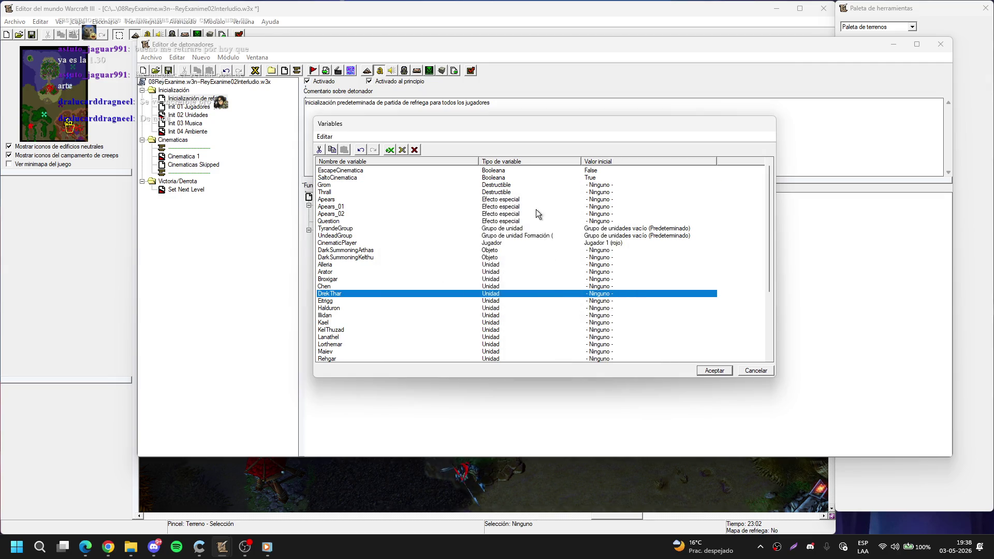
# Step: Change the Grom and Thrall variables' type to Unidad, accepting each warning
pyautogui.doubleClick(507, 185)
pyautogui.click(538, 239)
pyautogui.click(544, 254)
pyautogui.press('Down')
pyautogui.click(558, 286)
pyautogui.click(526, 302)
pyautogui.click(526, 185)
pyautogui.doubleClick(526, 186)
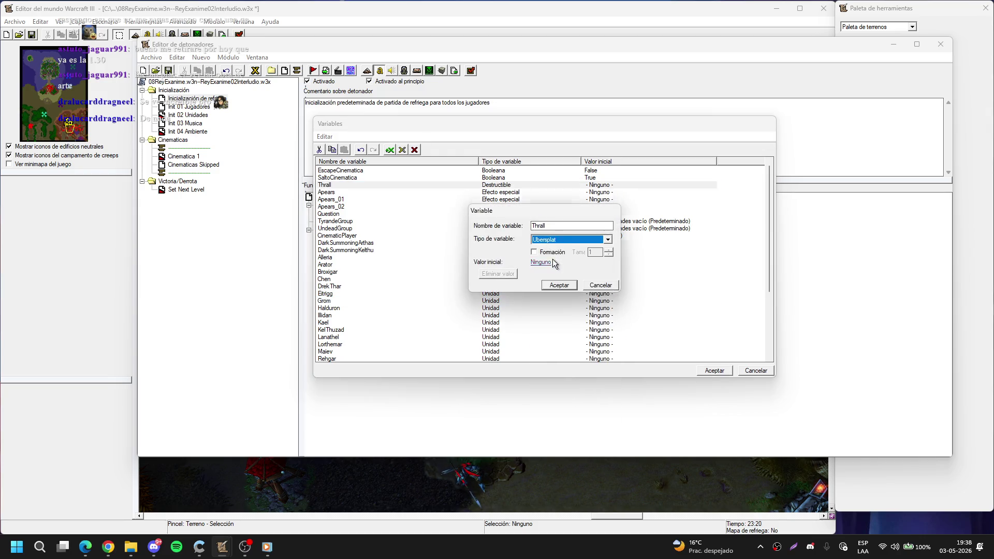
pyautogui.click(563, 284)
pyautogui.click(528, 306)
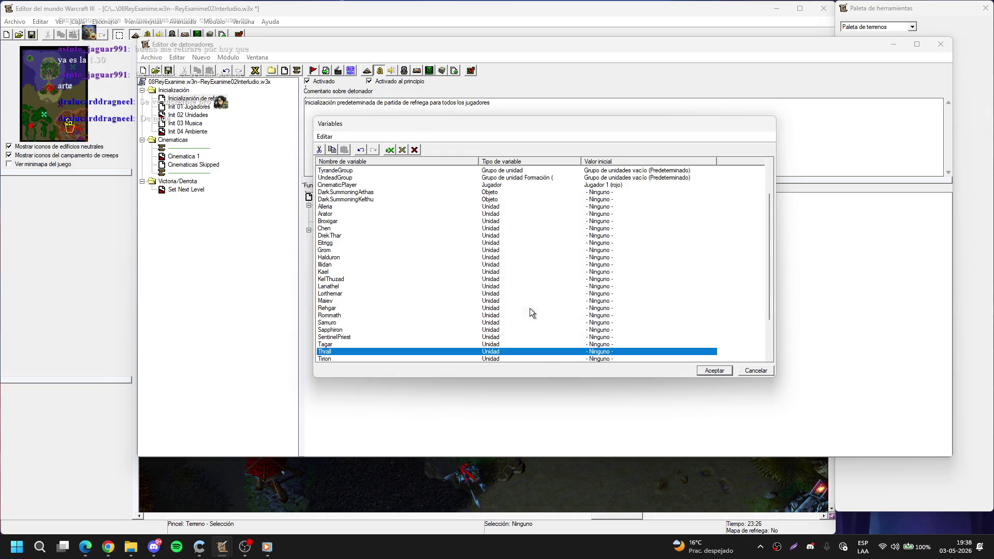
# Step: Delete the DarkSummoningArthas, Alleria, Arator, Eitrigg and Halduron variables
pyautogui.click(388, 193)
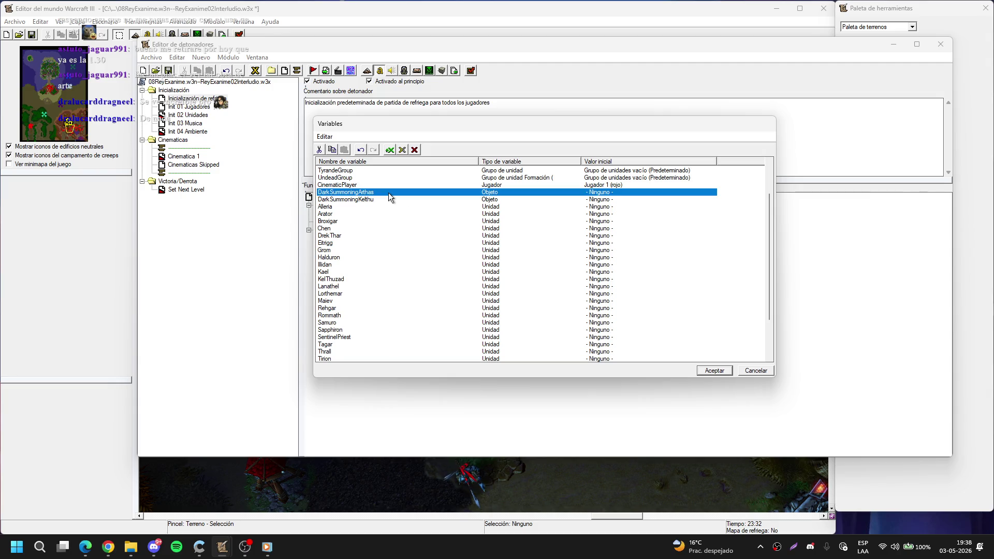
pyautogui.press('Delete')
pyautogui.press('Delete')
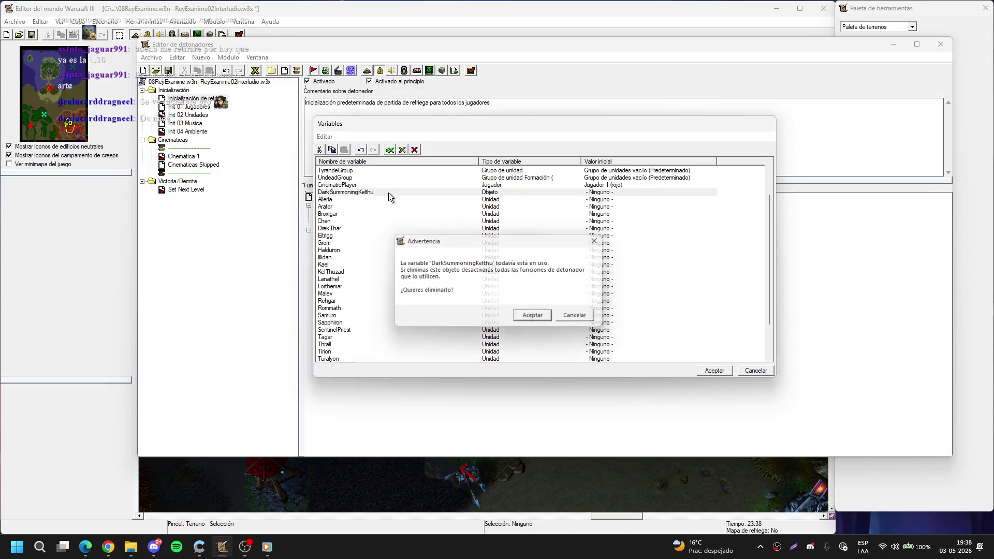
pyautogui.press('Return')
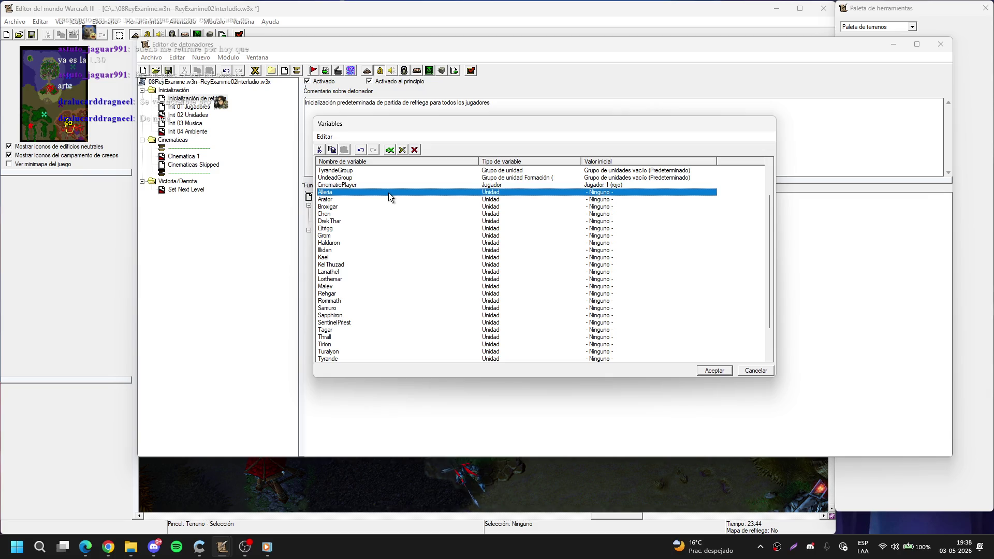
pyautogui.press('Delete')
pyautogui.press('Return')
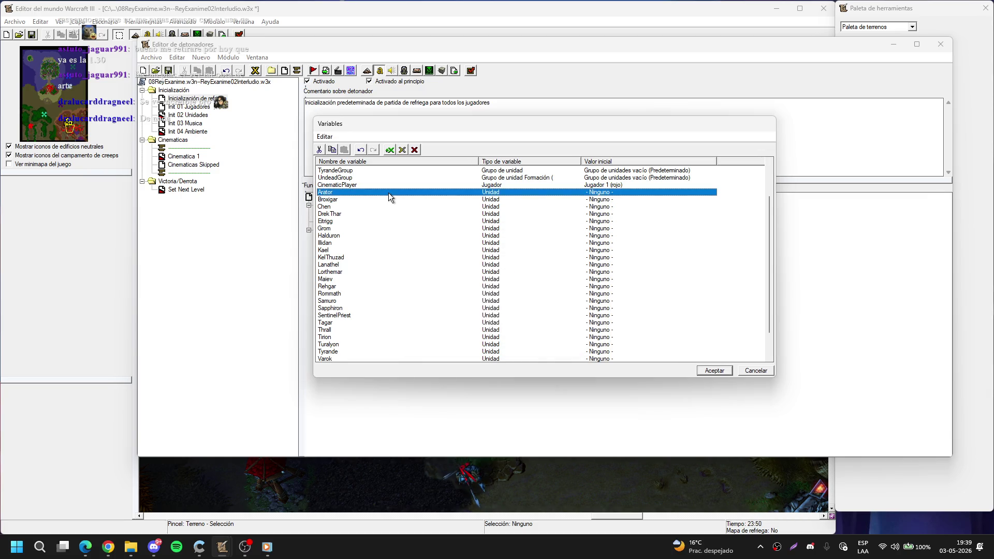
pyautogui.press('Delete')
pyautogui.press('Return')
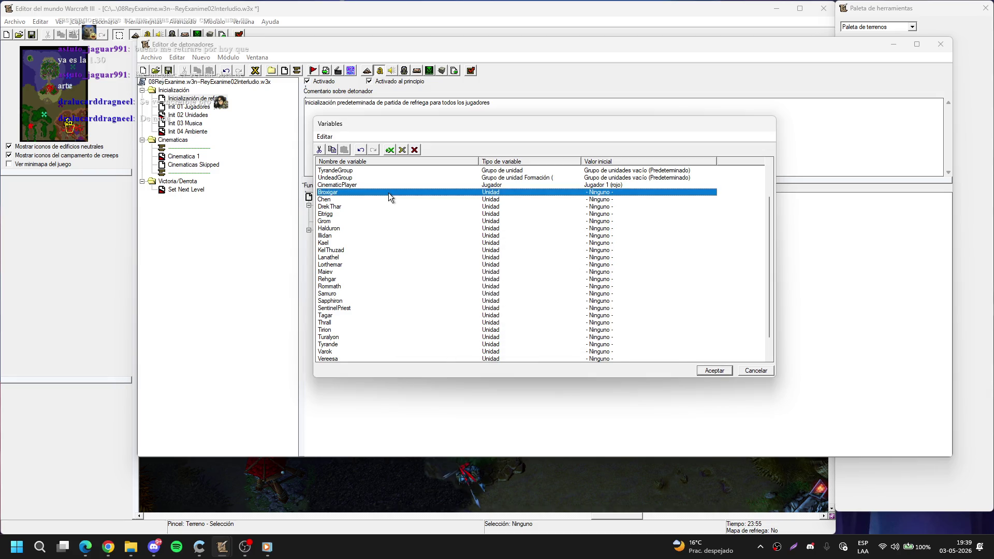
pyautogui.press('Down')
pyautogui.press('Down')
pyautogui.press('Down')
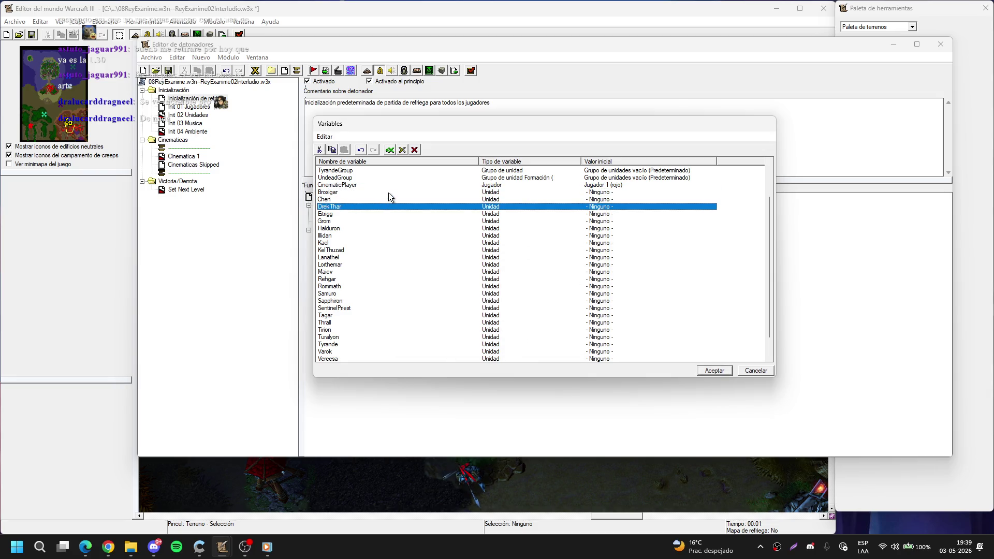
pyautogui.press('Delete')
pyautogui.press('Return')
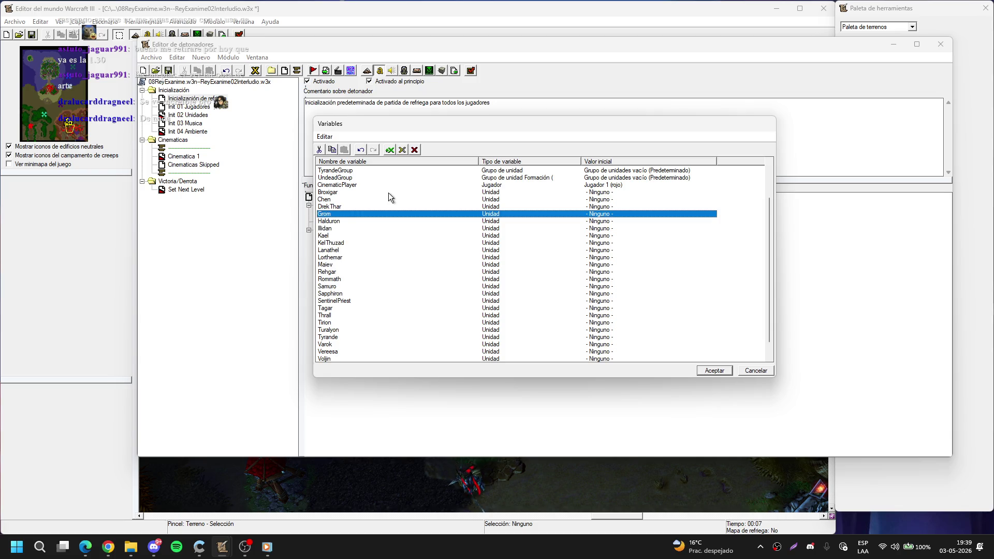
pyautogui.press('Down')
pyautogui.press('Delete')
pyautogui.press('Return')
# Step: Delete the Illidan, Kael, KelThuzad, Lanathel, Lorthemar and Maiev variables
pyautogui.press('Delete')
pyautogui.press('Return')
pyautogui.press('Delete')
pyautogui.press('Return')
pyautogui.press('Delete')
pyautogui.press('Return')
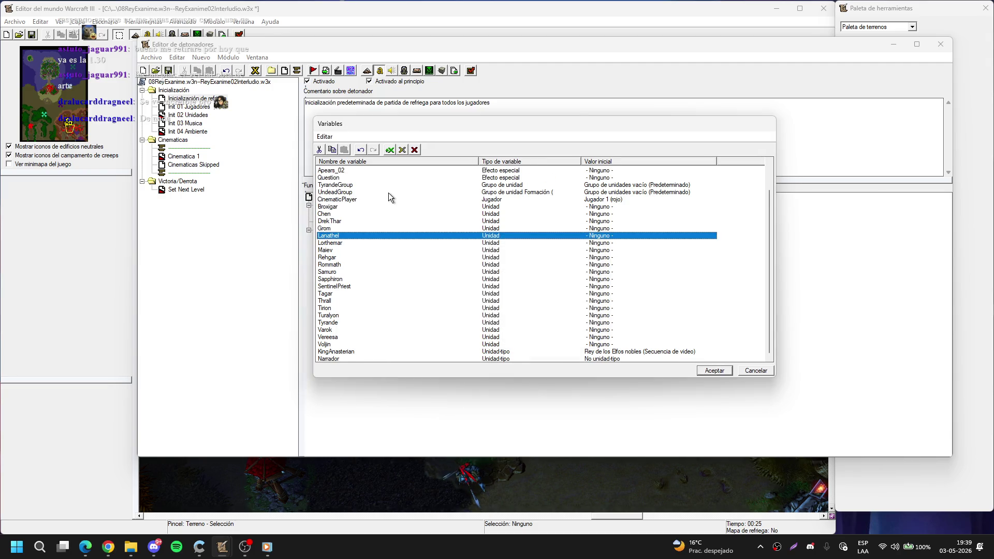
pyautogui.press('Delete')
pyautogui.press('Return')
pyautogui.press('Delete')
pyautogui.press('Return')
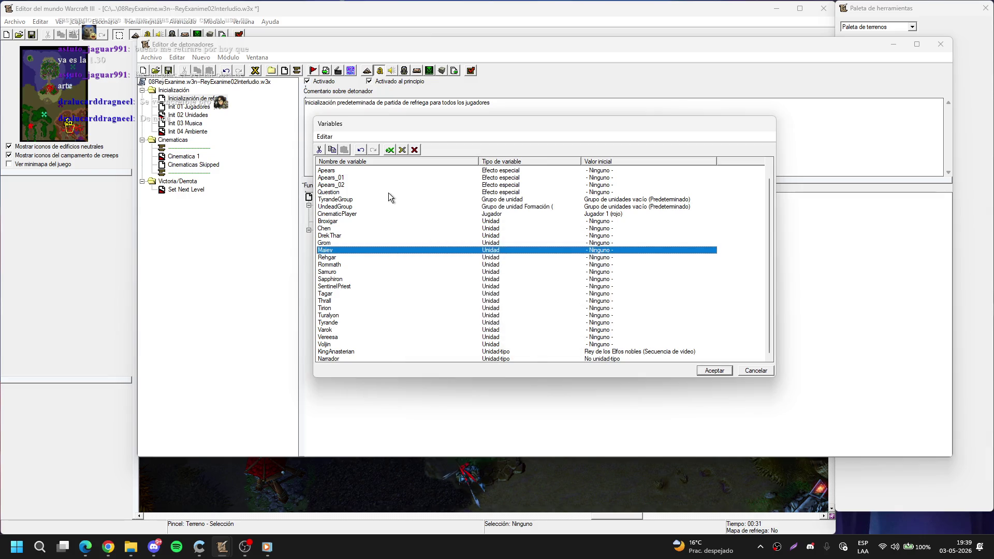
pyautogui.press('Delete')
pyautogui.press('Return')
# Step: Delete the Rommath, Sapphiron, SentinelPriest, Tirion, Turalyon and Tyrande variables, keeping Thrall
pyautogui.press('Return')
pyautogui.press('Escape')
pyautogui.press('Down')
pyautogui.press('Delete')
pyautogui.press('Return')
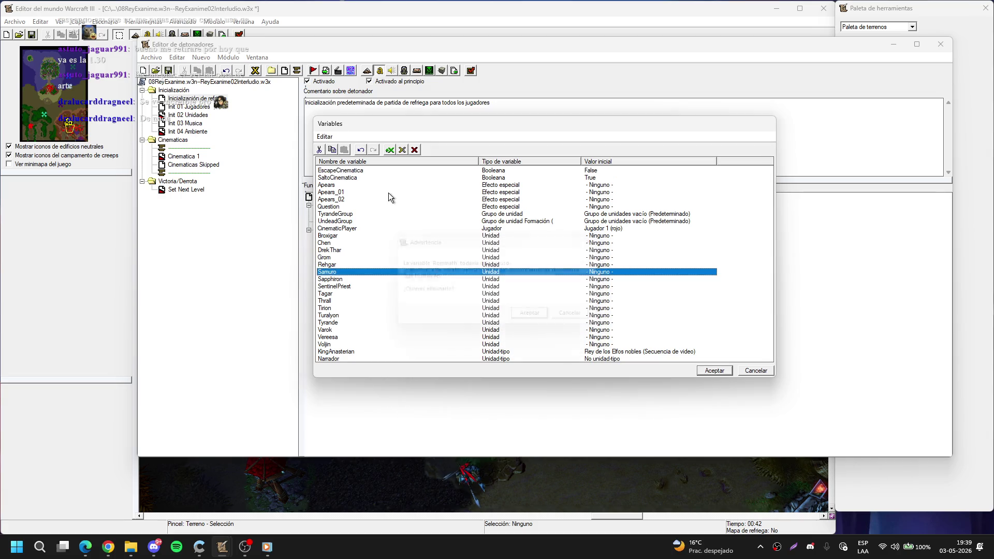
pyautogui.press('Down')
pyautogui.press('Delete')
pyautogui.press('Return')
pyautogui.press('Escape')
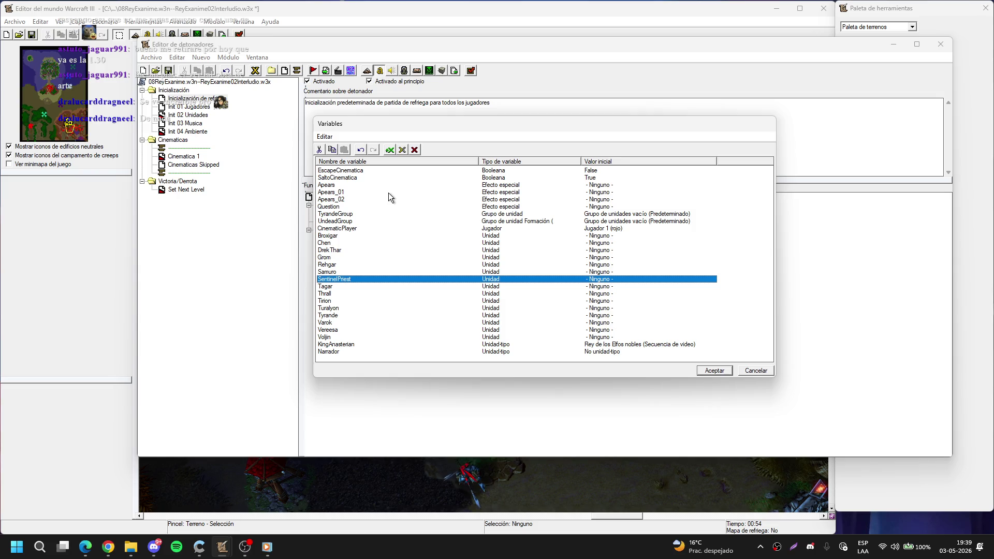
pyautogui.press('Delete')
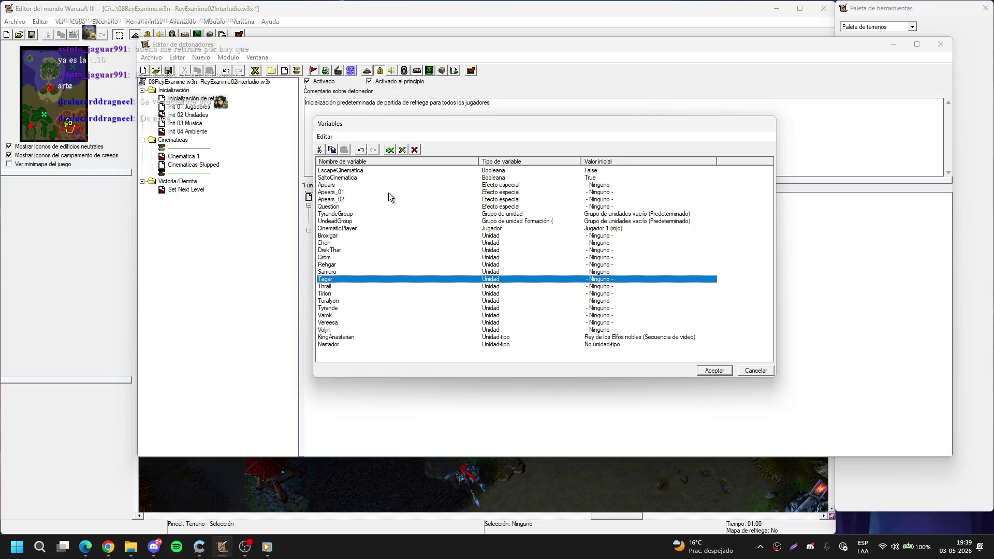
pyautogui.press('Down')
pyautogui.press('Down')
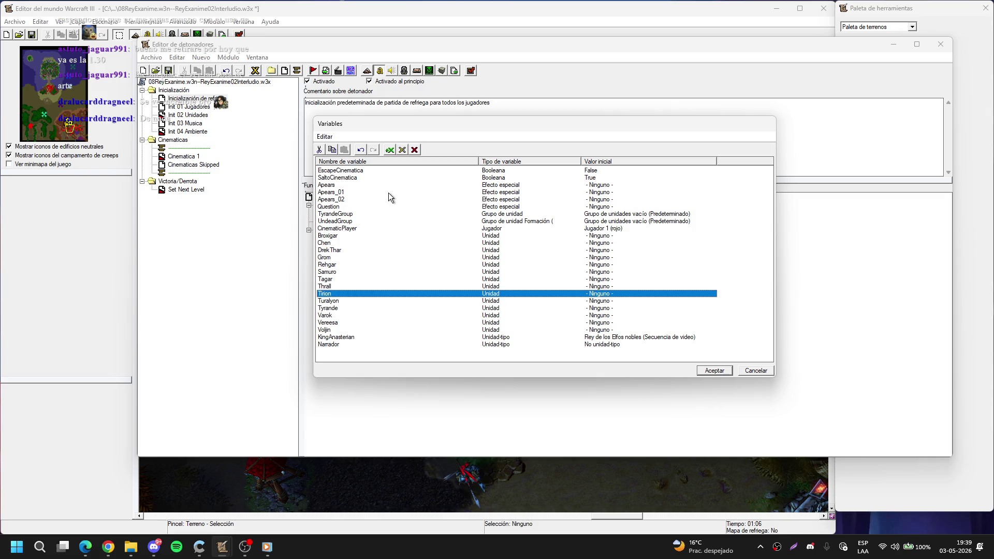
pyautogui.press('Delete')
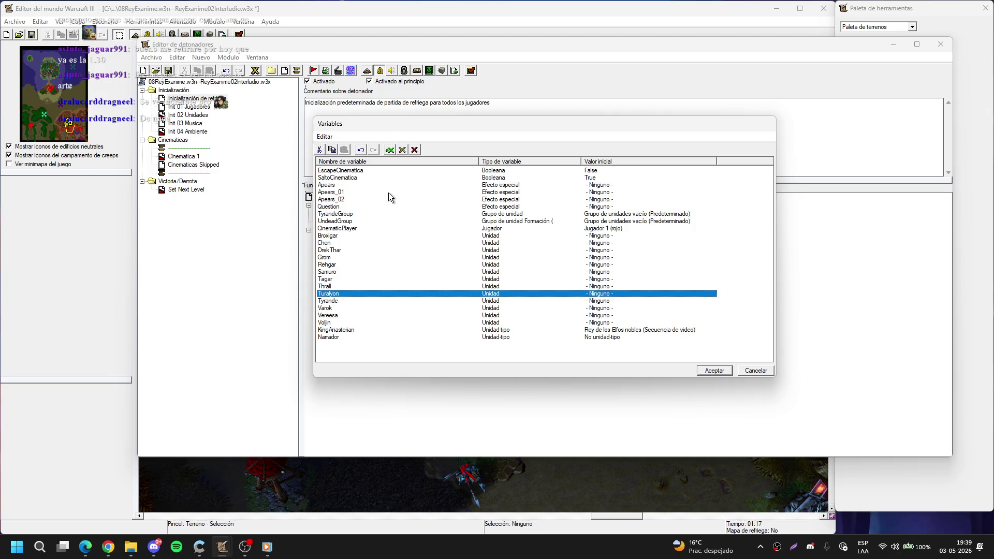
pyautogui.press('Delete')
pyautogui.press('Delete')
# Step: Delete Vereesa, KingAnasterian, Narrador, Apears_01, Apears_02, Question and TyrandeGroup variables
pyautogui.press('Down')
pyautogui.press('Delete')
pyautogui.press('Return')
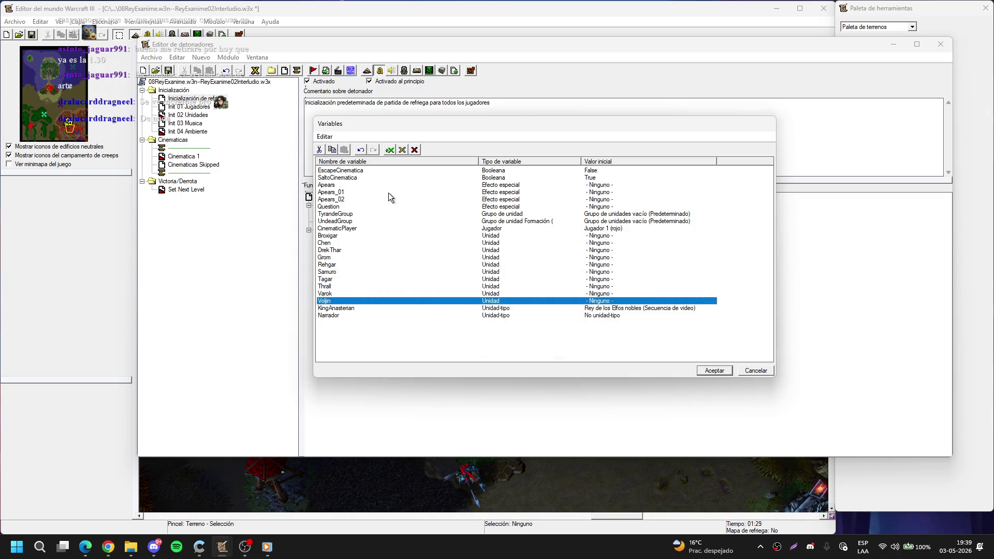
pyautogui.press('Down')
pyautogui.press('Delete')
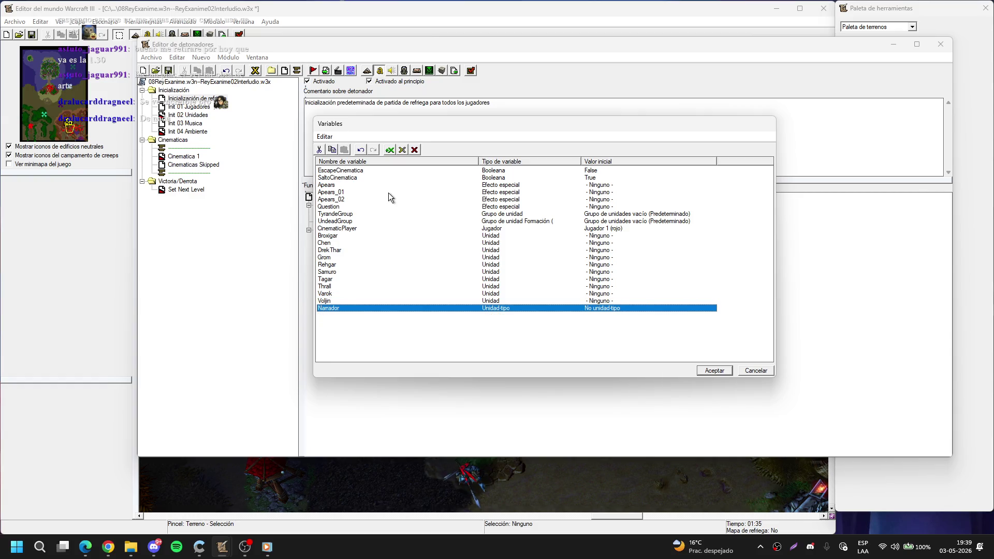
pyautogui.press('Delete')
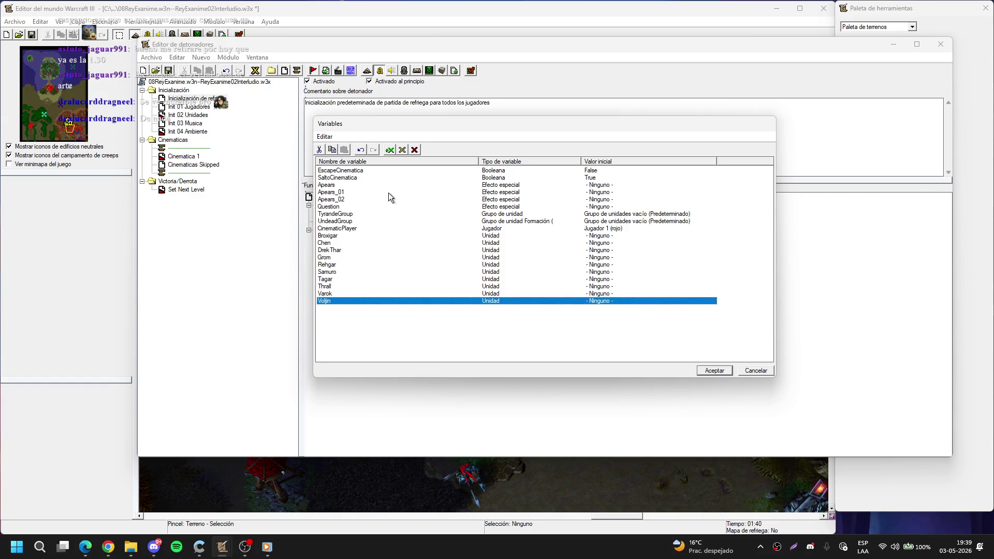
pyautogui.click(388, 193)
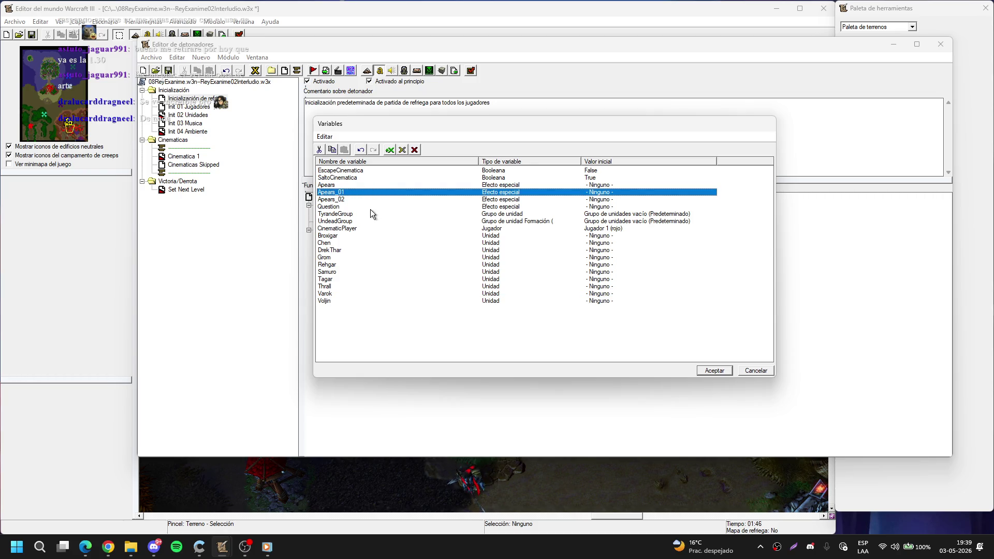
pyautogui.press('Delete')
pyautogui.press('Delete')
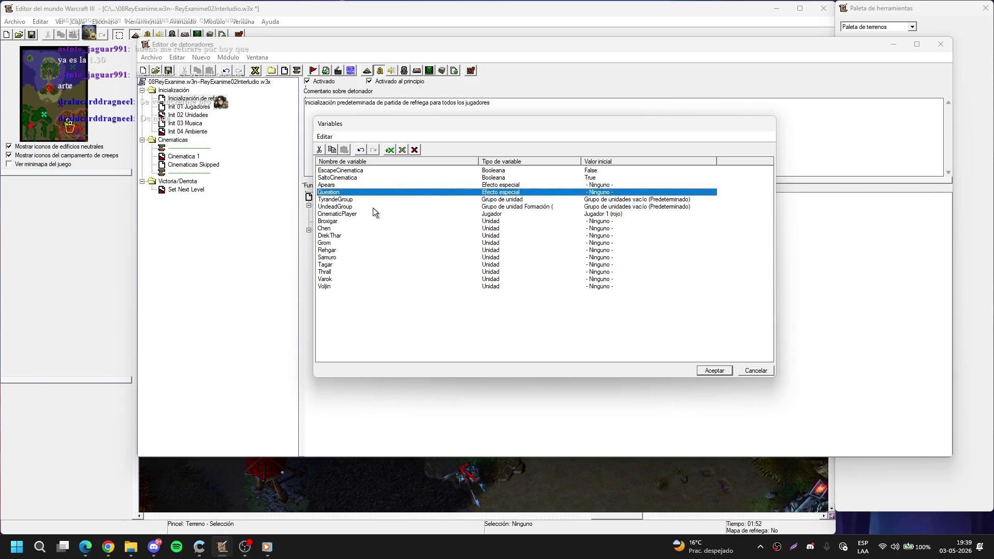
pyautogui.press('Delete')
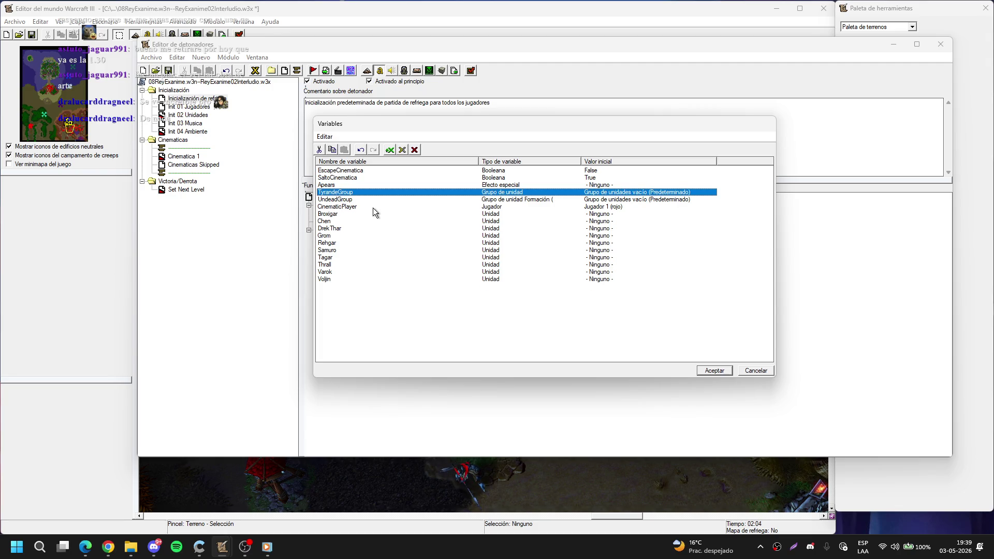
pyautogui.press('Delete')
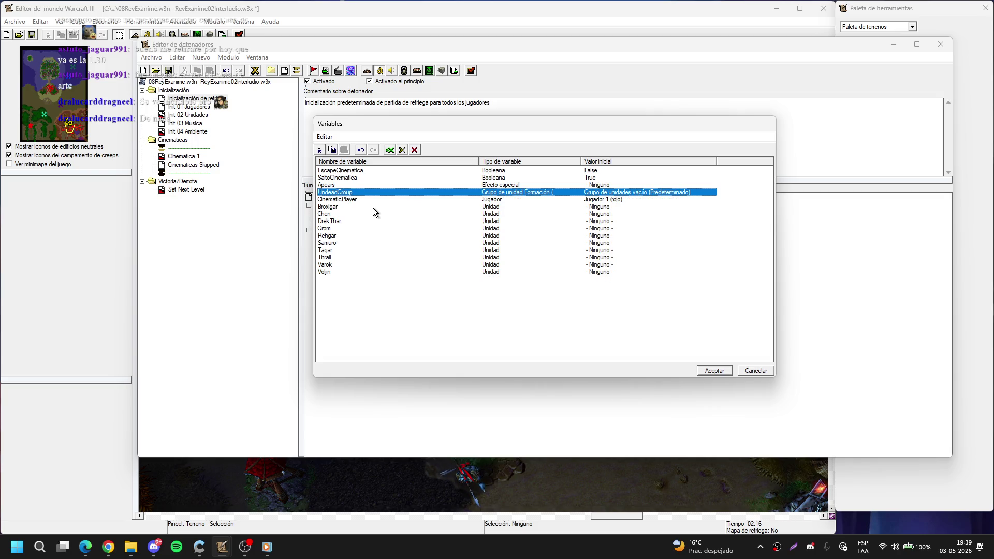
# Step: Rename the UndeadGroup variable to DurnholdOrcsGroup
pyautogui.press('Return')
pyautogui.press('Home')
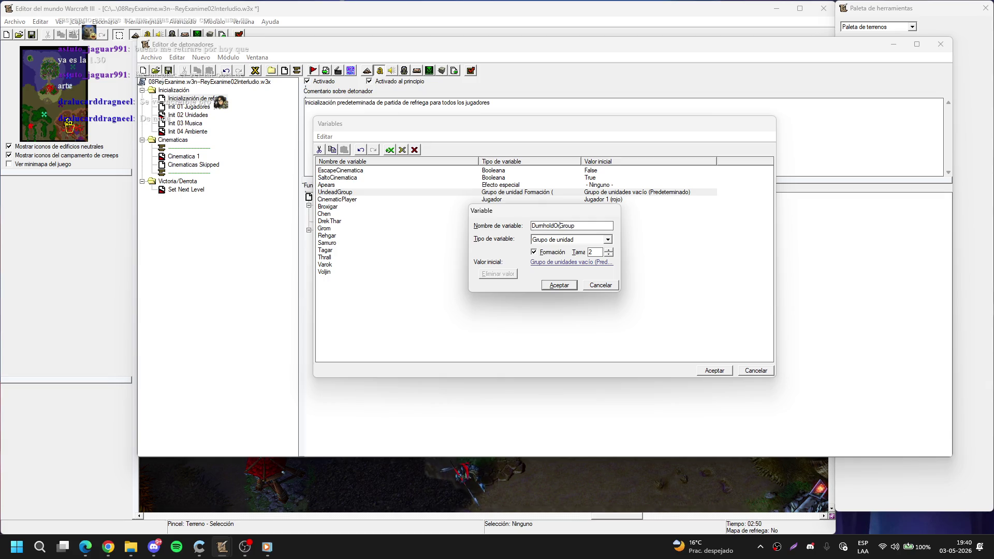
pyautogui.press('Return')
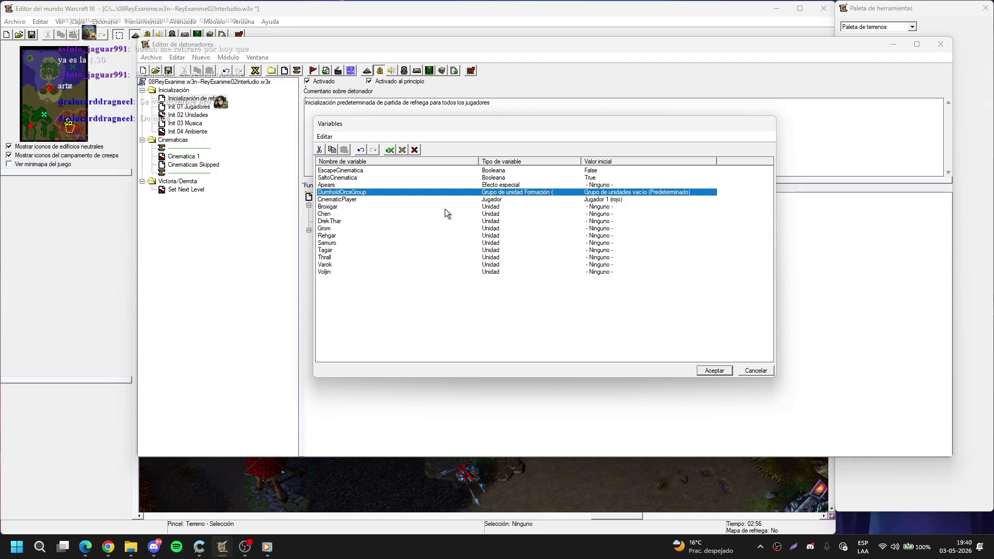
# Step: Apply the variable changes and acknowledge each disabled-references warning, from Kael to Rommath
pyautogui.click(712, 371)
pyautogui.click(566, 311)
pyautogui.click(565, 311)
pyautogui.click(564, 311)
pyautogui.click(564, 312)
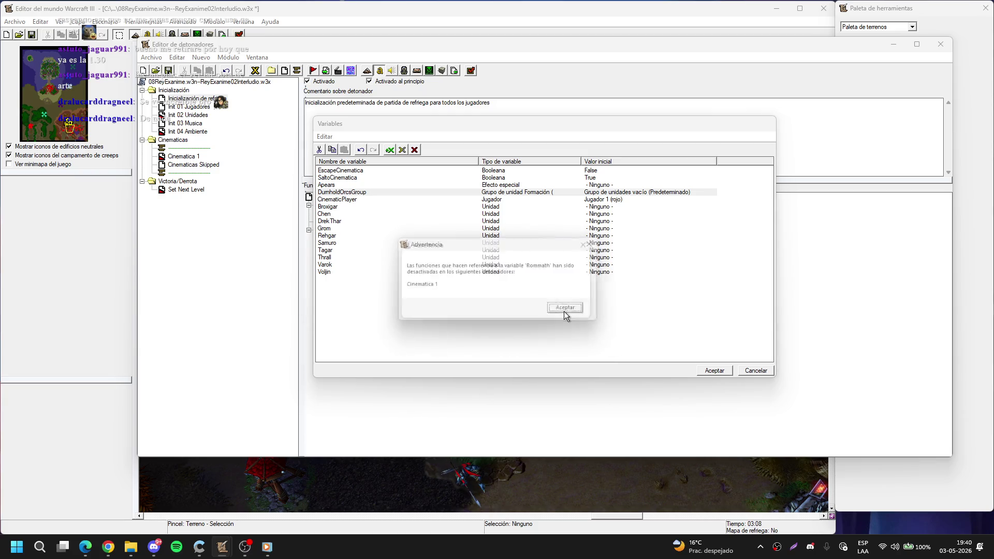
pyautogui.click(563, 311)
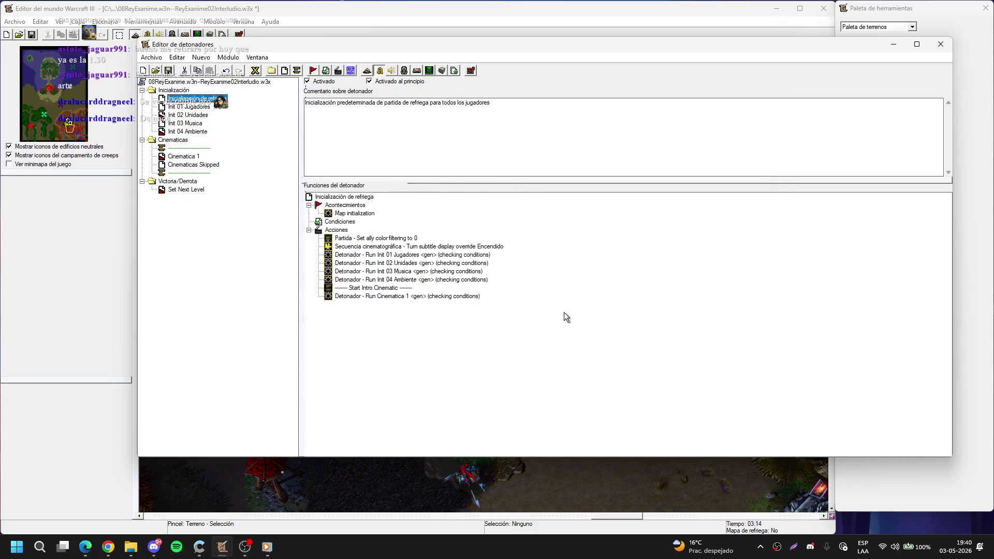
# Step: In Init 01 Jugadores, delete twenty-one of the alliance actions
pyautogui.click(196, 108)
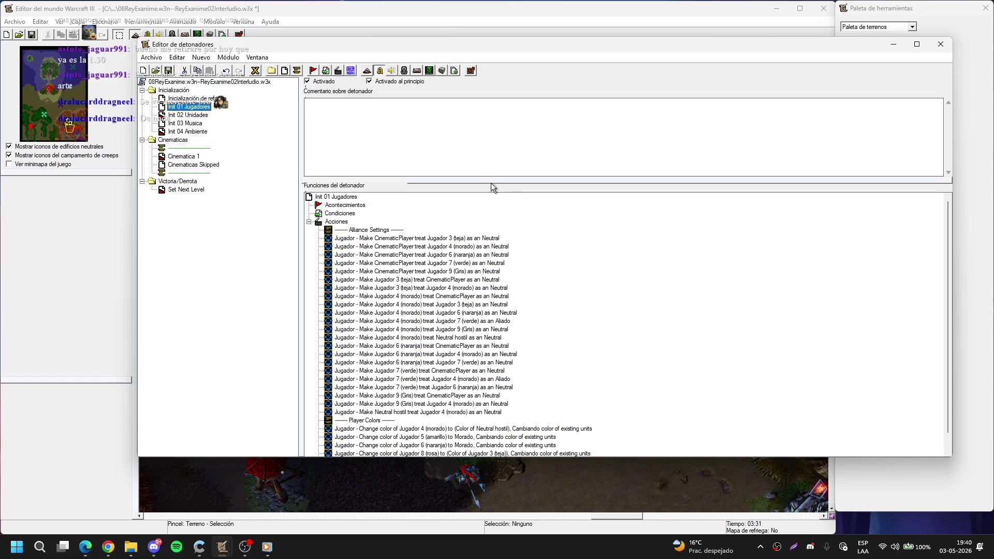
pyautogui.click(492, 240)
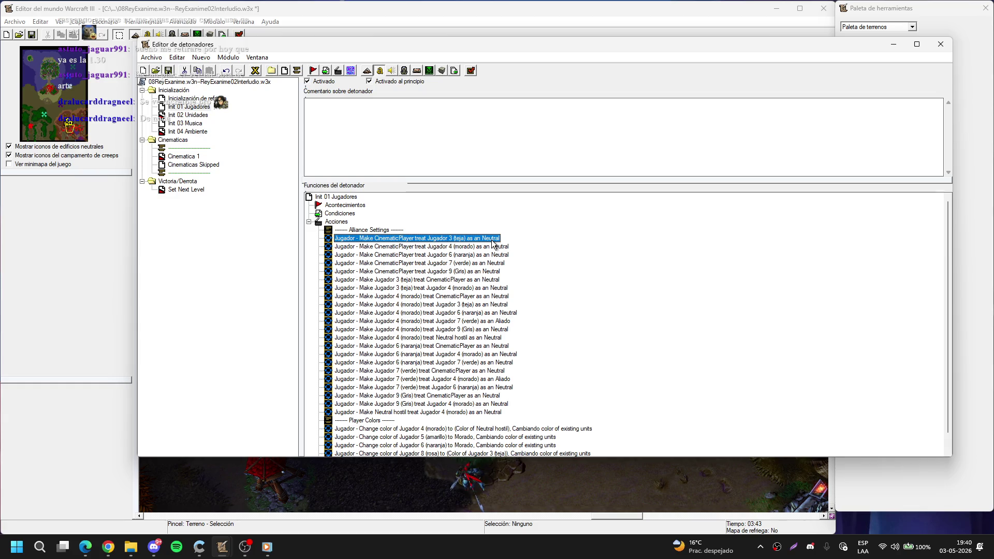
pyautogui.press('Delete')
pyautogui.press('Delete')
pyautogui.press('Delete')
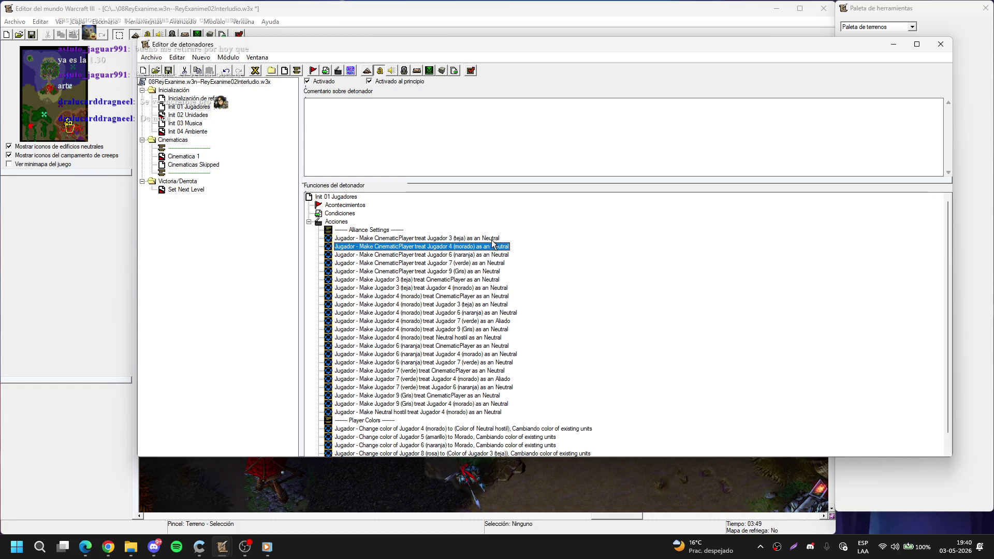
pyautogui.press('Delete')
pyautogui.press('Delete')
pyautogui.press('Delete')
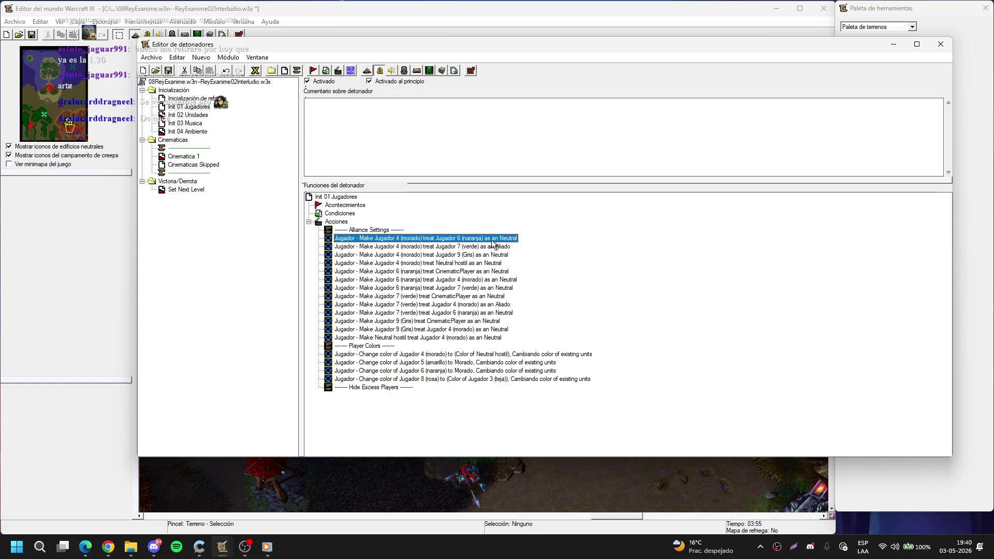
pyautogui.press('Delete')
pyautogui.press('Delete')
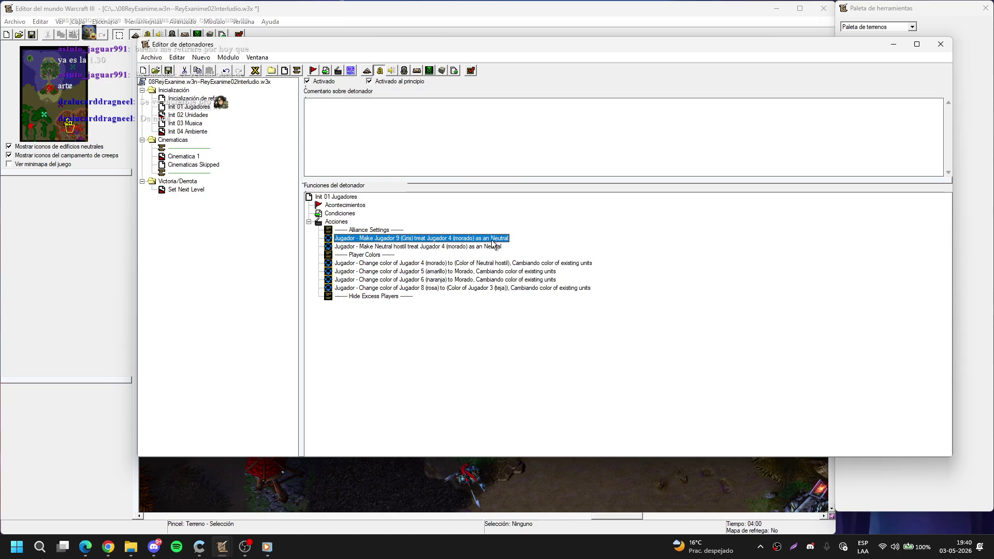
# Step: Edit the remaining alliance action so Jugador 1 (rojo) treats Neutral hostil as neutral
pyautogui.doubleClick(492, 239)
pyautogui.click(524, 257)
pyautogui.press('Up')
pyautogui.press('Up')
pyautogui.press('Up')
pyautogui.press('Return')
pyautogui.press('Return')
# Step: Duplicate that action, edited to pair Jugador 1 (rojo) and Neutral hostil for mutual neutrality
pyautogui.hotkey('ctrl', 'c')
pyautogui.hotkey('ctrl', 'v')
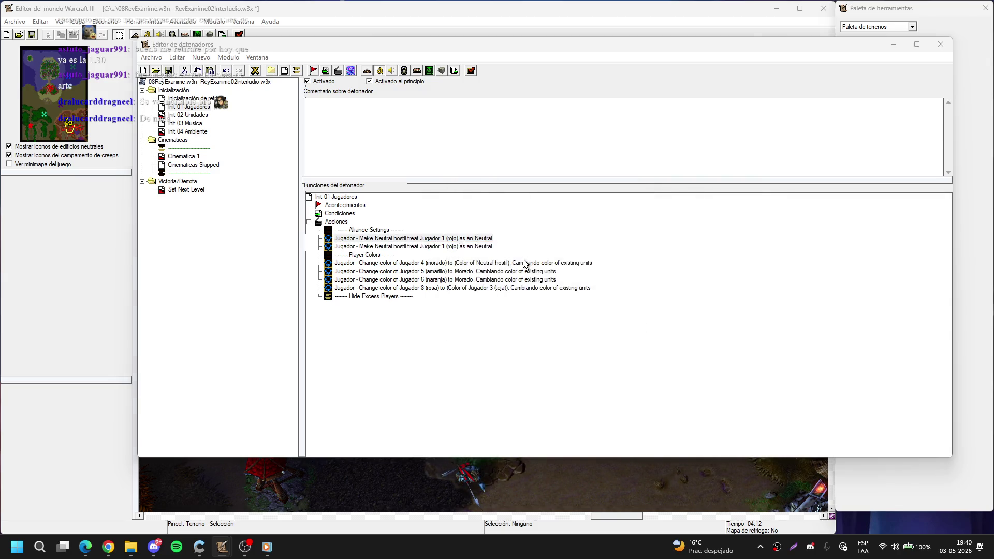
pyautogui.press('Return')
pyautogui.click(525, 258)
pyautogui.press('Return')
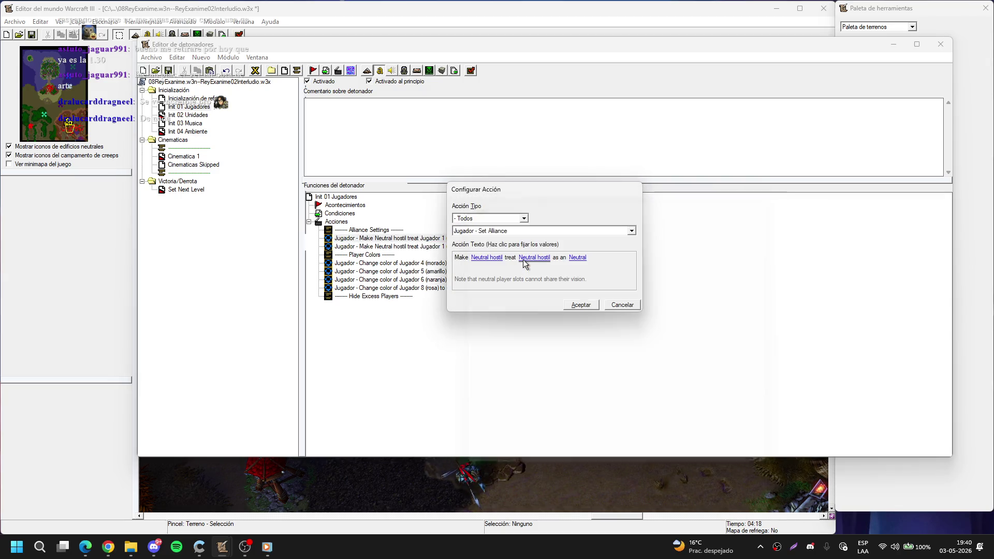
pyautogui.click(492, 260)
pyautogui.press('Home')
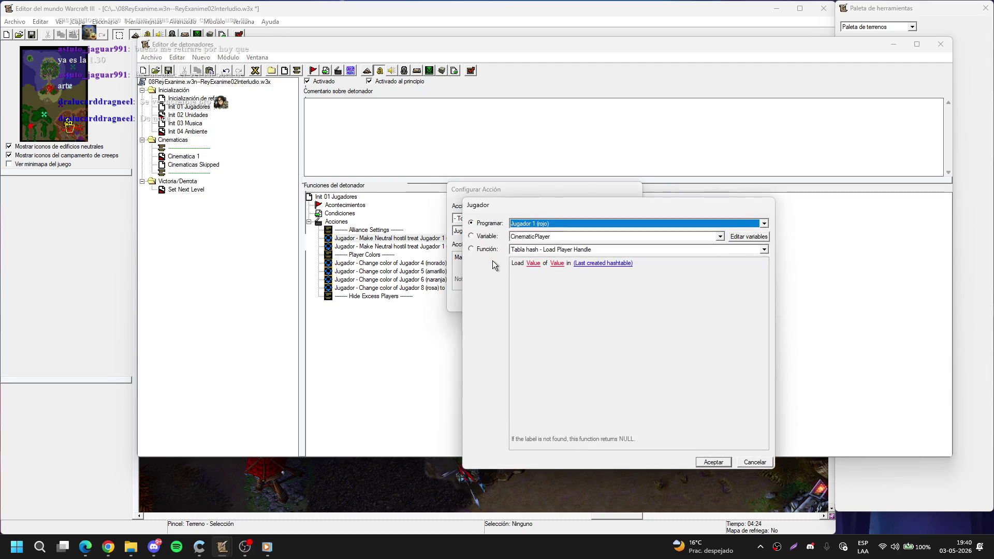
pyautogui.press('Return')
pyautogui.press('Return')
pyautogui.click(493, 264)
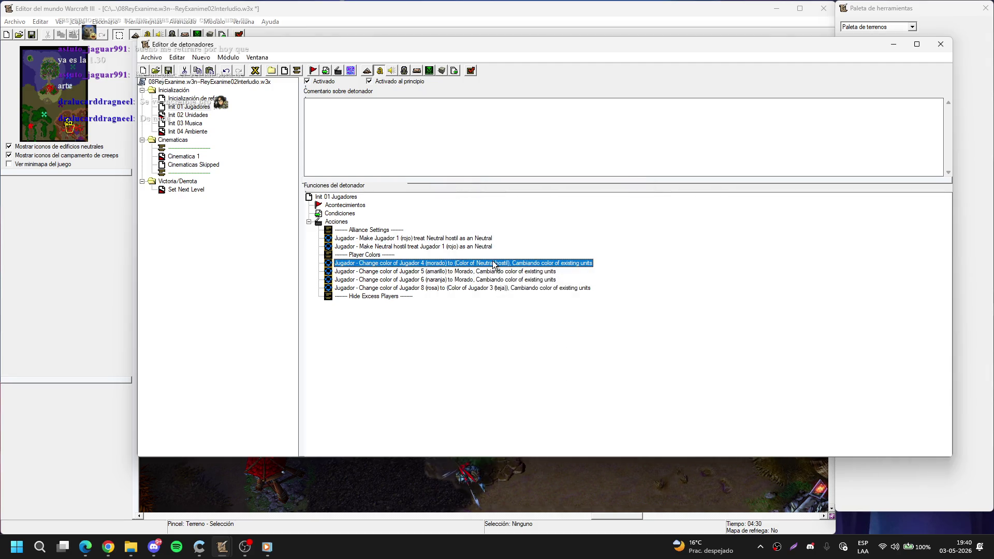
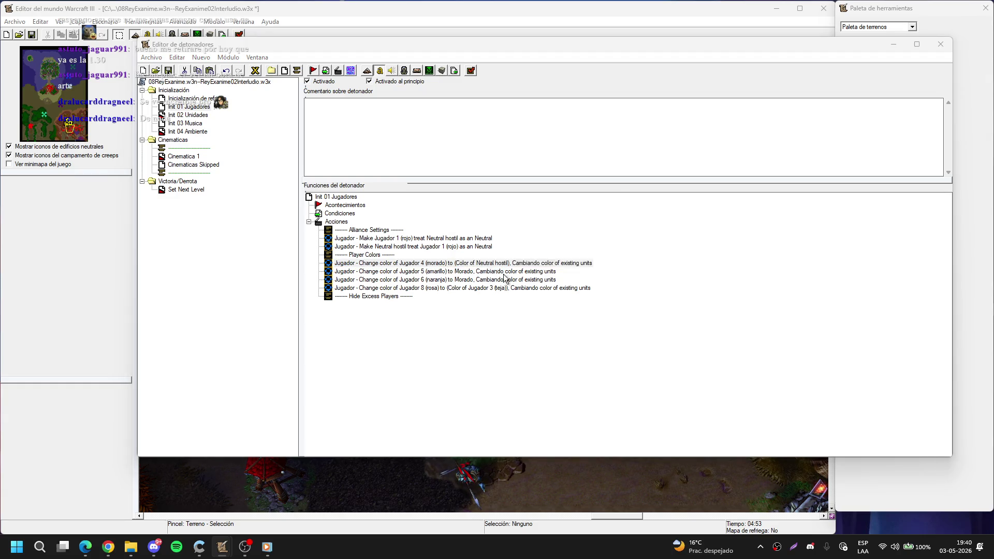
# Step: Change the Jugador 4 color action in Init 01 Jugadores to Verde oscuro
pyautogui.doubleClick(493, 264)
pyautogui.click(565, 258)
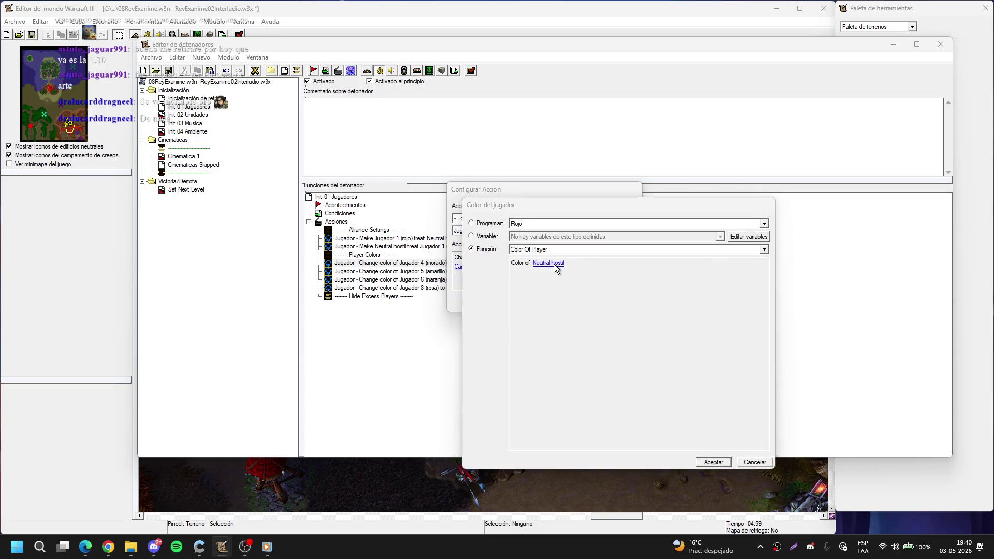
pyautogui.click(554, 264)
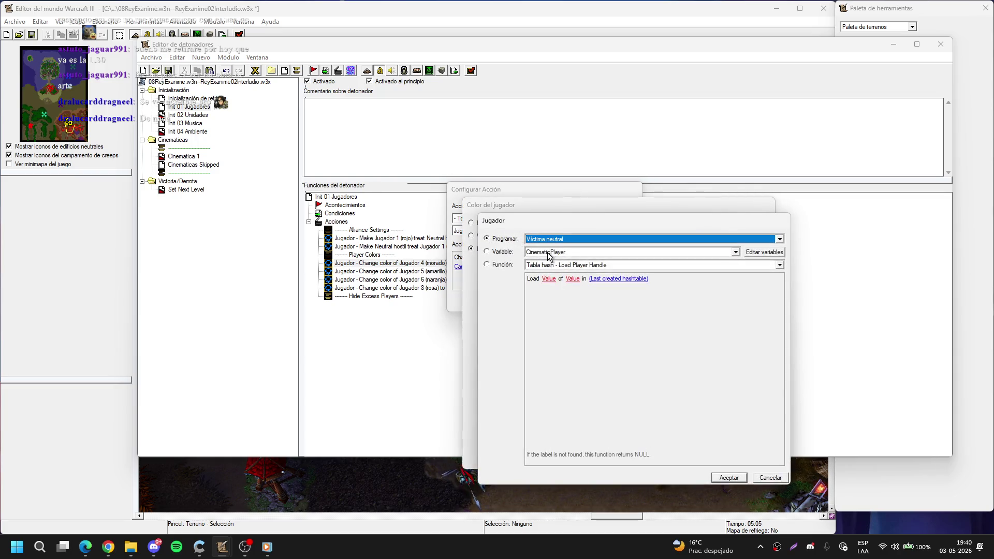
pyautogui.press('Escape')
pyautogui.press('Escape')
pyautogui.click(568, 262)
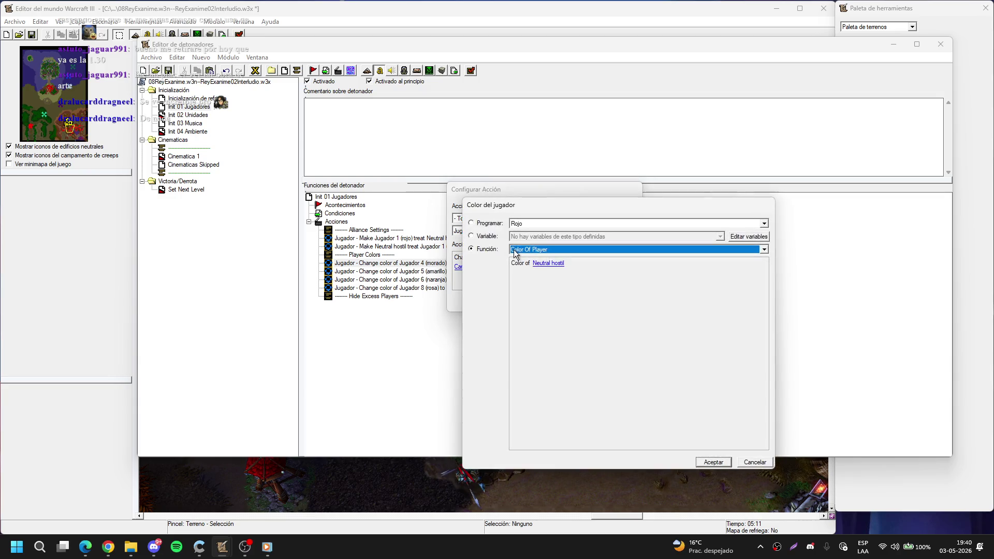
pyautogui.click(497, 227)
pyautogui.press('Return')
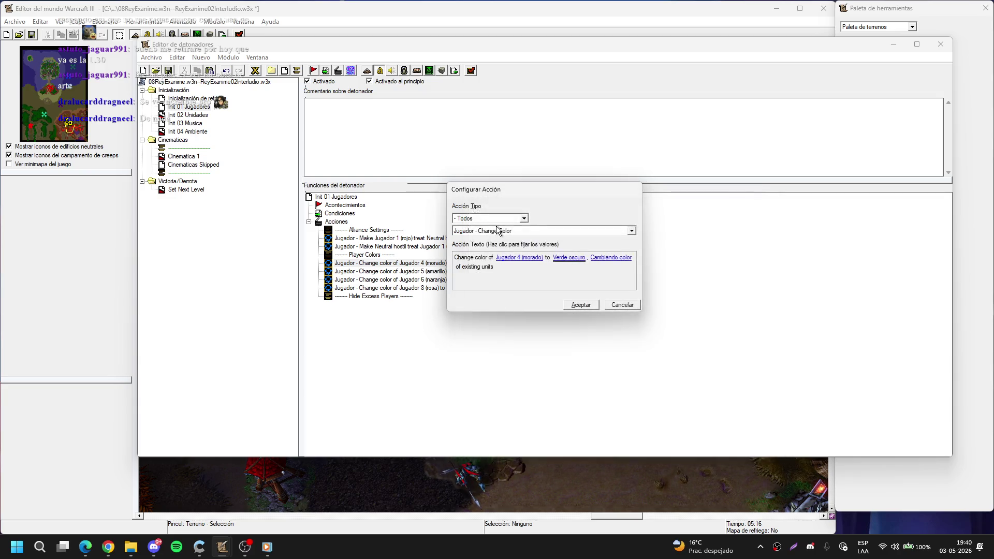
pyautogui.press('Return')
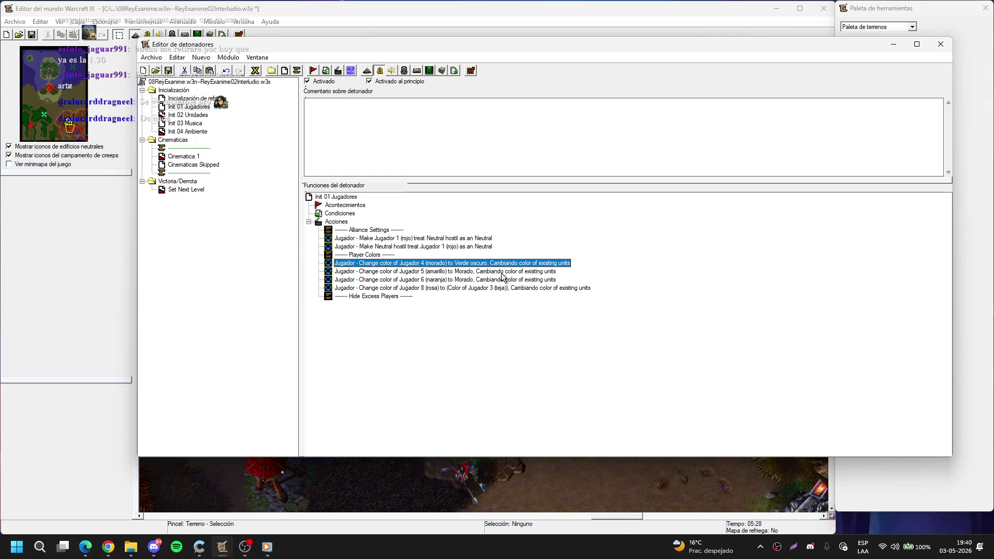
# Step: Delete the Jugador 5, 6 and 8 color actions, then switch to Init 02 Unidades
pyautogui.click(501, 273)
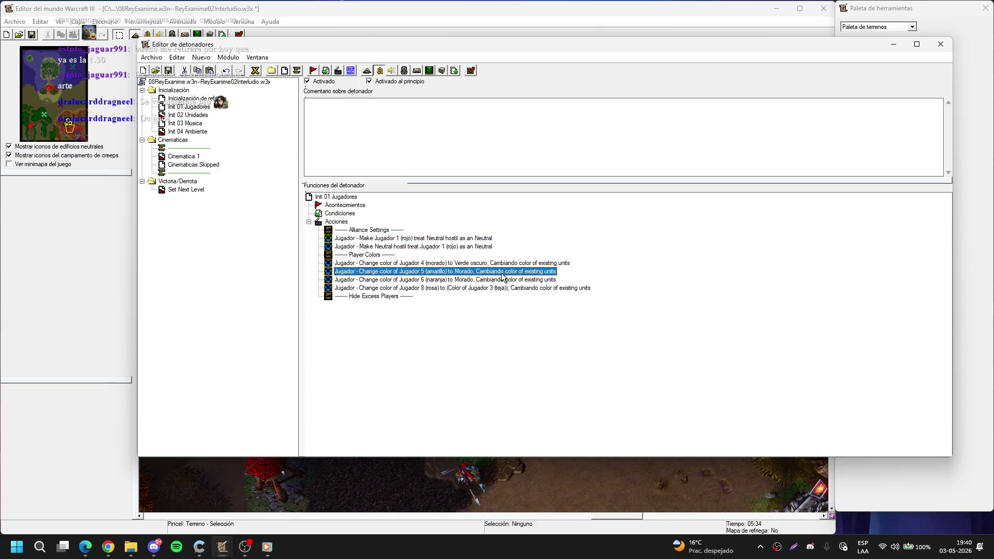
pyautogui.press('Delete')
pyautogui.press('Delete')
pyautogui.press('Delete')
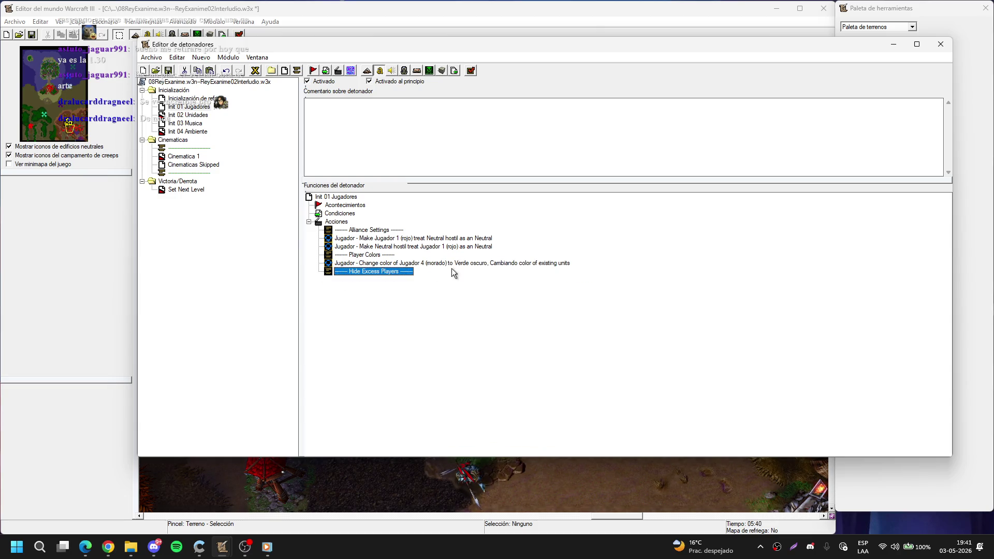
pyautogui.click(188, 115)
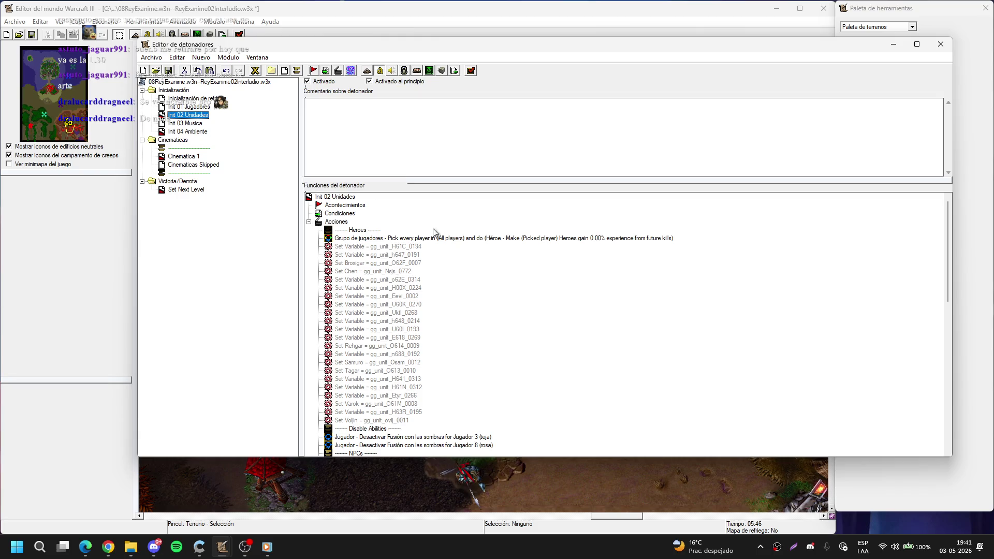
# Step: Set Chen to Chen Stormstout 0007, picked on the bridge
pyautogui.click(403, 249)
pyautogui.doubleClick(400, 274)
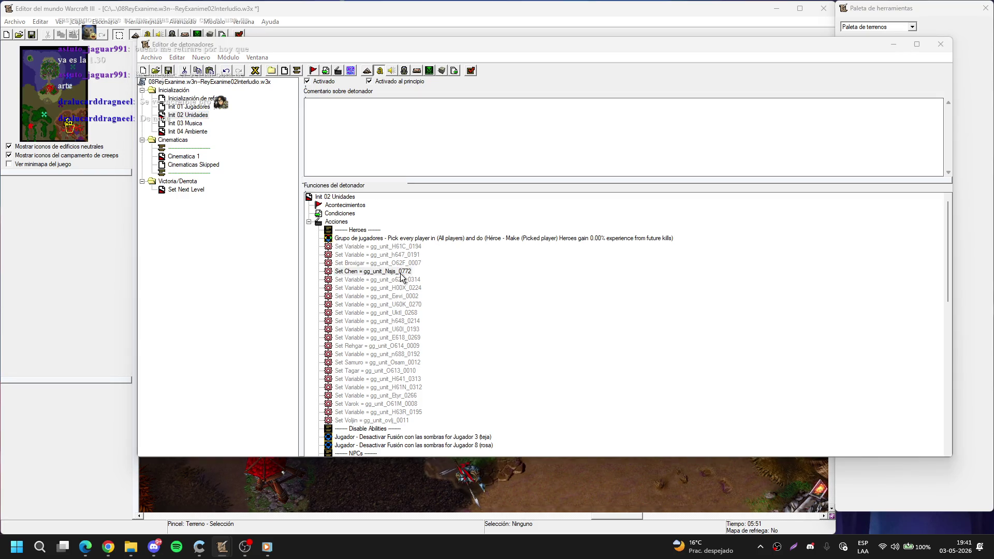
pyautogui.click(520, 259)
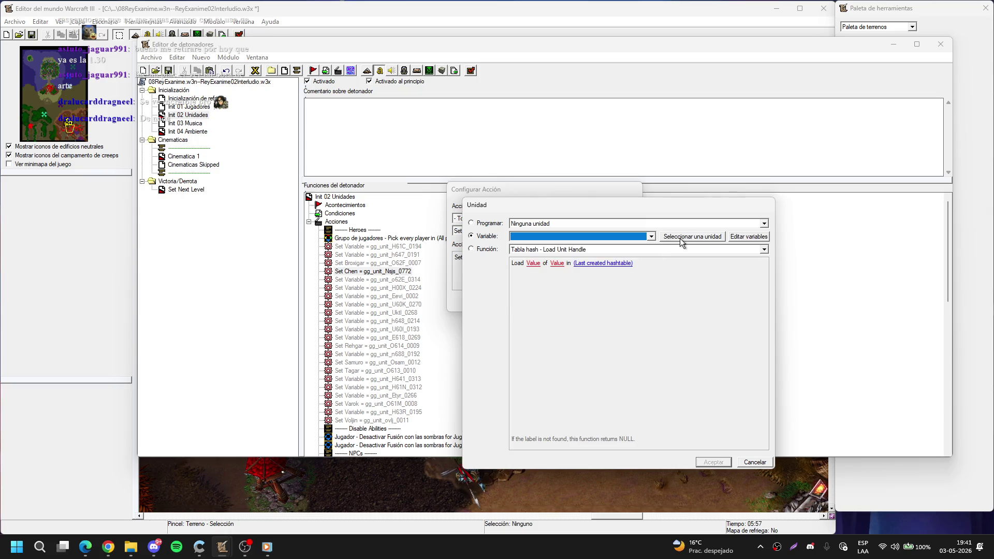
pyautogui.click(679, 238)
pyautogui.click(32, 96)
pyautogui.click(52, 89)
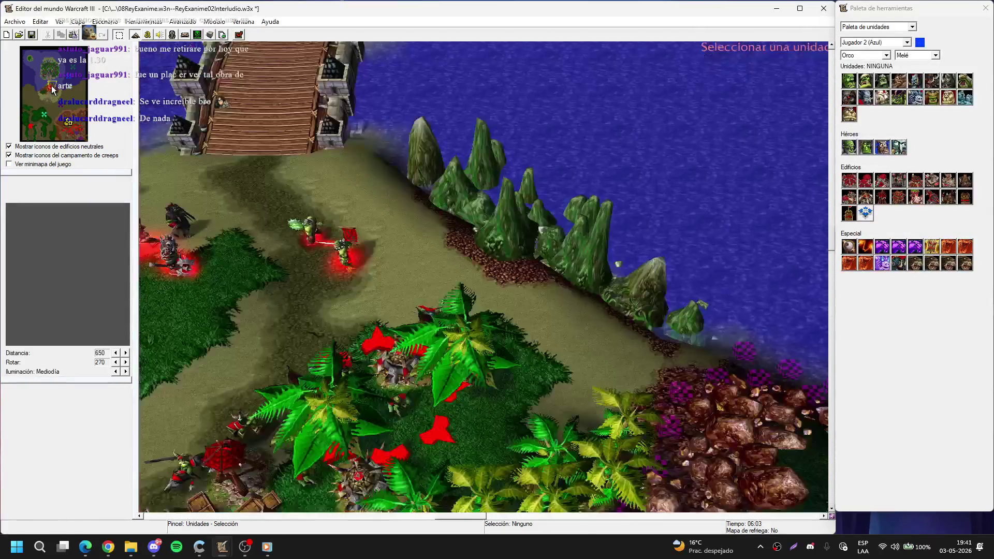
pyautogui.click(49, 81)
pyautogui.click(499, 227)
pyautogui.press('Return')
pyautogui.press('Return')
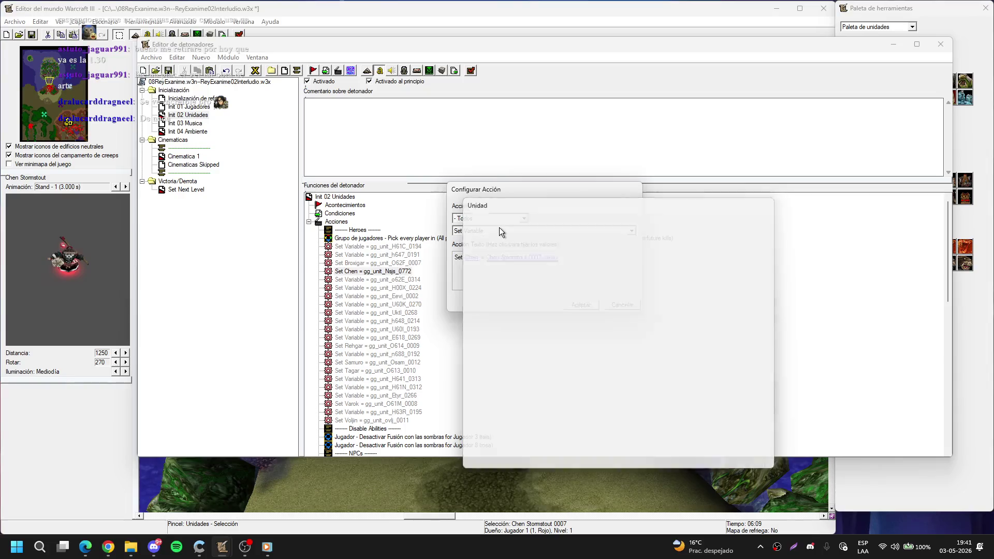
# Step: Delete the H61C and h647 assignments and set Broxigar to Broxigar Saurfang 0004
pyautogui.press('Up')
pyautogui.press('Up')
pyautogui.press('Up')
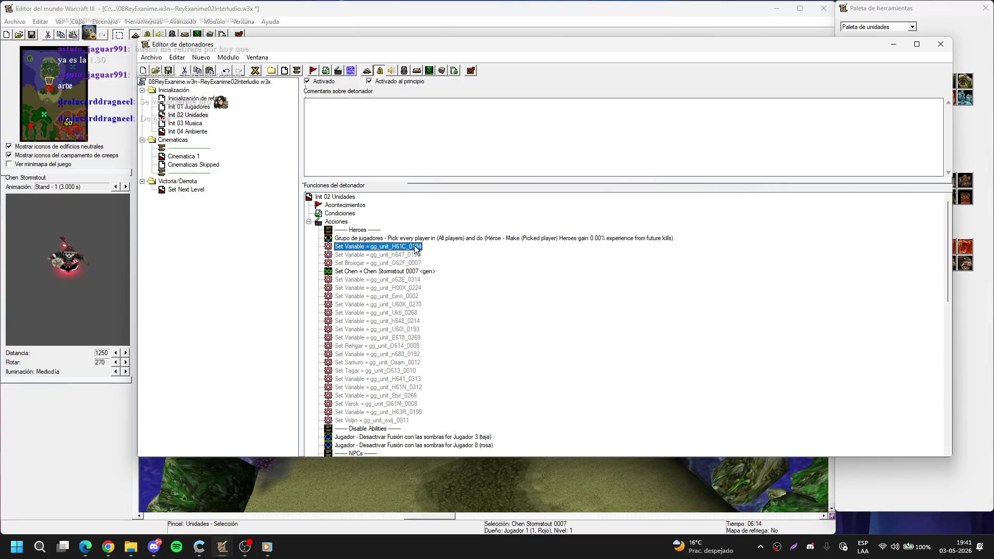
pyautogui.press('Delete')
pyautogui.press('Delete')
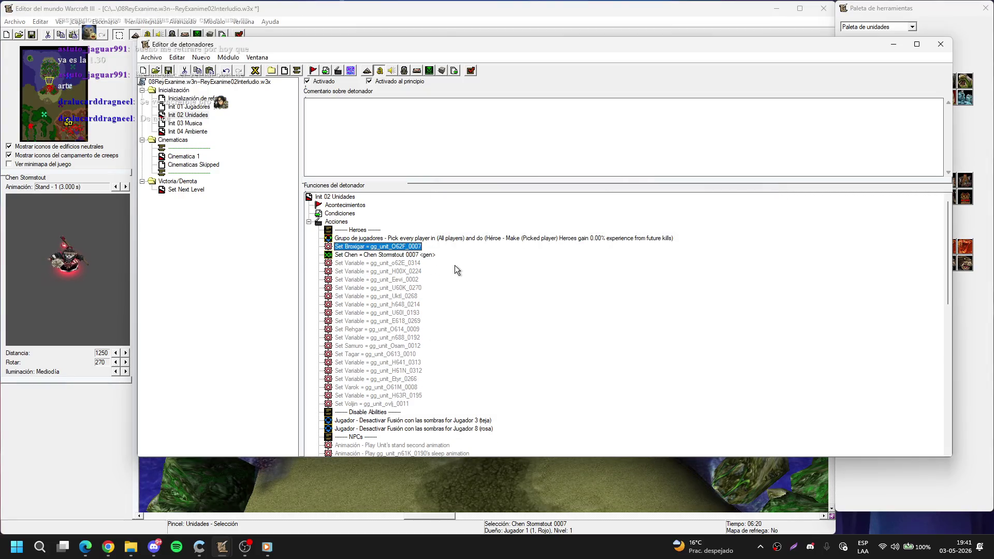
pyautogui.press('Return')
pyautogui.click(509, 257)
pyautogui.click(692, 236)
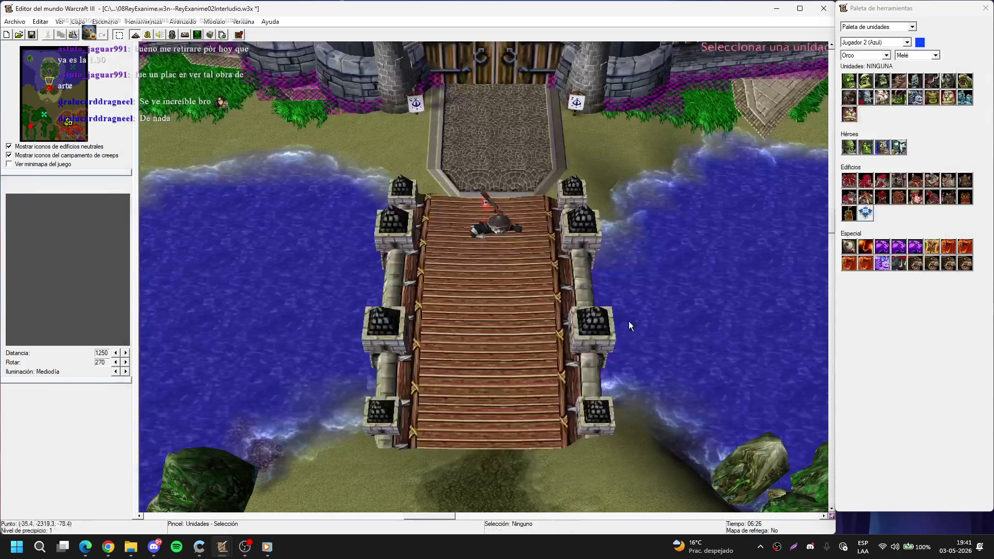
pyautogui.click(474, 302)
pyautogui.press('Return')
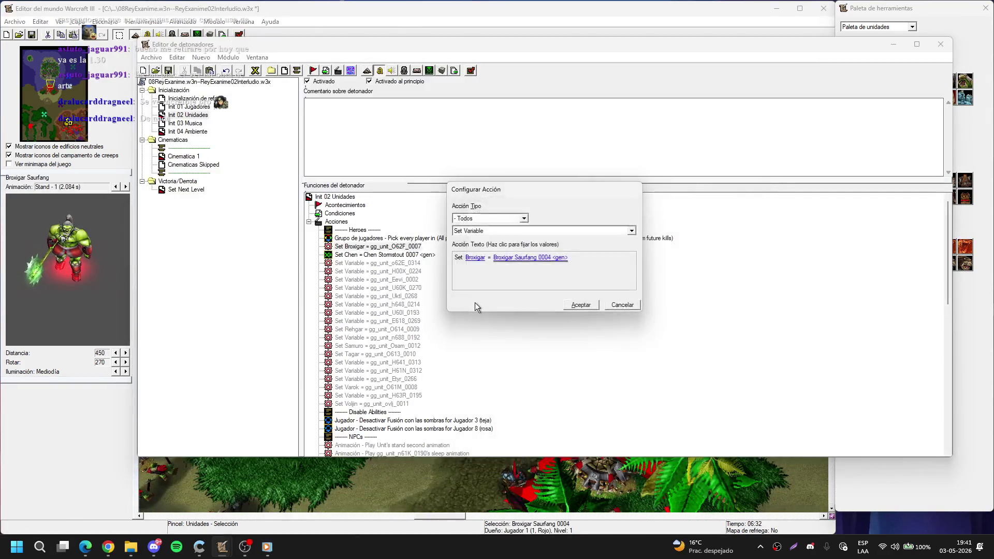
pyautogui.press('Return')
# Step: Delete eight unused variable assignments and set Rehgar to Rehgar 0006
pyautogui.click(484, 294)
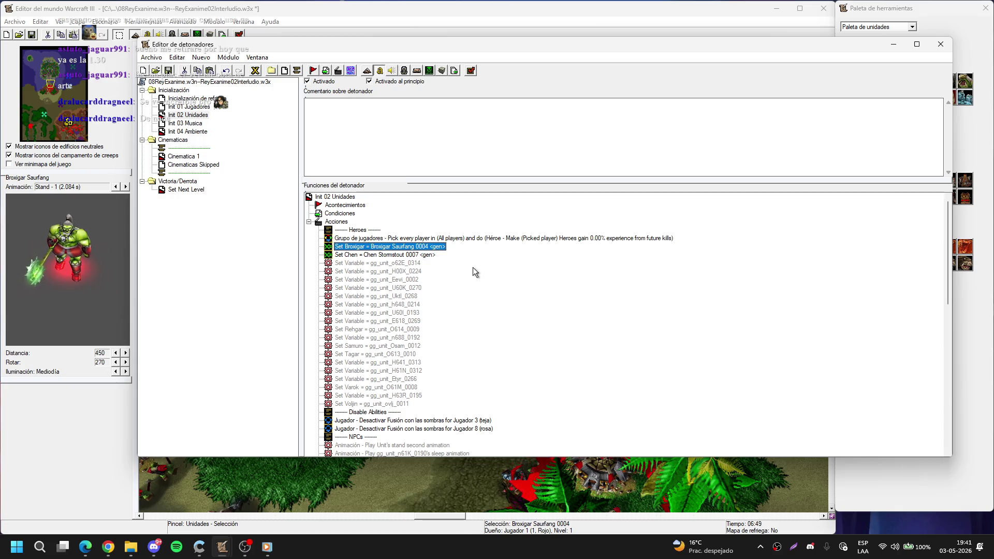
pyautogui.click(420, 264)
pyautogui.press('Delete')
pyautogui.press('Delete')
pyautogui.press('Delete')
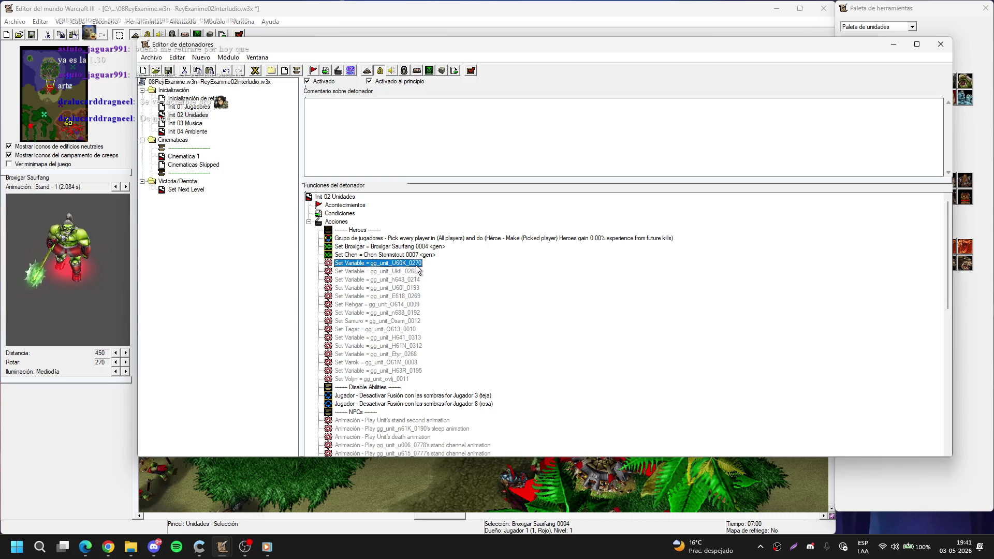
pyautogui.doubleClick(417, 266)
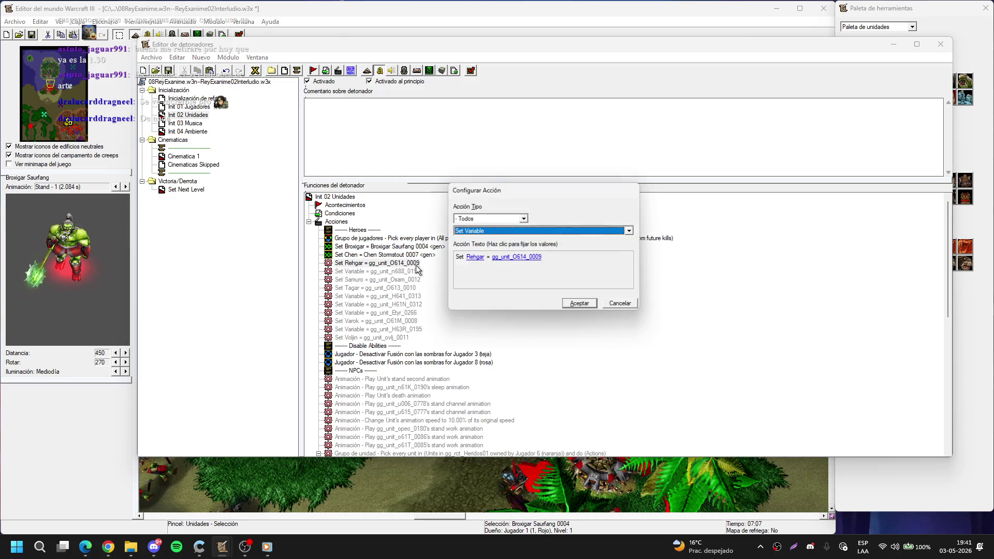
pyautogui.click(541, 258)
pyautogui.click(676, 236)
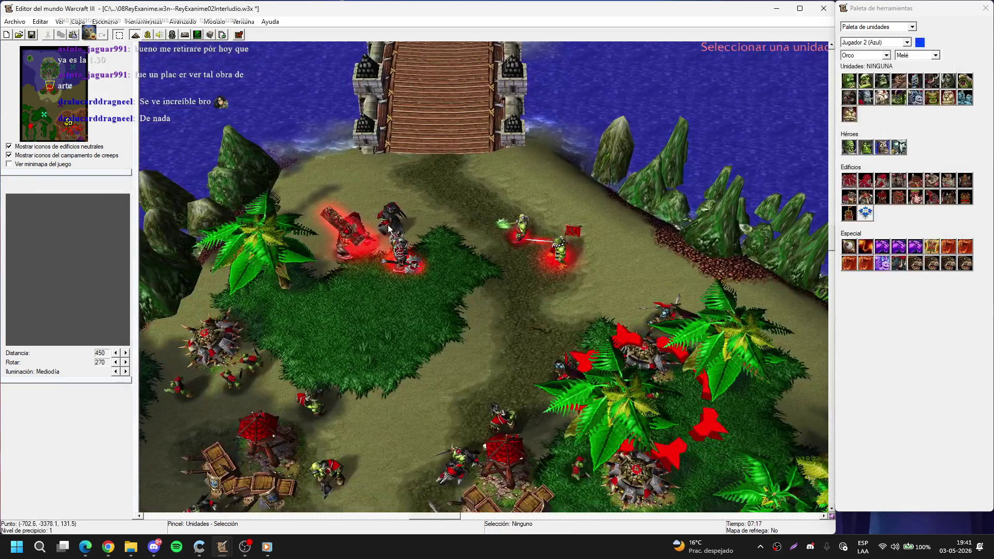
pyautogui.click(389, 229)
pyautogui.press('Return')
pyautogui.press('Return')
# Step: Delete the n688_0192 assignment and set Samuro to Samuro 0008
pyautogui.press('Return')
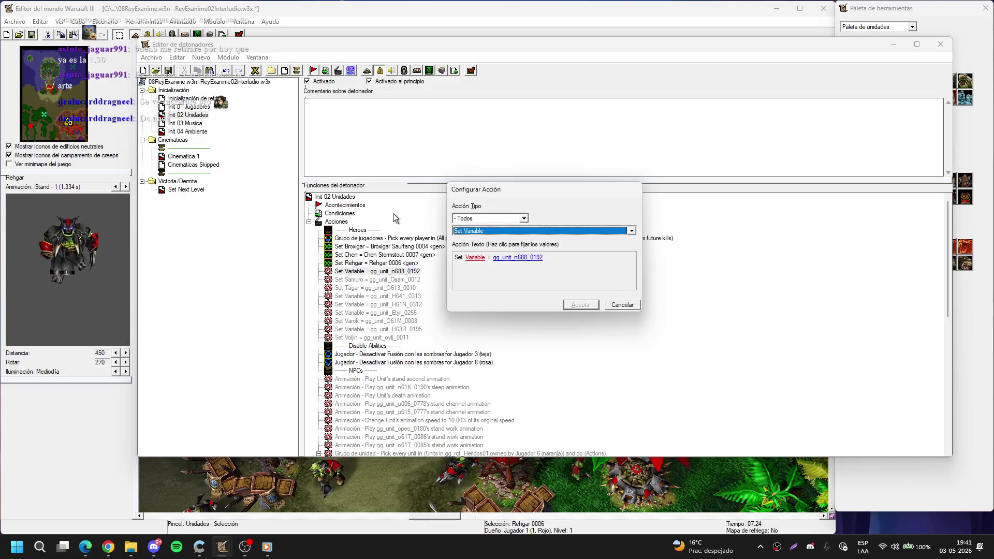
pyautogui.press('Escape')
pyautogui.press('Delete')
pyautogui.press('Return')
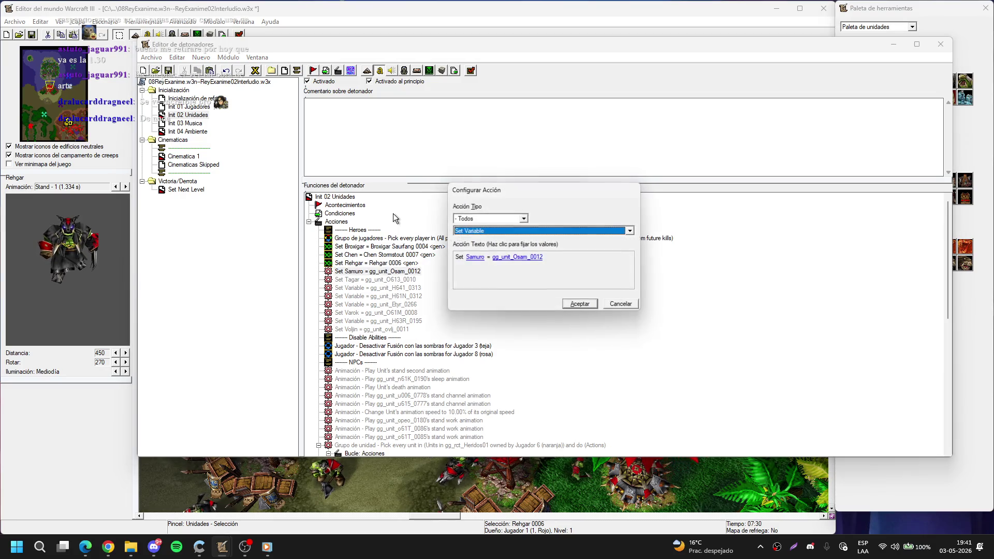
pyautogui.click(512, 257)
pyautogui.click(692, 236)
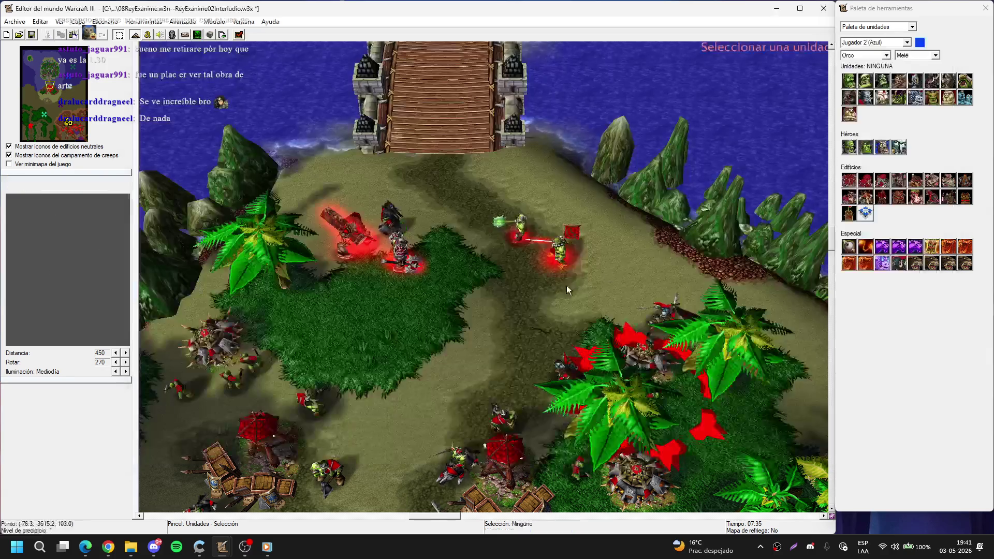
pyautogui.click(509, 228)
pyautogui.press('Return')
pyautogui.press('Return')
# Step: Set Tagar to Tagar 0009 picked on the map
pyautogui.press('Down')
pyautogui.press('Return')
pyautogui.click(518, 257)
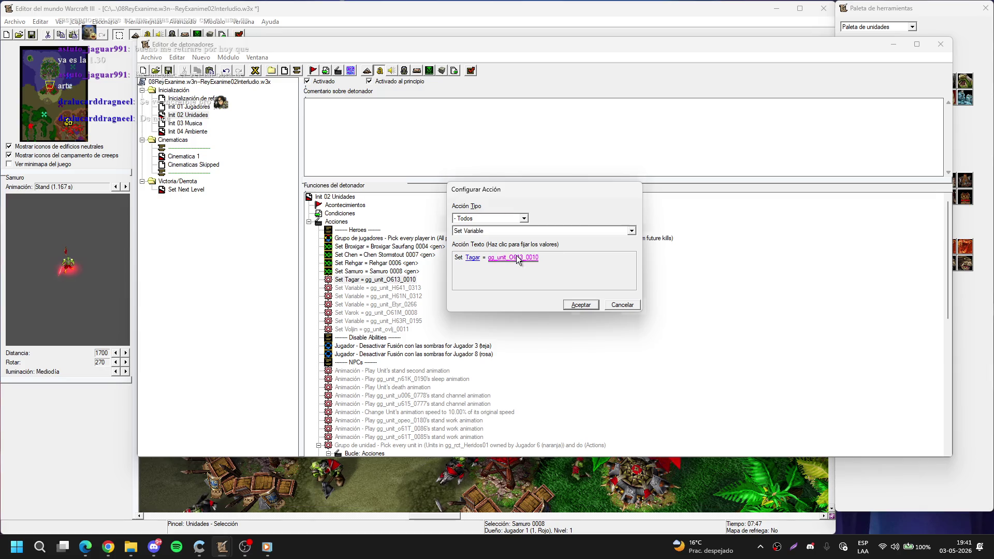
pyautogui.click(689, 235)
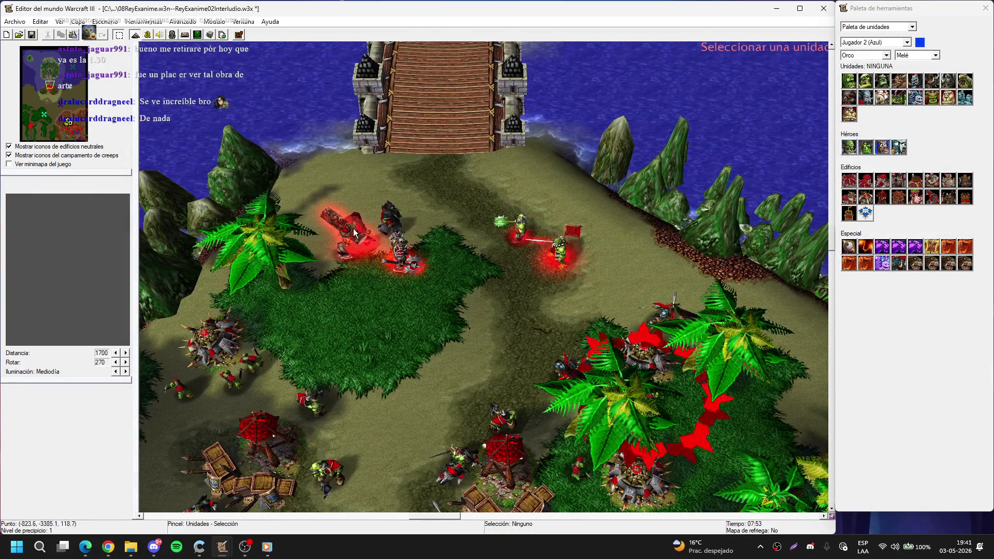
pyautogui.click(417, 244)
pyautogui.press('Return')
pyautogui.press('Return')
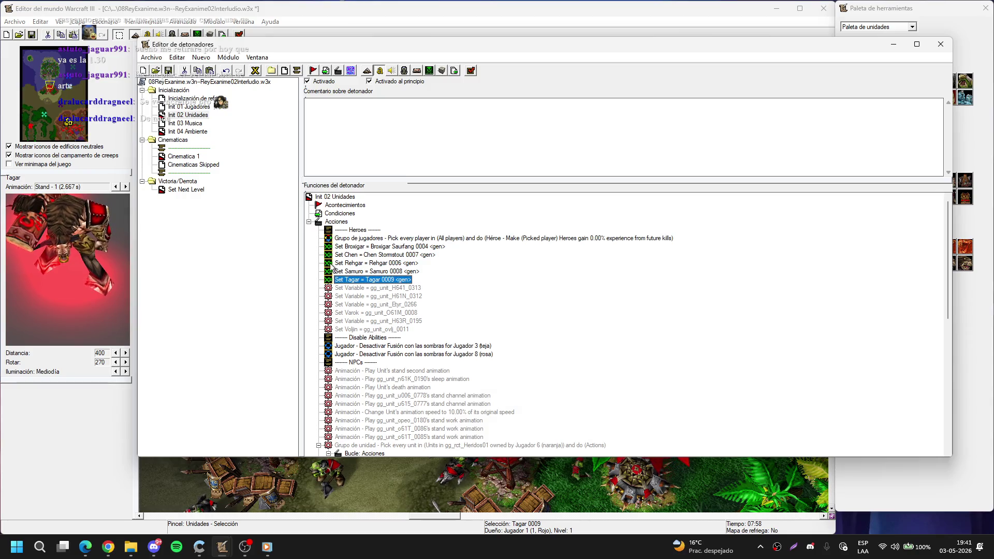
# Step: Delete three unused assignments starting at H641_0313 and set Varok to its map unit
pyautogui.click(382, 289)
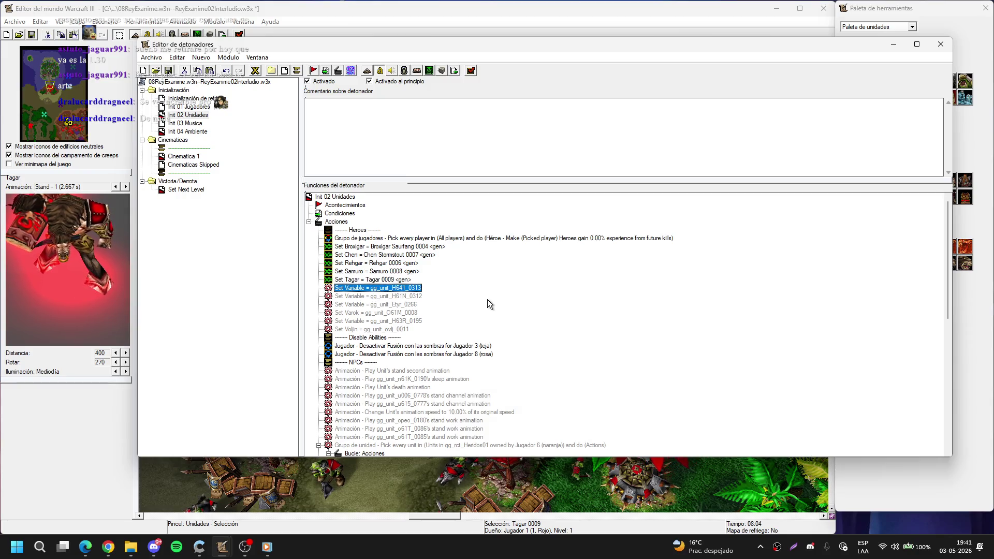
pyautogui.press('Delete')
pyautogui.press('Delete')
pyautogui.press('Delete')
pyautogui.press('Return')
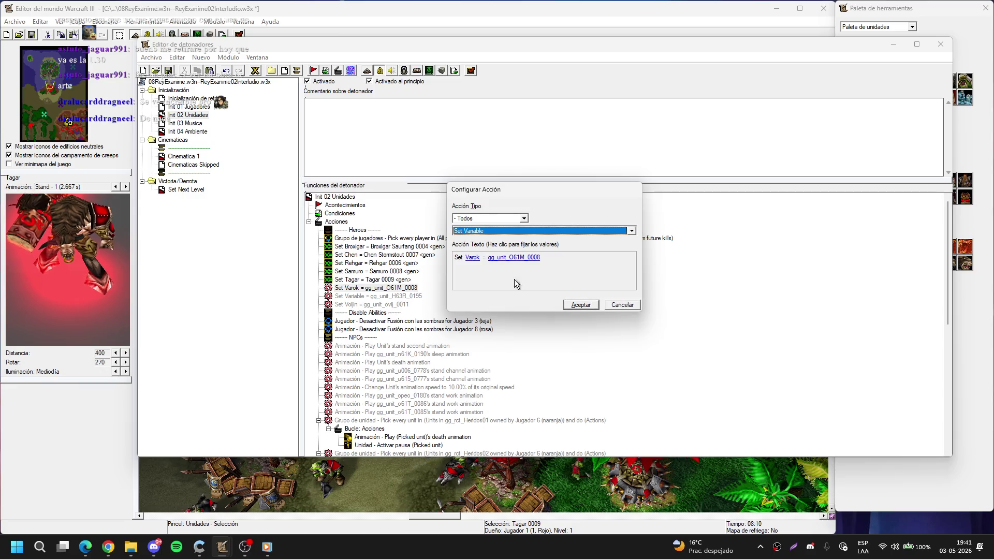
pyautogui.click(520, 260)
pyautogui.click(670, 239)
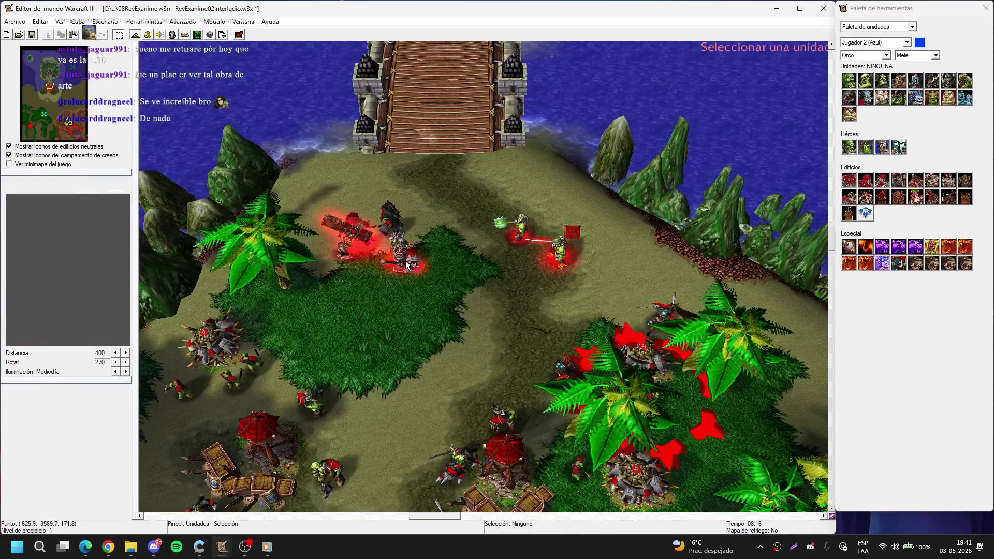
pyautogui.click(406, 264)
pyautogui.press('Return')
# Step: Remove the gg_unit_H63R_0195 assignment and set Voljin to Vol'jin 0010 at the orc base
pyautogui.press('Return')
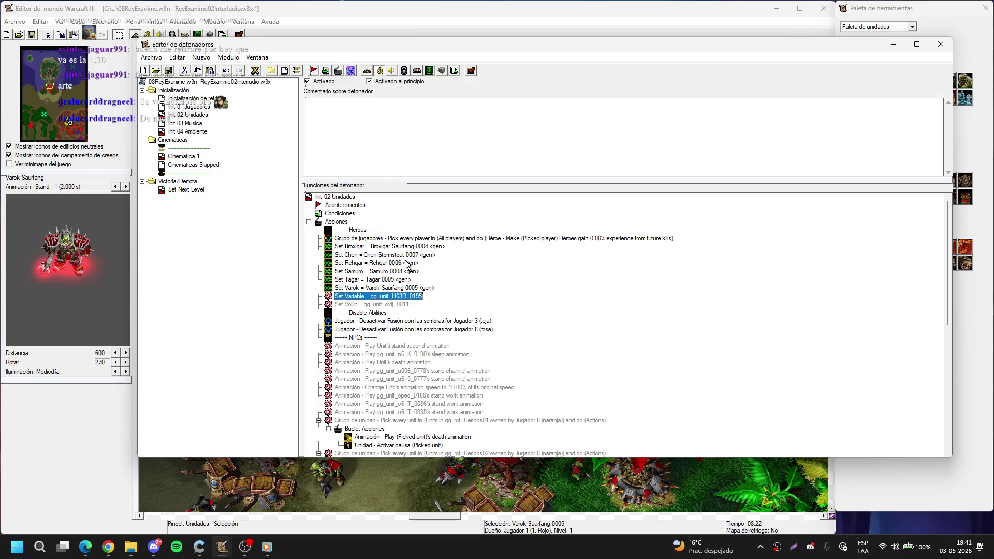
pyautogui.press('Delete')
pyautogui.press('Return')
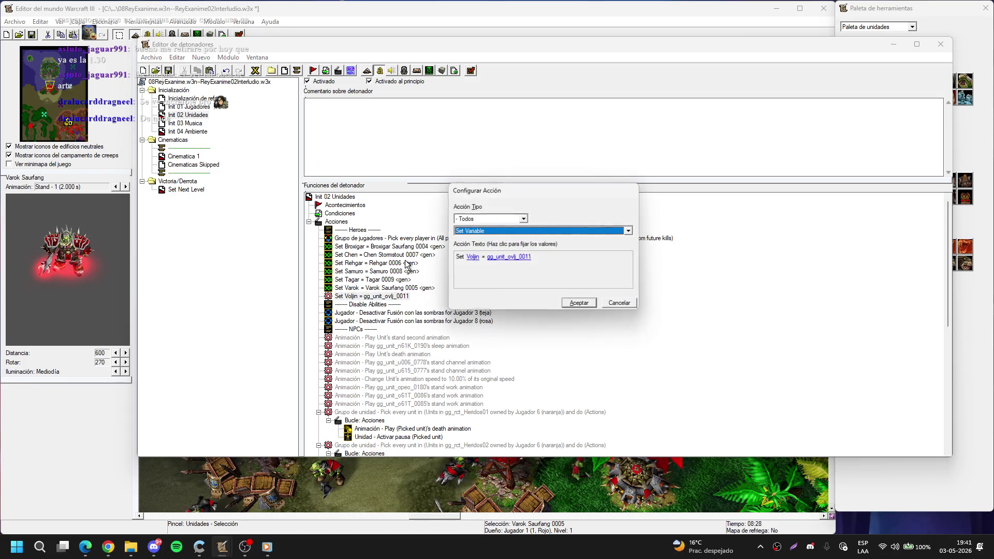
pyautogui.click(518, 262)
pyautogui.click(668, 238)
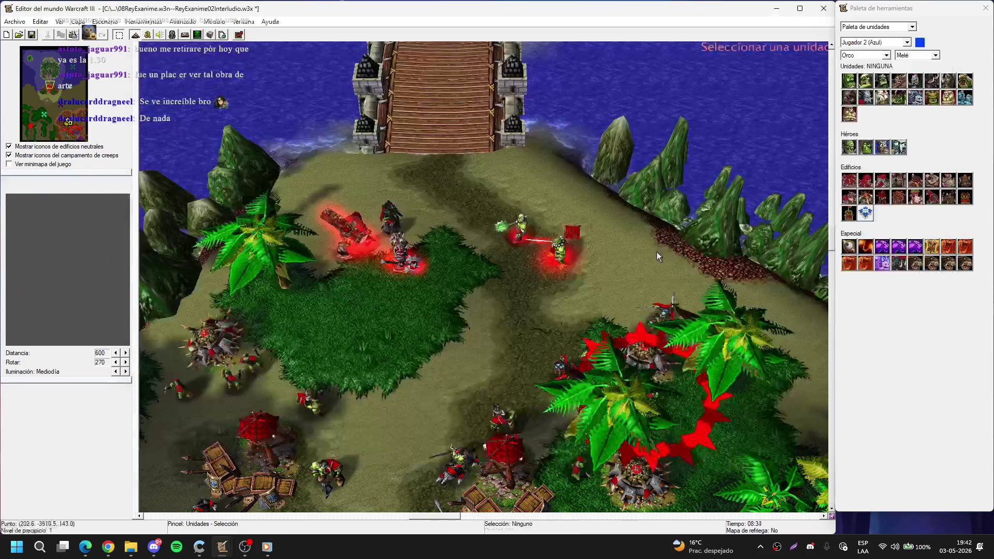
pyautogui.click(72, 129)
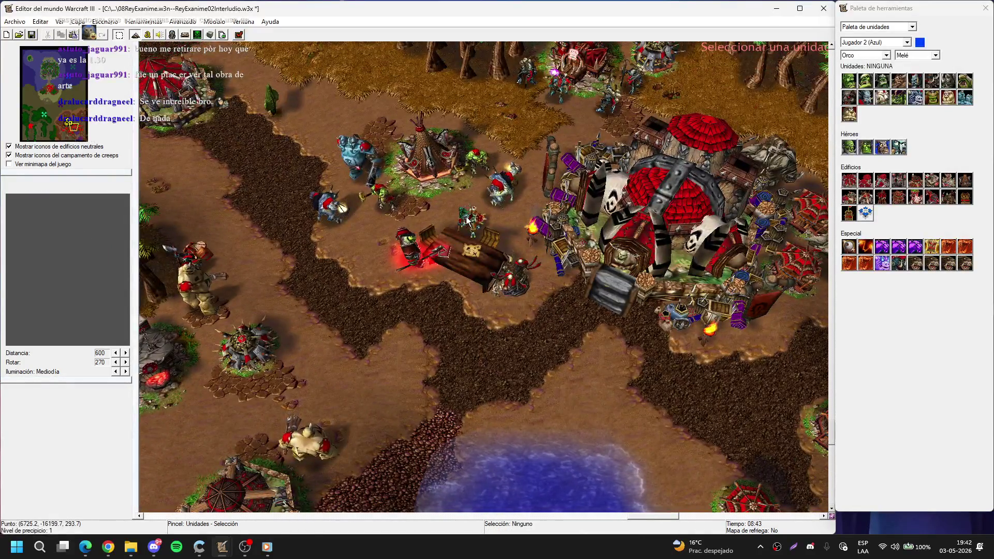
pyautogui.click(468, 222)
pyautogui.press('Return')
pyautogui.press('Return')
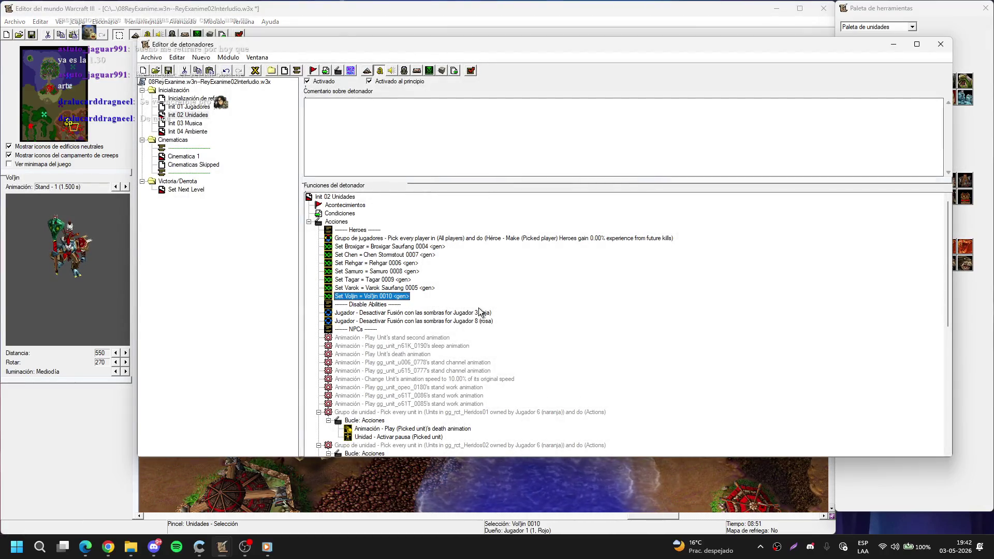
# Step: Delete the NPC animations, Heridos and Peons_repair groups, Objetos section and all creep orders
pyautogui.click(432, 338)
pyautogui.press('Delete')
pyautogui.press('Delete')
pyautogui.press('Delete')
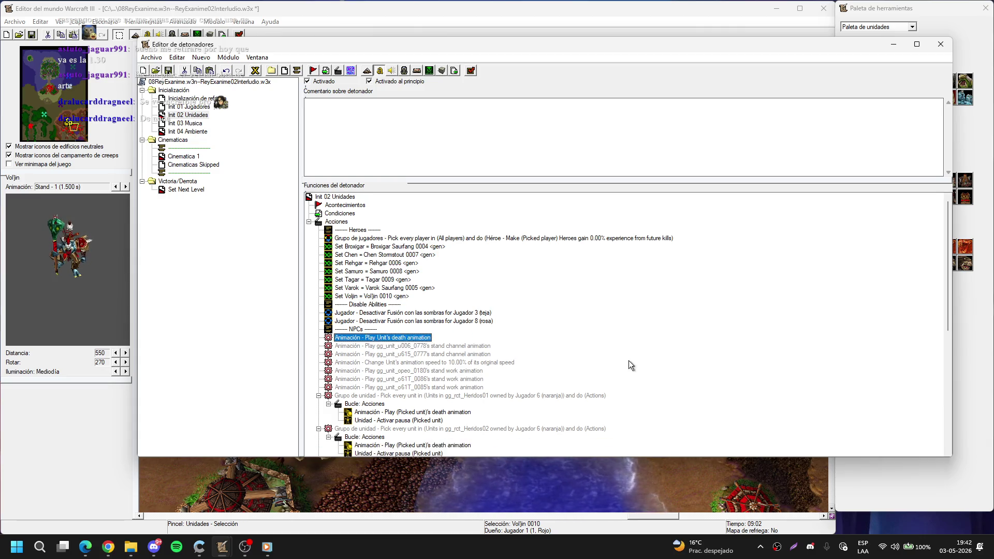
pyautogui.press('Delete')
pyautogui.press('Delete')
pyautogui.press('Delete')
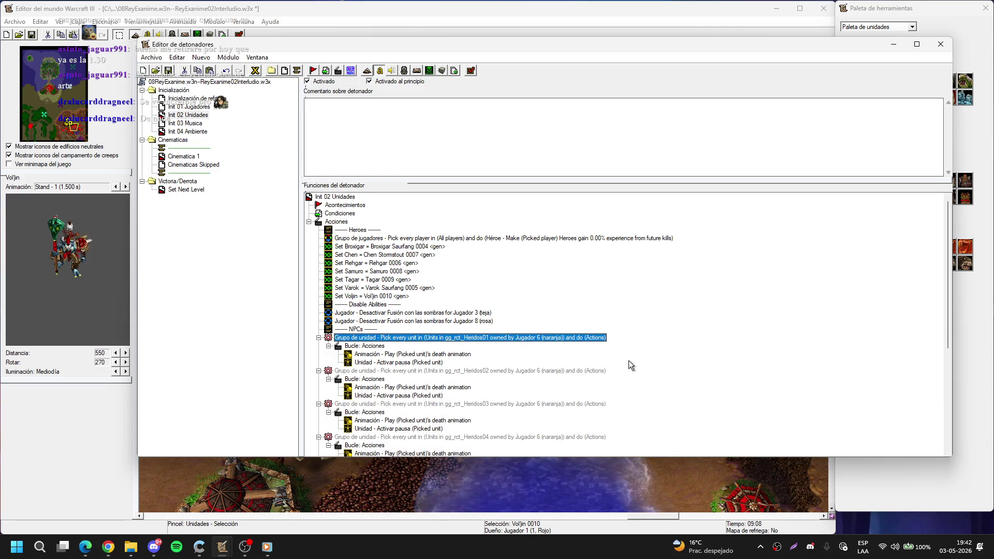
pyautogui.press('Delete')
pyautogui.press('Delete')
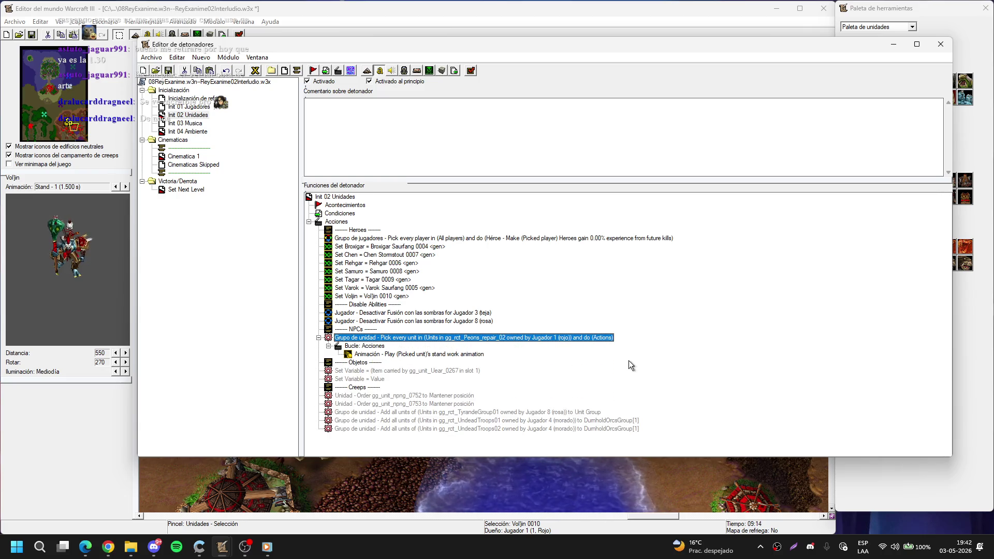
pyautogui.press('Delete')
pyautogui.press('Delete')
pyautogui.press('Delete')
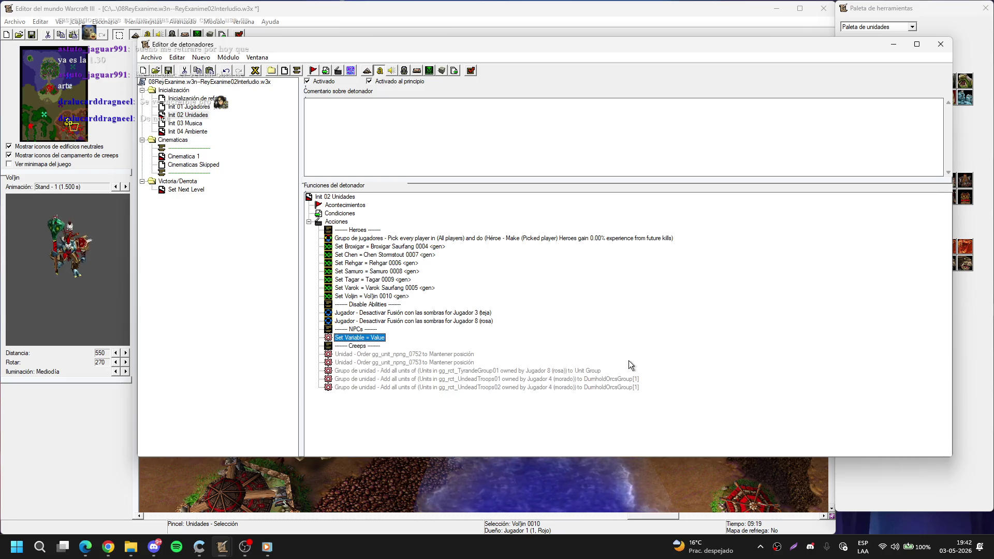
pyautogui.press('Down')
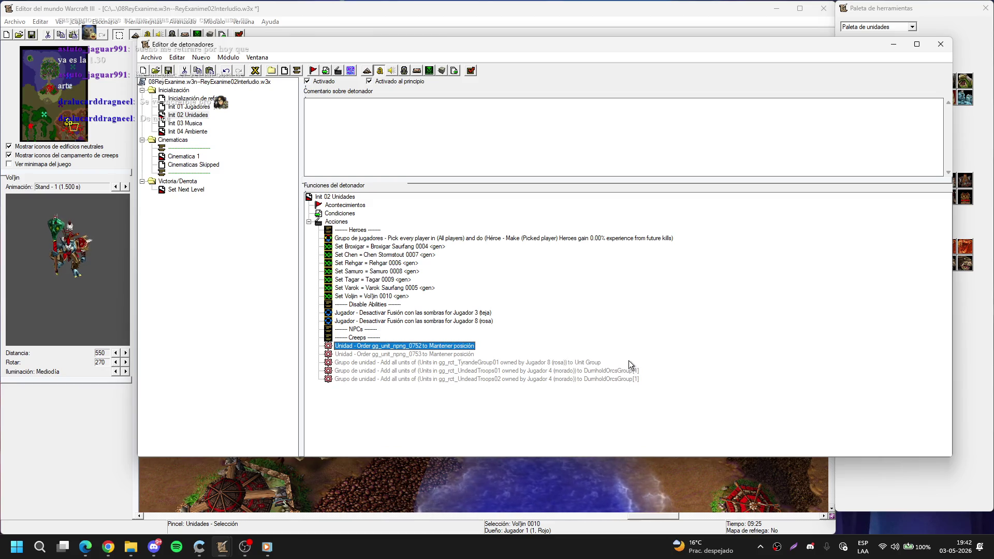
pyautogui.press('Delete')
pyautogui.press('Delete')
pyautogui.press('Delete')
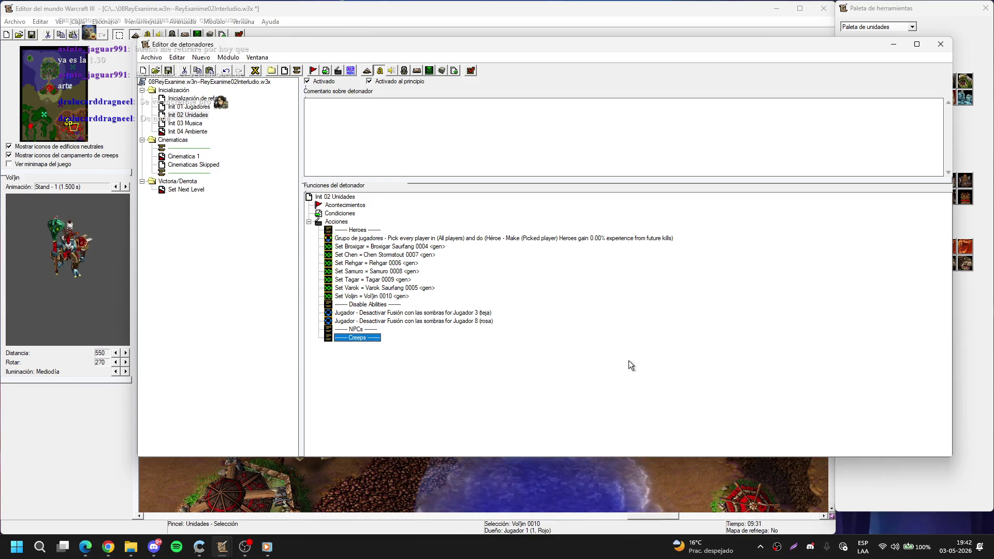
# Step: Delete the destructible and animation actions from Init 04 Ambiente
pyautogui.click(187, 132)
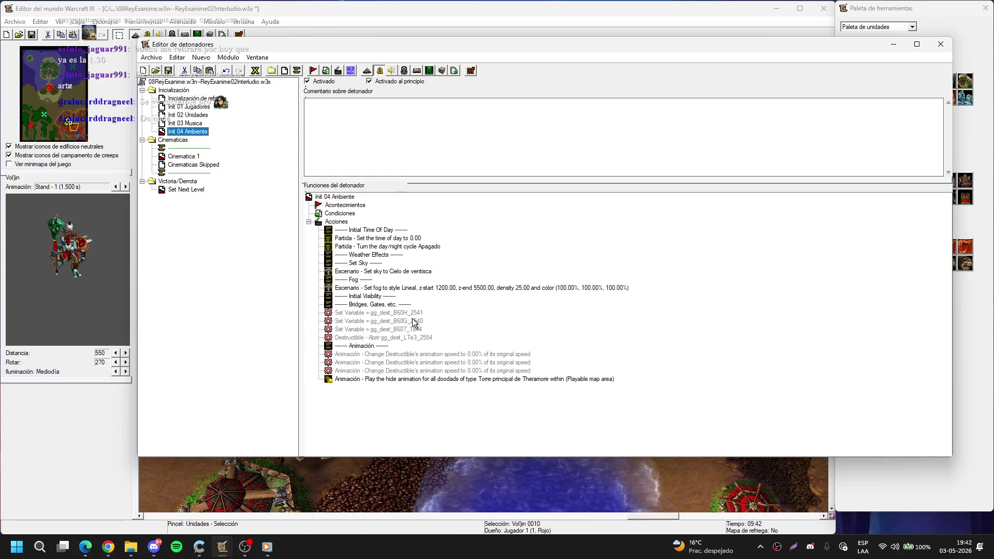
pyautogui.click(402, 314)
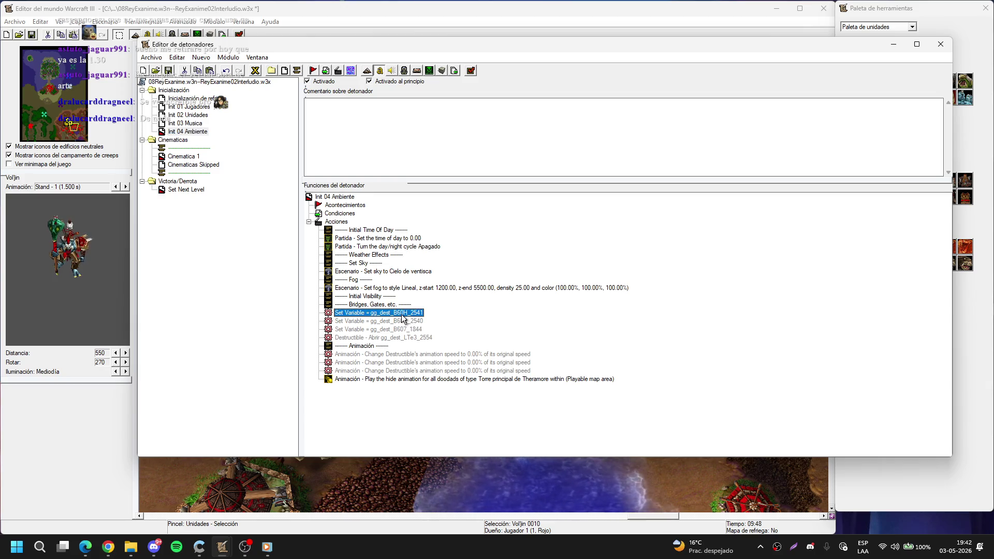
pyautogui.press('Delete')
pyautogui.press('Delete')
pyautogui.press('Delete')
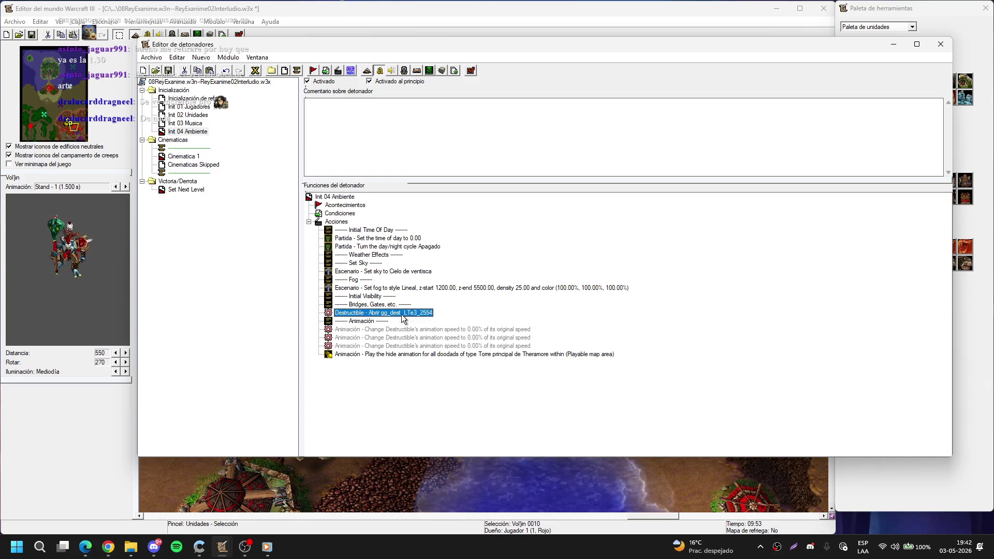
pyautogui.press('Delete')
pyautogui.press('Delete')
pyautogui.press('Delete')
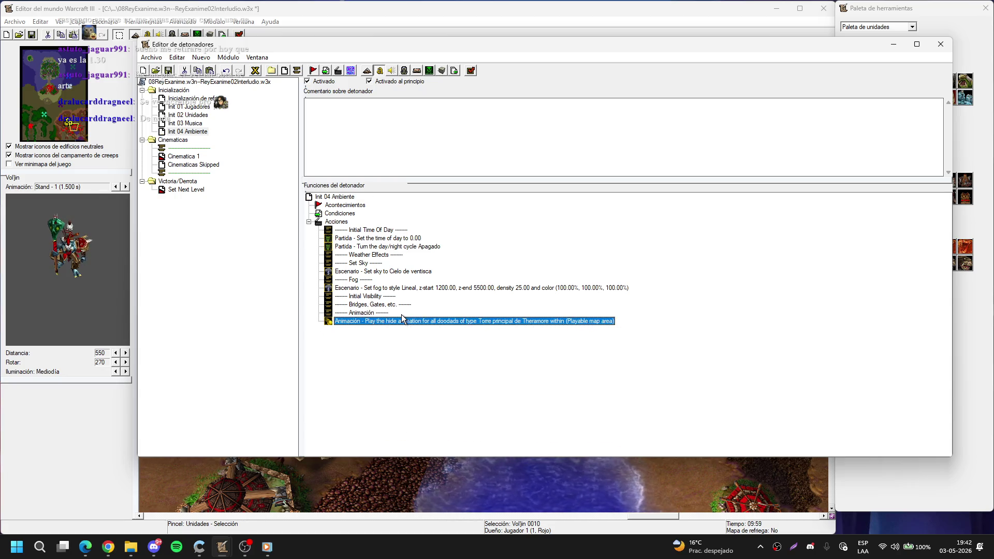
# Step: Change the Set sky action to Cielo de verano de Lordaeron
pyautogui.doubleClick(396, 271)
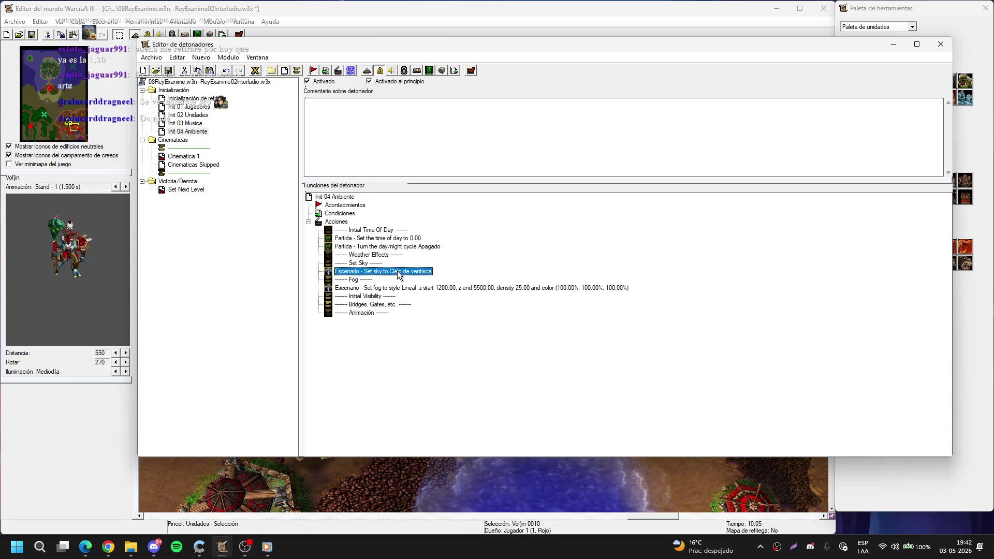
pyautogui.click(519, 265)
pyautogui.click(544, 226)
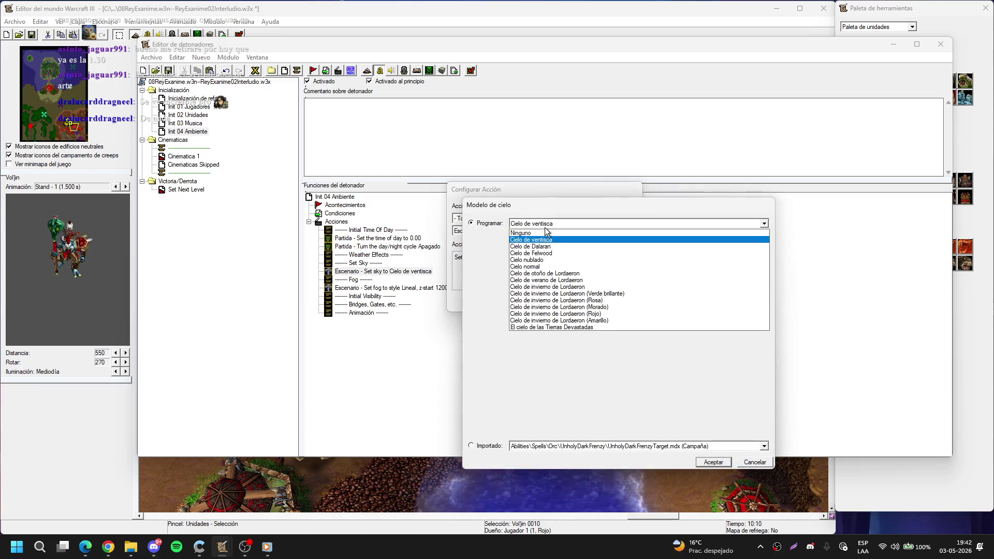
pyautogui.click(552, 281)
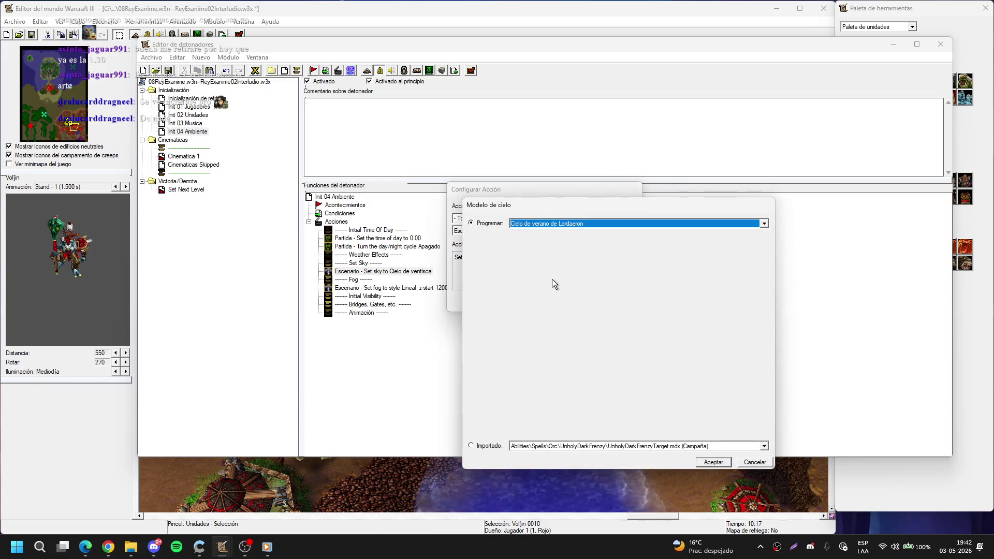
pyautogui.press('Return')
pyautogui.press('Return')
# Step: Delete the fog action, undo to restore it, then show Init 03 Musica
pyautogui.click(529, 287)
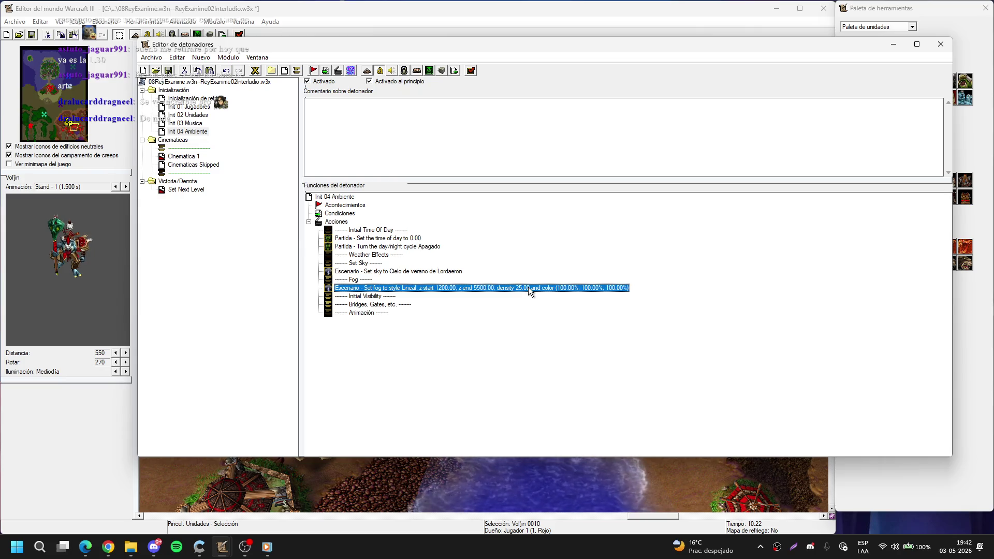
pyautogui.press('Delete')
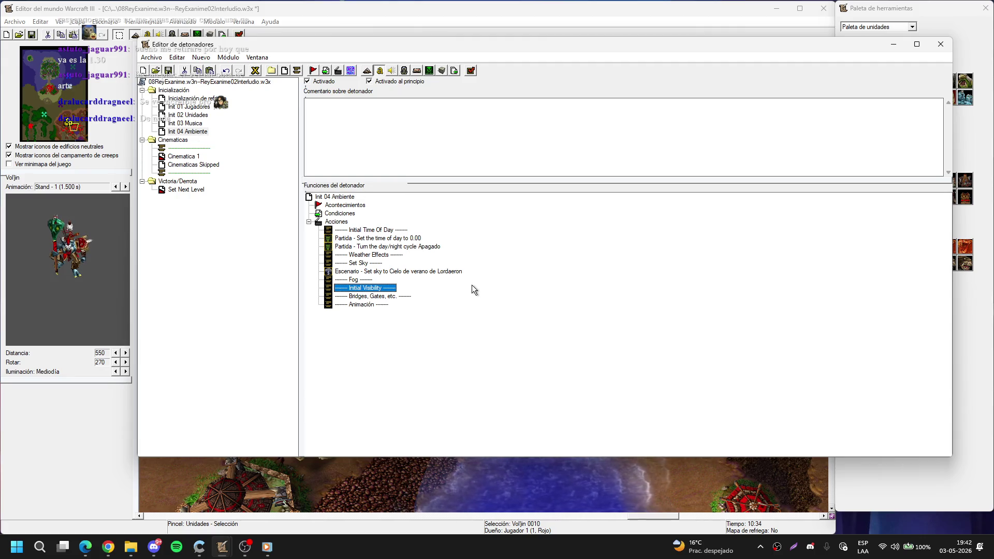
pyautogui.hotkey('ctrl', 'z')
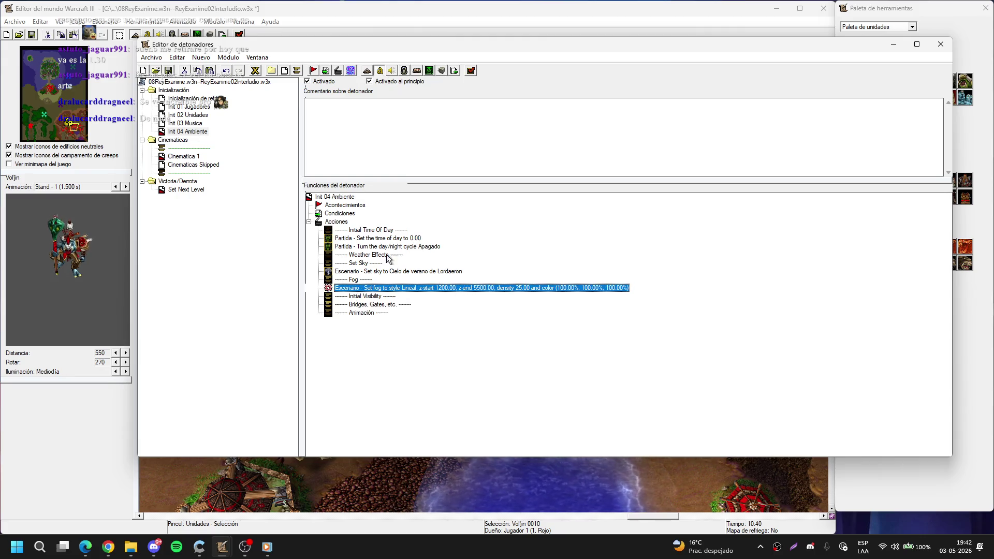
pyautogui.click(195, 125)
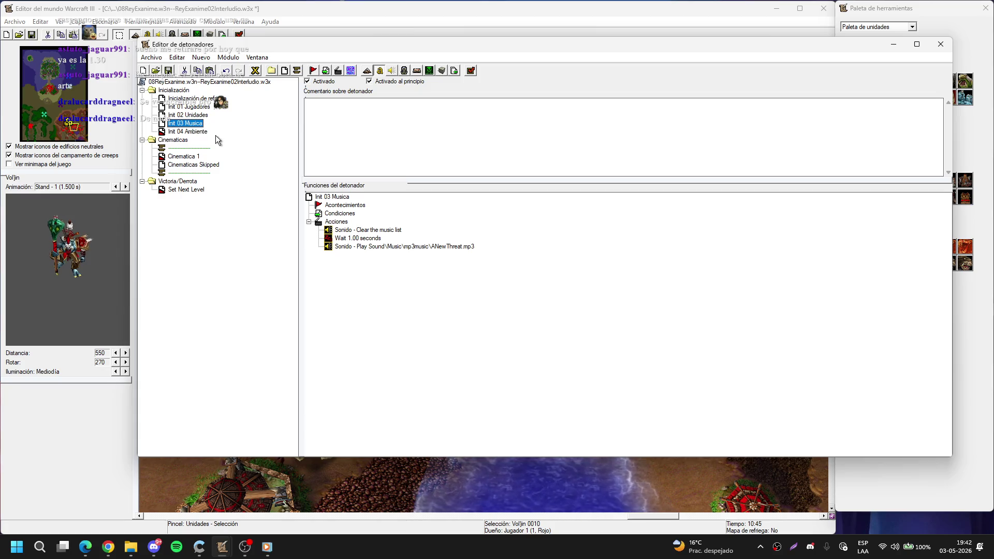
# Step: In Init 02 Unidades, duplicate the Chen assignment and make it set DrekThar to Drek'Thar
pyautogui.click(200, 116)
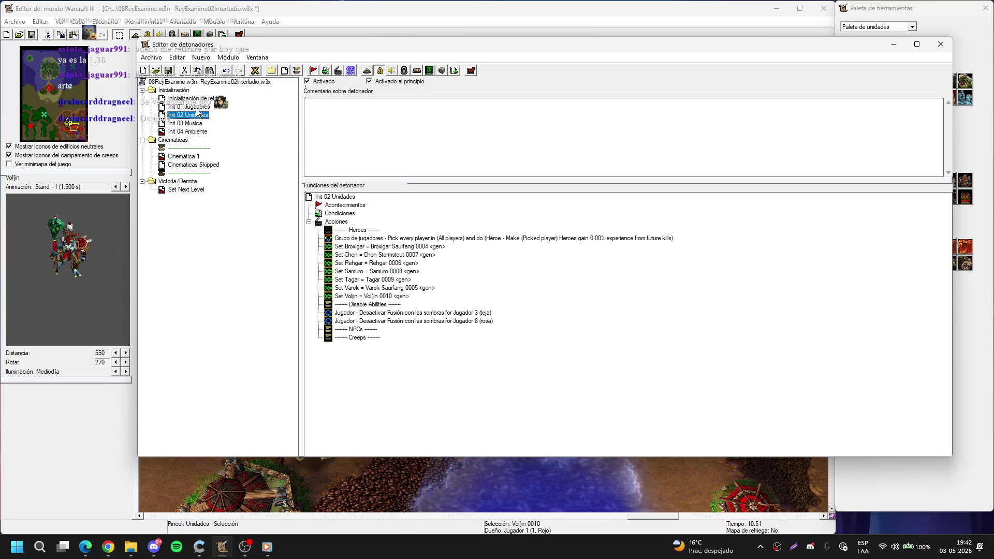
pyautogui.click(378, 247)
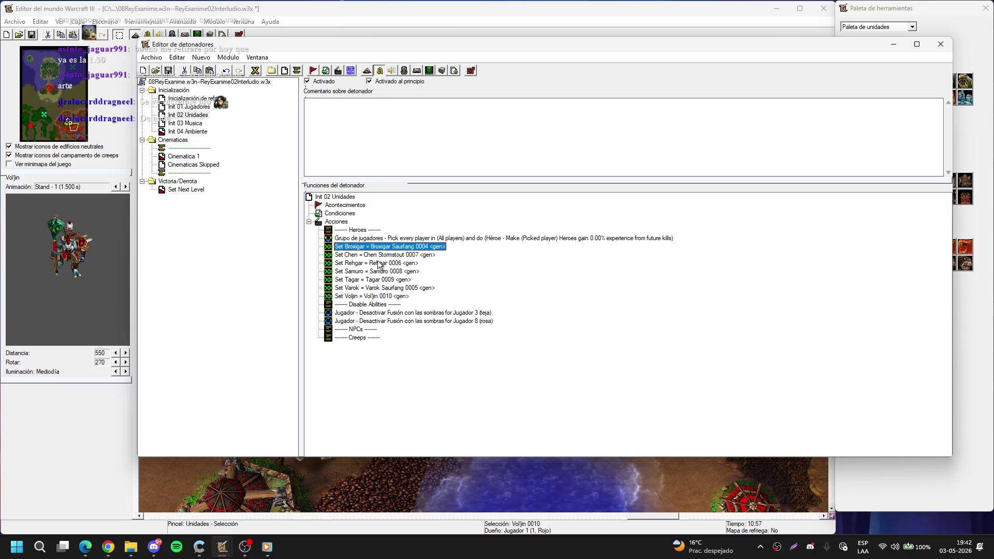
pyautogui.click(378, 257)
pyautogui.hotkey('ctrl', 'c')
pyautogui.hotkey('ctrl', 'v')
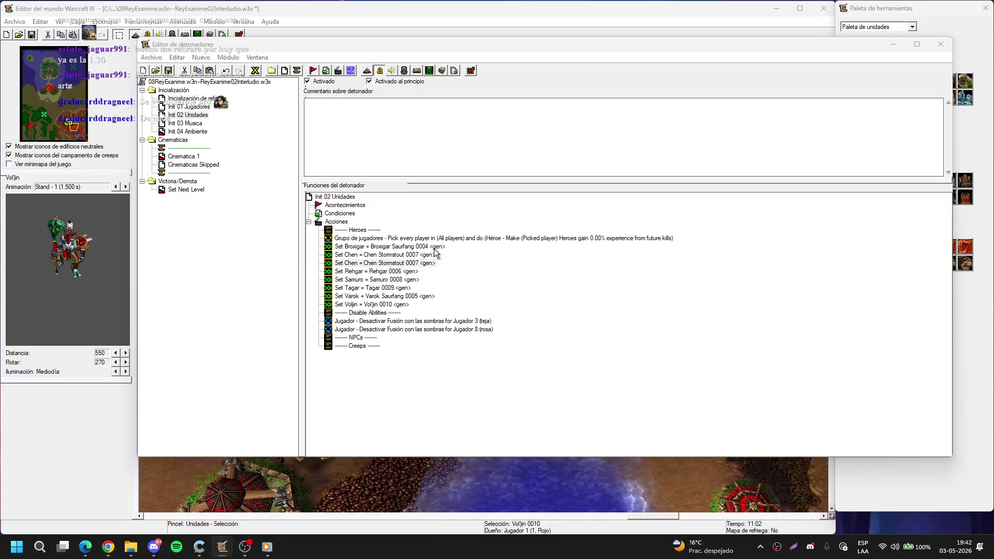
pyautogui.doubleClick(378, 261)
pyautogui.click(469, 259)
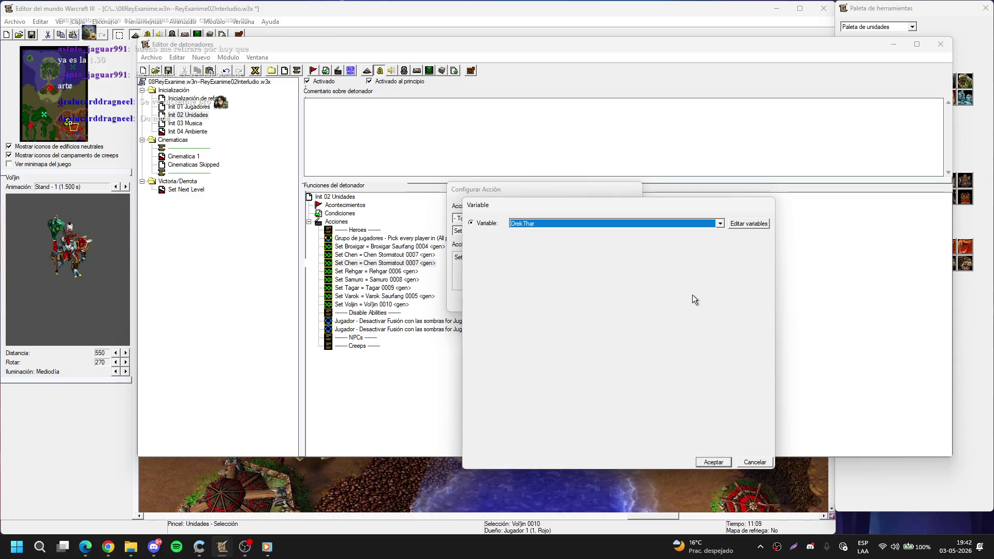
pyautogui.click(713, 462)
pyautogui.click(535, 255)
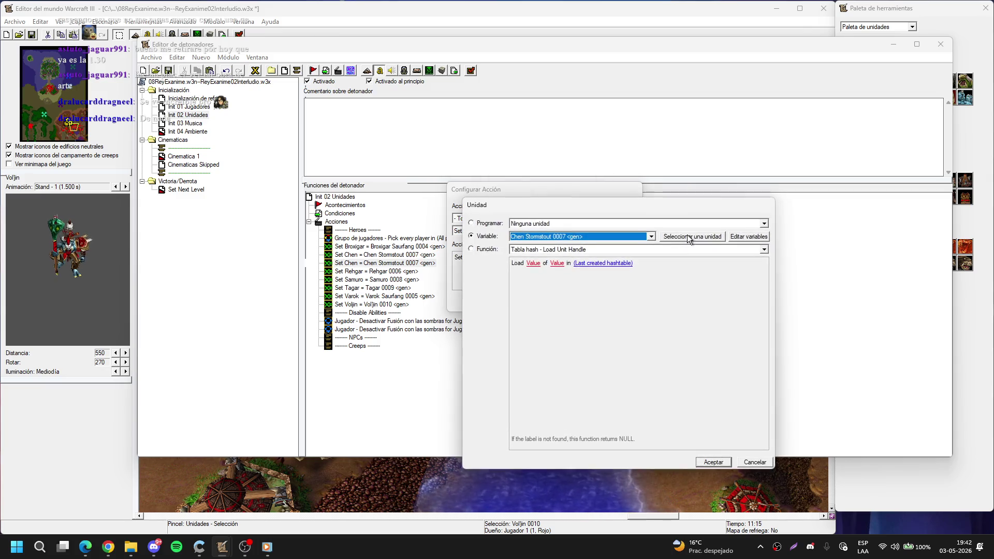
pyautogui.click(688, 234)
pyautogui.click(30, 128)
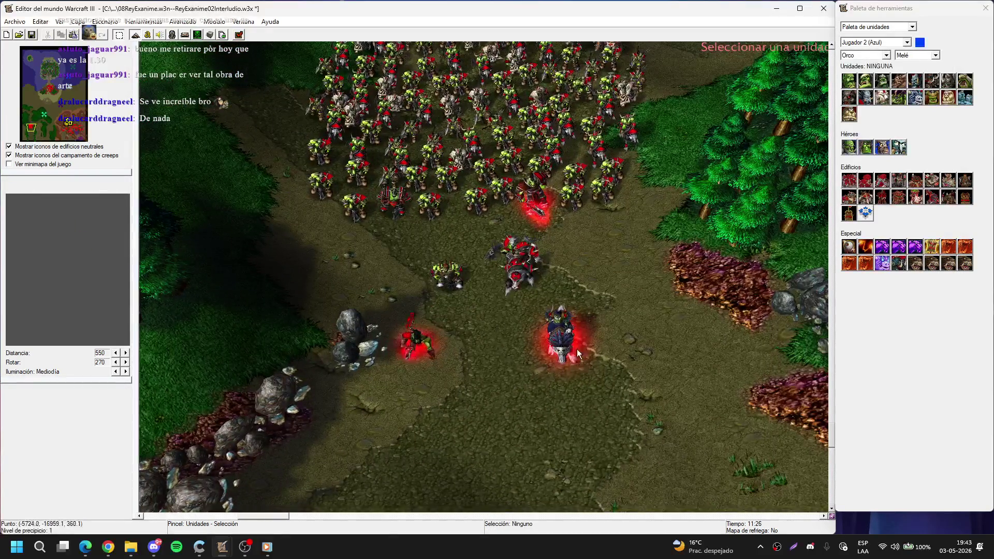
pyautogui.click(576, 349)
pyautogui.press('Return')
pyautogui.press('Return')
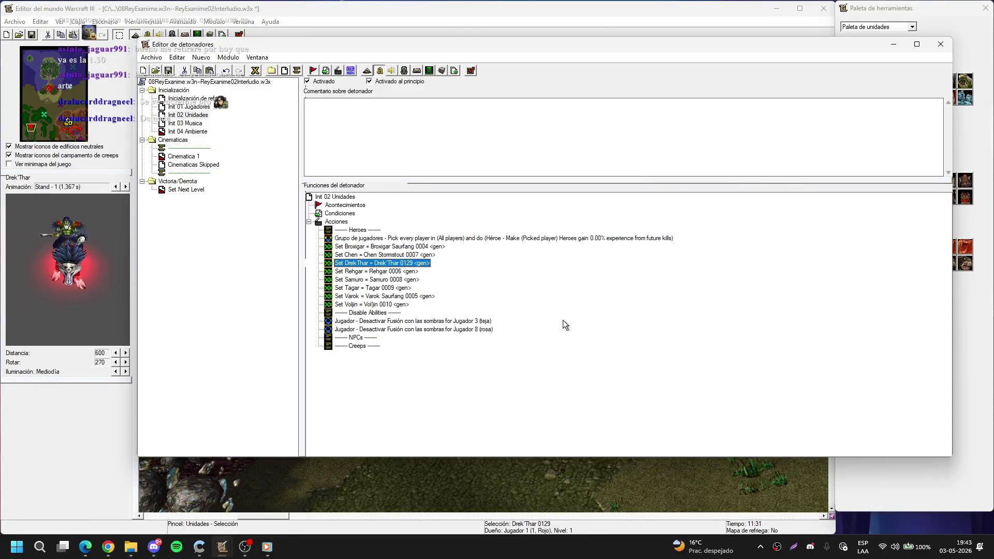
# Step: Duplicate the Drek'Thar assignment and make it set Grom to Grom Hellscream 0128
pyautogui.hotkey('ctrl', 'c')
pyautogui.hotkey('ctrl', 'v')
pyautogui.press('Return')
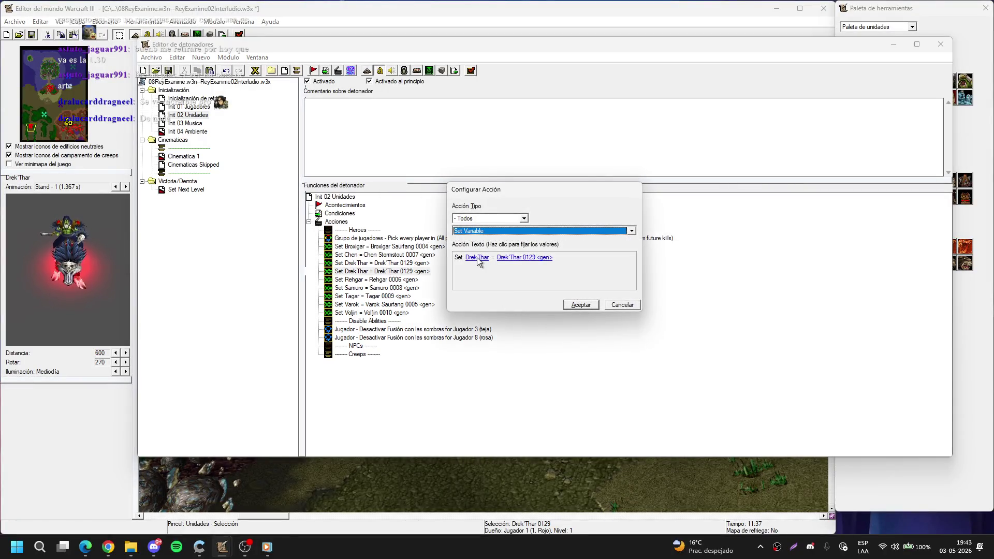
pyautogui.click(477, 256)
pyautogui.press('Return')
pyautogui.click(521, 258)
pyautogui.click(667, 235)
pyautogui.click(422, 337)
pyautogui.press('Return')
pyautogui.press('Return')
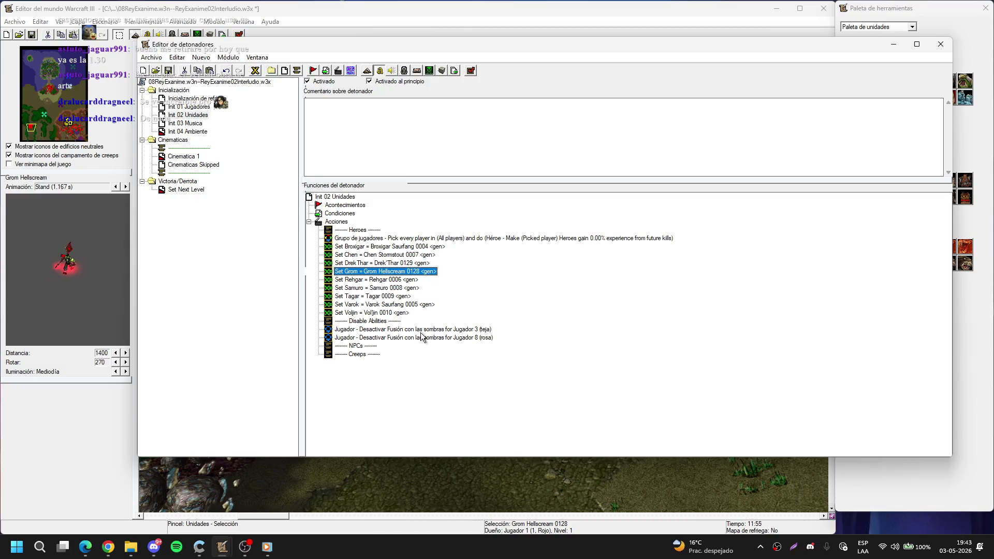
# Step: Add a Set Thrall = Thrall 0127 action by duplicating Set Grom
pyautogui.press('Down')
pyautogui.press('Down')
pyautogui.press('Down')
pyautogui.hotkey('ctrl', 'v')
pyautogui.press('Return')
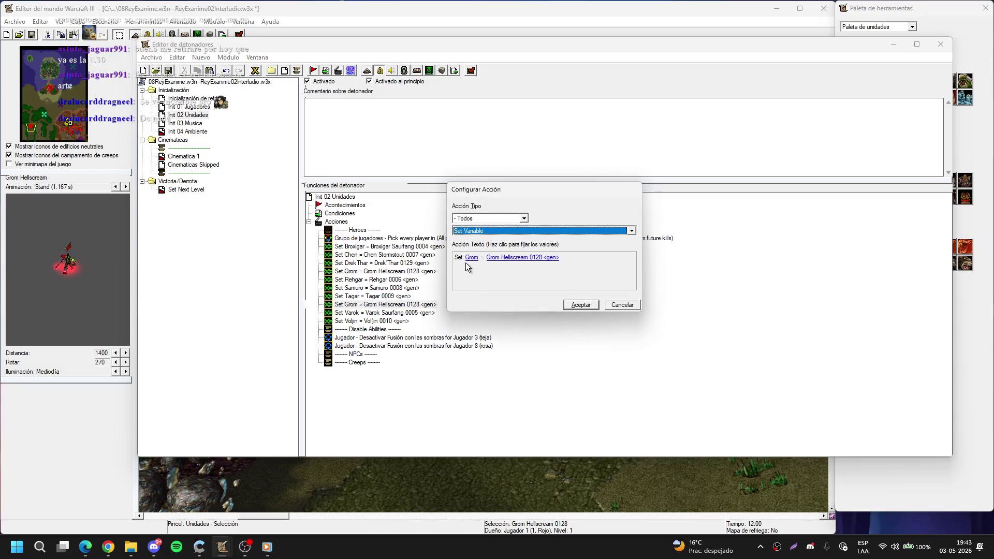
pyautogui.click(469, 258)
pyautogui.write('th')
pyautogui.press('Return')
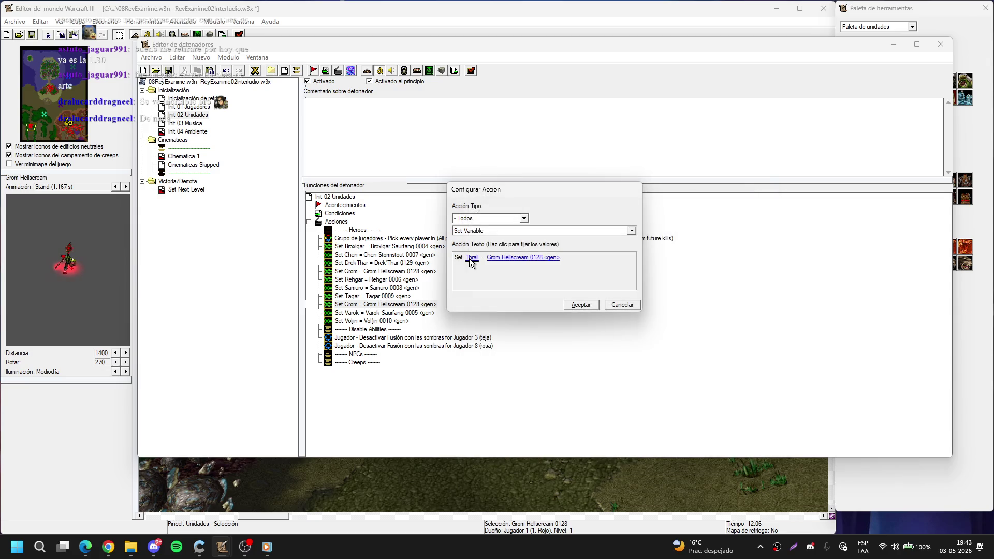
pyautogui.click(521, 257)
pyautogui.click(563, 231)
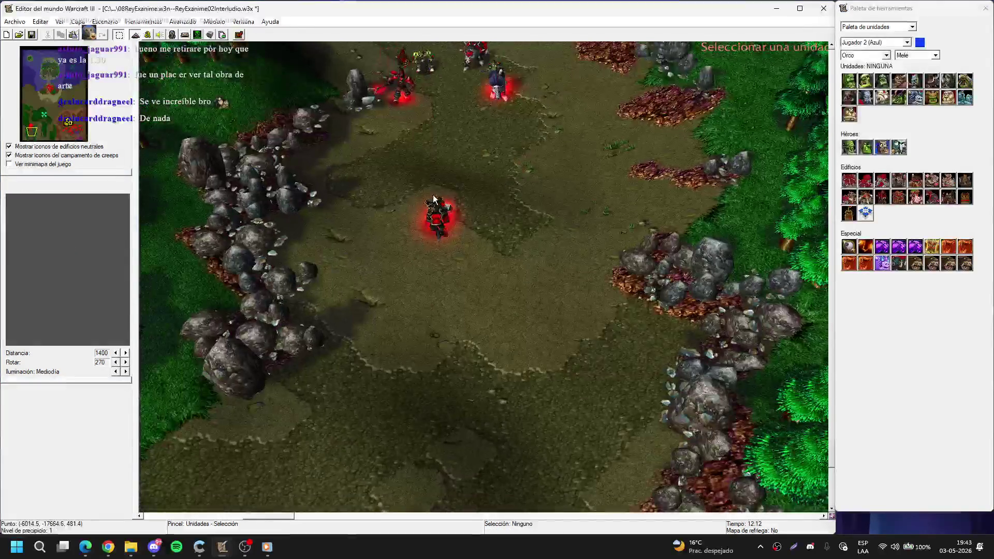
pyautogui.click(434, 199)
pyautogui.press('Return')
pyautogui.press('Return')
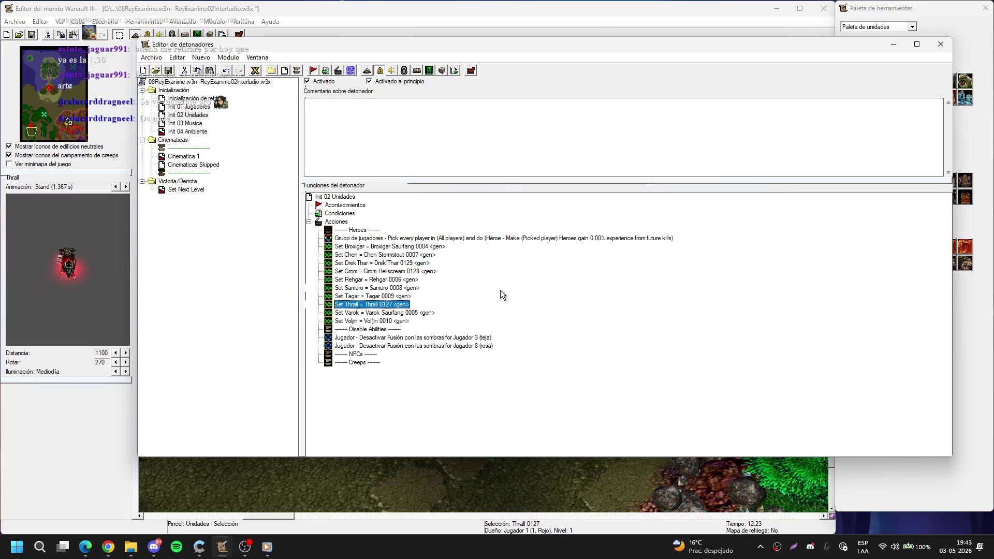
pyautogui.click(254, 75)
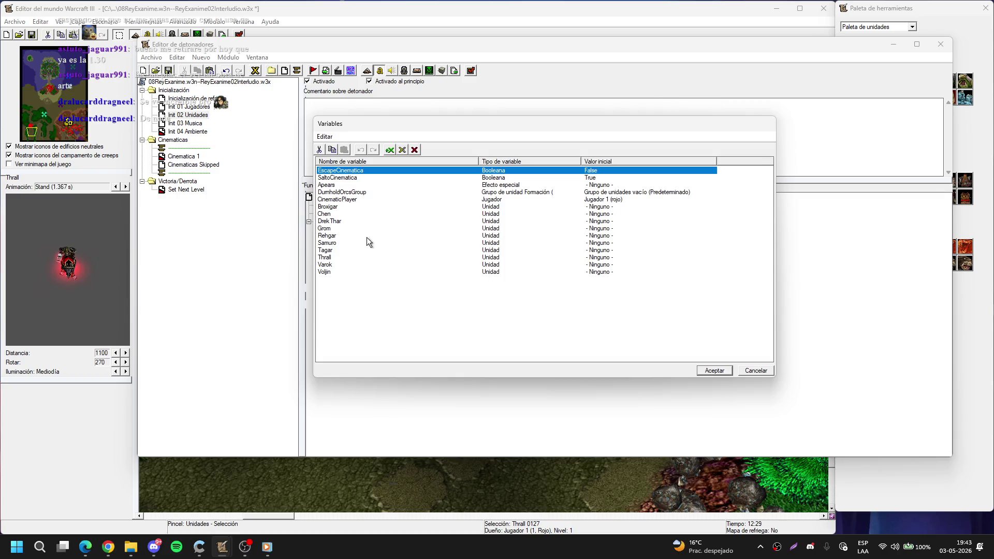
# Step: Duplicate the Broxigar unit variable as new variables Sylvanas and Aethas
pyautogui.click(348, 209)
pyautogui.hotkey('ctrl', 'c')
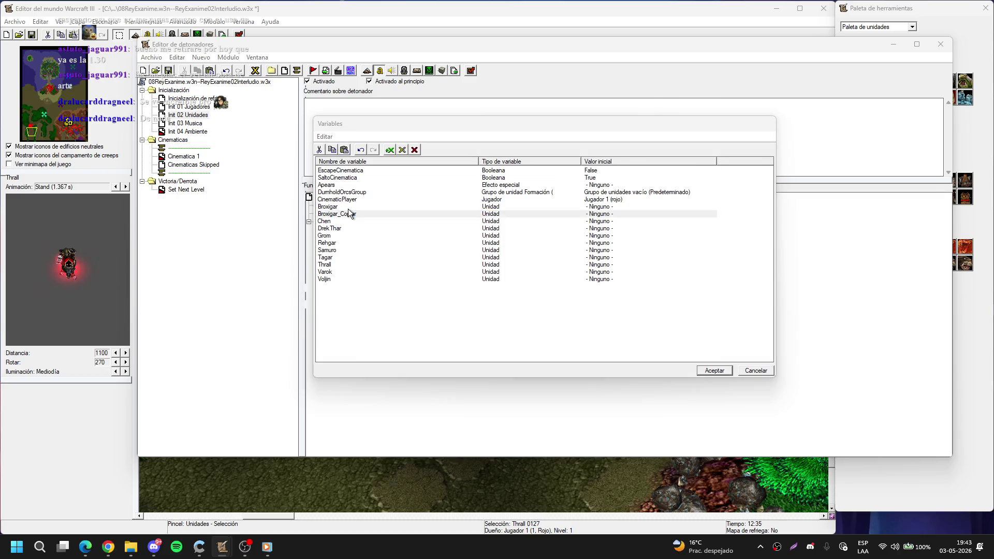
pyautogui.hotkey('ctrl', 'v')
pyautogui.press('Return')
pyautogui.write('S')
pyautogui.press('Return')
pyautogui.hotkey('ctrl', 'c')
pyautogui.hotkey('ctrl', 'v')
pyautogui.press('Return')
pyautogui.write('has')
pyautogui.press('Return')
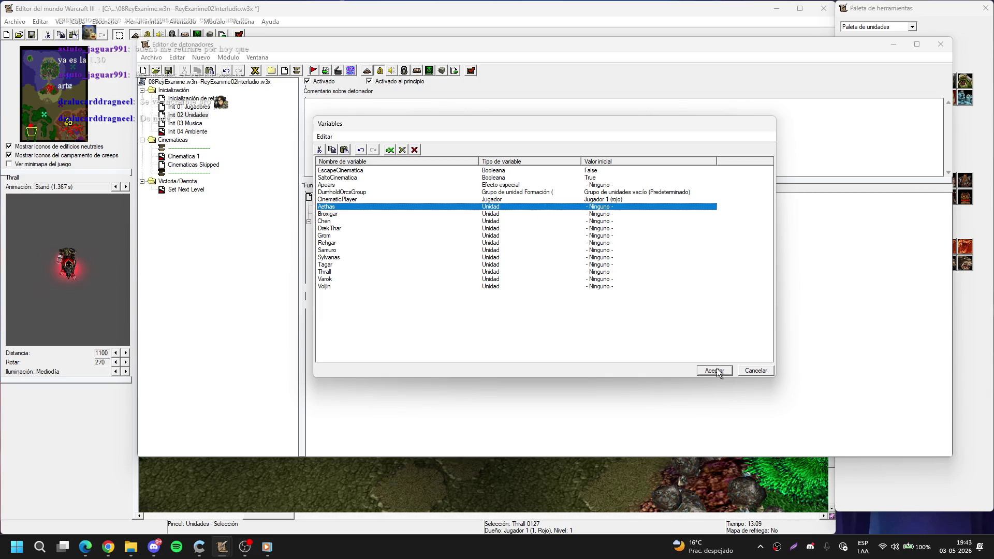
# Step: Add a third copy named Valeera and accept the variable list
pyautogui.hotkey('ctrl', 'c')
pyautogui.hotkey('ctrl', 'v')
pyautogui.press('Return')
pyautogui.write('Va')
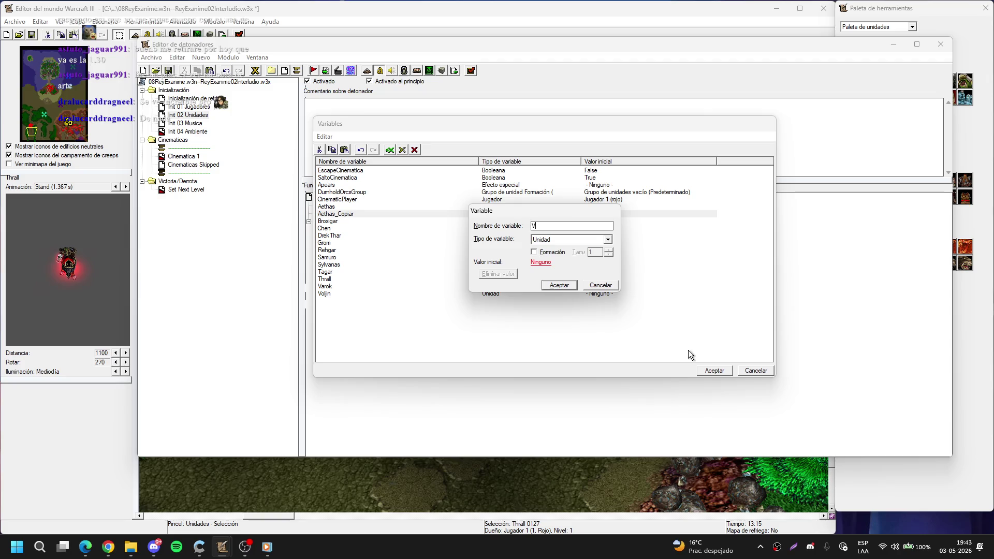
pyautogui.press('Return')
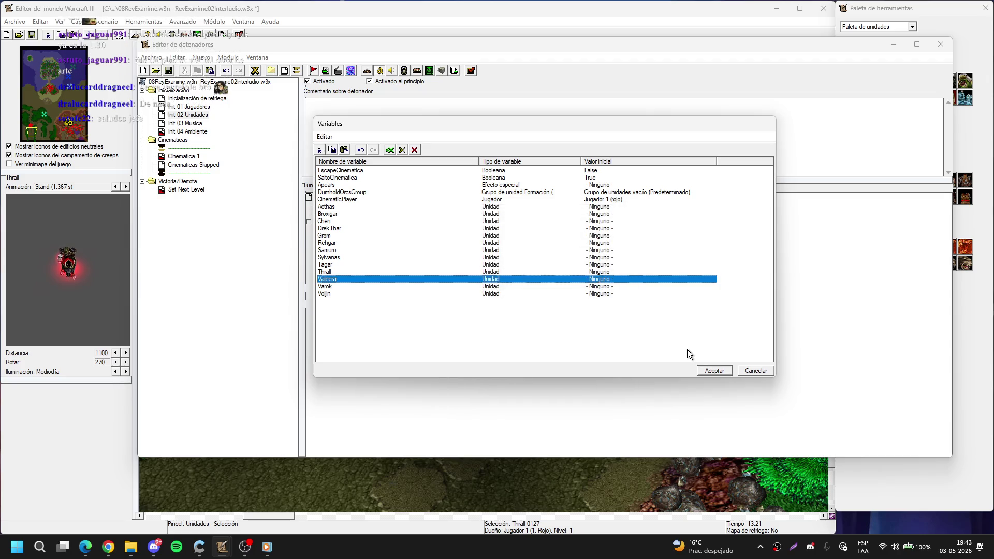
pyautogui.click(714, 370)
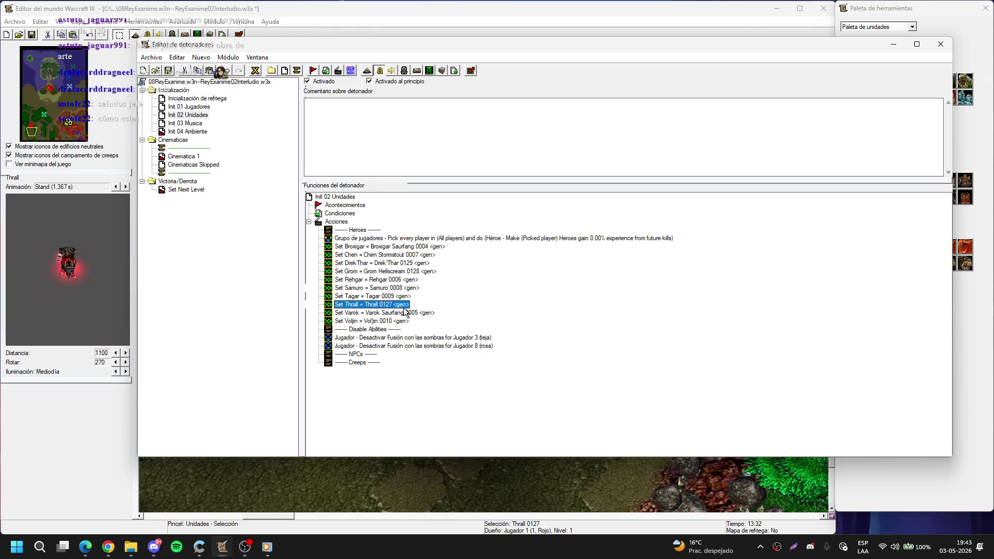
# Step: Duplicate Set Broxigar into Set Aethas = Aethas 0016, picking Aethas on the map
pyautogui.click(372, 246)
pyautogui.hotkey('ctrl', 'c')
pyautogui.hotkey('ctrl', 'v')
pyautogui.doubleClick(372, 254)
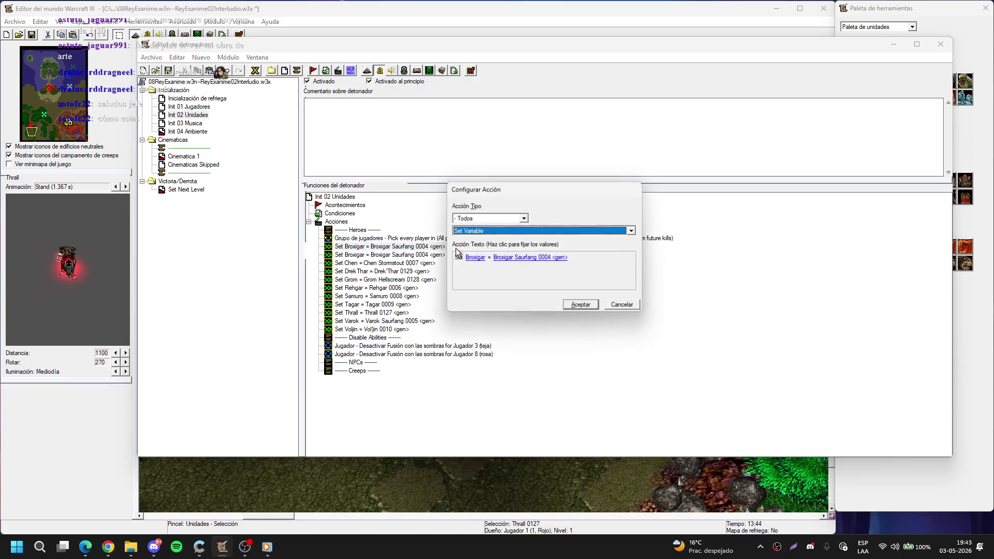
pyautogui.click(469, 257)
pyautogui.press('a')
pyautogui.press('Return')
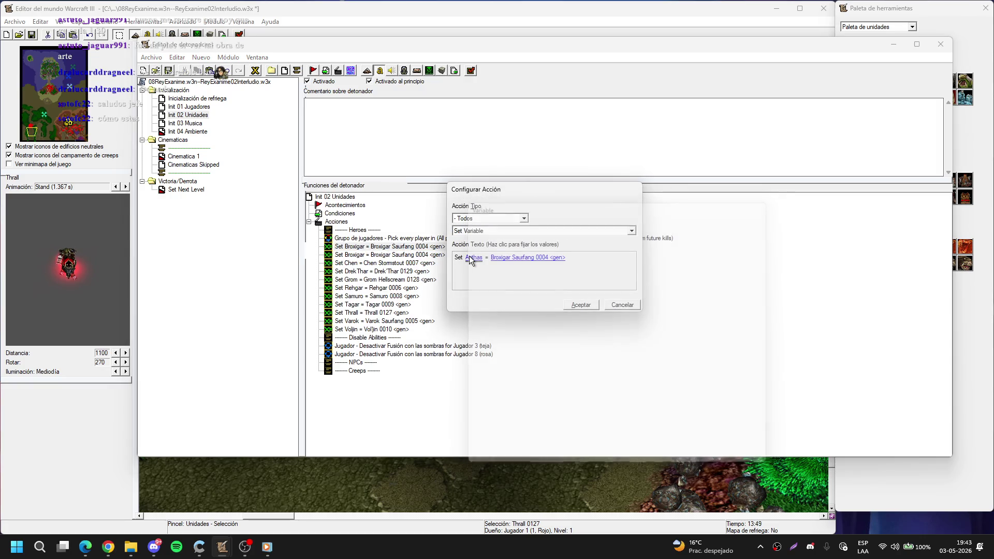
pyautogui.click(529, 259)
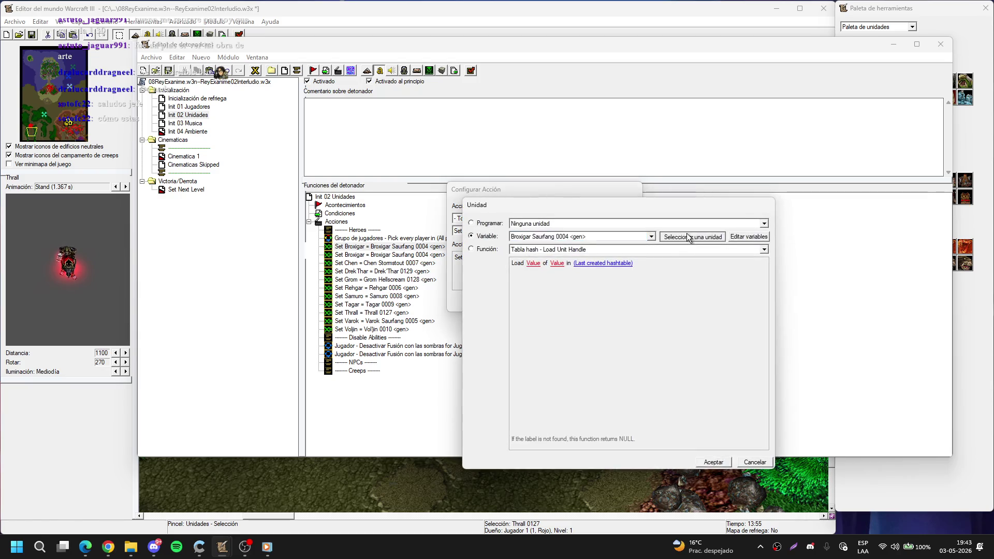
pyautogui.click(633, 236)
pyautogui.click(45, 68)
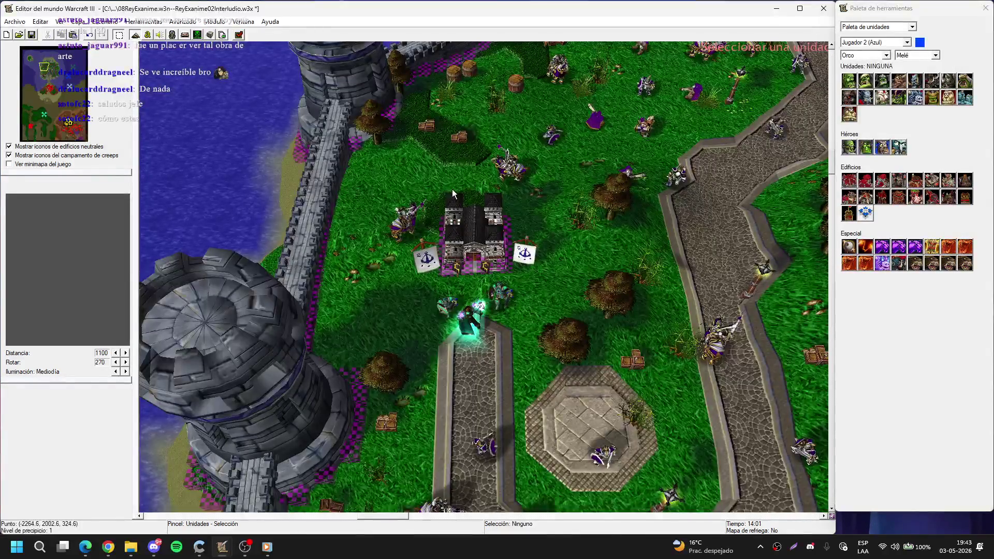
pyautogui.press('Down')
pyautogui.click(418, 263)
pyautogui.press('Return')
pyautogui.press('Return')
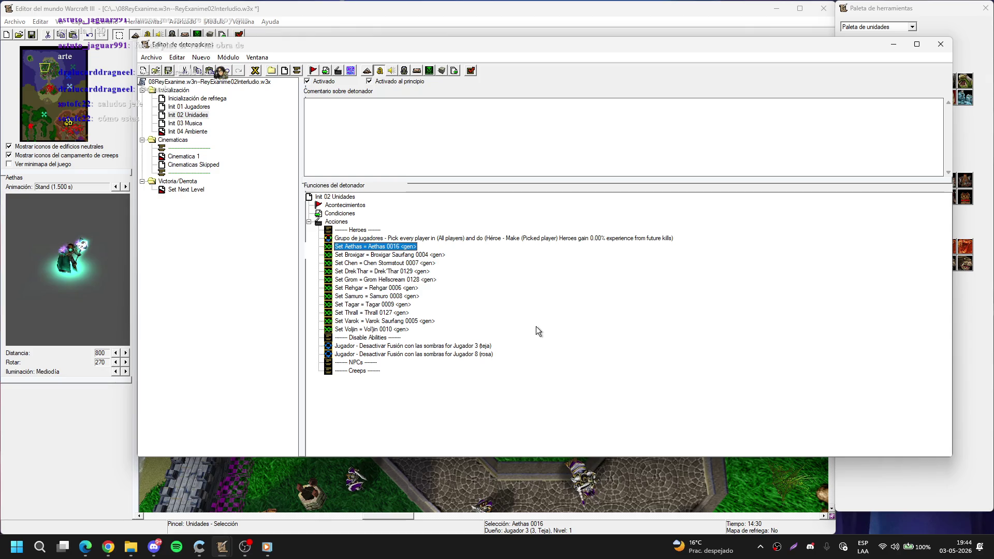
# Step: Look over the Set Varok and Jugador 3 actions in the trigger without changing them
pyautogui.click(549, 311)
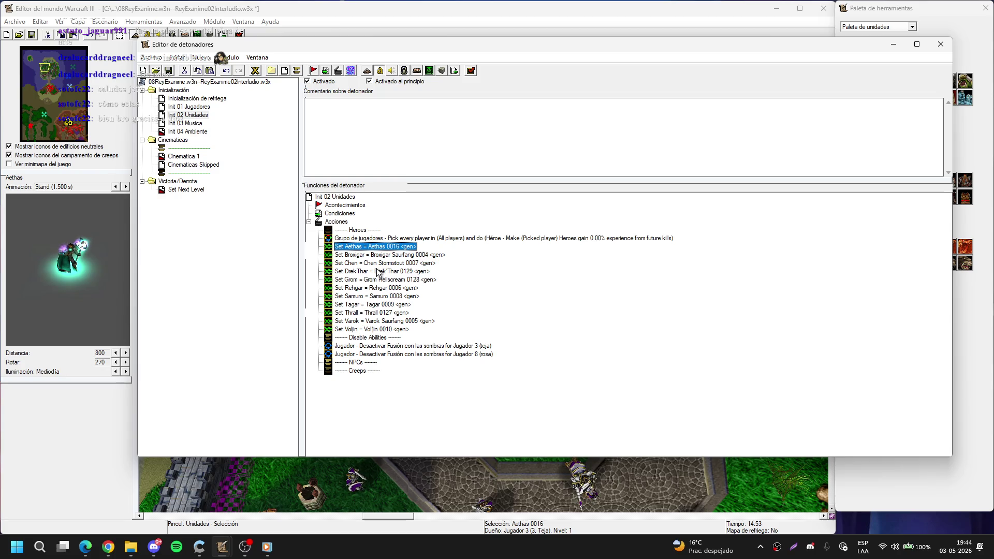
pyautogui.click(437, 287)
pyautogui.click(473, 273)
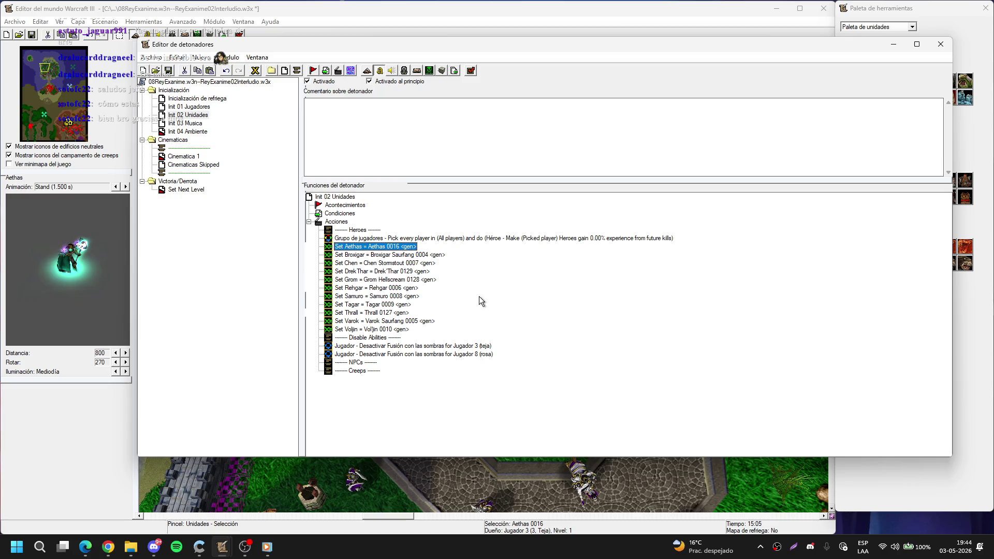
pyautogui.click(481, 322)
pyautogui.rightClick(491, 346)
pyautogui.click(504, 326)
pyautogui.click(516, 305)
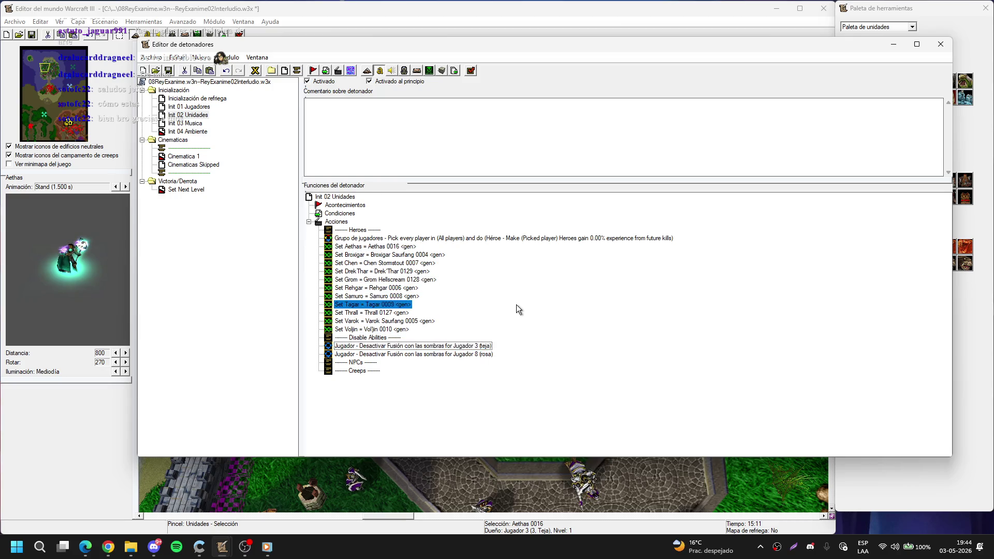
pyautogui.click(480, 289)
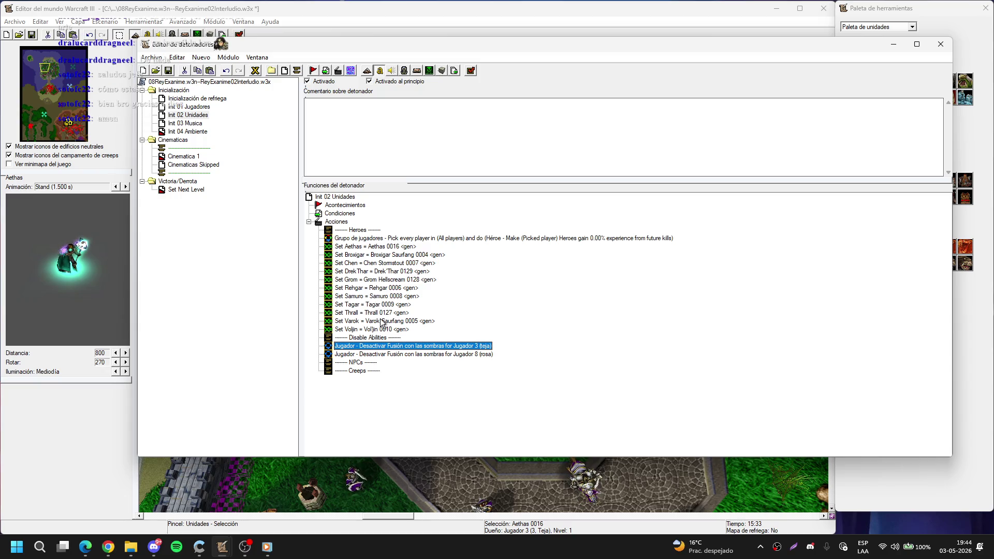
# Step: Duplicate Set Samuro into Set Sylvanas = Sylvanas (Malvada) 0017, picking her on the map
pyautogui.click(379, 296)
pyautogui.hotkey('ctrl', 'c')
pyautogui.hotkey('ctrl', 'v')
pyautogui.doubleClick(379, 304)
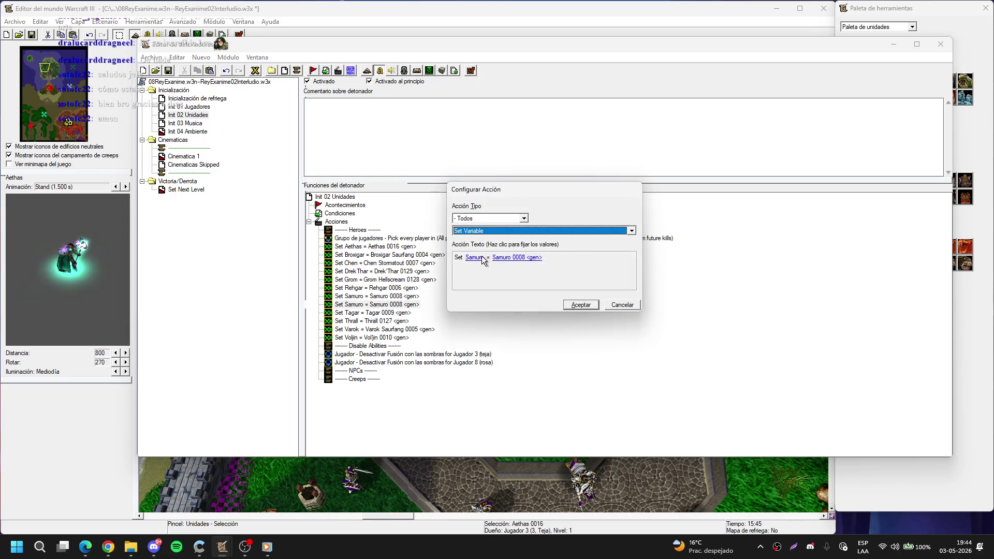
pyautogui.click(482, 256)
pyautogui.press('s')
pyautogui.press('Return')
pyautogui.click(514, 256)
pyautogui.click(697, 239)
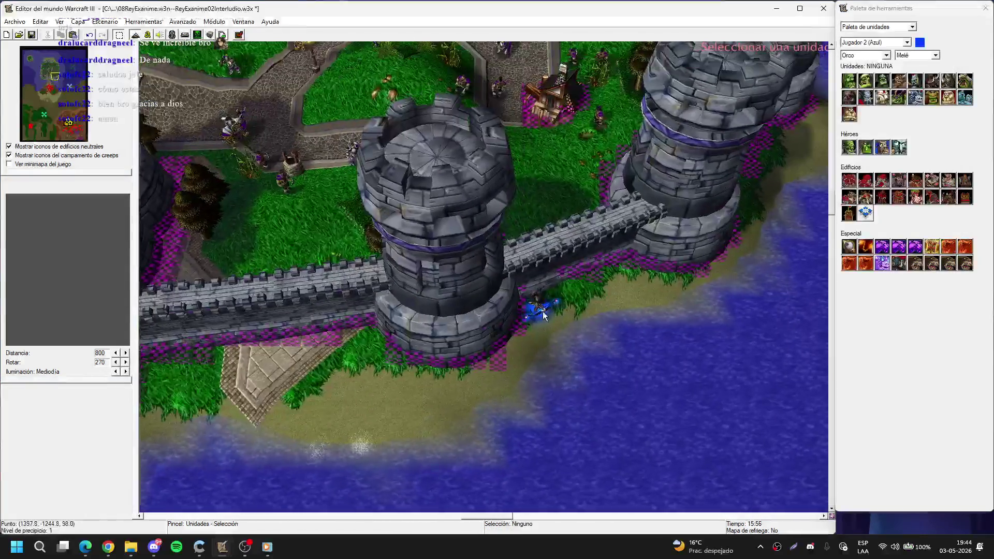
pyautogui.click(539, 307)
pyautogui.press('Return')
pyautogui.press('Return')
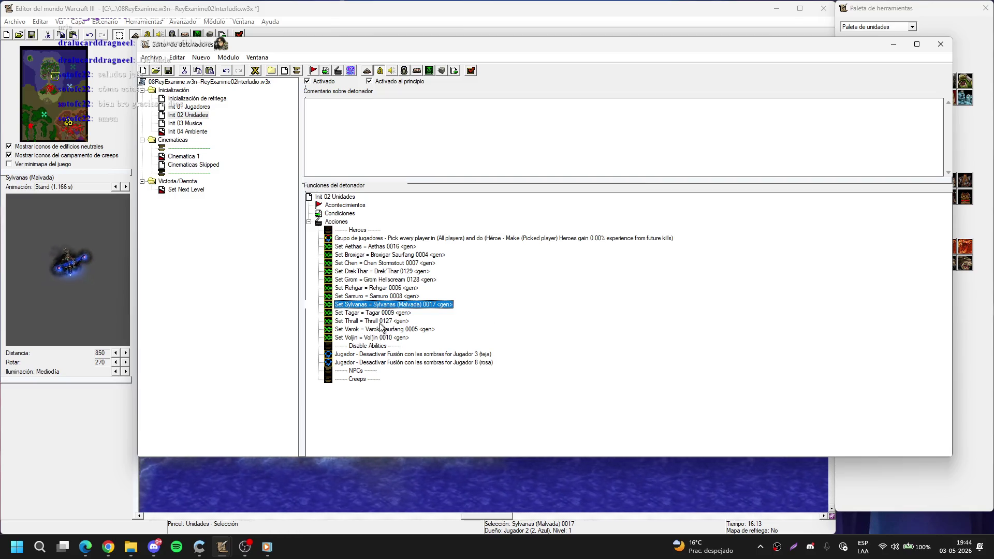
# Step: Duplicate Set Sylvanas into Set Valeera = Valeera 0001, then bring the map view back
pyautogui.click(380, 322)
pyautogui.hotkey('ctrl', 'v')
pyautogui.doubleClick(383, 329)
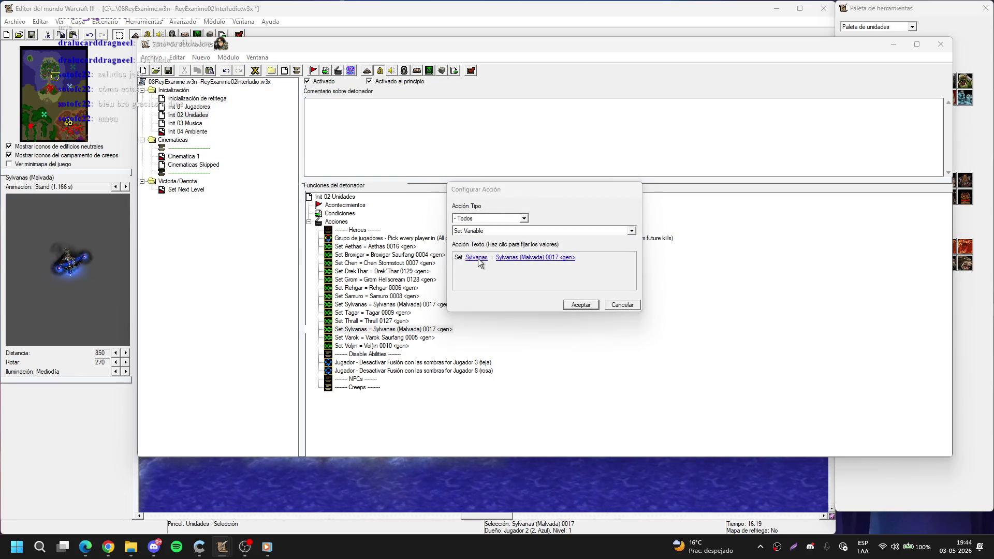
pyautogui.click(477, 259)
pyautogui.press('Escape')
pyautogui.click(561, 257)
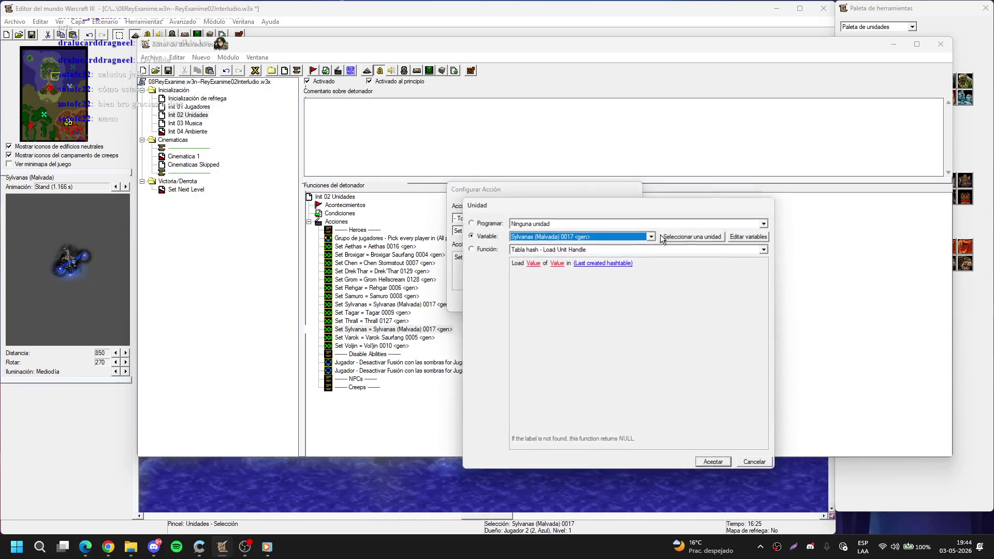
pyautogui.click(663, 237)
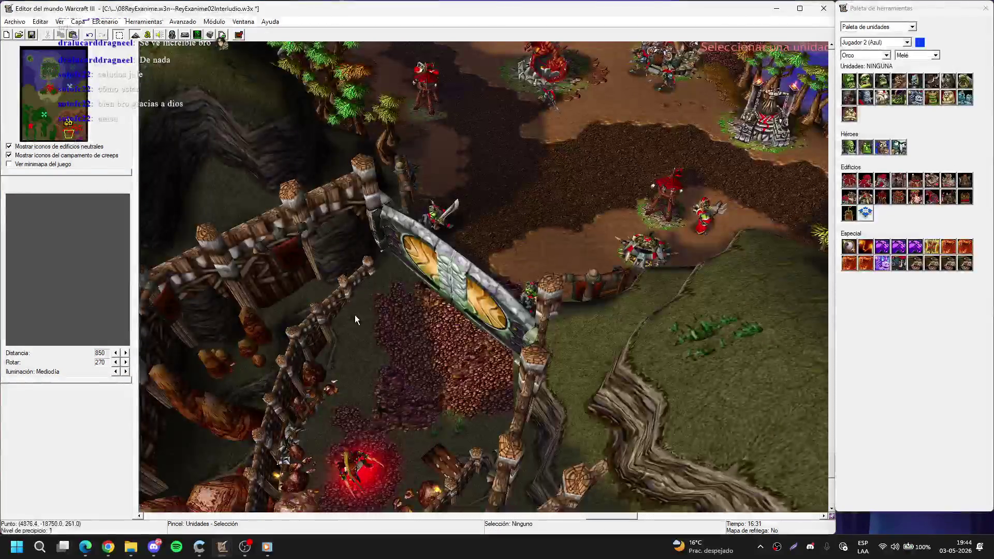
pyautogui.scroll(-2, 355, 320)
pyautogui.click(430, 326)
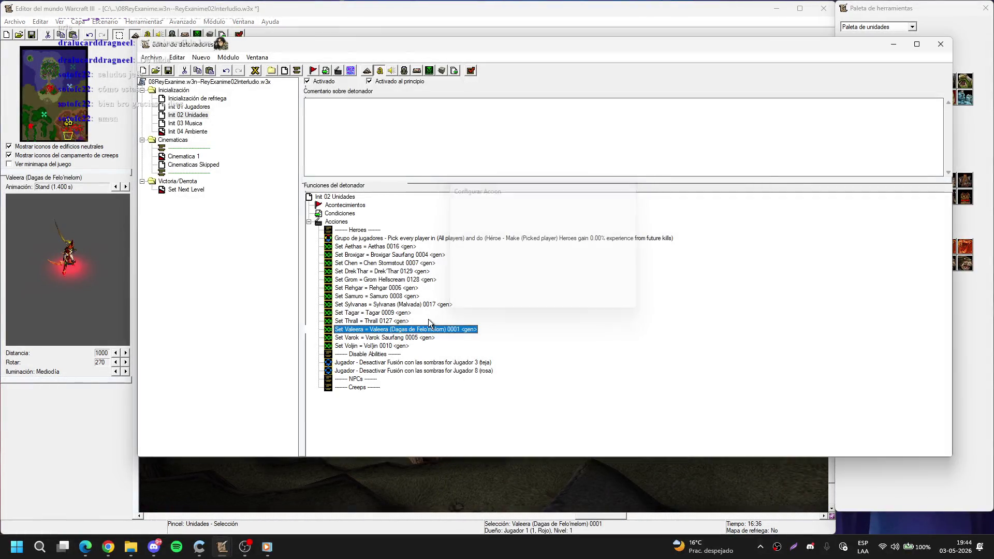
pyautogui.click(661, 27)
pyautogui.scroll(3, 526, 252)
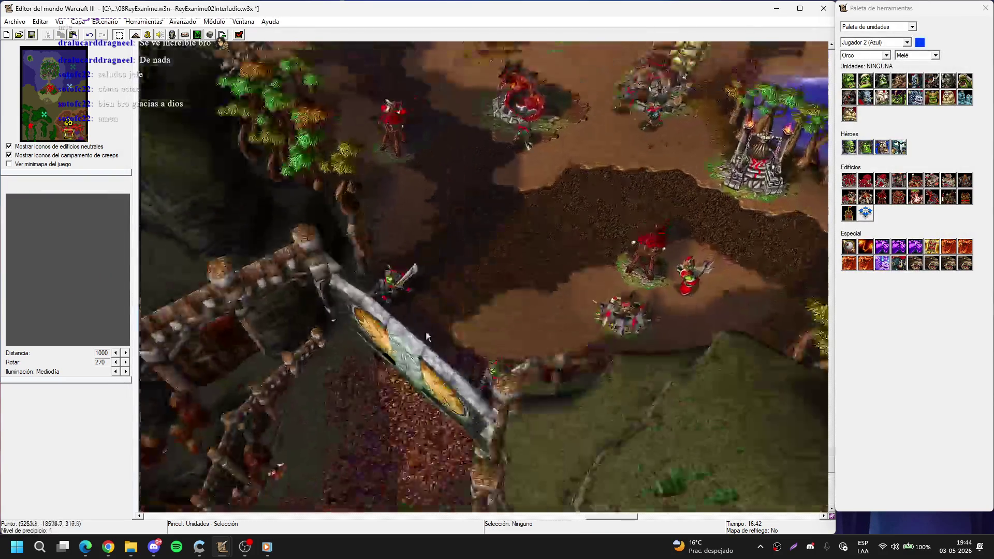
pyautogui.press('Up')
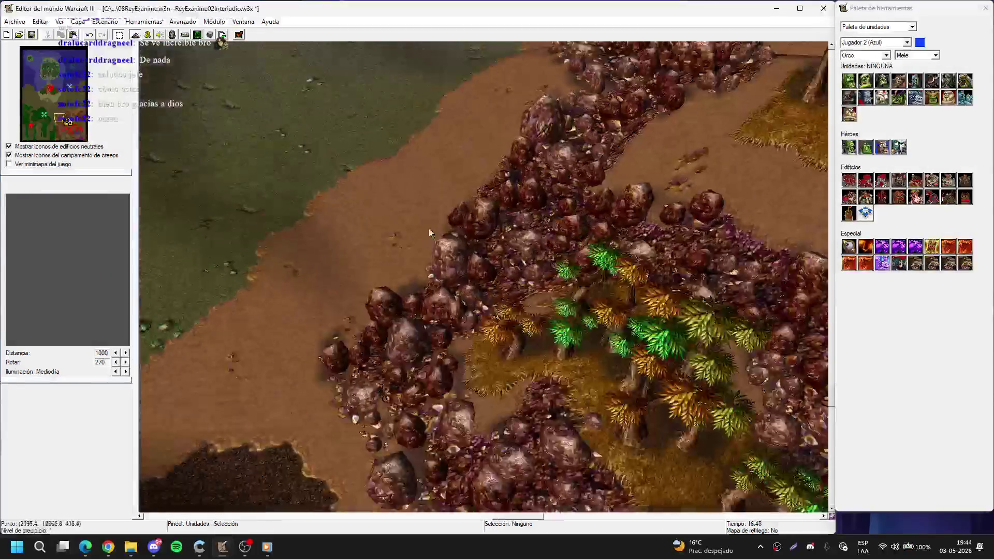
# Step: Place a Jugador 1 (Rojo) Brujo orco beside the lakeside watch tower
pyautogui.press('Right')
pyautogui.press('Down')
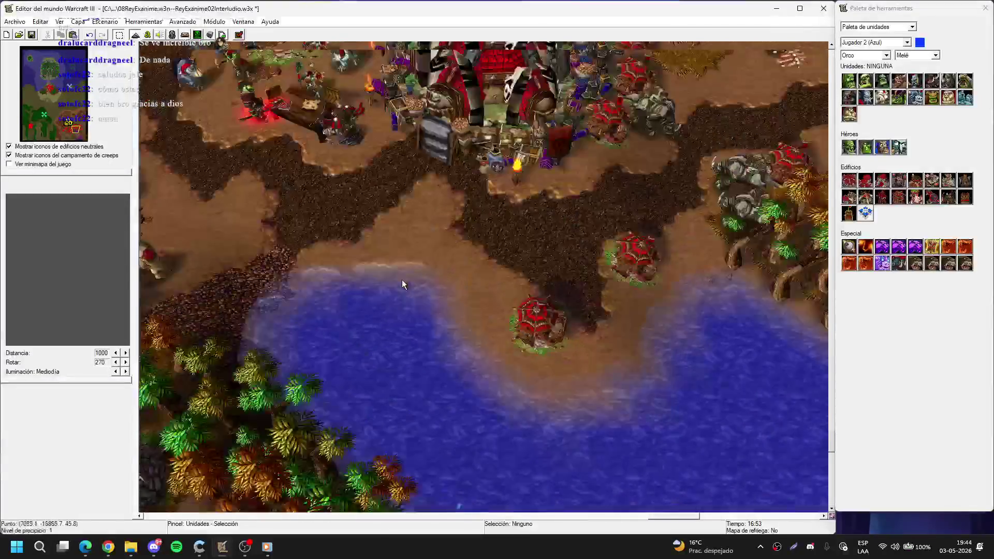
pyautogui.press('Up')
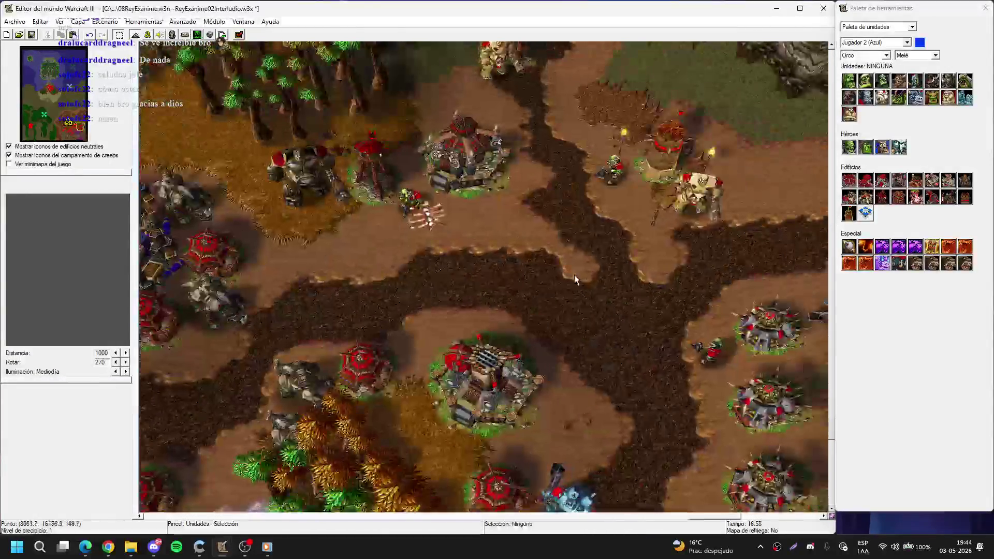
pyautogui.press('Down')
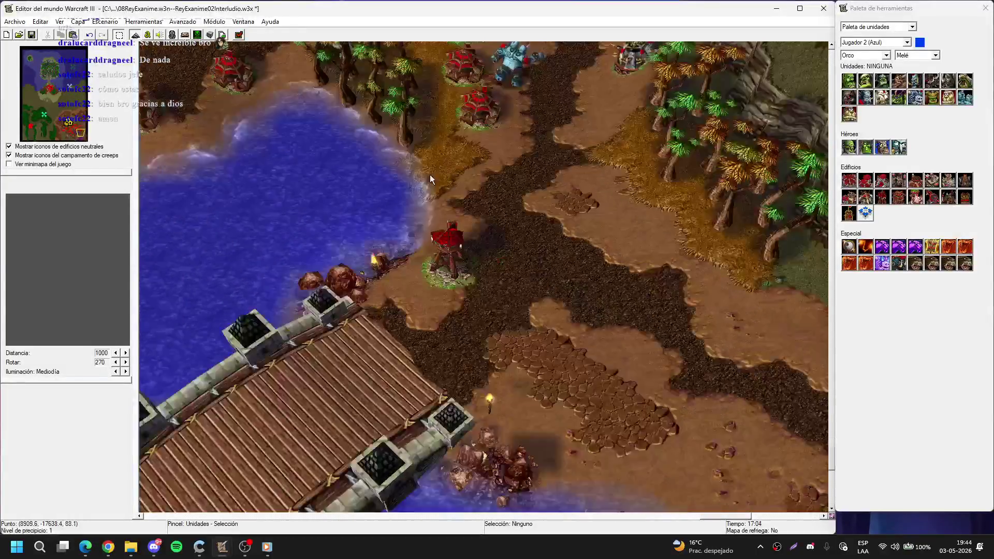
pyautogui.press('Down')
pyautogui.press('Left')
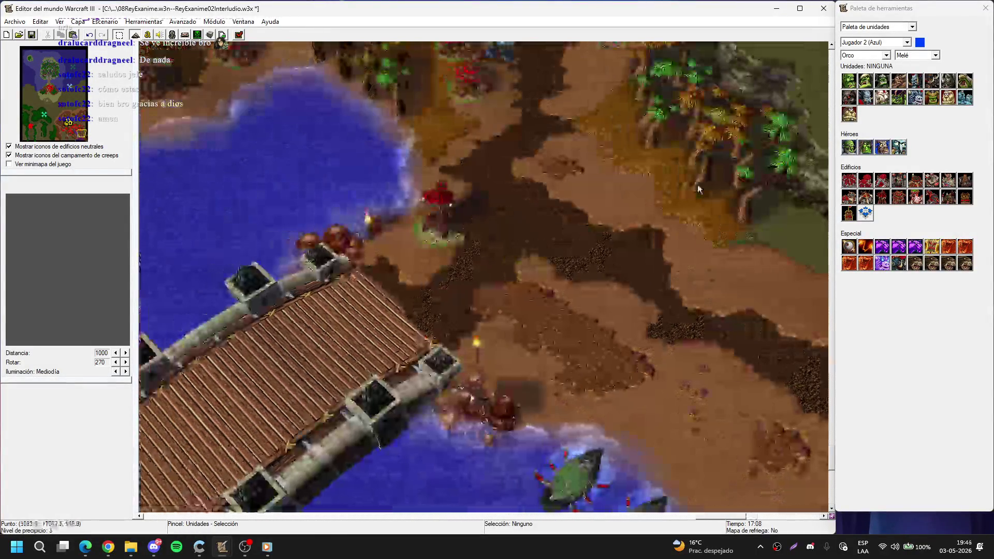
pyautogui.scroll(5, 662, 233)
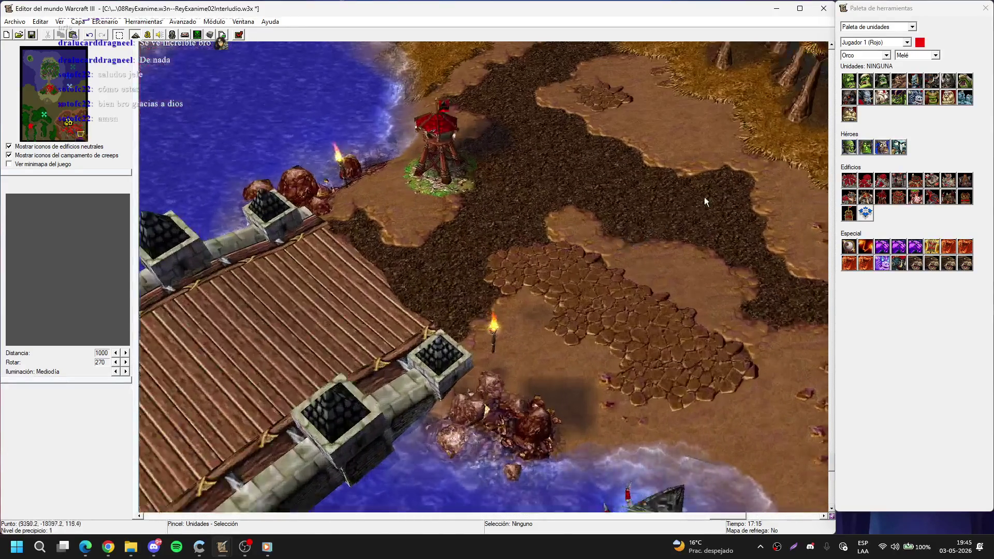
pyautogui.click(948, 97)
pyautogui.scroll(5, 465, 235)
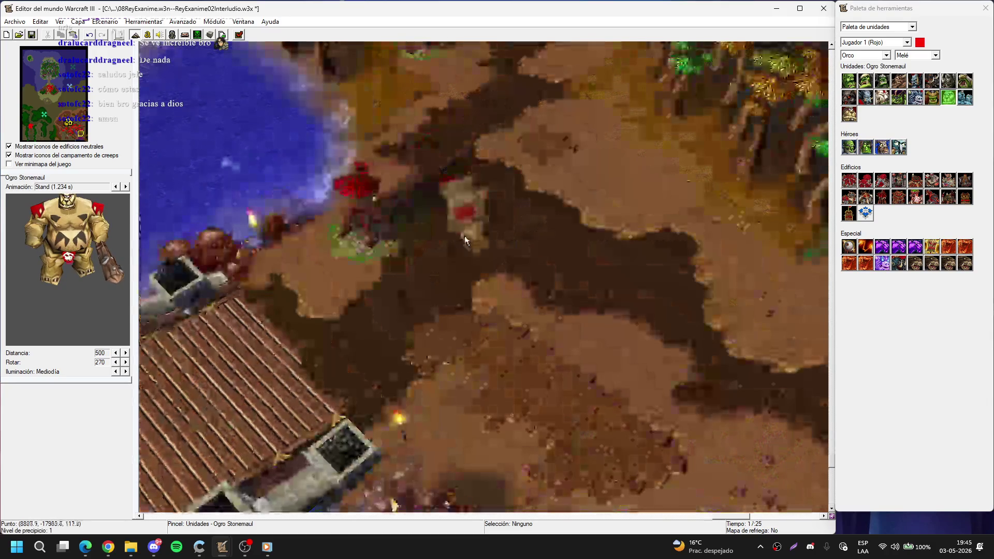
pyautogui.rightClick(365, 200)
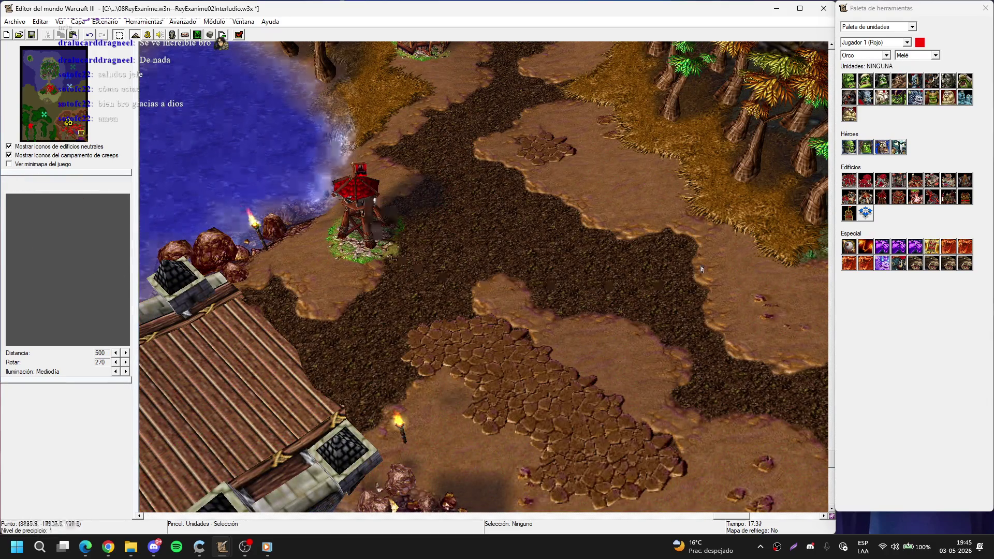
pyautogui.click(901, 99)
pyautogui.click(336, 277)
pyautogui.rightClick(326, 278)
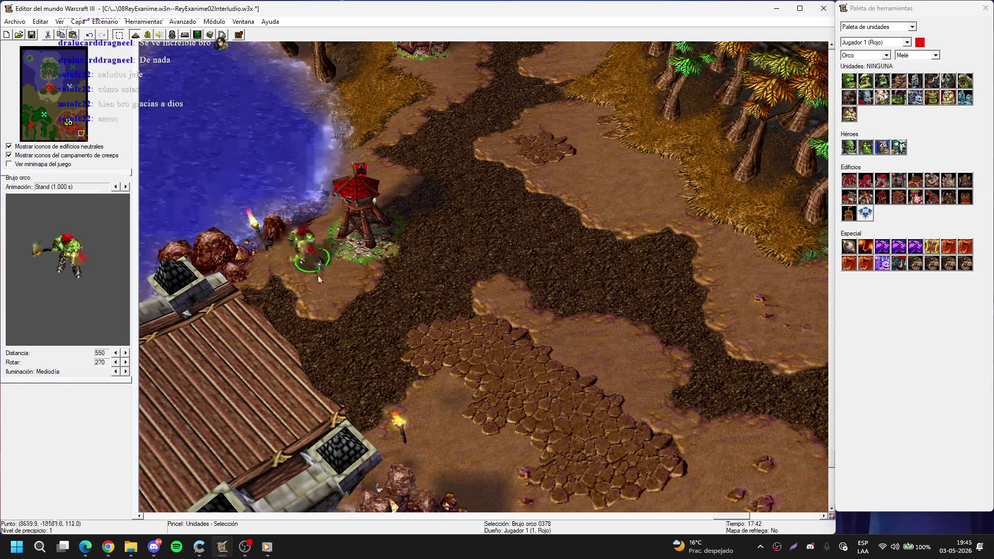
pyautogui.click(616, 286)
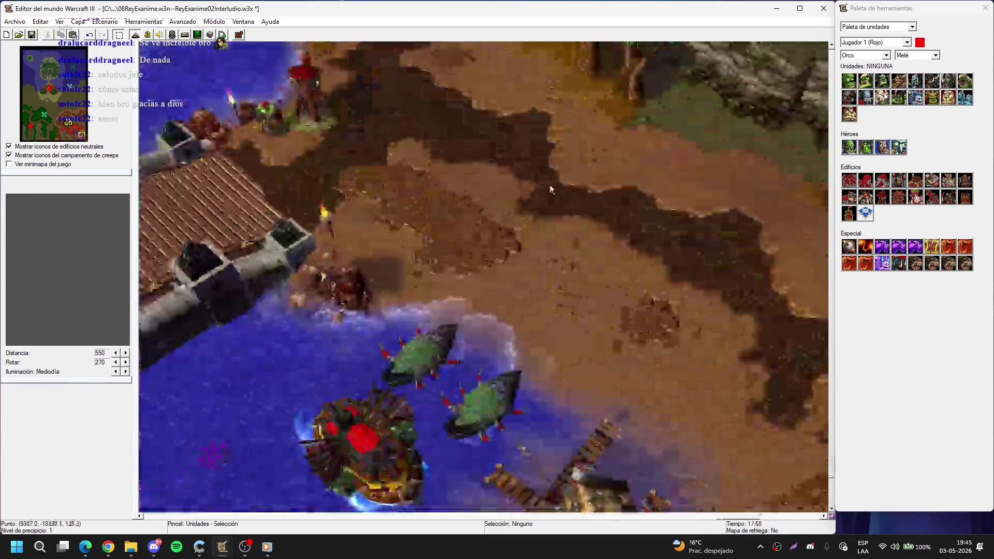
# Step: Place several red Peón units along the shore beside the shipyard and docked ships
pyautogui.click(849, 81)
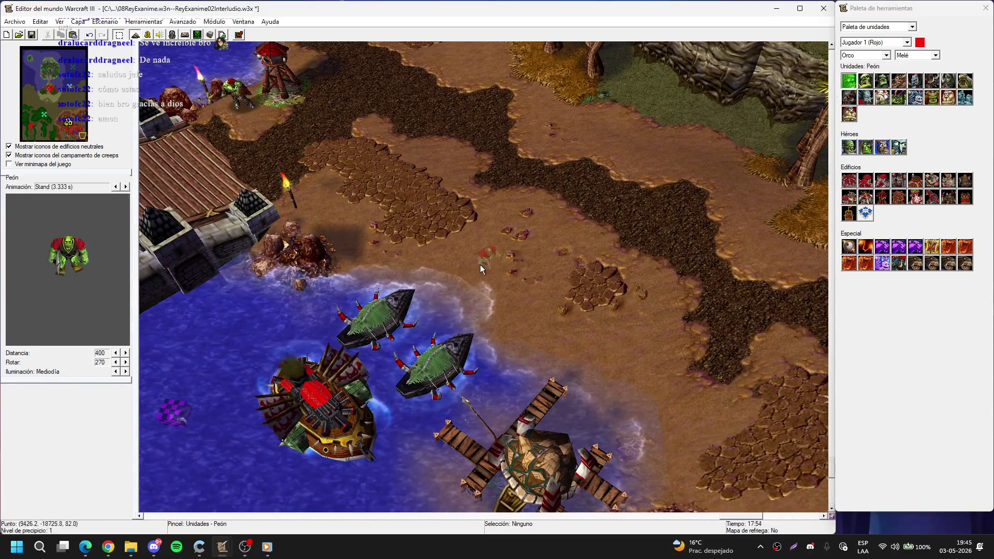
pyautogui.click(437, 259)
pyautogui.rightClick(437, 260)
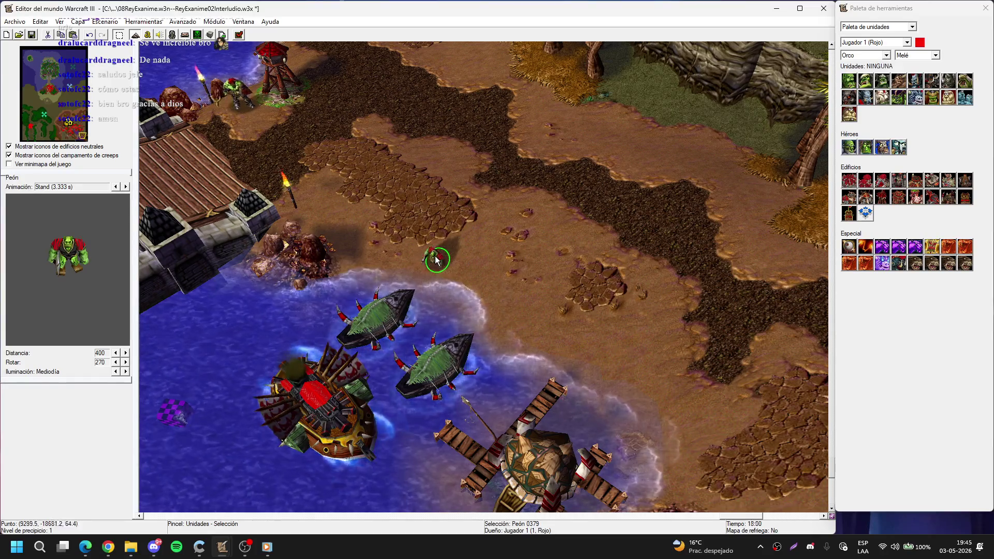
pyautogui.moveTo(437, 259); pyautogui.dragTo(424, 283)
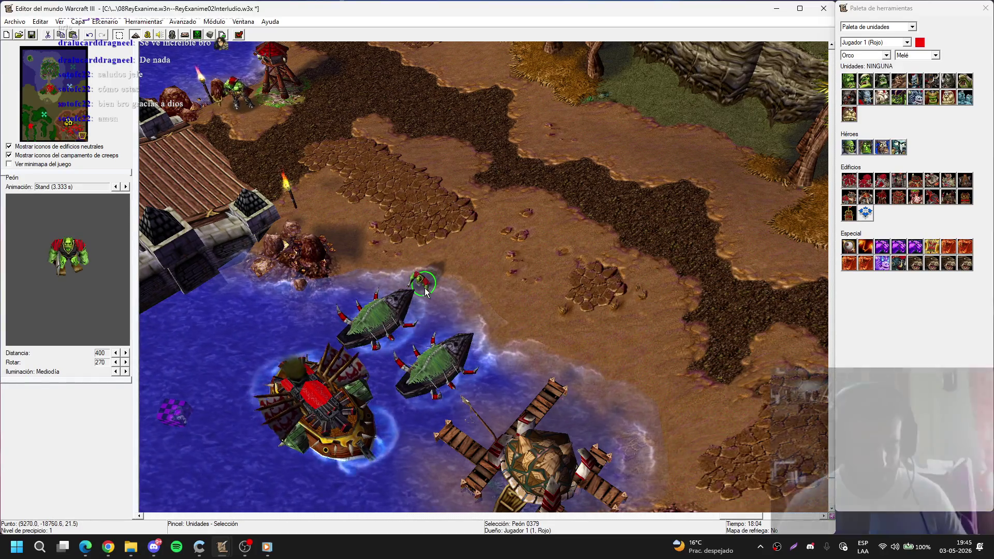
pyautogui.click(482, 335)
pyautogui.rightClick(483, 335)
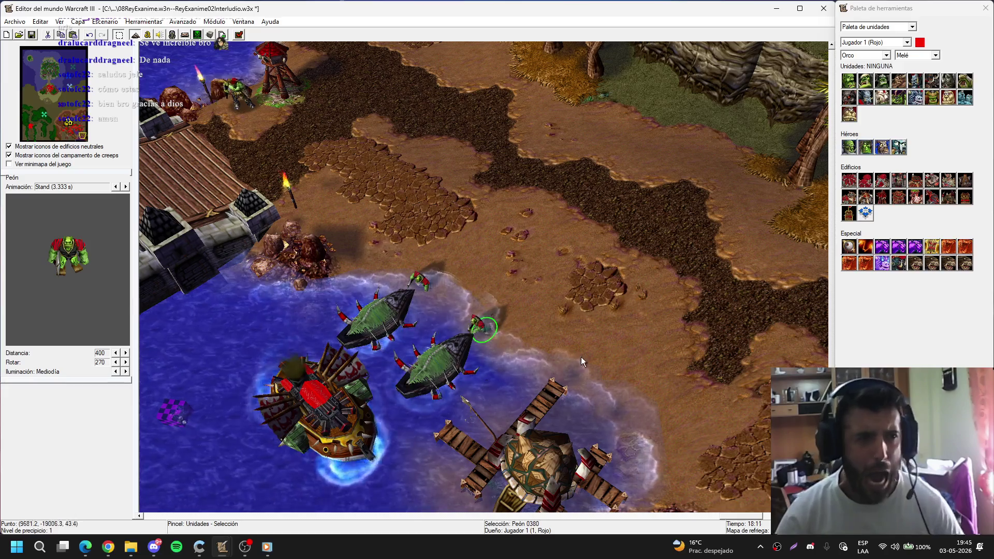
pyautogui.moveTo(581, 356); pyautogui.dragTo(542, 275)
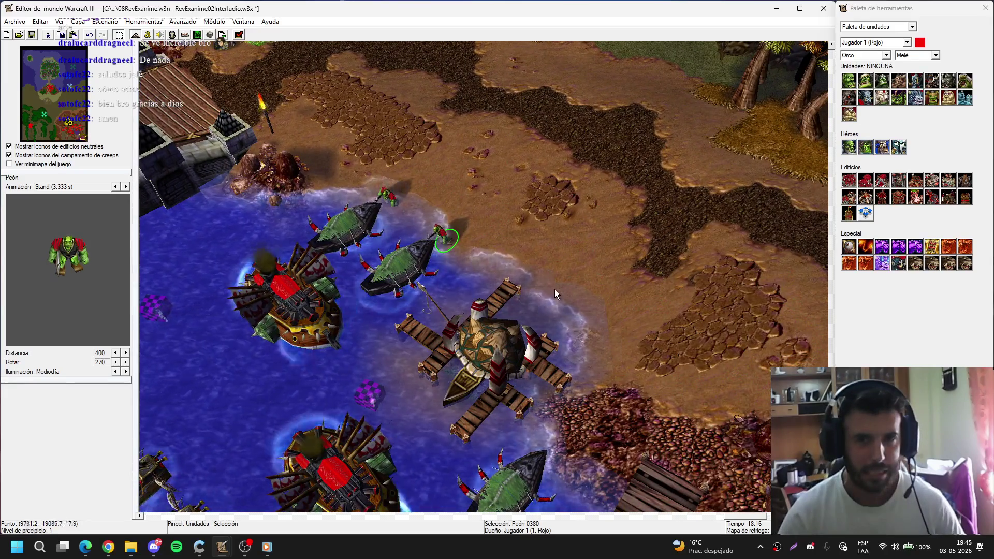
pyautogui.press('space')
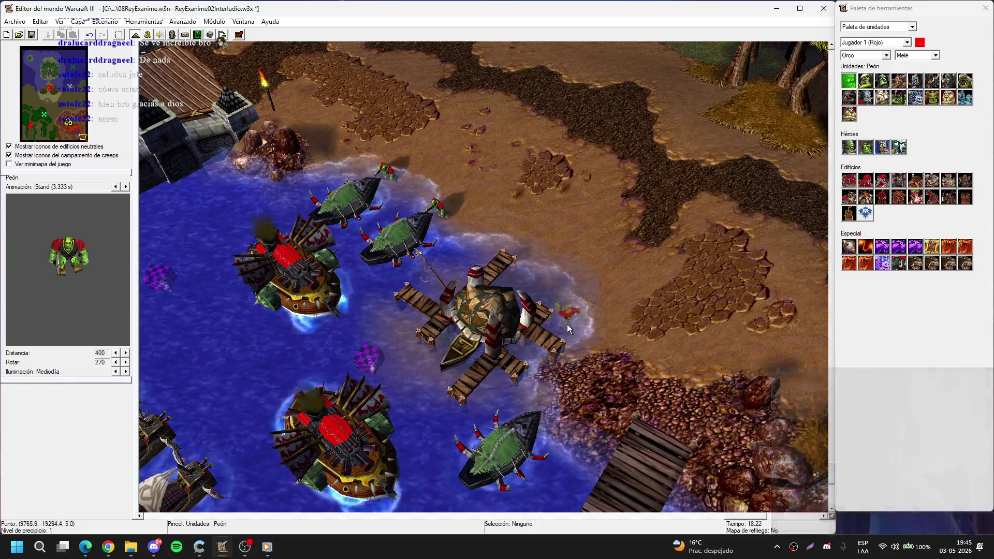
pyautogui.click(565, 329)
pyautogui.rightClick(565, 330)
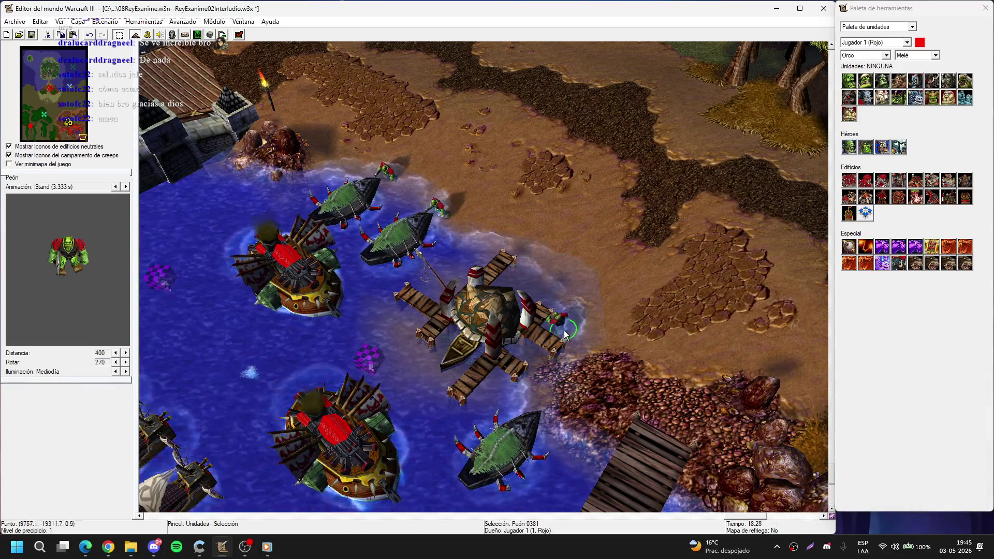
pyautogui.press('Down')
pyautogui.hotkey('ctrl', 'v')
pyautogui.click(519, 352)
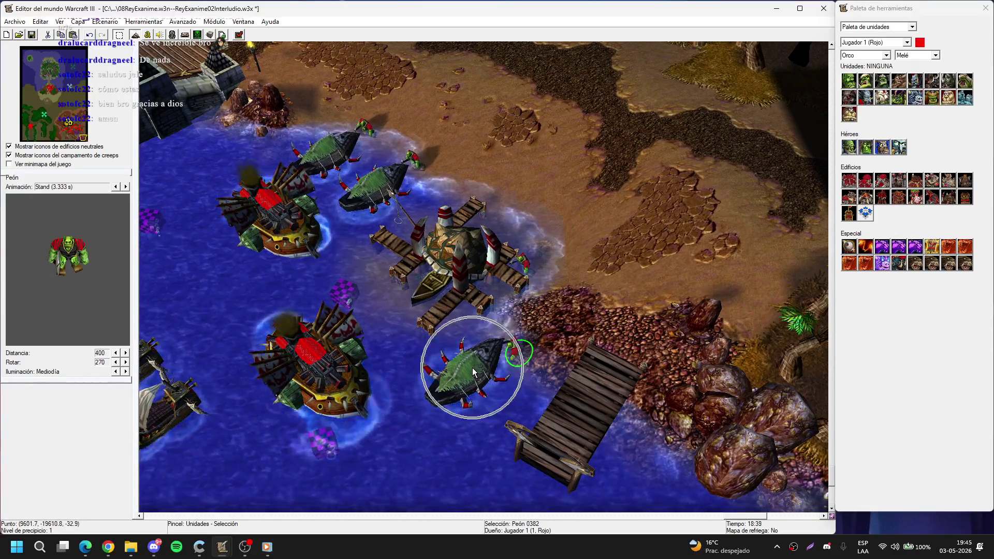
pyautogui.hotkey('ctrl', 'v')
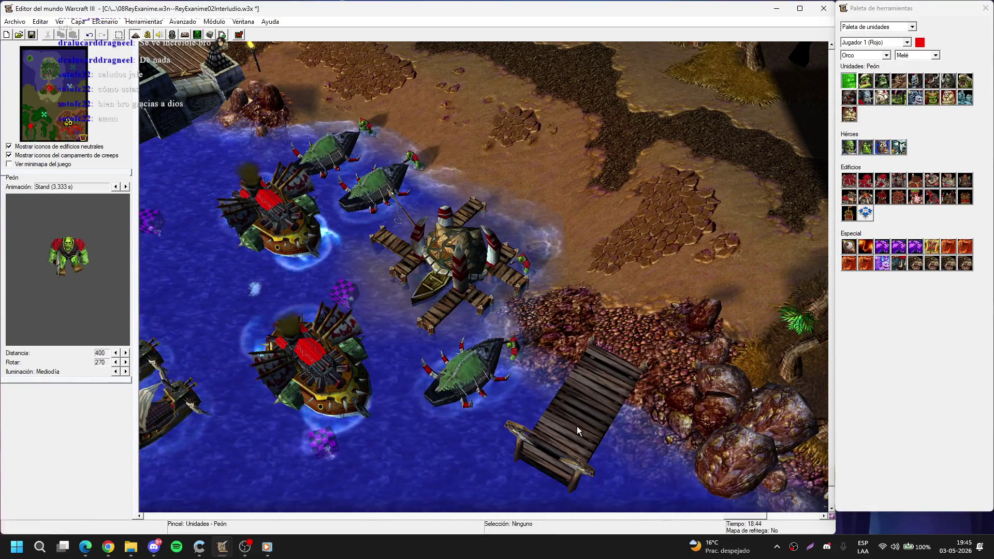
pyautogui.rightClick(577, 427)
pyautogui.press('Up')
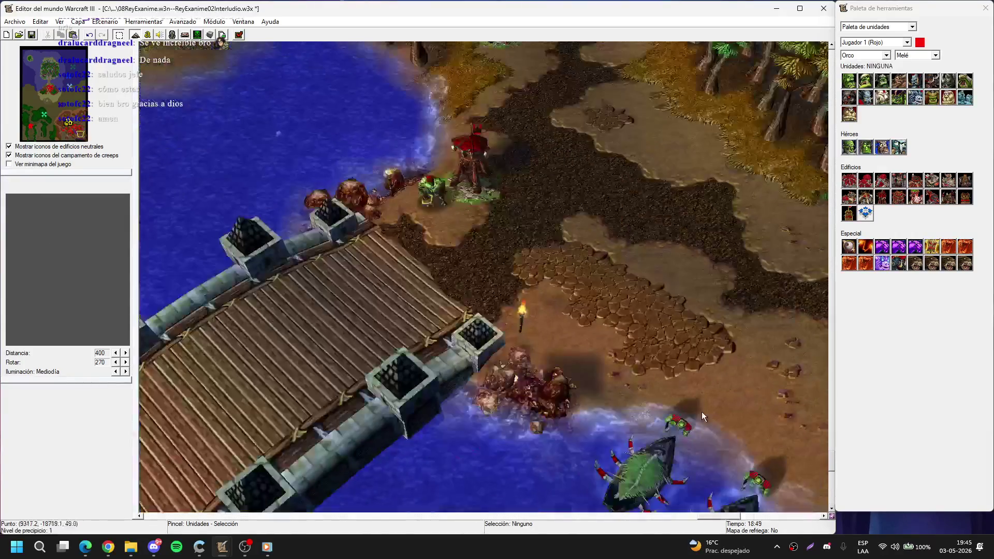
# Step: Pan the map from the rocky blighted area across the lake to the orc base's barracks
pyautogui.press('Up')
pyautogui.press('Left')
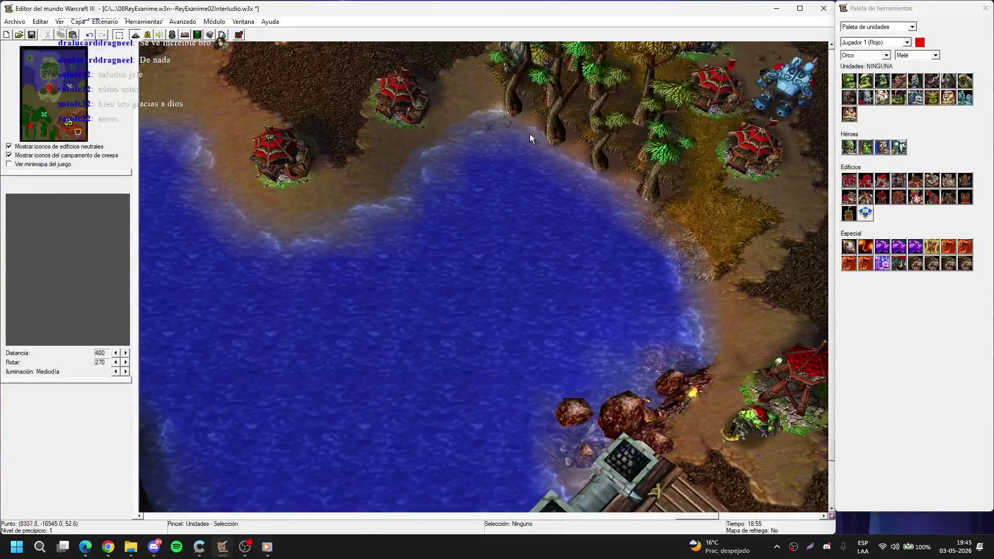
pyautogui.press('Up')
pyautogui.press('Left')
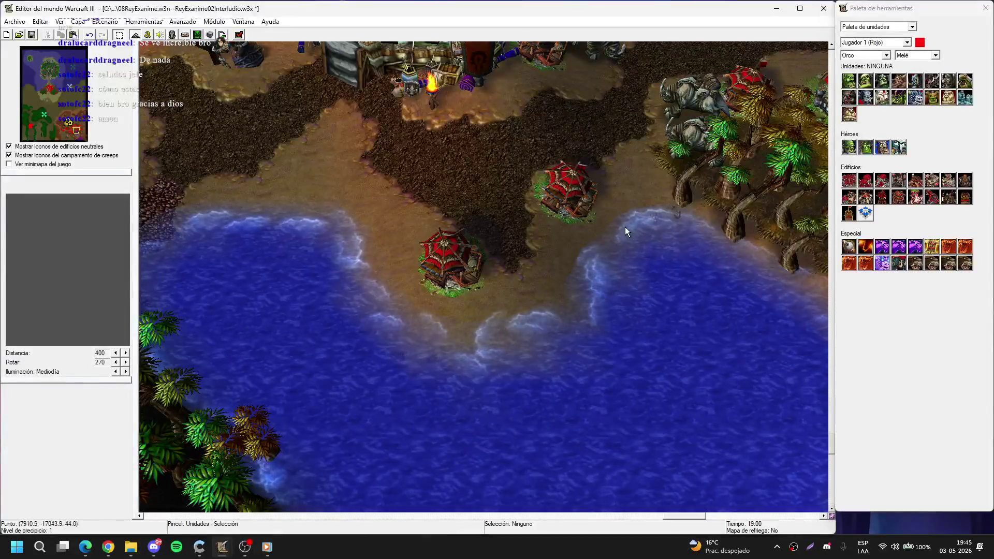
pyautogui.click(882, 197)
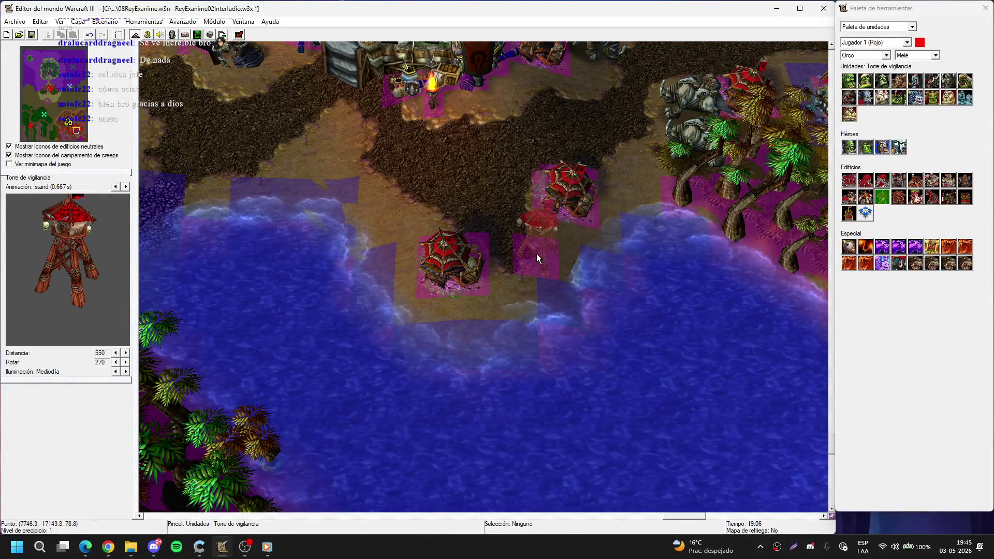
pyautogui.press('Escape')
pyautogui.press('Up')
pyautogui.press('Left')
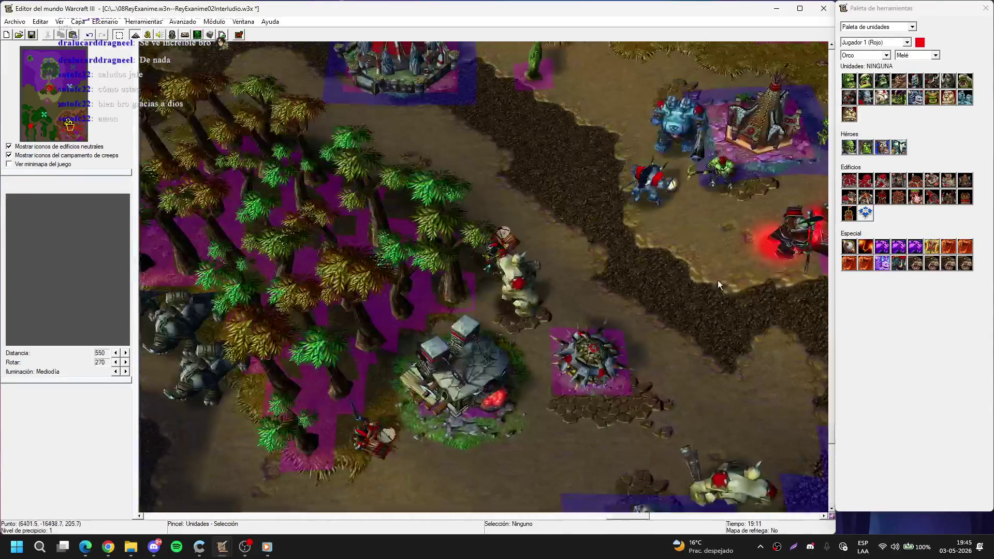
pyautogui.press('Down')
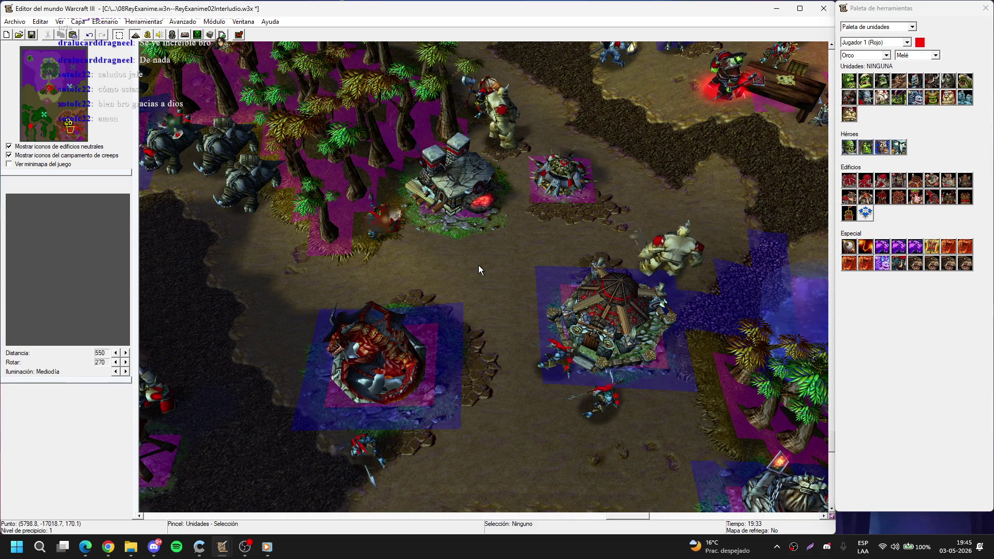
pyautogui.press('Up')
pyautogui.press('Right')
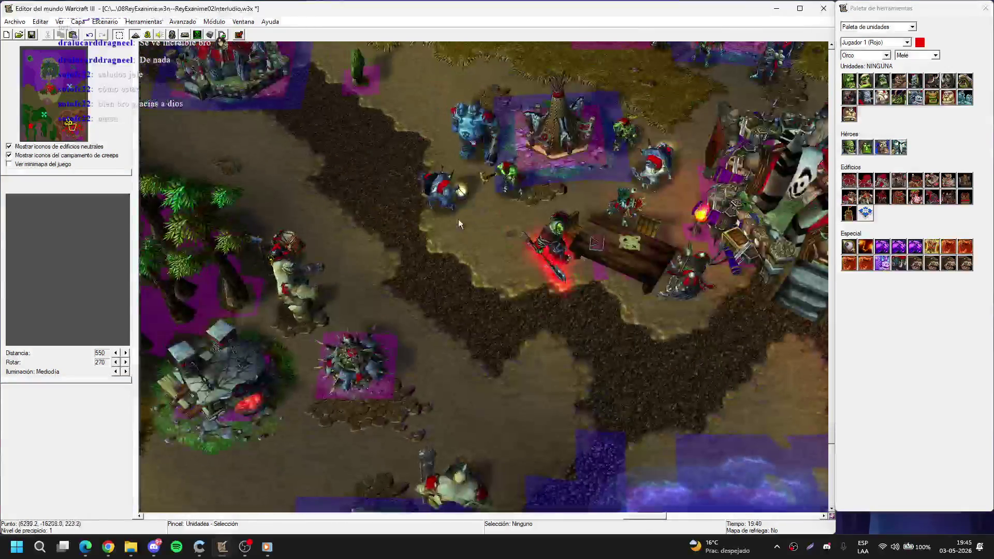
pyautogui.press('Up')
pyautogui.press('Left')
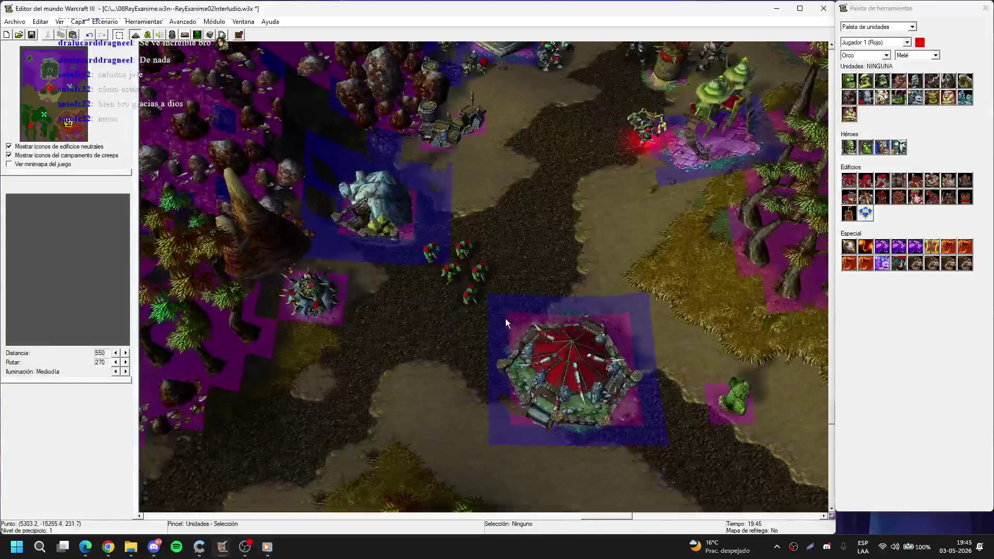
pyautogui.press('Down')
pyautogui.press('Left')
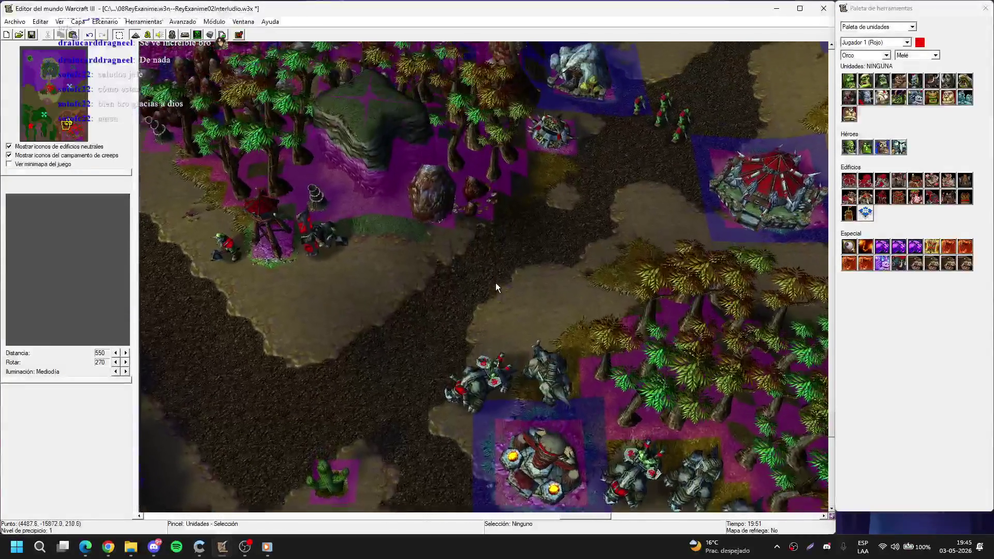
pyautogui.press('Down')
pyautogui.press('Left')
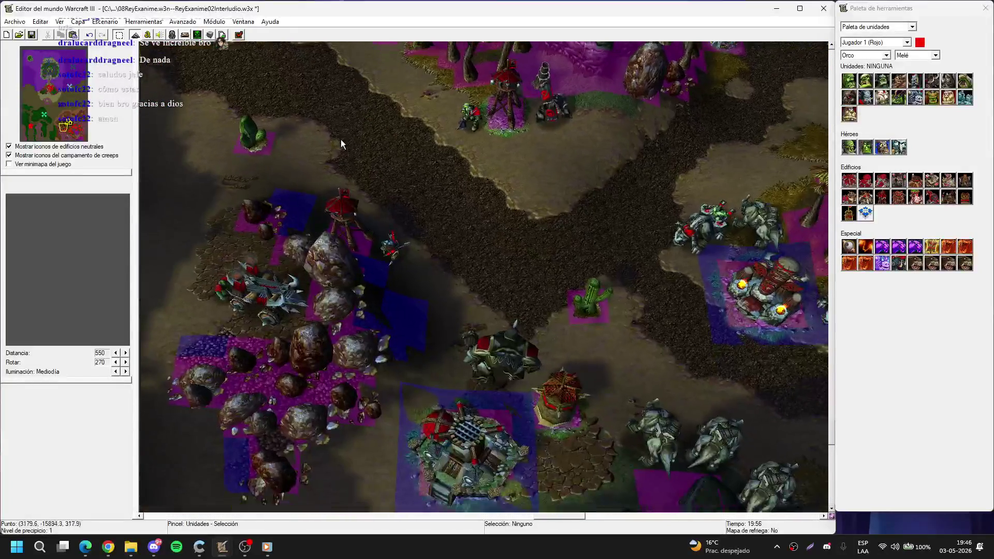
pyautogui.press('Up')
pyautogui.press('Right')
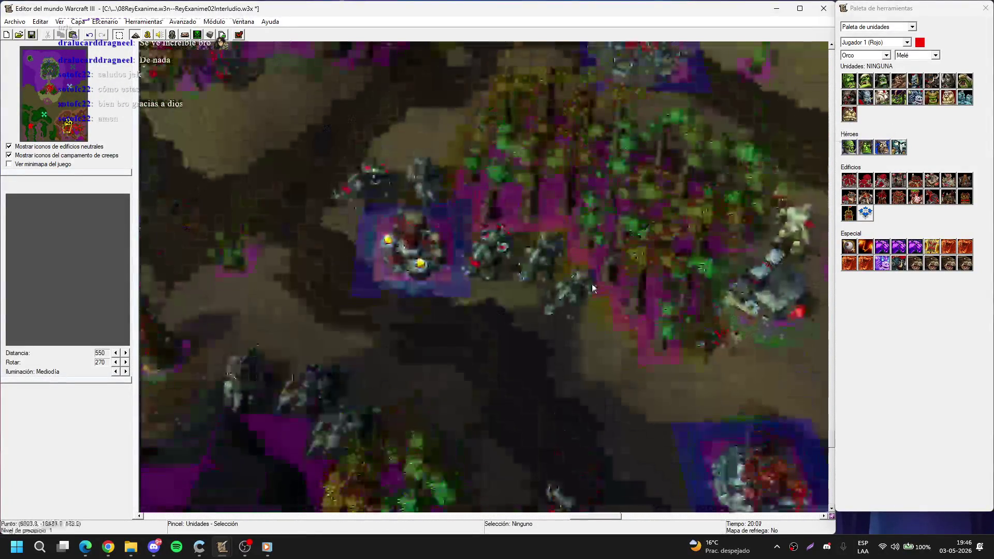
pyautogui.press('Up')
pyautogui.press('Right')
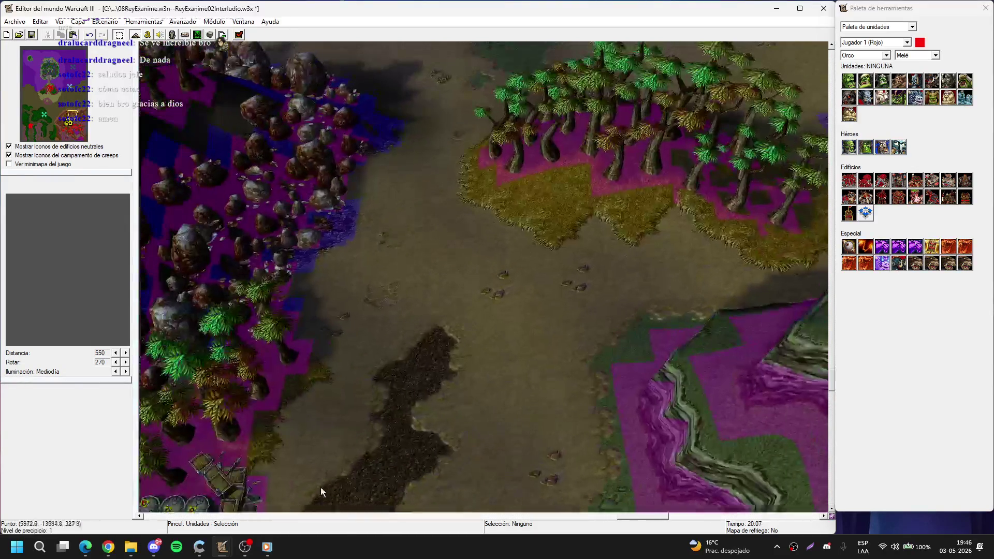
pyautogui.press('Up')
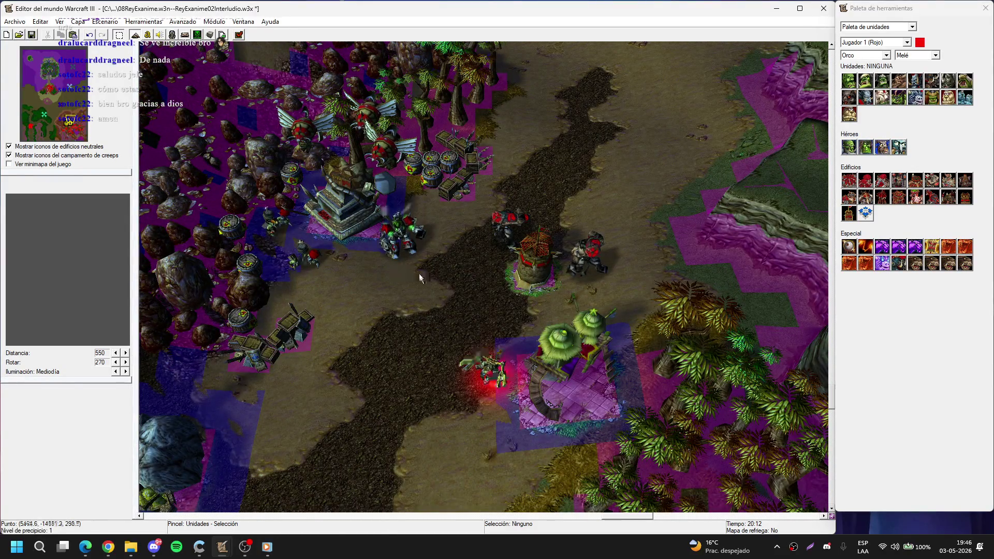
pyautogui.press('Up')
pyautogui.press('Up')
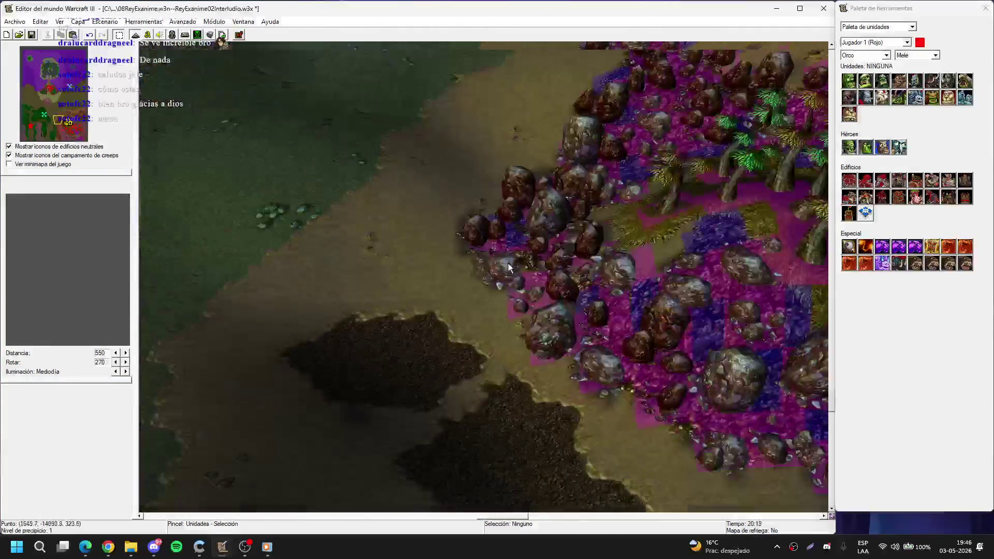
pyautogui.press('Down')
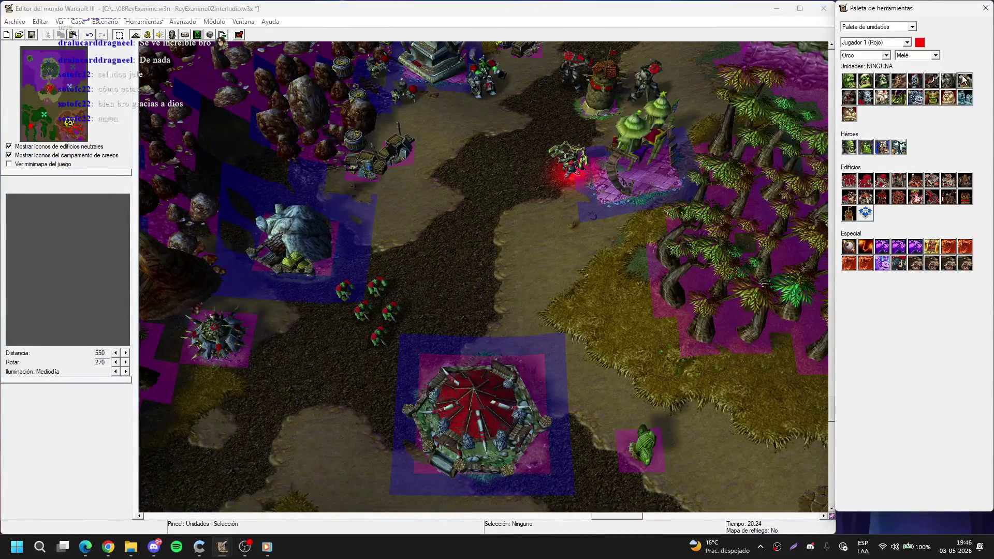
# Step: Place five Jinete de wyvern riders around and below the orc barracks
pyautogui.click(964, 81)
pyautogui.press('Down')
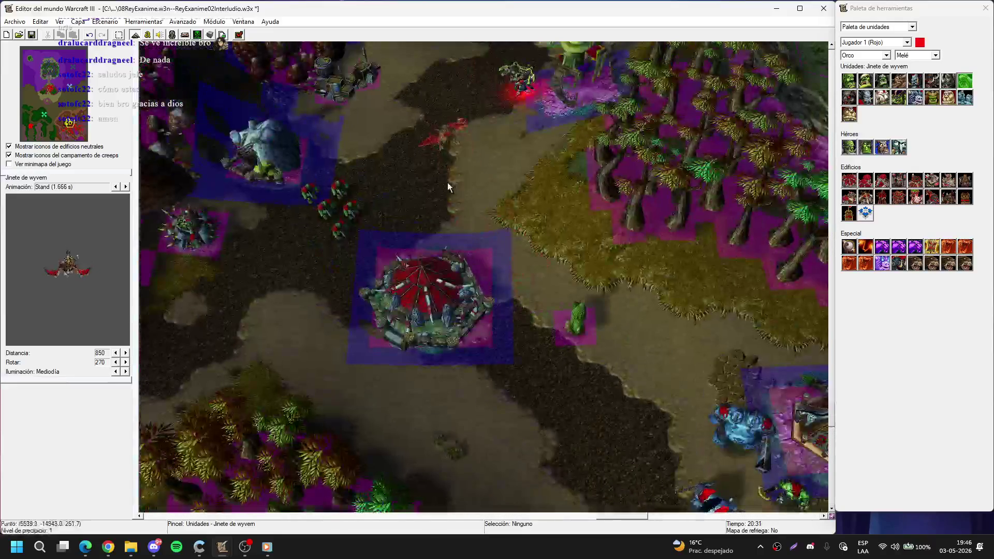
pyautogui.click(447, 182)
pyautogui.click(268, 239)
pyautogui.click(217, 289)
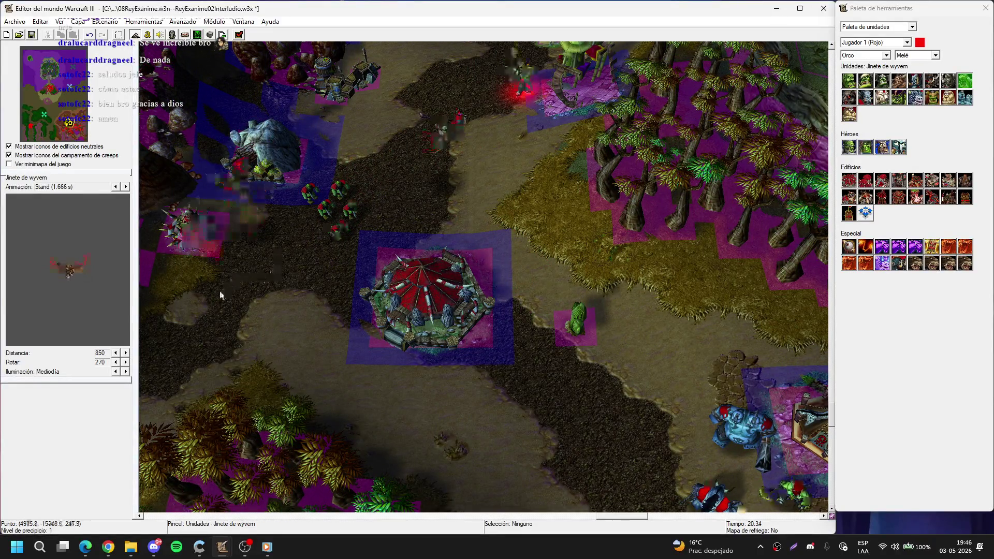
pyautogui.press('Down')
pyautogui.press('Right')
pyautogui.click(324, 318)
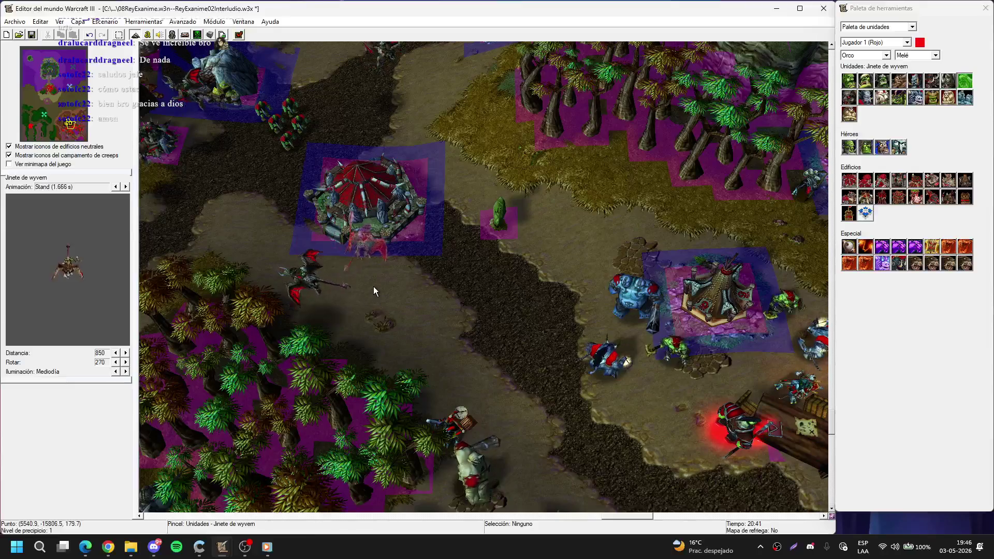
pyautogui.click(394, 341)
pyautogui.press('Escape')
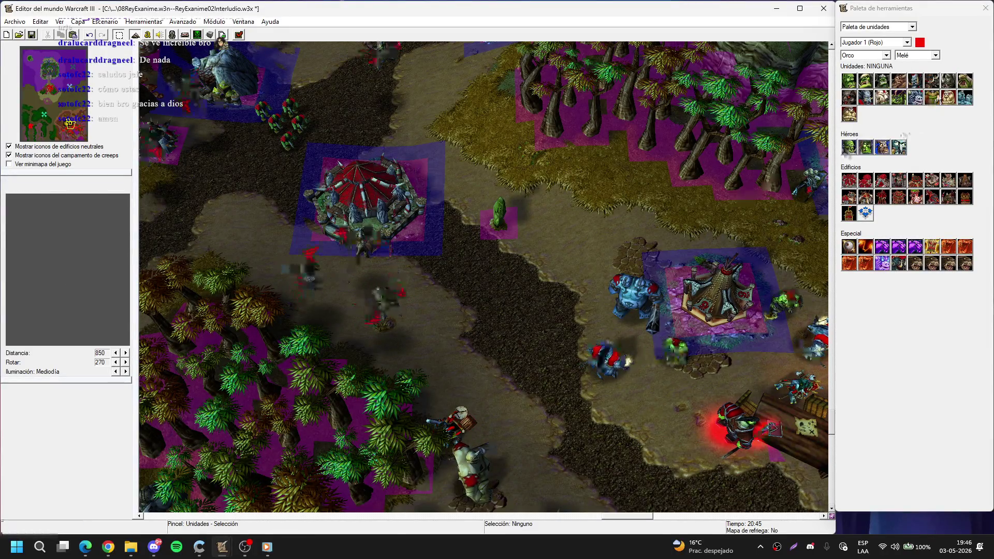
# Step: Place two Grunts on the shore path by the lake
pyautogui.click(964, 80)
pyautogui.press('Down')
pyautogui.press('Right')
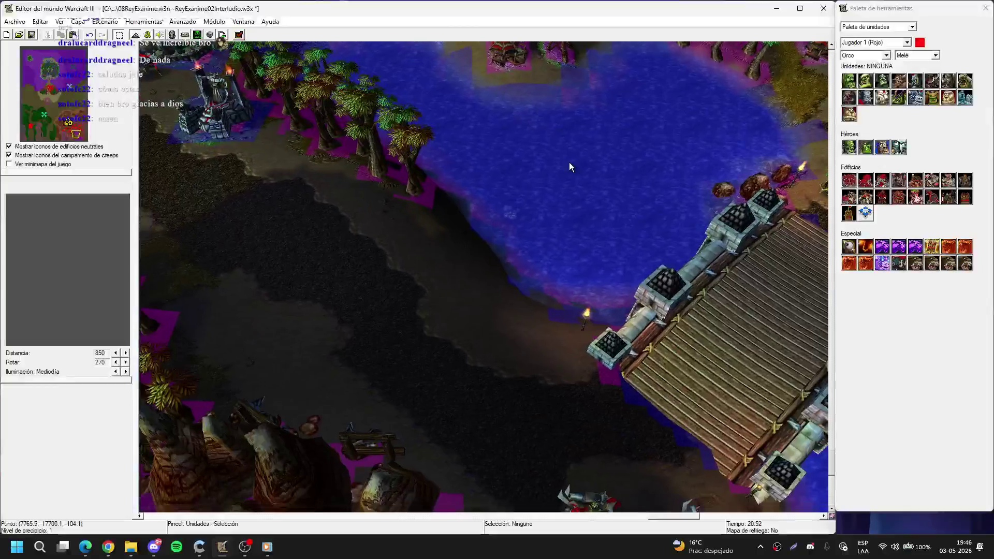
pyautogui.press('Left')
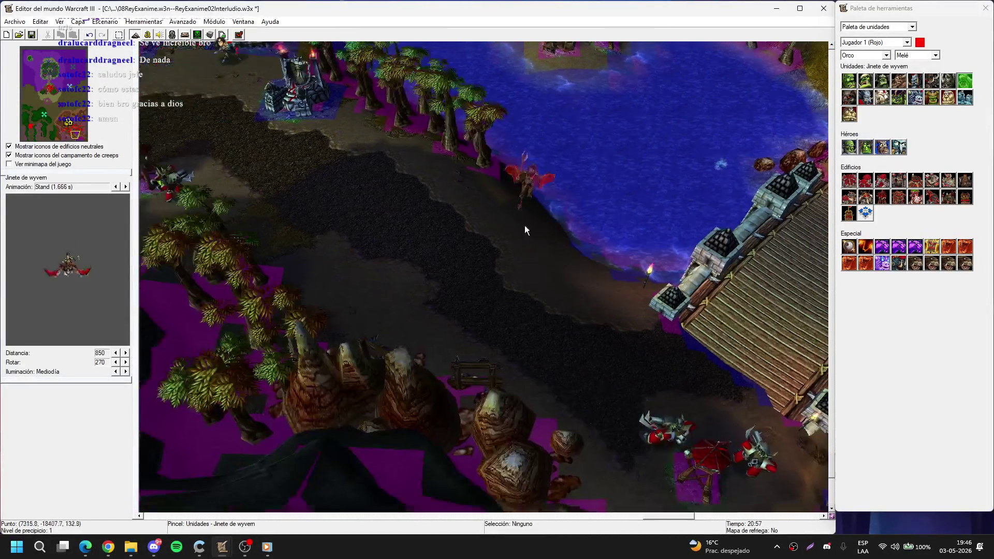
pyautogui.click(865, 80)
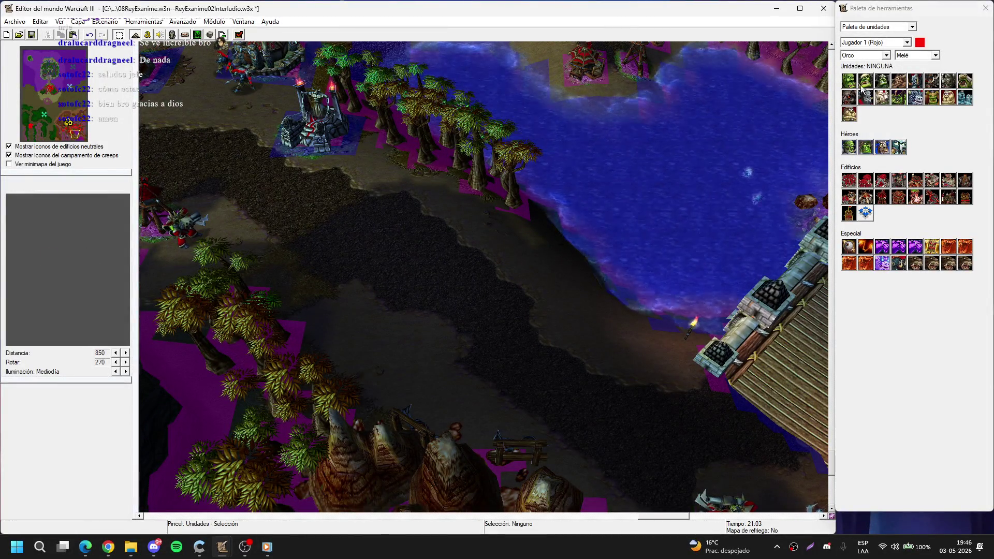
pyautogui.click(383, 386)
pyautogui.rightClick(383, 385)
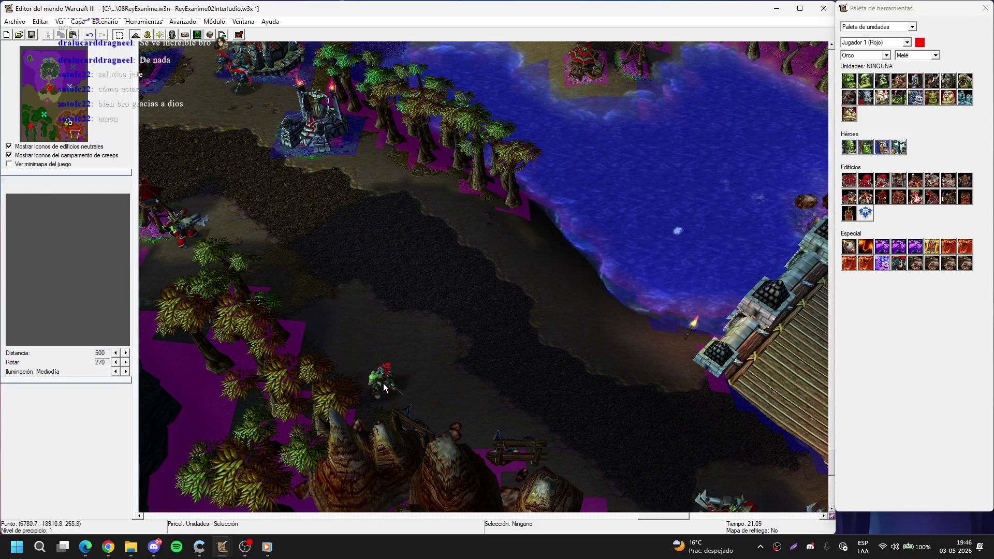
pyautogui.click(464, 427)
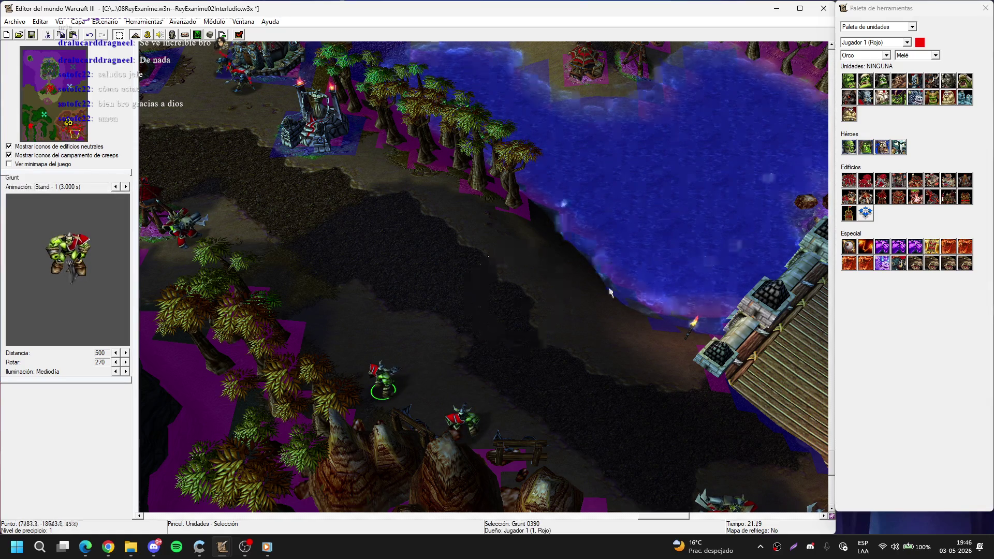
pyautogui.moveTo(588, 322); pyautogui.dragTo(465, 299)
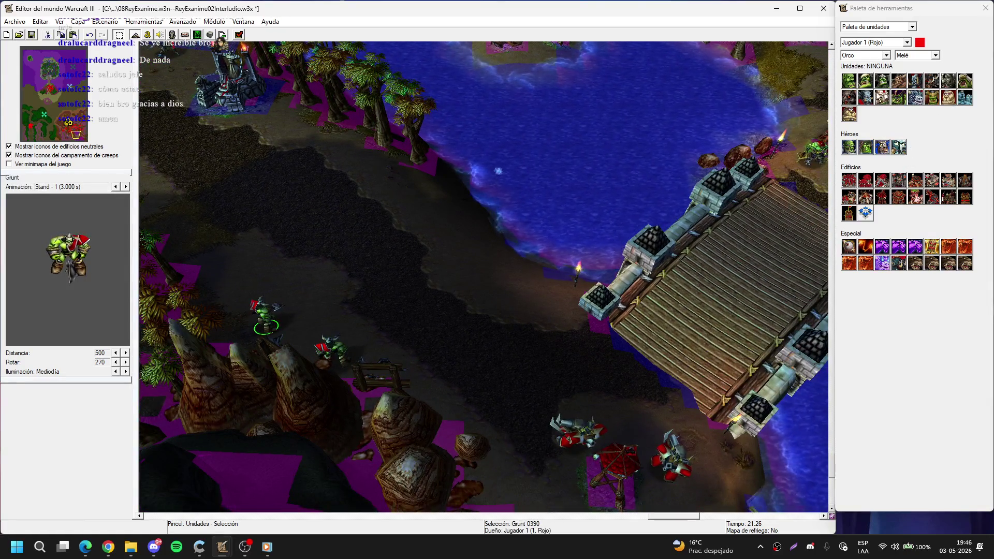
# Step: Pan the view past the bridge and wooded area to the harbour with the boats
pyautogui.click(849, 97)
pyautogui.moveTo(436, 247); pyautogui.dragTo(374, 173)
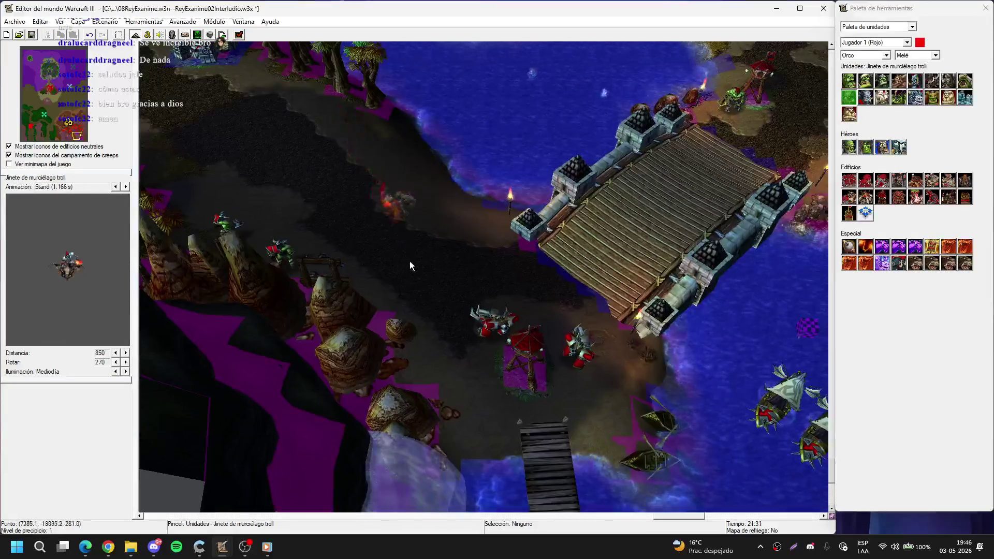
pyautogui.moveTo(484, 217)
pyautogui.mouseDown()
pyautogui.moveTo(425, 227)
pyautogui.moveTo(328, 197)
pyautogui.moveTo(507, 237)
pyautogui.mouseUp()
pyautogui.moveTo(553, 150)
pyautogui.mouseDown()
pyautogui.moveTo(424, 201)
pyautogui.moveTo(449, 259)
pyautogui.mouseUp()
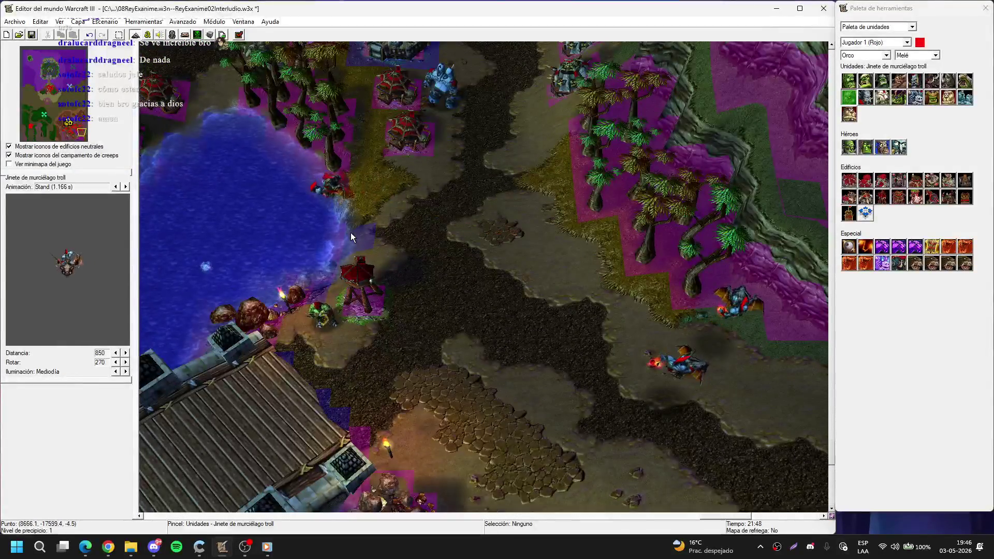
pyautogui.moveTo(379, 186)
pyautogui.mouseDown()
pyautogui.moveTo(442, 226)
pyautogui.moveTo(371, 179)
pyautogui.mouseUp()
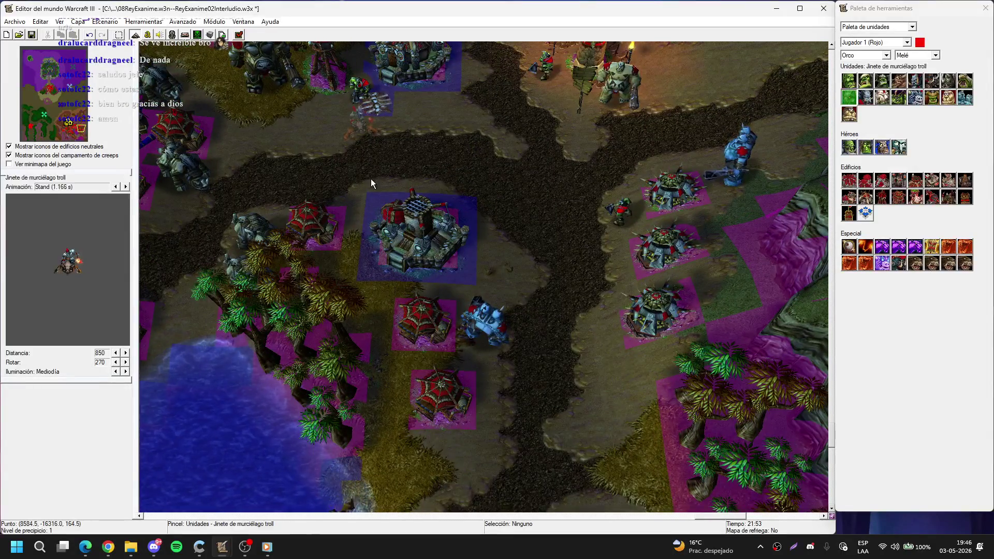
pyautogui.moveTo(478, 250)
pyautogui.mouseDown()
pyautogui.moveTo(518, 233)
pyautogui.moveTo(488, 226)
pyautogui.mouseUp()
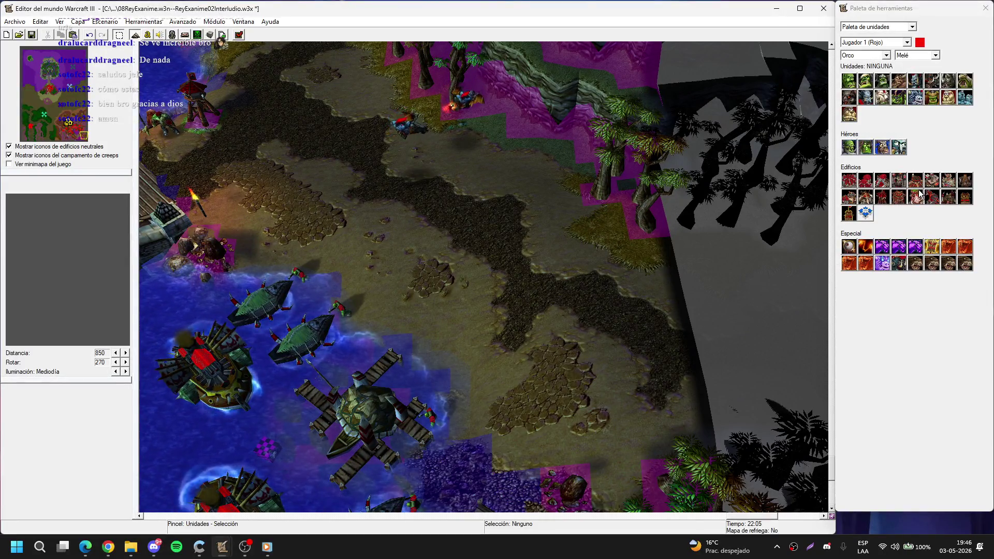
pyautogui.click(932, 179)
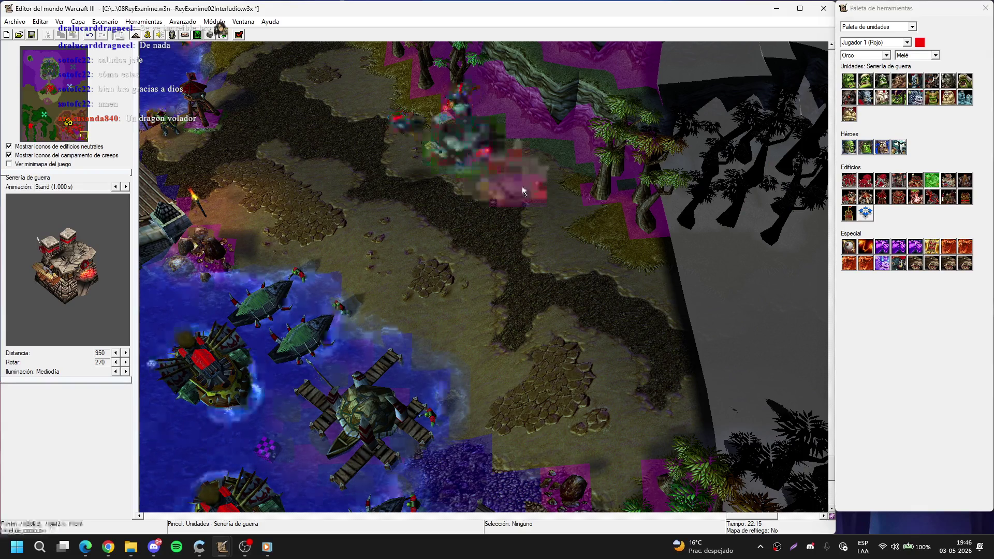
# Step: Place two more Serrería de guerra war mills on the harbour path, the lower one being 0401
pyautogui.click(538, 189)
pyautogui.rightClick(545, 231)
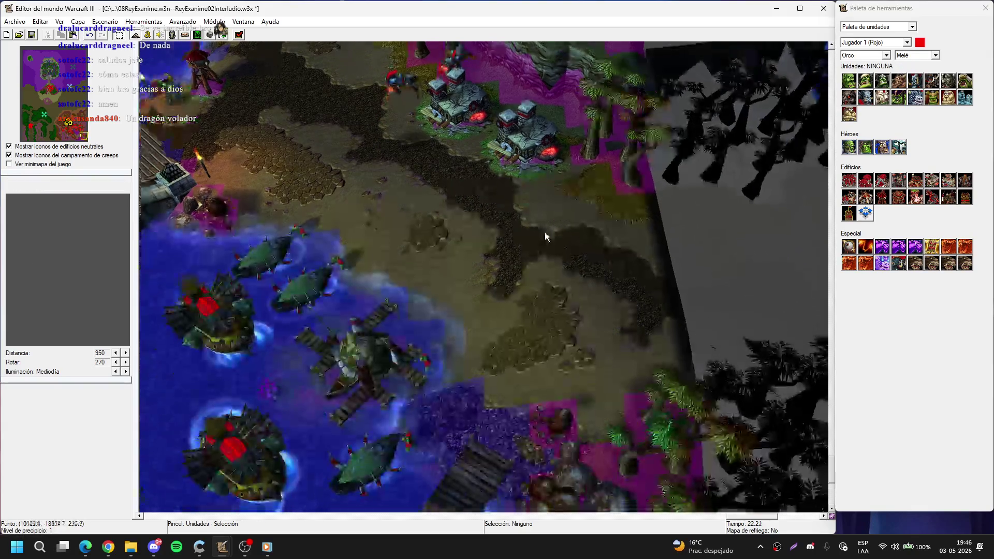
pyautogui.press('m')
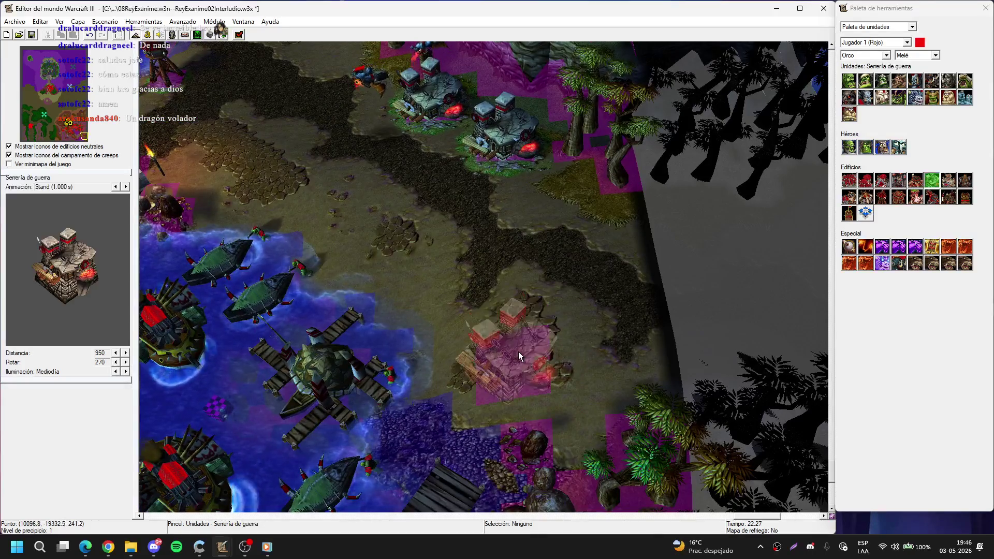
pyautogui.click(517, 352)
pyautogui.rightClick(518, 352)
pyautogui.click(528, 362)
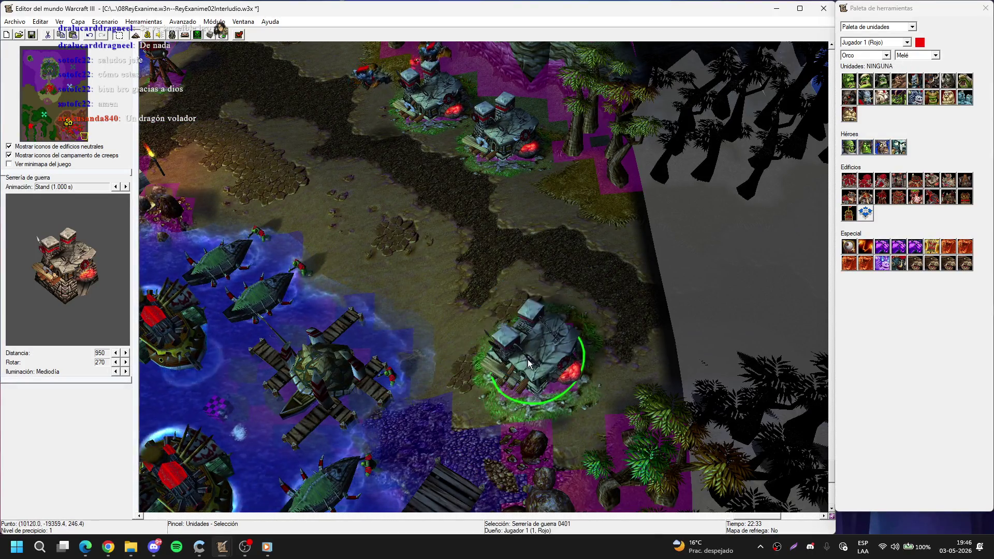
pyautogui.click(792, 212)
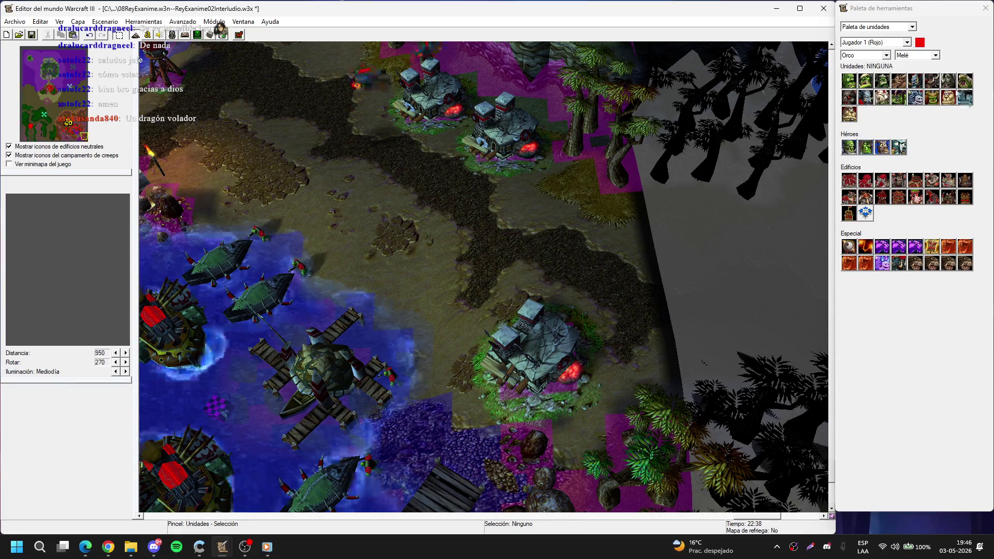
pyautogui.click(931, 98)
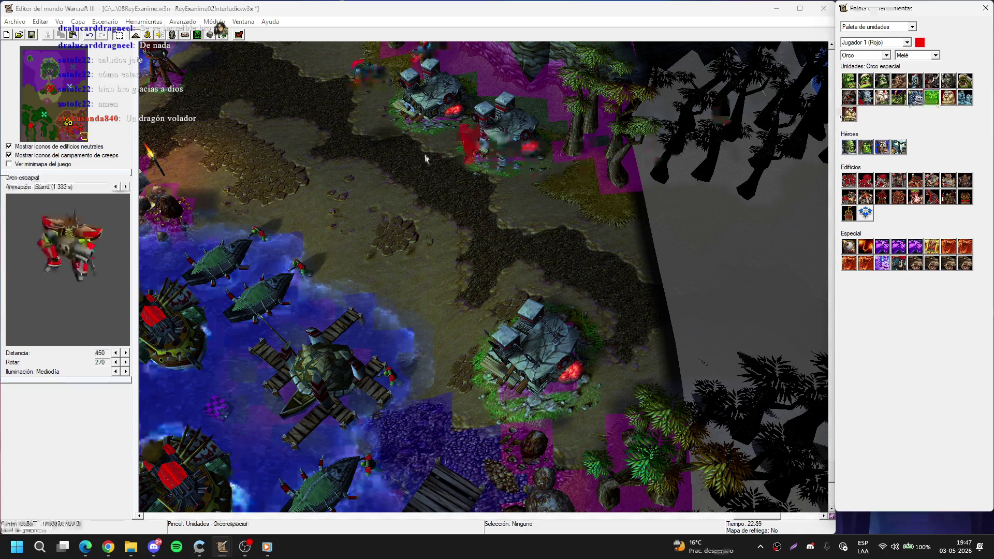
# Step: Place three Orco espacial units beside the war mills near the harbour
pyautogui.scroll(5, 442, 177)
pyautogui.click(442, 178)
pyautogui.rightClick(443, 177)
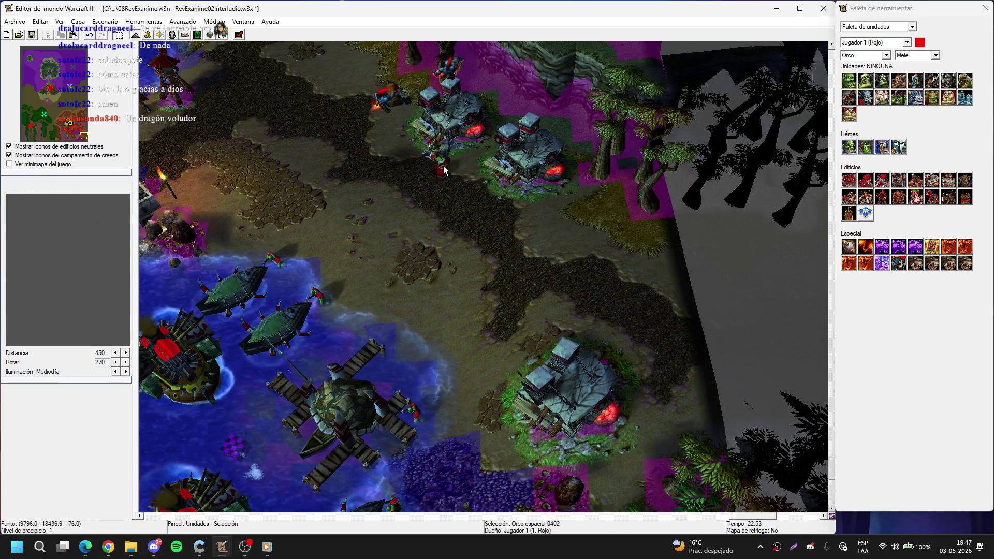
pyautogui.click(490, 204)
pyautogui.rightClick(491, 204)
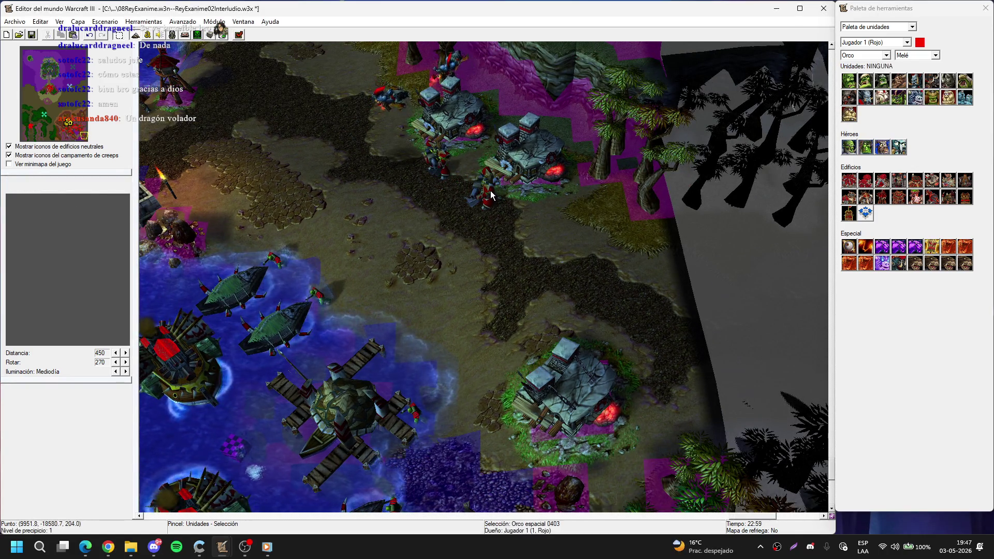
pyautogui.click(549, 337)
pyautogui.rightClick(550, 337)
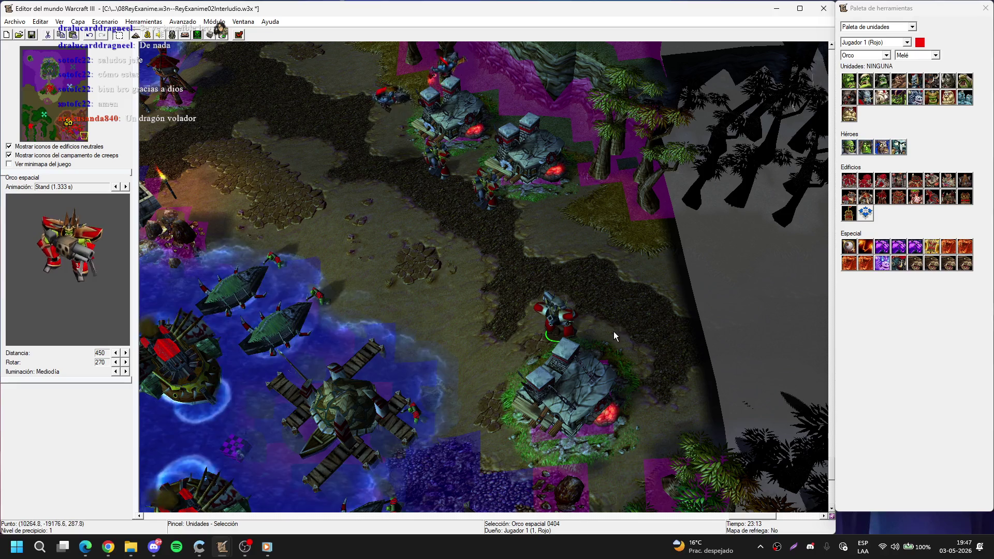
# Step: Add a fourth Orco espacial by the lower war mill, then pan toward the orc great hall
pyautogui.press('Down')
pyautogui.press('Right')
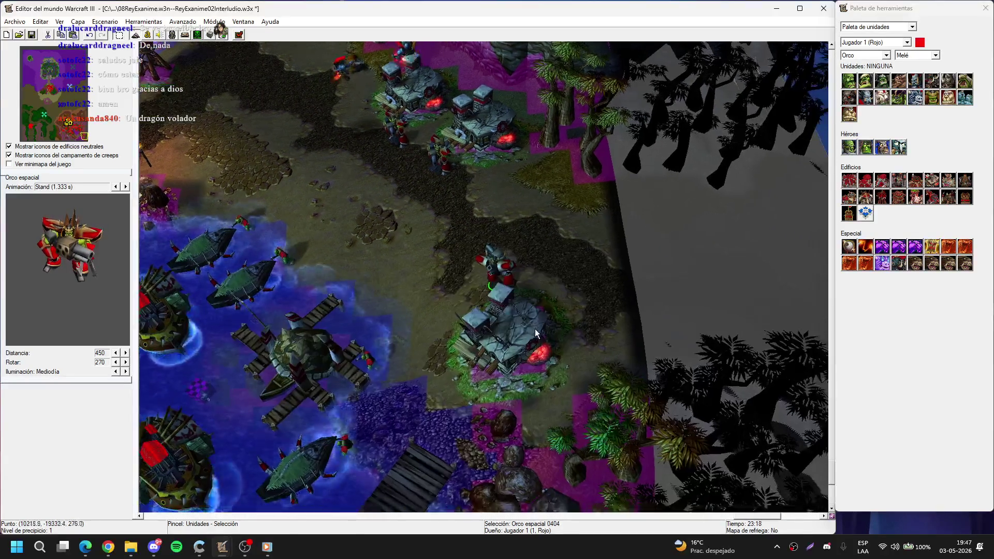
pyautogui.click(567, 325)
pyautogui.rightClick(567, 325)
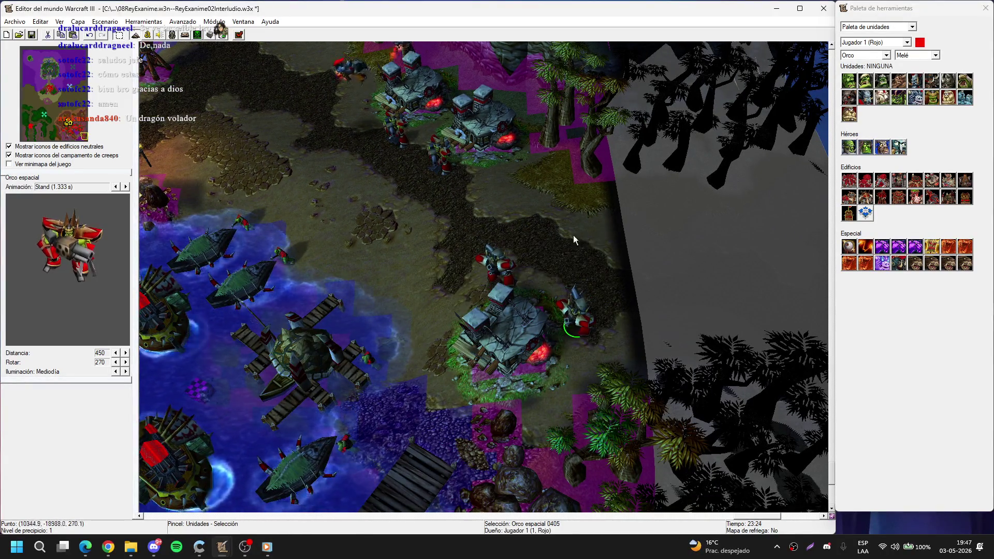
pyautogui.click(370, 246)
pyautogui.press('Up')
pyautogui.press('Left')
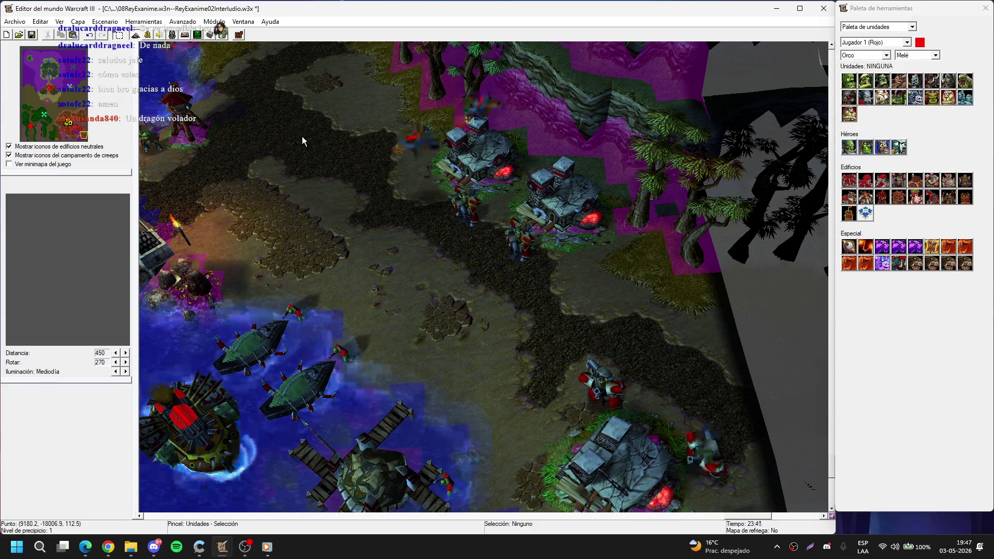
pyautogui.press('Up')
pyautogui.press('Left')
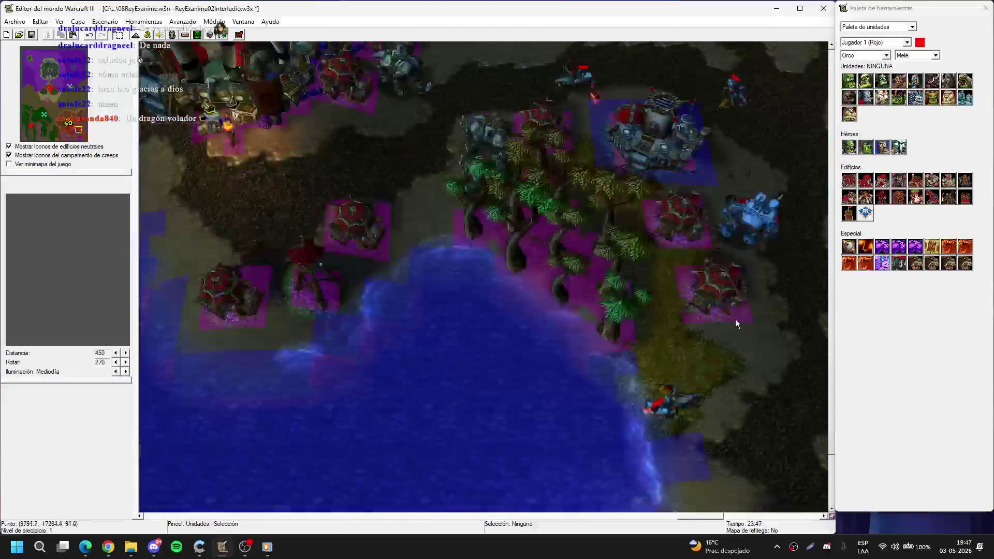
pyautogui.press('Up')
pyautogui.press('Left')
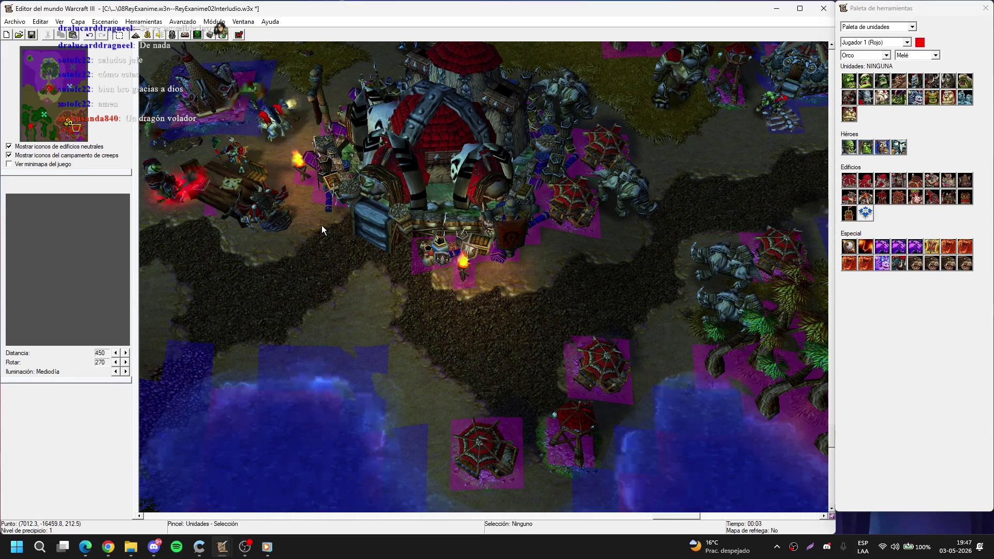
# Step: Pick the Troll Berserker on the shore and pan toward the troll buildings
pyautogui.press('Down')
pyautogui.press('Down')
pyautogui.click(504, 300)
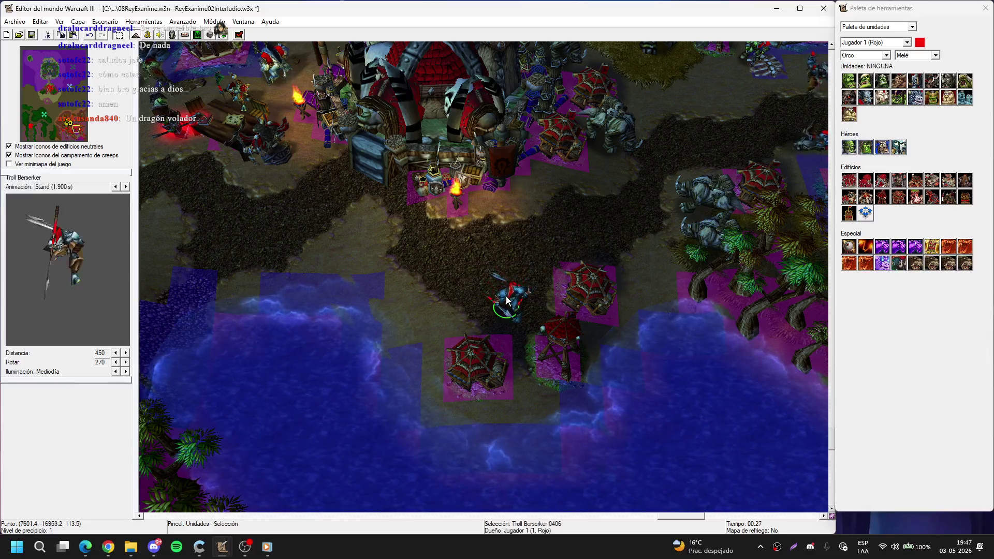
pyautogui.press('Right')
pyautogui.press('Right')
pyautogui.press('Down')
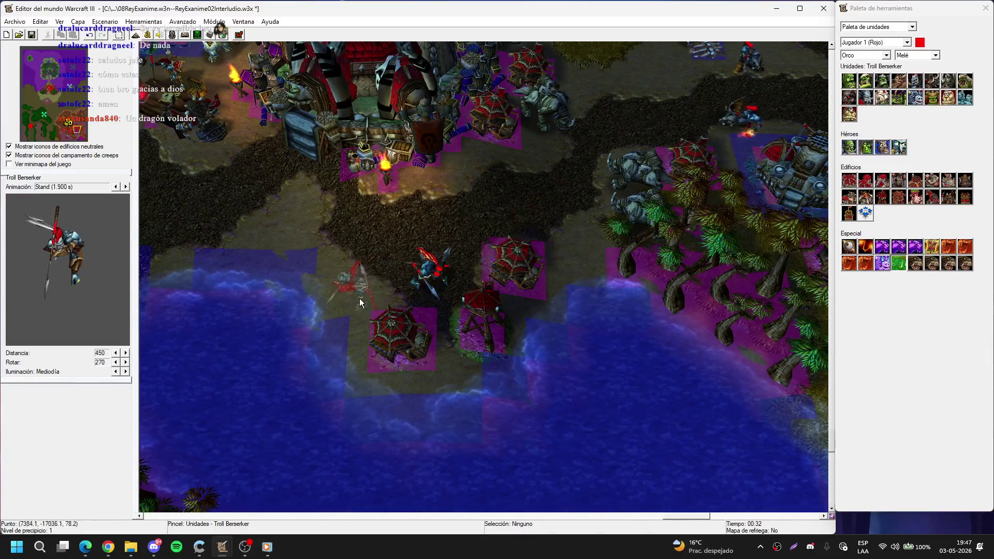
pyautogui.press('Escape')
pyautogui.press('Right')
pyautogui.press('Down')
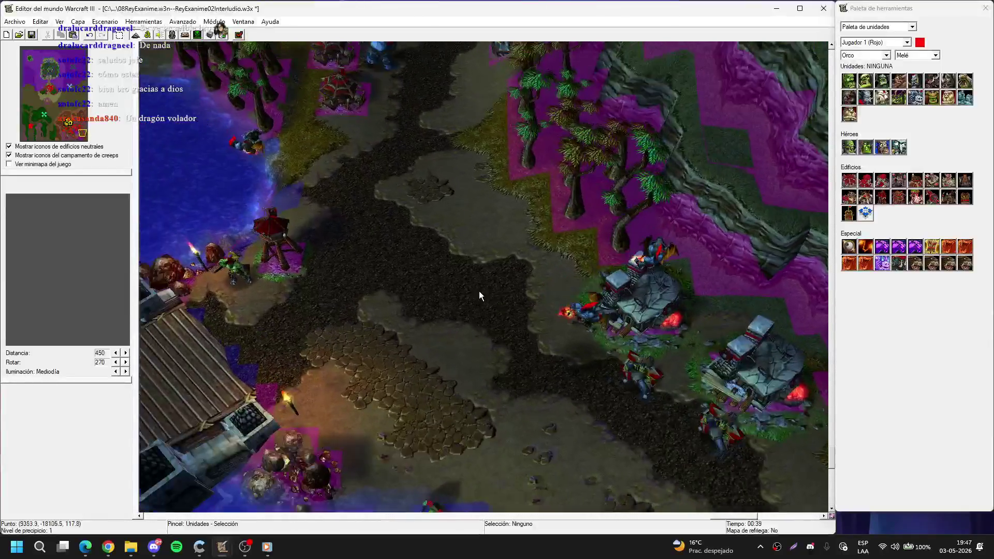
pyautogui.press('Right')
pyautogui.press('Down')
# Step: Select the two Troll Batriders by the buildings, then pan back to the palm-lined shore
pyautogui.click(548, 250)
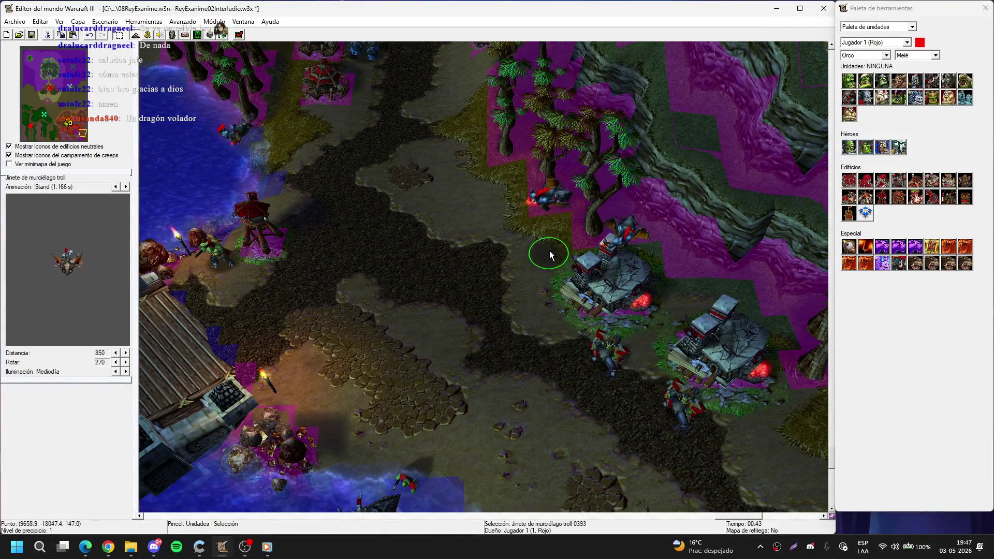
pyautogui.click(619, 246)
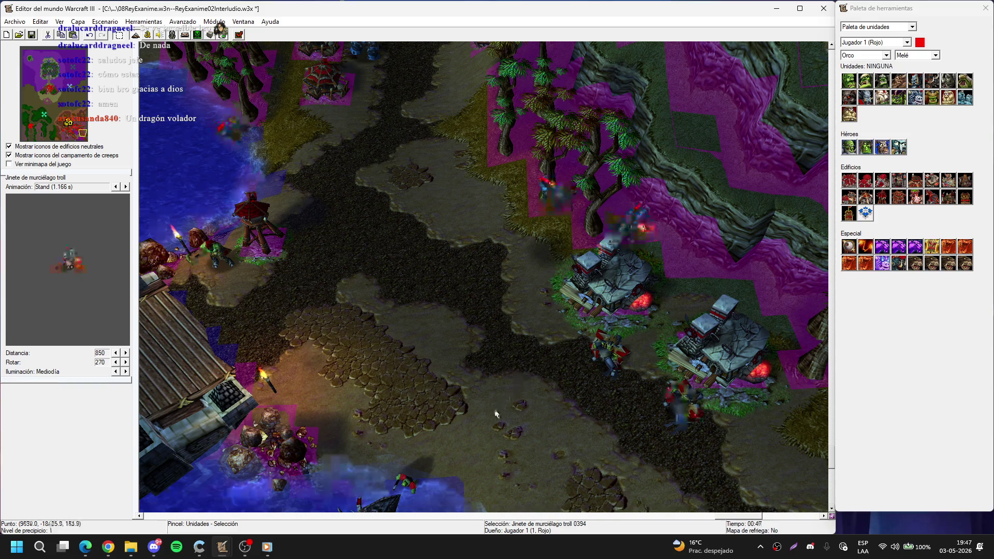
pyautogui.press('Right')
pyautogui.press('Down')
pyautogui.press('Escape')
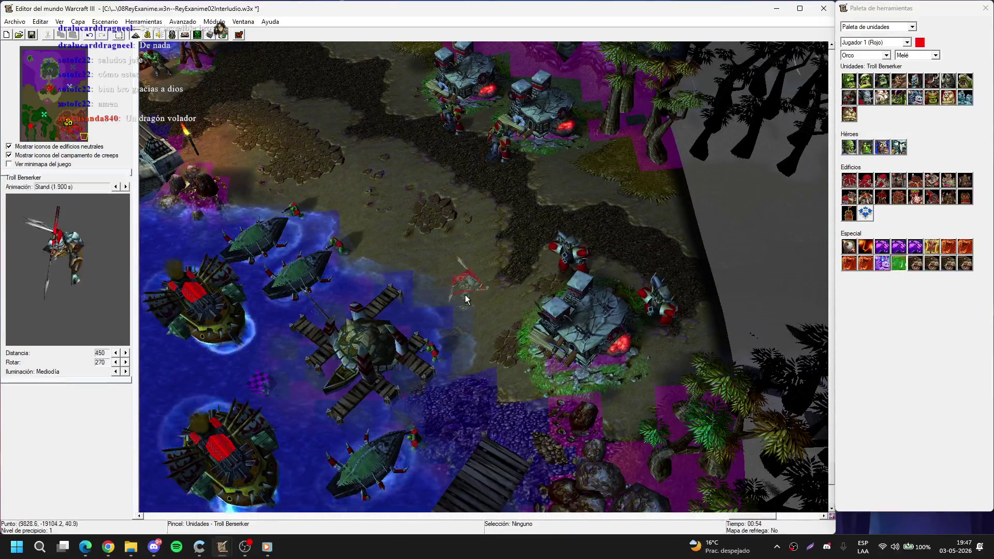
pyautogui.press('Left')
pyautogui.press('Up')
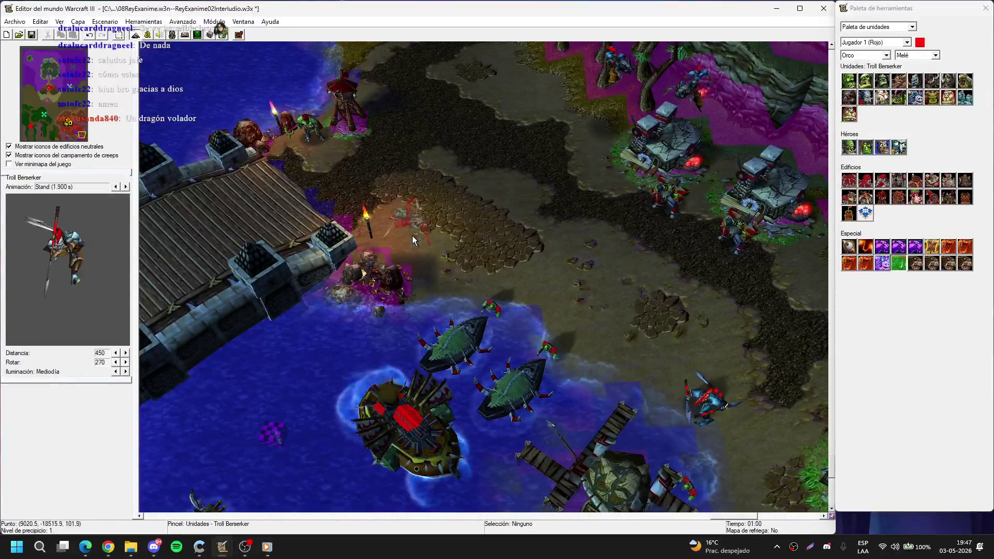
pyautogui.press('Escape')
pyautogui.press('Left')
pyautogui.press('Down')
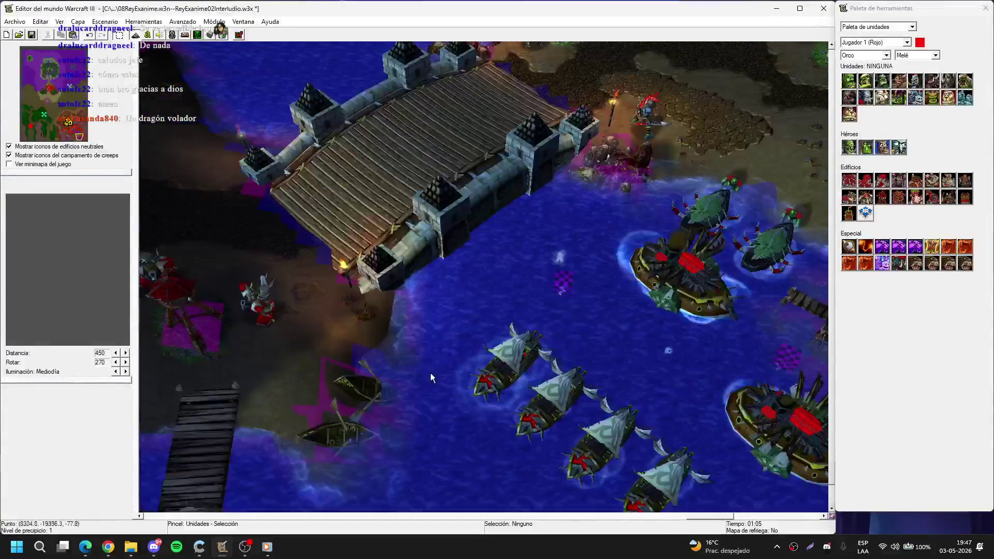
pyautogui.press('Up')
pyautogui.press('Left')
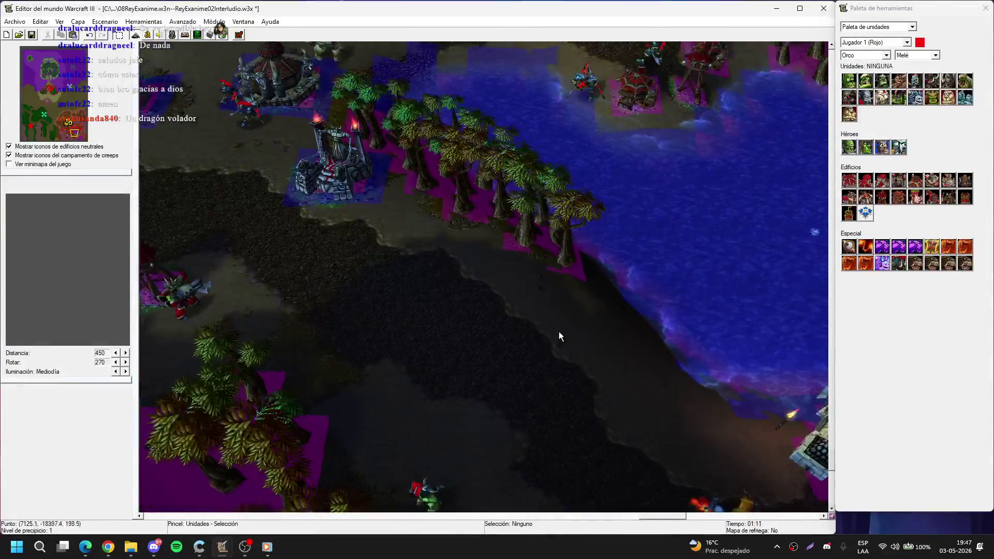
# Step: Place two Troll Berserkers on the palm-lined shore
pyautogui.click(423, 223)
pyautogui.press('Escape')
pyautogui.hotkey('ctrl', 'c')
pyautogui.hotkey('ctrl', 'v')
pyautogui.click(473, 247)
pyautogui.press('Down')
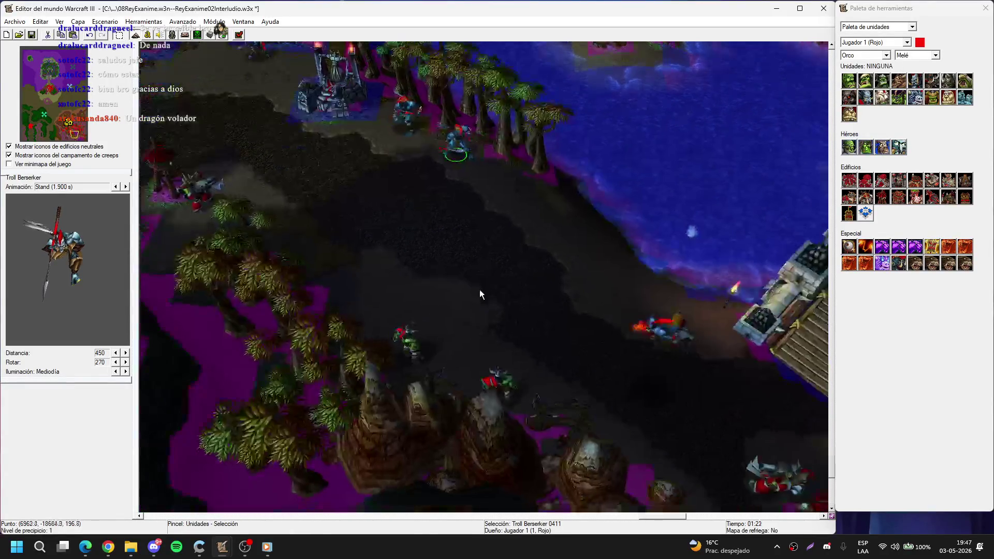
pyautogui.press('Up')
pyautogui.press('Left')
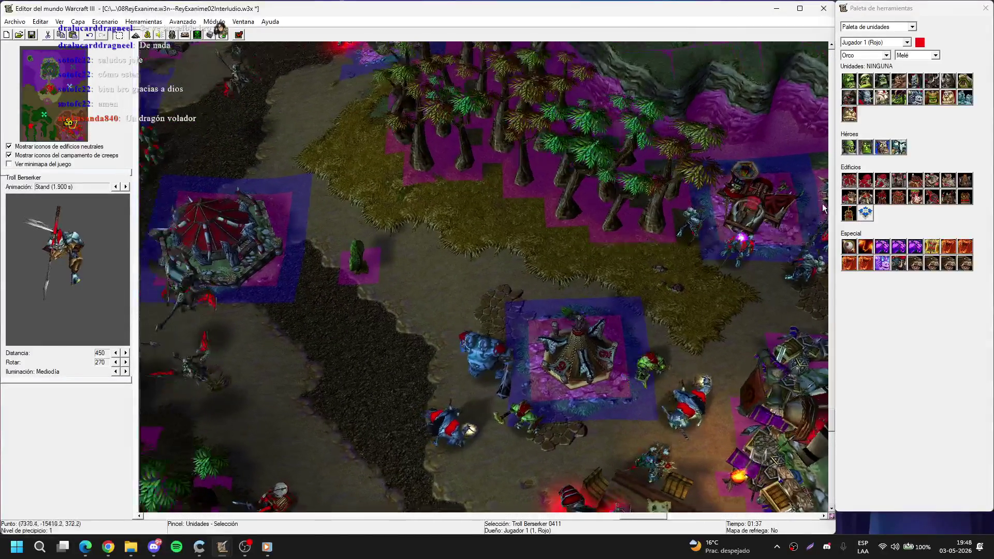
# Step: Place a Madriguera orca burrow at the jungle edge
pyautogui.click(871, 201)
pyautogui.click(466, 199)
pyautogui.rightClick(659, 161)
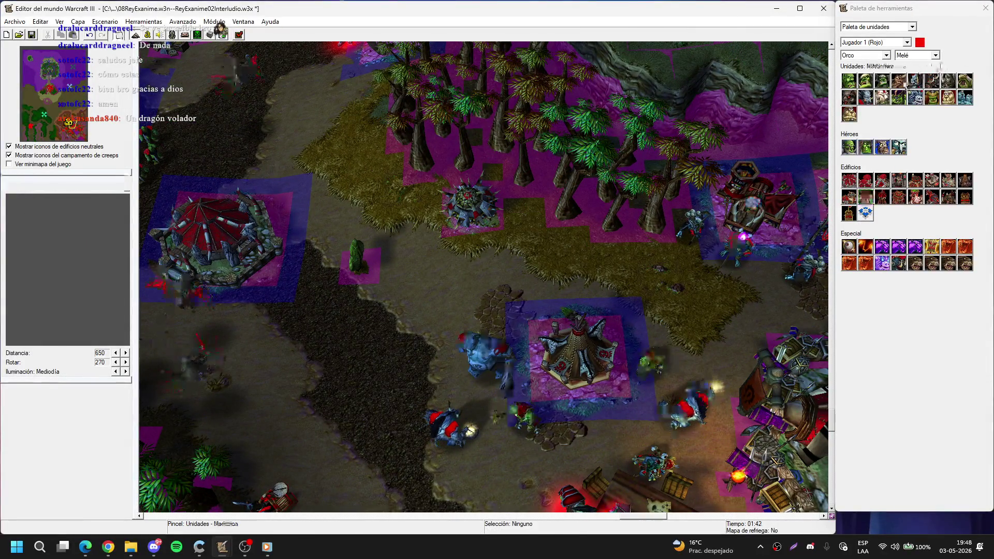
# Step: Place two Incursors beside the burrow
pyautogui.click(882, 80)
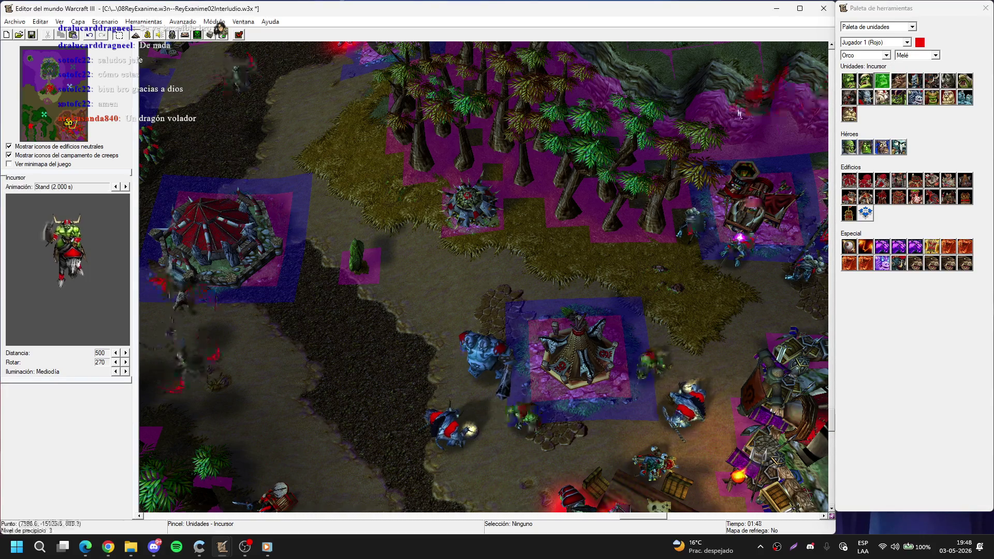
pyautogui.click(396, 201)
pyautogui.rightClick(303, 280)
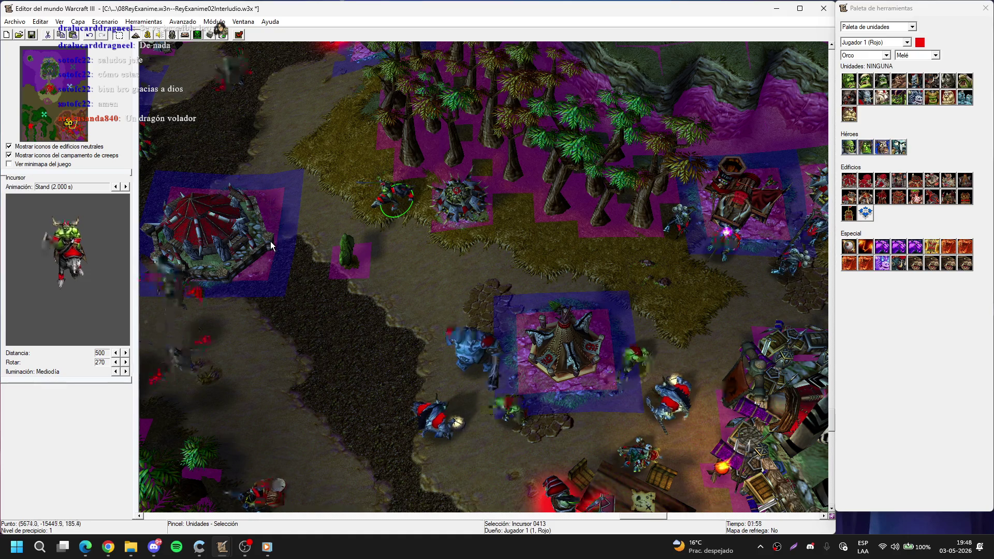
pyautogui.hotkey('ctrl', 'c')
pyautogui.hotkey('ctrl', 'v')
pyautogui.click(515, 212)
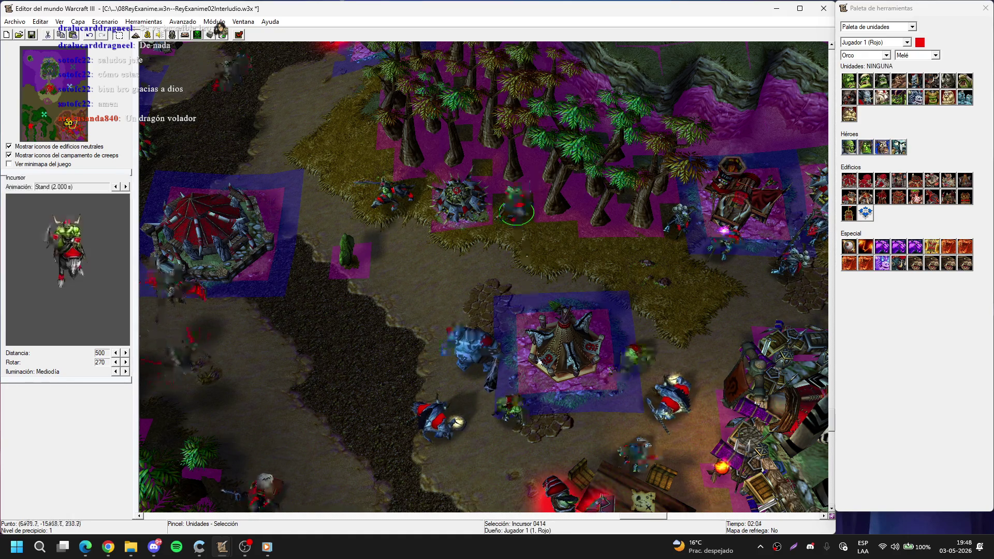
# Step: Pan a long way across the map to the rocky area with the cactus
pyautogui.press('Up')
pyautogui.press('Left')
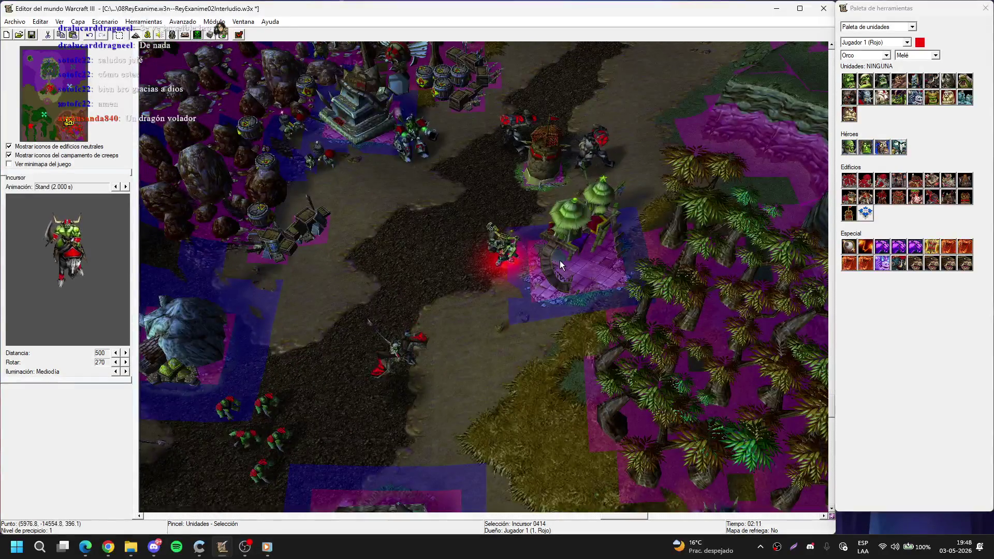
pyautogui.hotkey('ctrl', 'v')
pyautogui.press('Left')
pyautogui.press('Down')
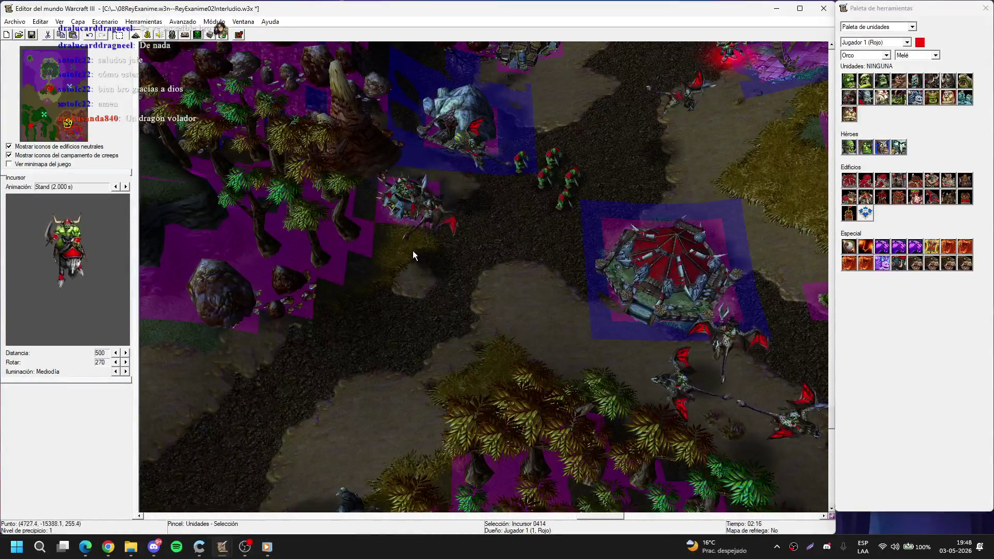
pyautogui.press('Escape')
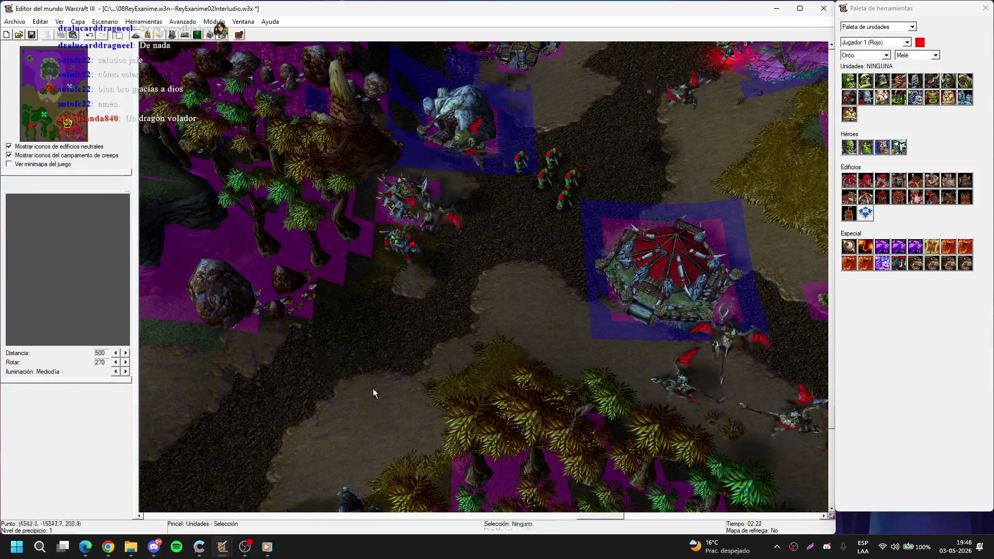
pyautogui.press('Down')
pyautogui.press('Left')
pyautogui.press('Down')
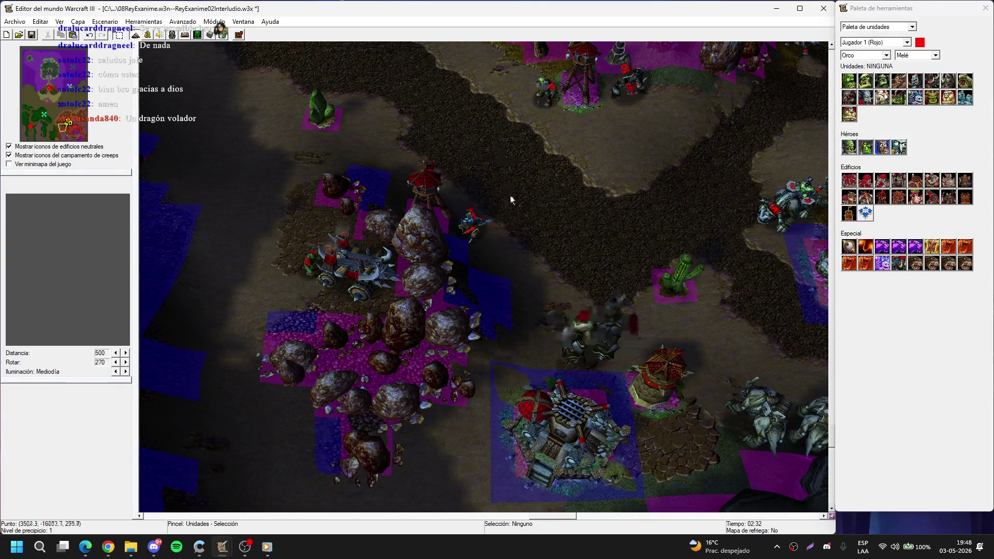
pyautogui.press('Left')
pyautogui.press('Down')
# Step: Return to the orc base by the water and choose the Demoledor unit
pyautogui.press('Right')
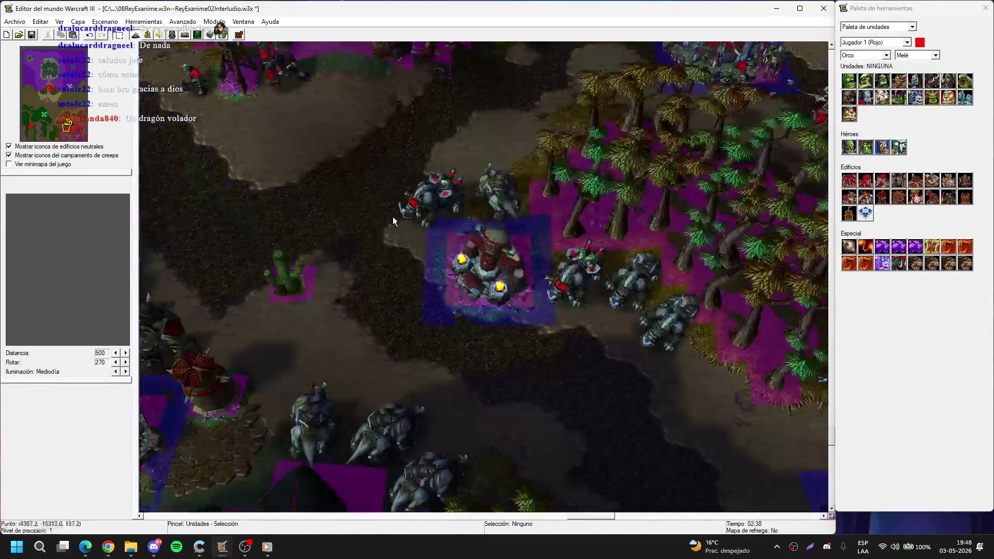
pyautogui.press('Right')
pyautogui.press('Up')
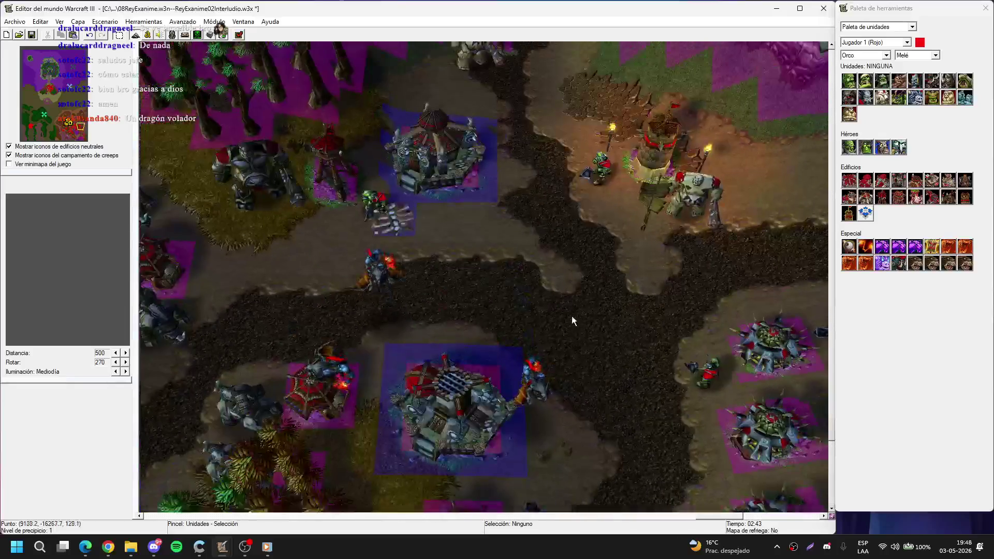
pyautogui.press('Down')
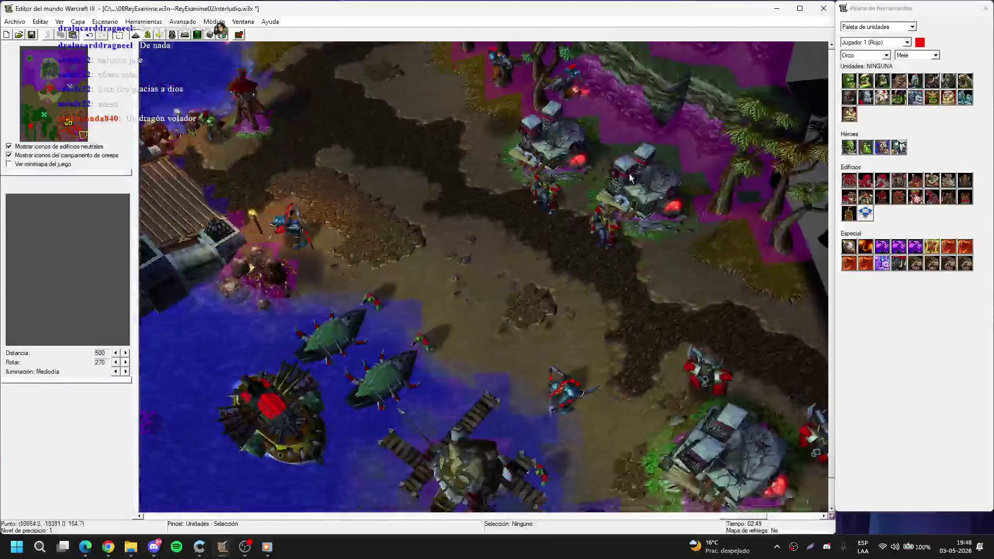
pyautogui.scroll(5, 579, 269)
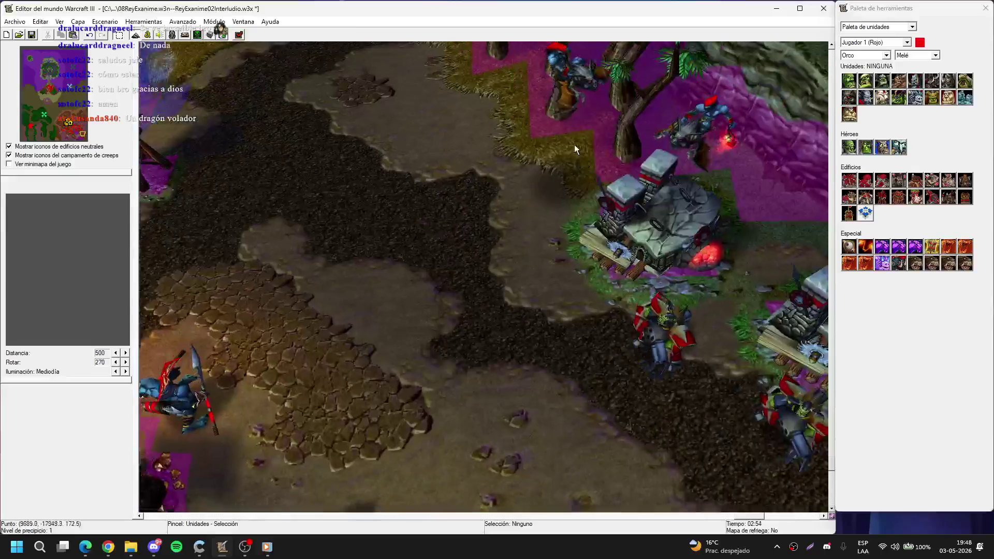
pyautogui.click(931, 80)
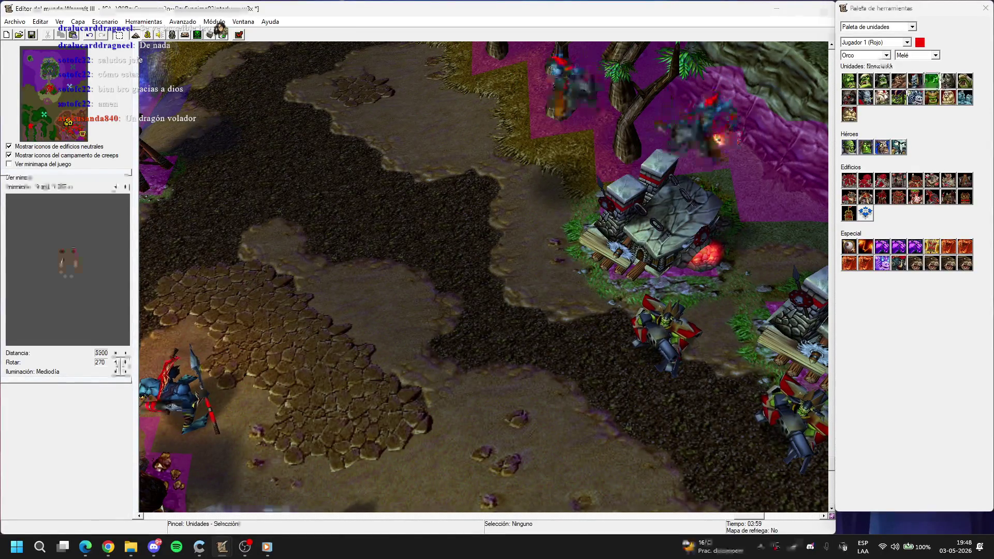
# Step: Place a Demoledor beside the orc building and a Peón next to it
pyautogui.click(541, 182)
pyautogui.click(848, 80)
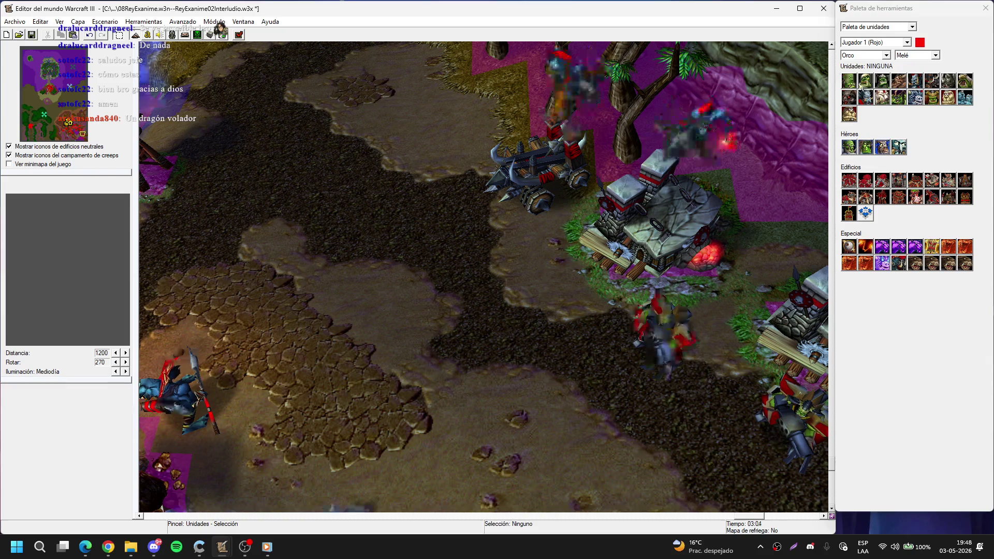
pyautogui.click(522, 306)
pyautogui.rightClick(537, 310)
pyautogui.click(531, 311)
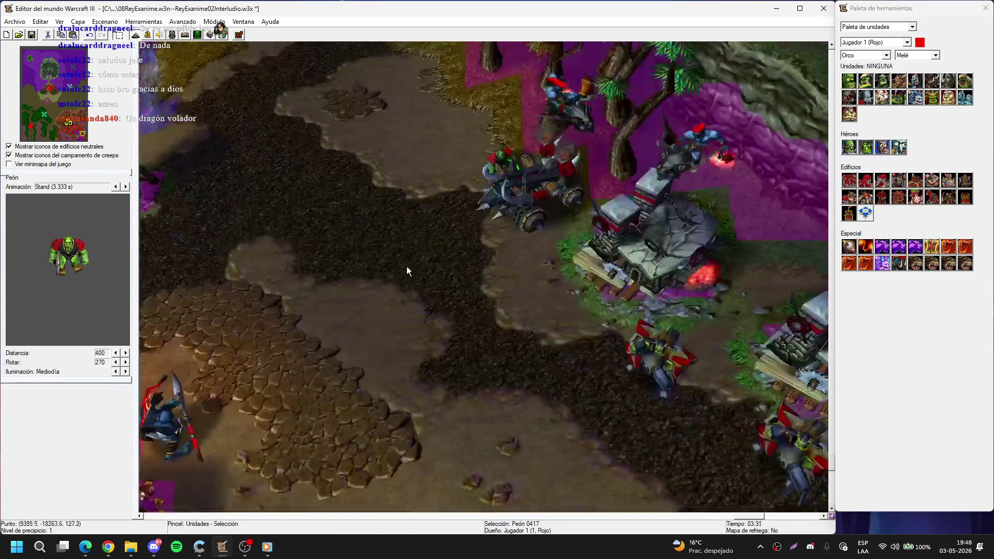
# Step: Move the view to the rocky orc area and pick the Tierra agreste terrain texture
pyautogui.press('Down')
pyautogui.press('Right')
pyautogui.click(361, 245)
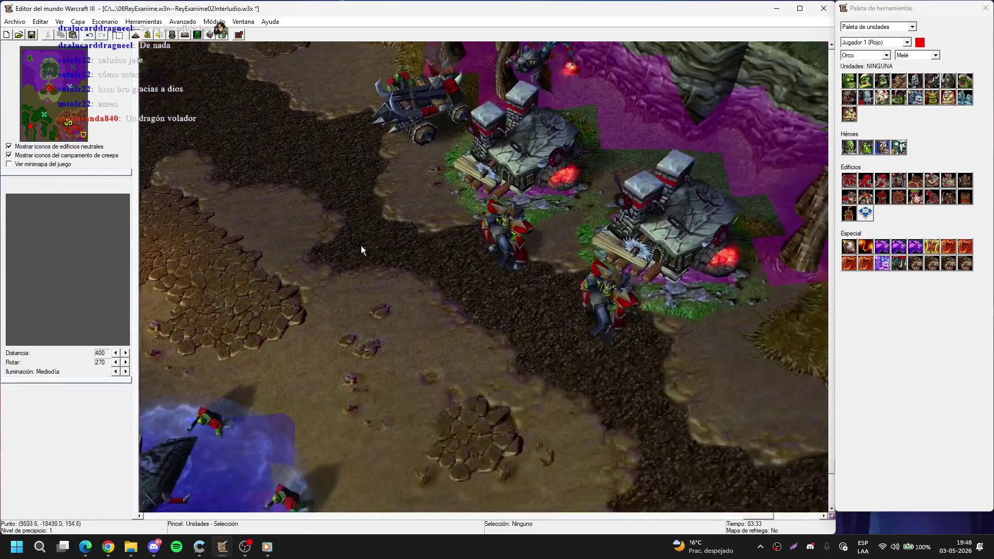
pyautogui.moveTo(355, 309)
pyautogui.mouseDown()
pyautogui.moveTo(429, 202)
pyautogui.moveTo(491, 401)
pyautogui.moveTo(799, 264)
pyautogui.moveTo(572, 212)
pyautogui.moveTo(633, 395)
pyautogui.moveTo(547, 295)
pyautogui.mouseUp()
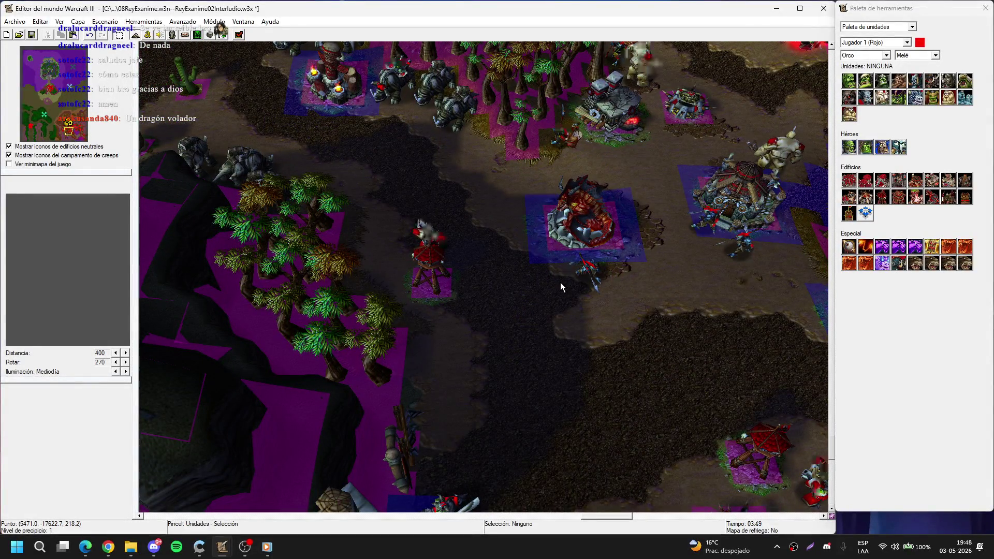
pyautogui.moveTo(519, 274)
pyautogui.mouseDown()
pyautogui.moveTo(253, 111)
pyautogui.moveTo(395, 301)
pyautogui.moveTo(550, 193)
pyautogui.moveTo(439, 157)
pyautogui.moveTo(284, 360)
pyautogui.moveTo(445, 350)
pyautogui.moveTo(340, 145)
pyautogui.moveTo(356, 96)
pyautogui.moveTo(517, 245)
pyautogui.moveTo(422, 87)
pyautogui.moveTo(458, 138)
pyautogui.moveTo(393, 116)
pyautogui.mouseUp()
pyautogui.scroll(5, 411, 109)
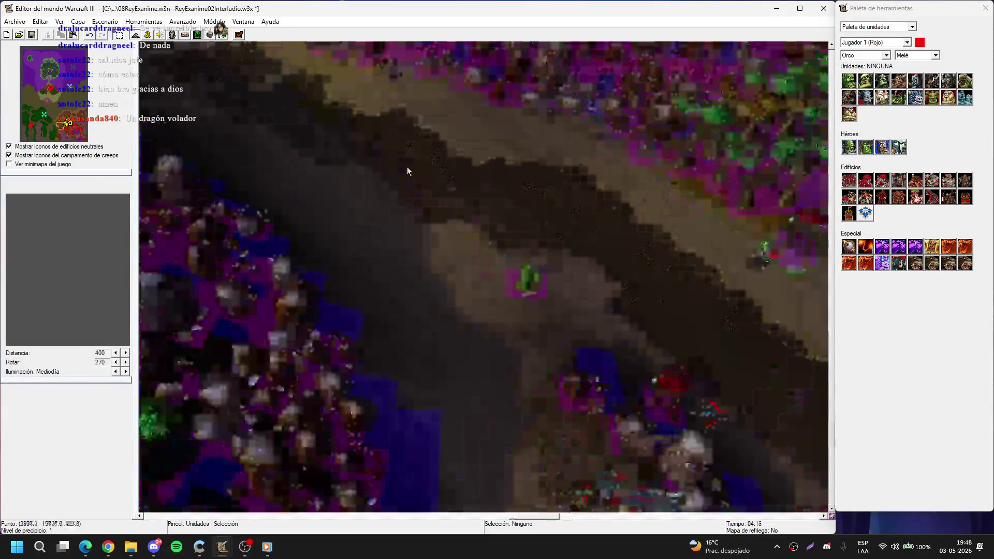
pyautogui.moveTo(463, 249); pyautogui.dragTo(381, 341)
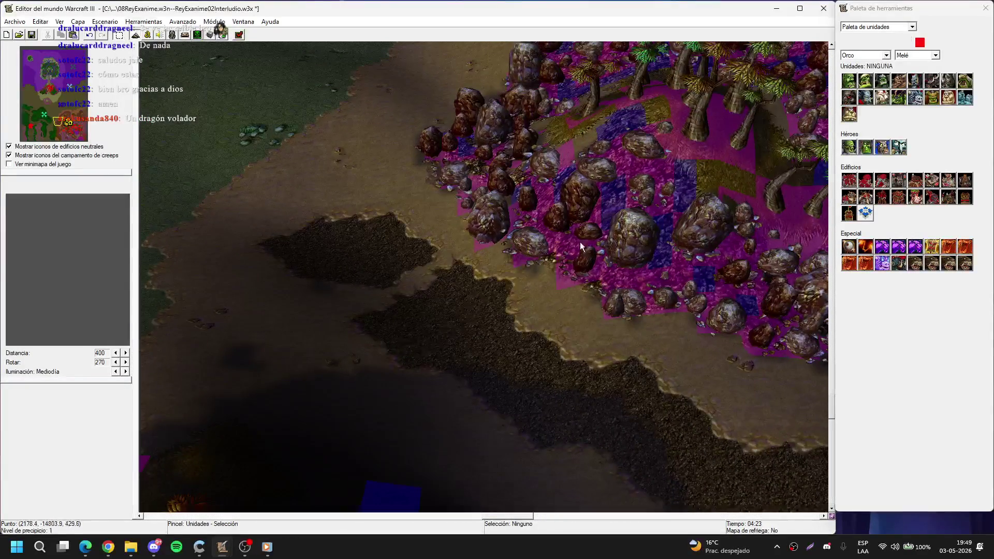
pyautogui.press('t')
pyautogui.click(895, 89)
# Step: Paint Tierra agreste over the tan strip with a size-1 brush, then pan up the map
pyautogui.click(854, 246)
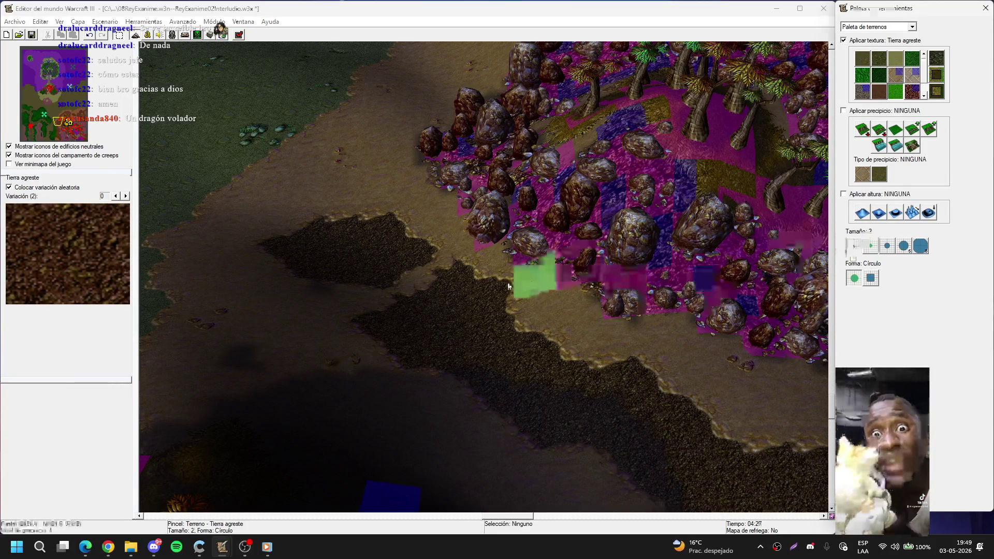
pyautogui.moveTo(345, 210)
pyautogui.mouseDown()
pyautogui.moveTo(274, 341)
pyautogui.moveTo(327, 286)
pyautogui.mouseUp()
pyautogui.moveTo(399, 257); pyautogui.dragTo(362, 174)
pyautogui.press('Right')
pyautogui.press('Right')
pyautogui.press('Right')
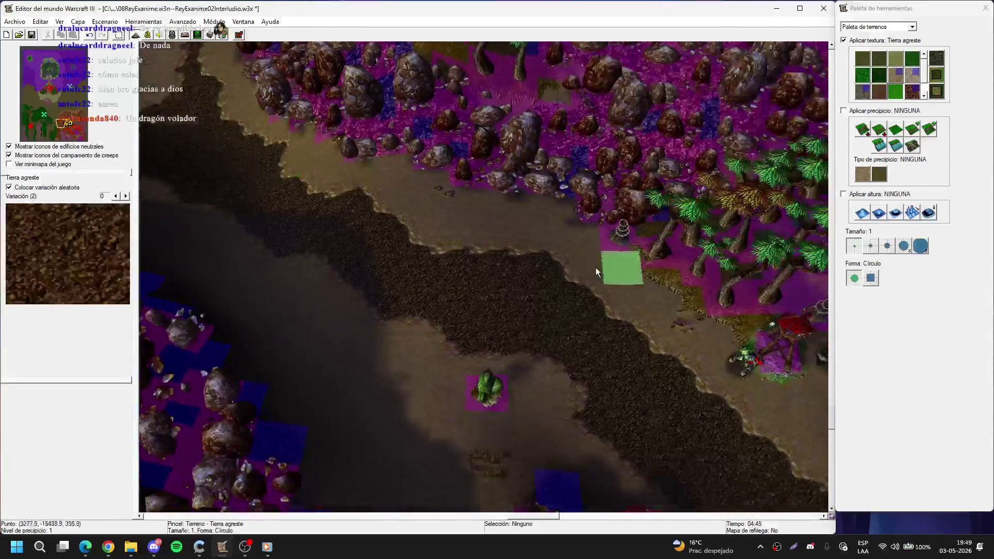
pyautogui.press('Up')
pyautogui.press('Up')
pyautogui.press('Up')
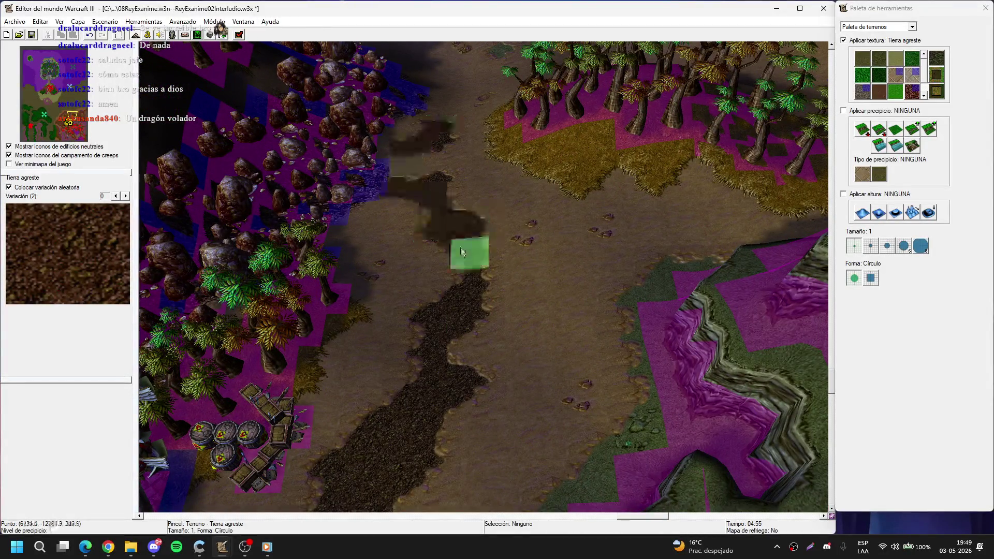
pyautogui.press('Up')
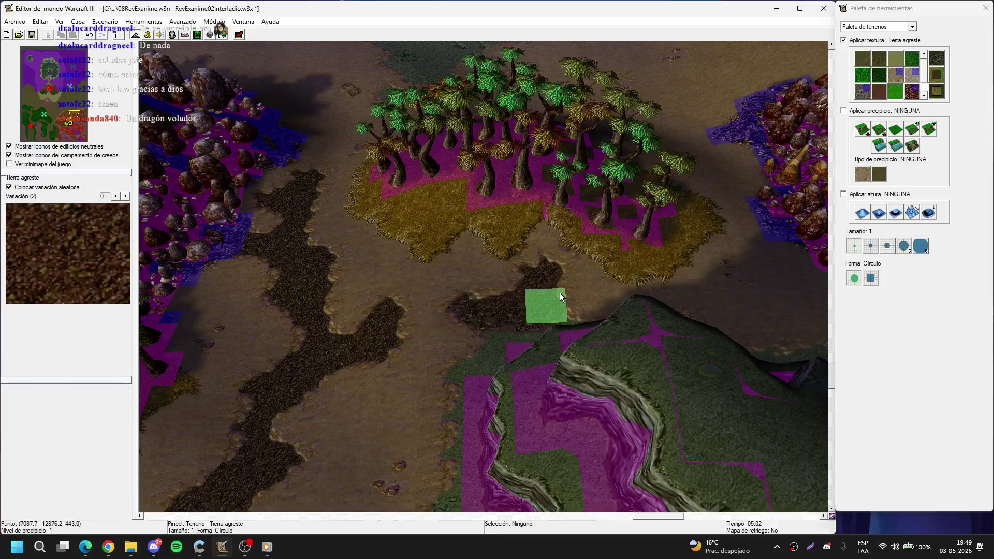
pyautogui.press('Right')
pyautogui.press('Up')
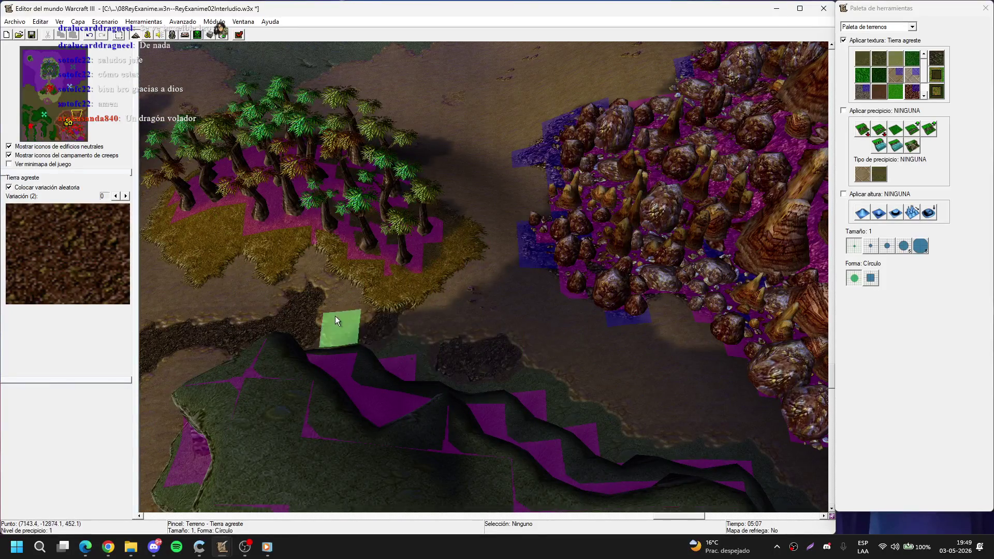
pyautogui.press('Down')
pyautogui.press('Down')
pyautogui.press('Down')
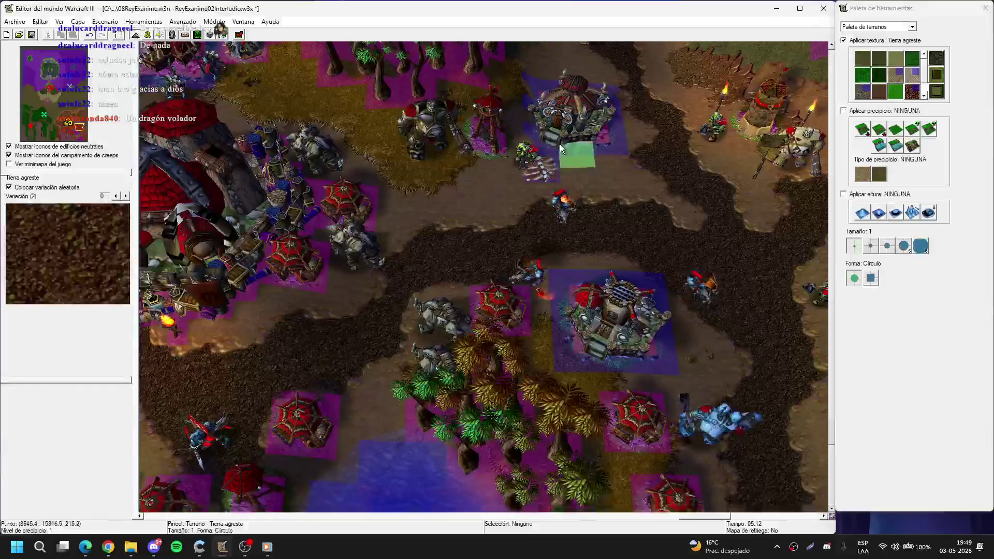
# Step: Return to the cactus and orc base and save the map
pyautogui.scroll(-3, 553, 147)
pyautogui.scroll(3, 601, 191)
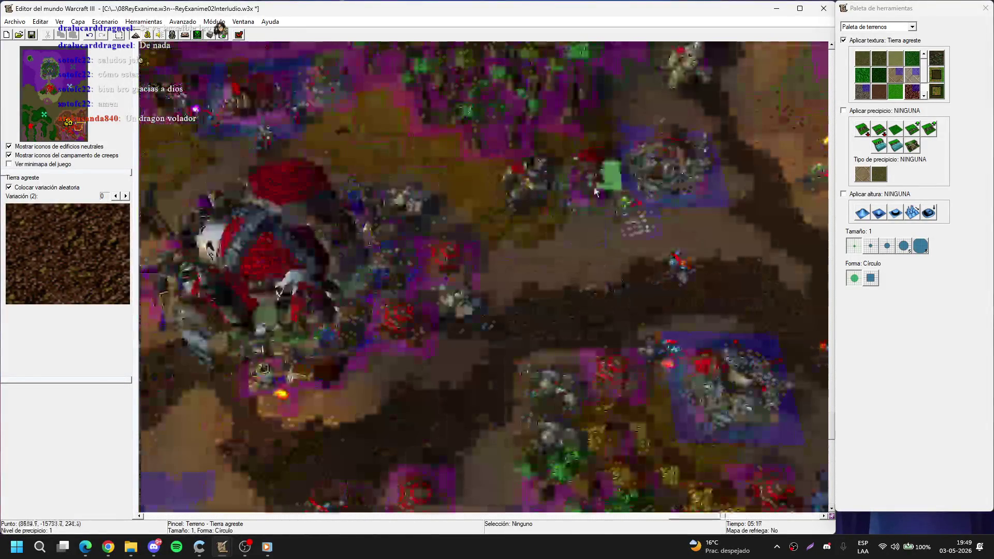
pyautogui.press('Down')
pyautogui.press('Down')
pyautogui.press('Down')
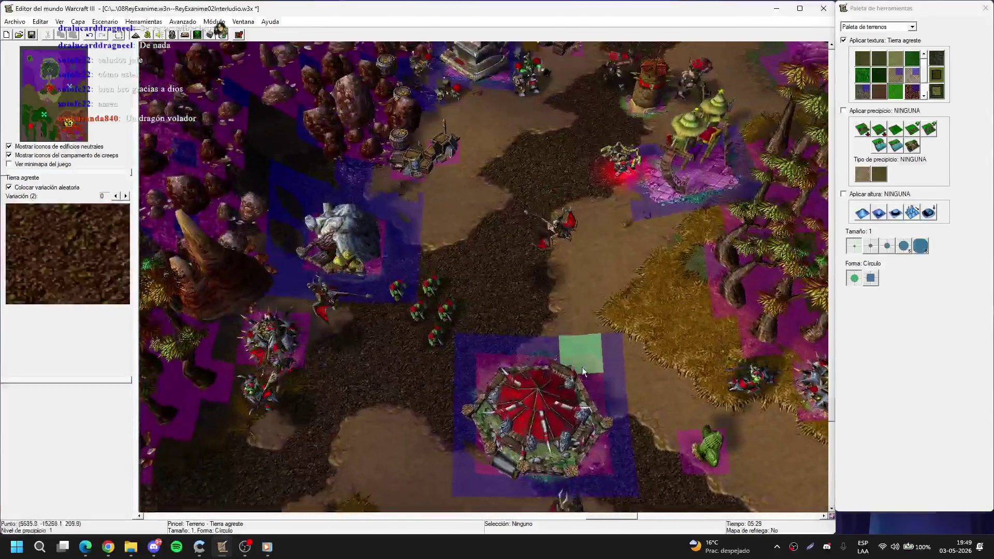
pyautogui.press('Down')
pyautogui.press('Down')
pyautogui.press('Down')
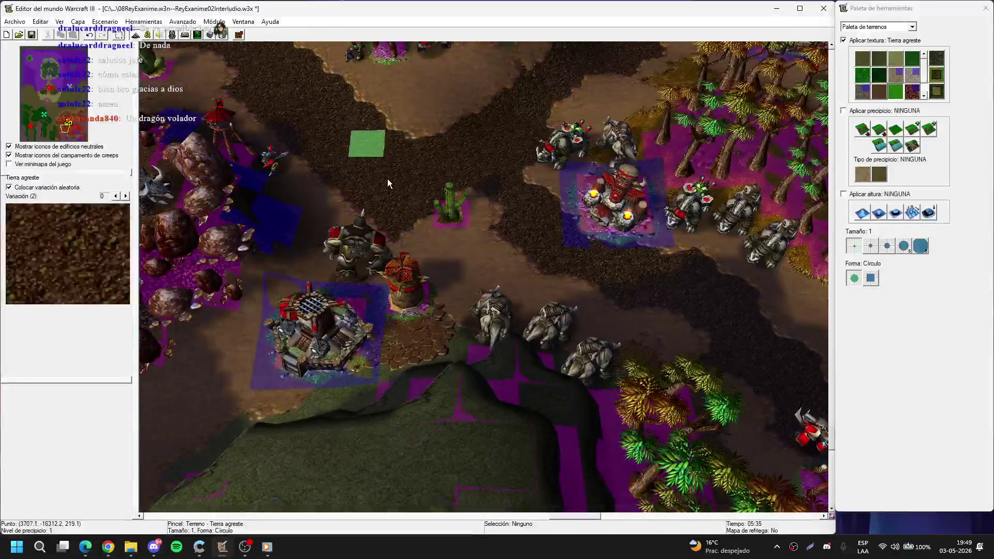
pyautogui.press('Up')
pyautogui.press('Up')
pyautogui.press('Left')
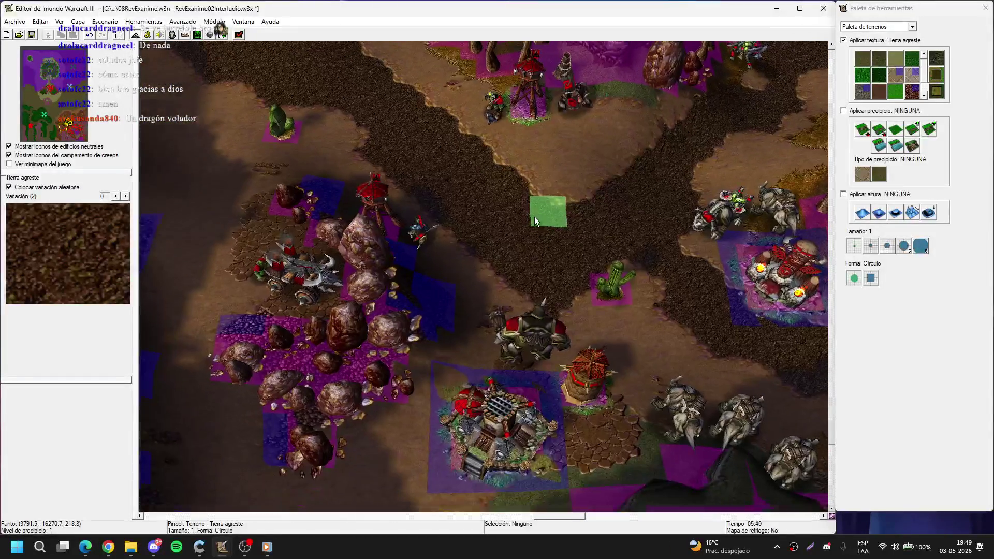
pyautogui.click(534, 216)
pyautogui.hotkey('ctrl', 's')
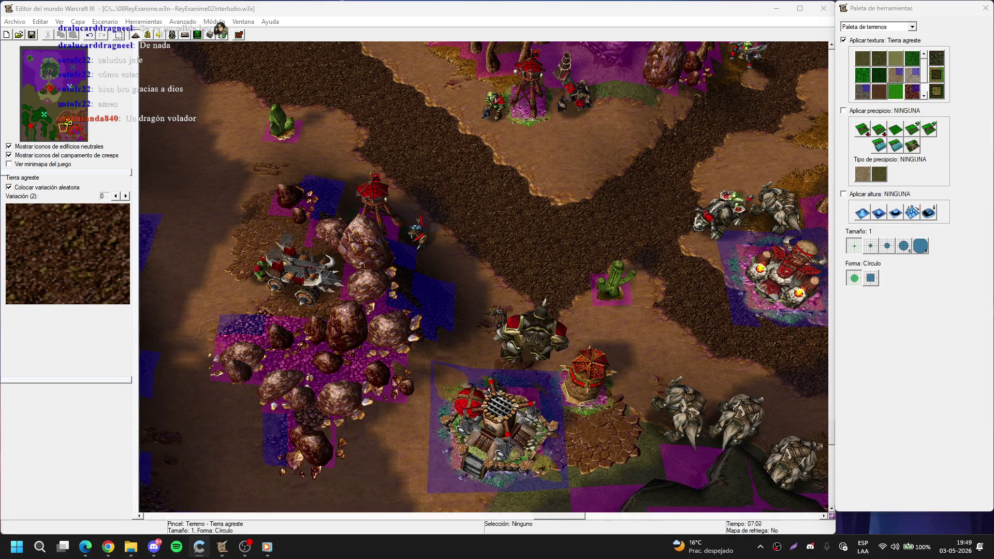
pyautogui.press('Right')
pyautogui.press('Down')
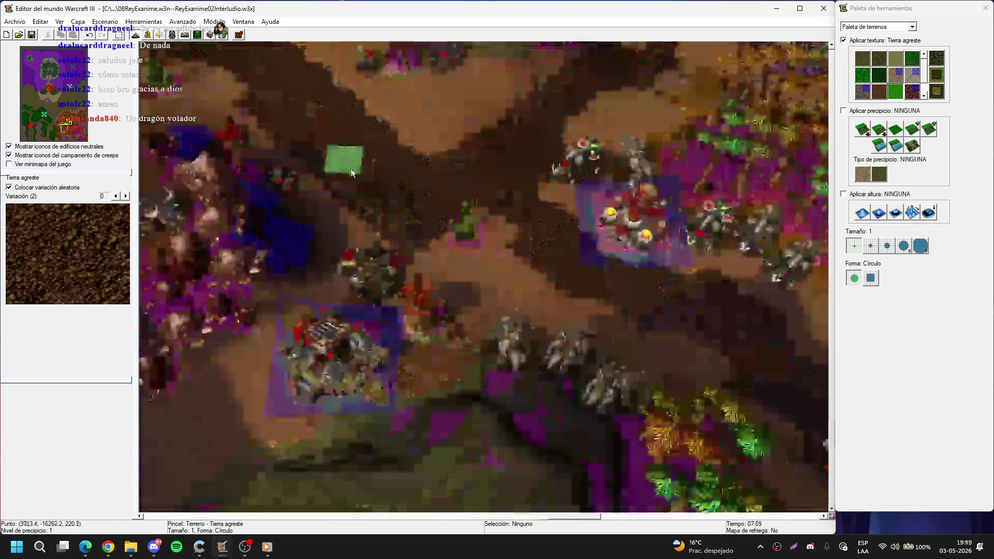
# Step: Hide the purple overlay shading with Ctrl+Shift+G while panning to the lake
pyautogui.press('Right')
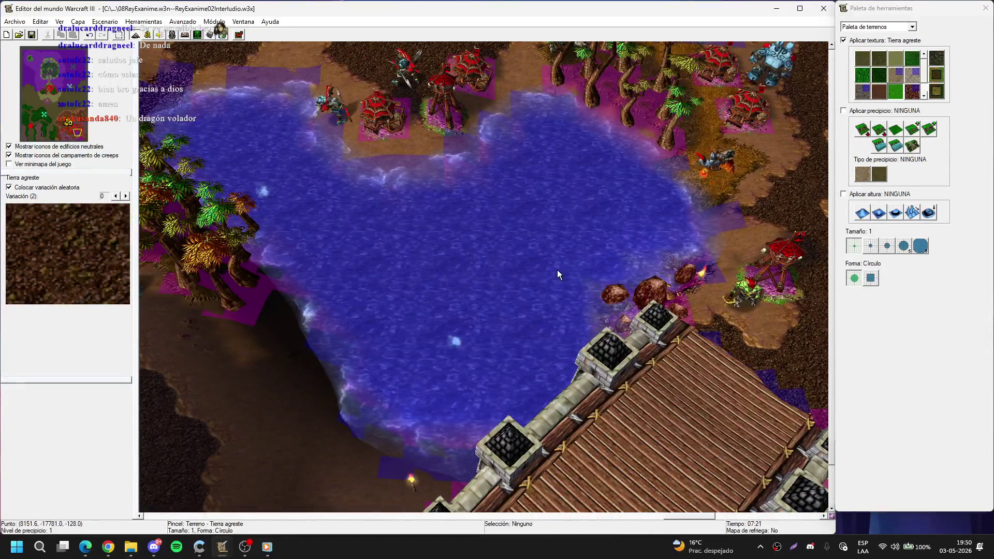
pyautogui.hotkey('ctrl', 'shift', 'g')
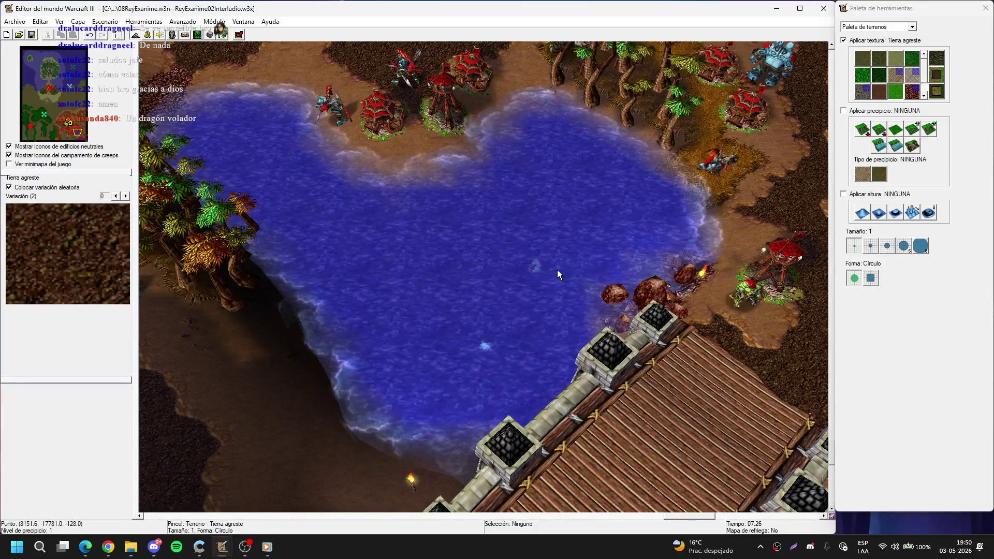
pyautogui.press('Right')
pyautogui.press('Down')
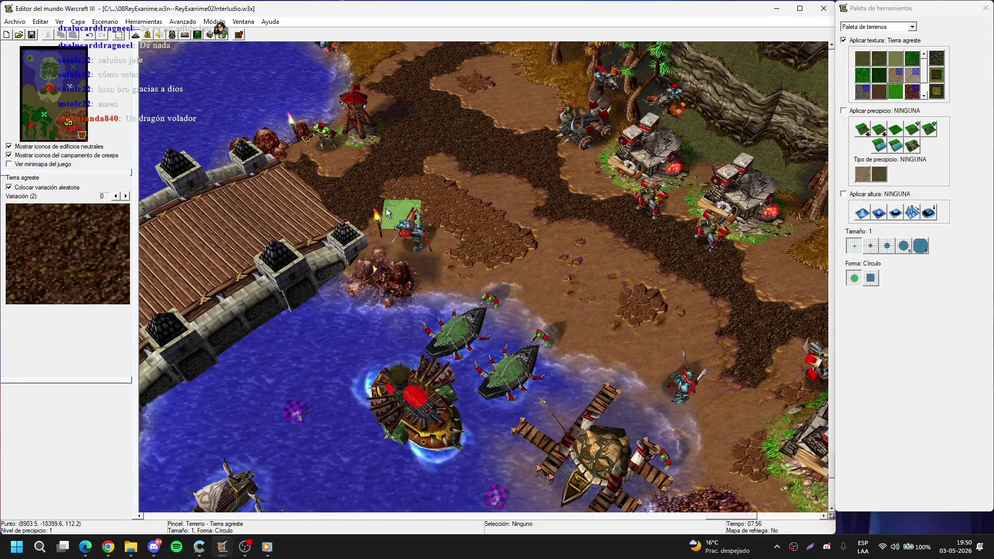
# Step: Centre the view on the bridge and orc base, then place a red Peón from the Unit Palette
pyautogui.moveTo(386, 208)
pyautogui.mouseDown()
pyautogui.moveTo(542, 153)
pyautogui.moveTo(365, 220)
pyautogui.moveTo(356, 240)
pyautogui.moveTo(504, 253)
pyautogui.moveTo(650, 345)
pyautogui.moveTo(435, 233)
pyautogui.moveTo(668, 300)
pyautogui.moveTo(569, 350)
pyautogui.mouseUp()
pyautogui.scroll(-5, 569, 350)
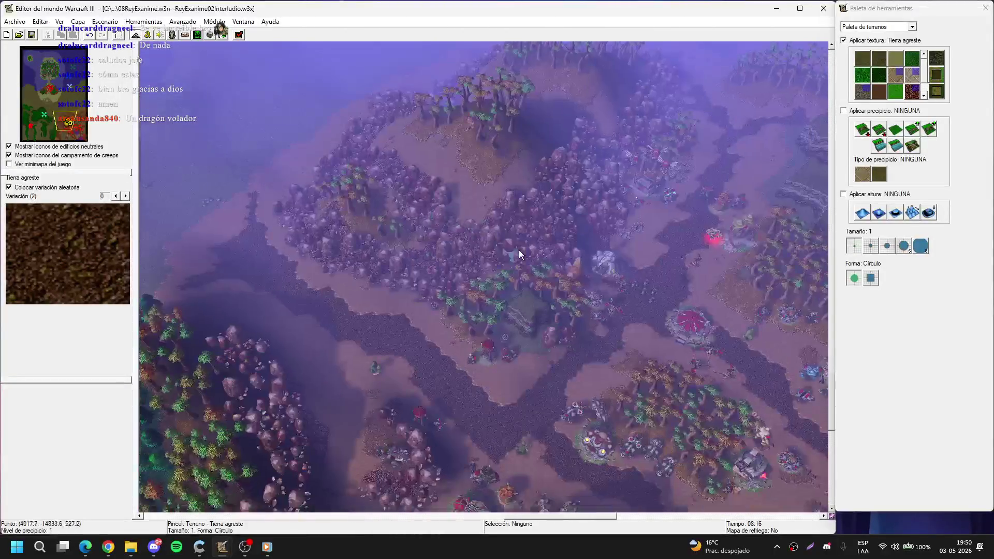
pyautogui.scroll(5, 518, 250)
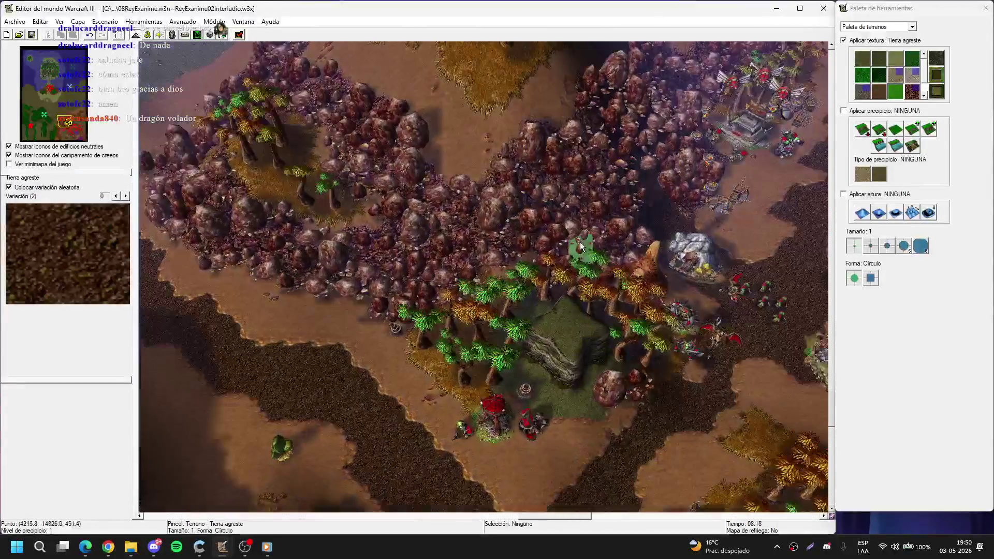
pyautogui.moveTo(570, 342)
pyautogui.mouseDown()
pyautogui.moveTo(465, 144)
pyautogui.moveTo(471, 249)
pyautogui.mouseUp()
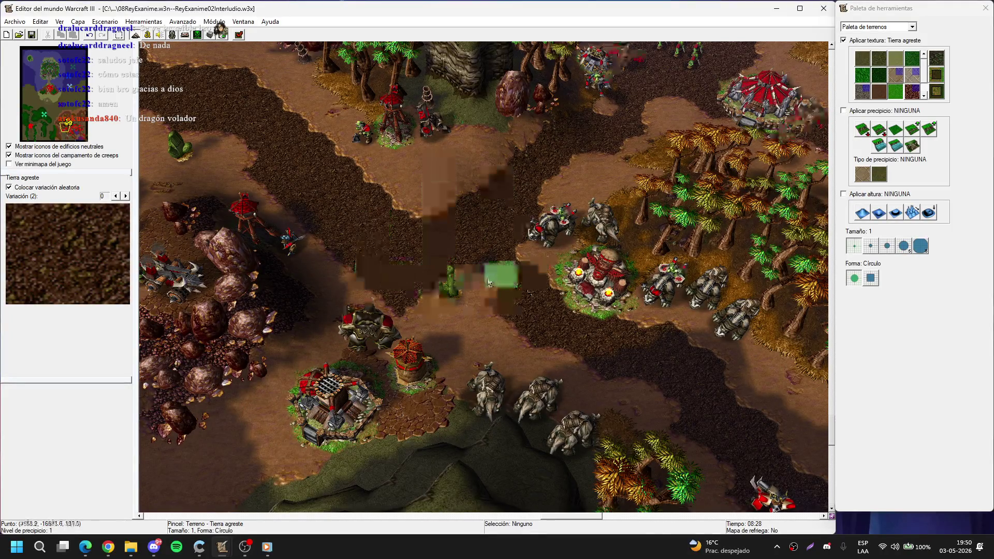
pyautogui.moveTo(489, 272); pyautogui.dragTo(397, 258)
pyautogui.press('Right')
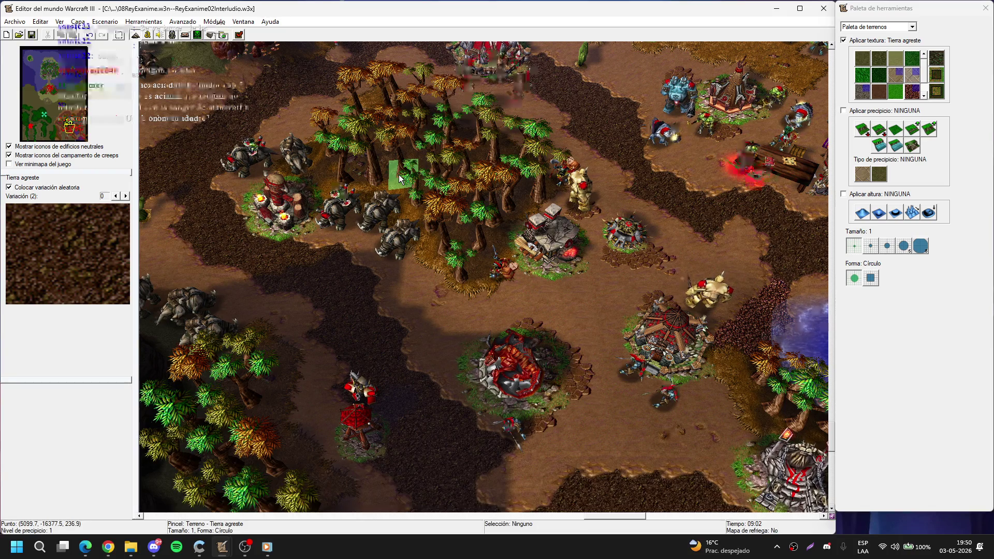
pyautogui.press('Up')
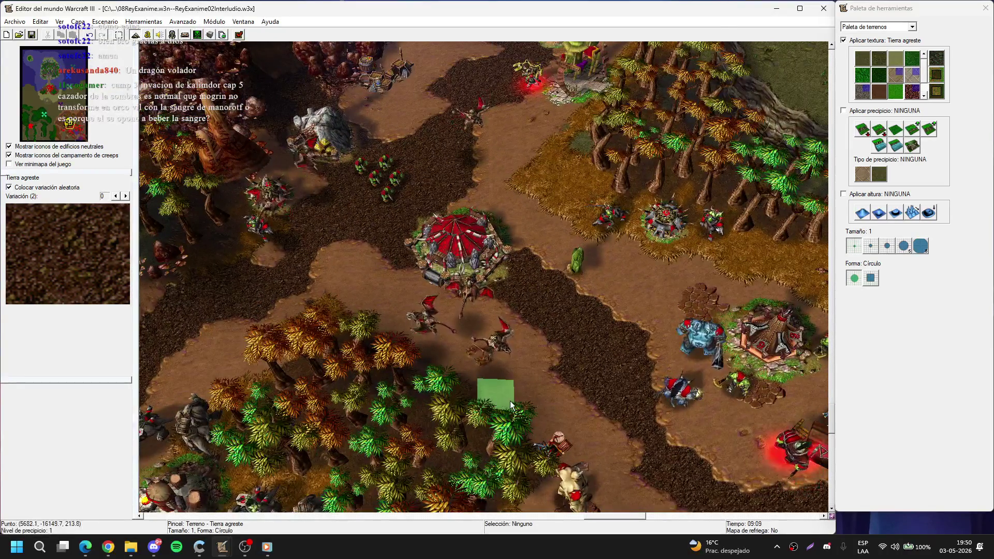
pyautogui.press('u')
pyautogui.click(524, 403)
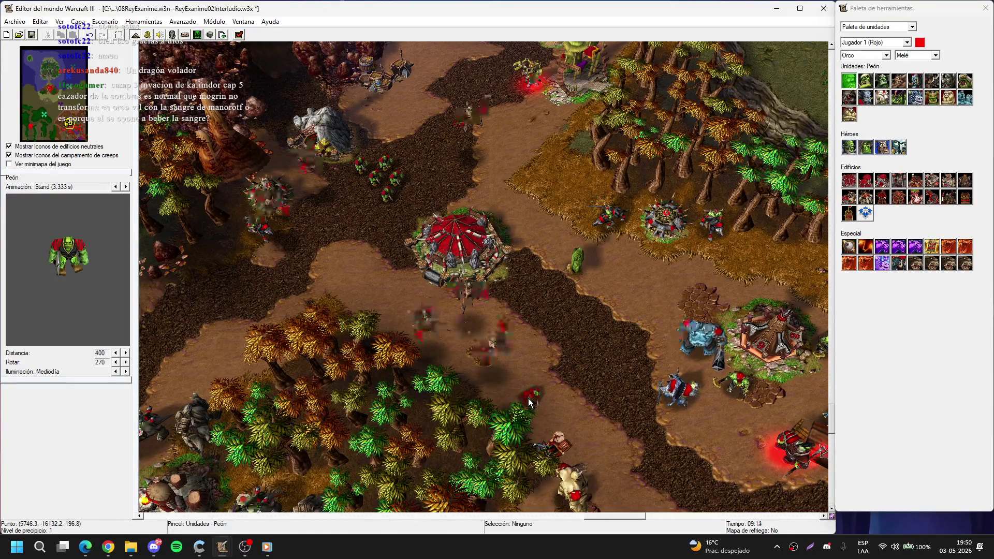
# Step: Box-select the three wyvern riders, clear the selection, and pan the view up and left
pyautogui.press('Escape')
pyautogui.moveTo(520, 380); pyautogui.dragTo(415, 297)
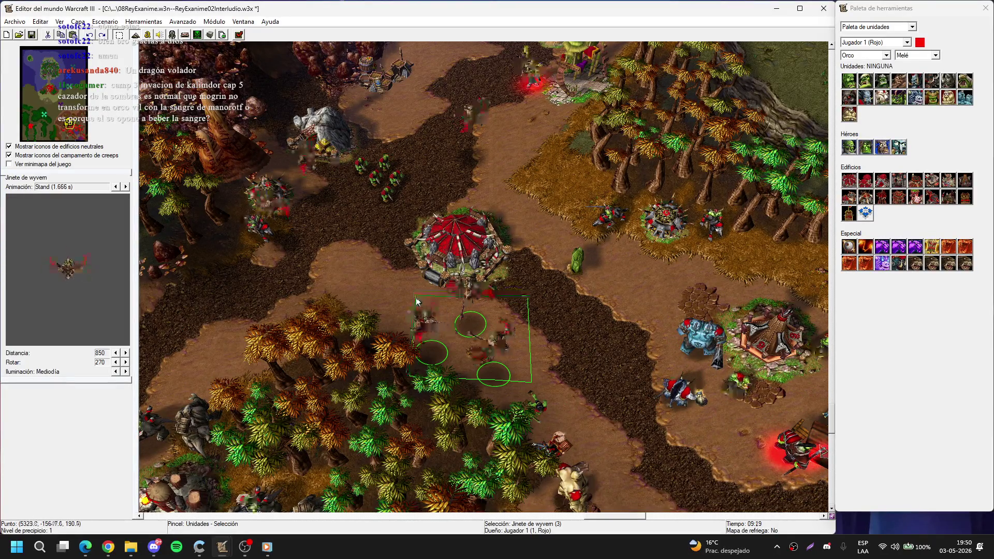
pyautogui.click(622, 277)
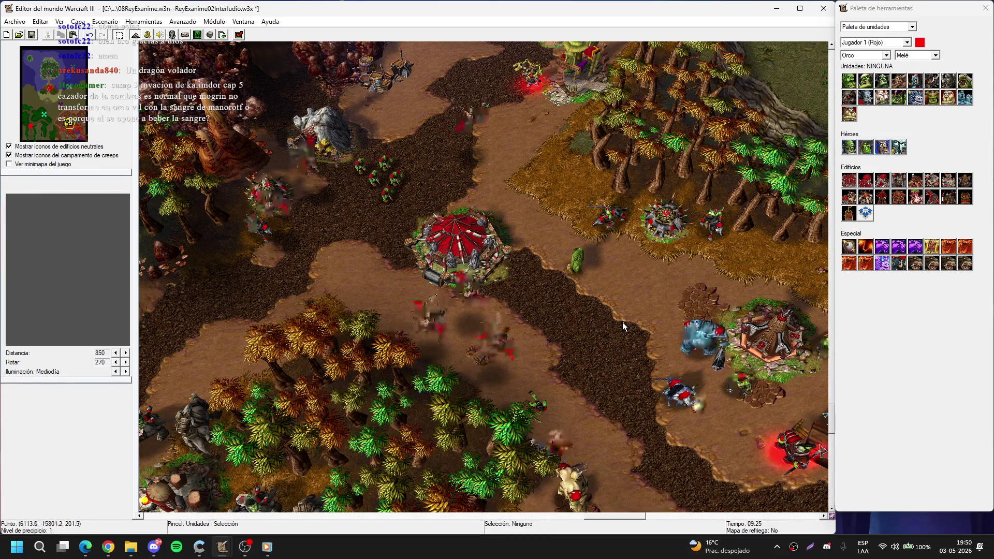
pyautogui.moveTo(622, 322); pyautogui.dragTo(582, 270)
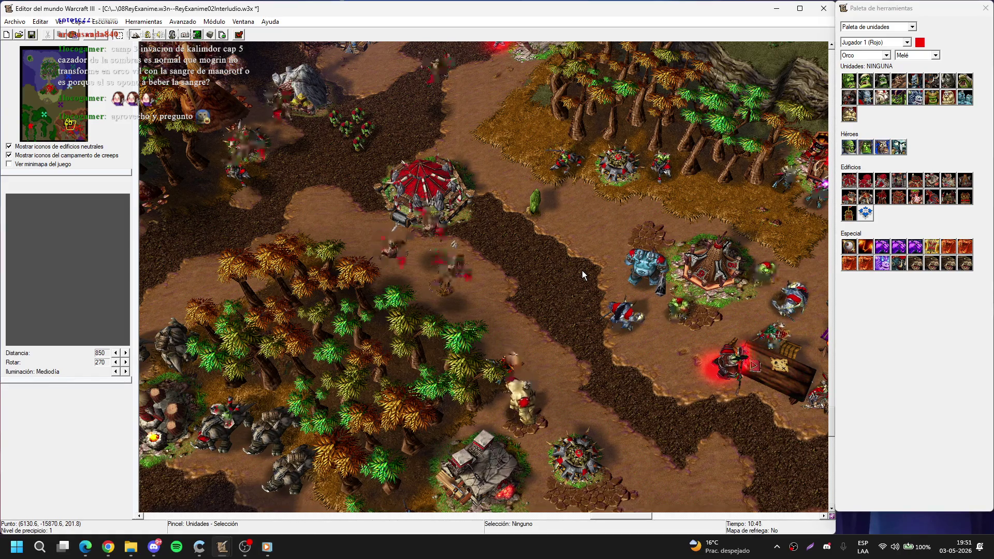
pyautogui.scroll(-3, 421, 251)
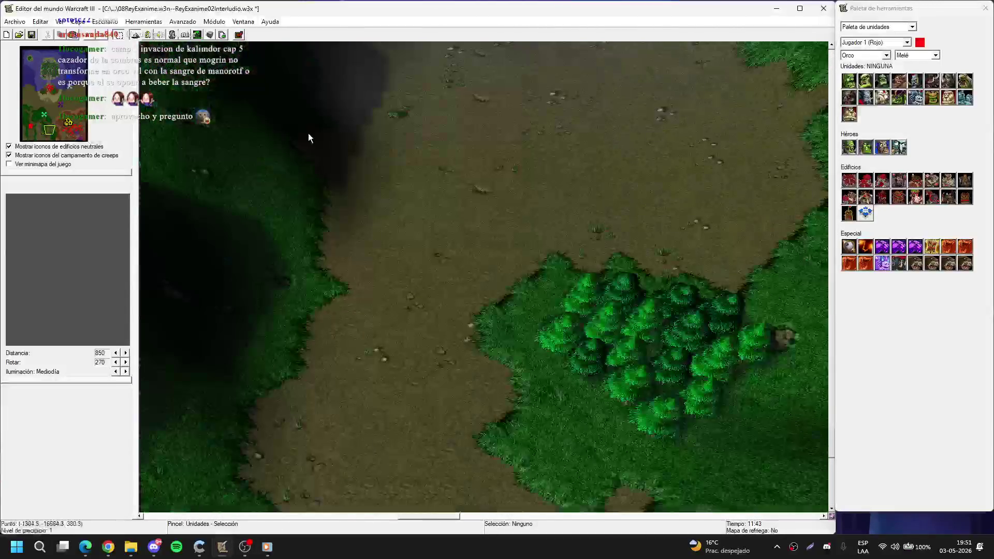
# Step: Open the Cinematica 1 trigger in a maximized Trigger Editor
pyautogui.click(148, 35)
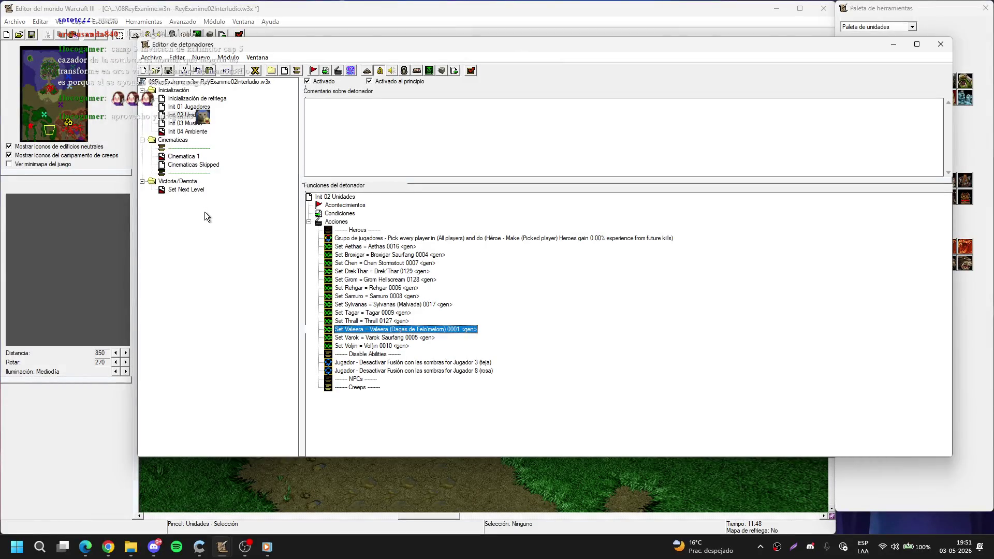
pyautogui.click(177, 157)
pyautogui.click(916, 43)
pyautogui.scroll(-1, 370, 262)
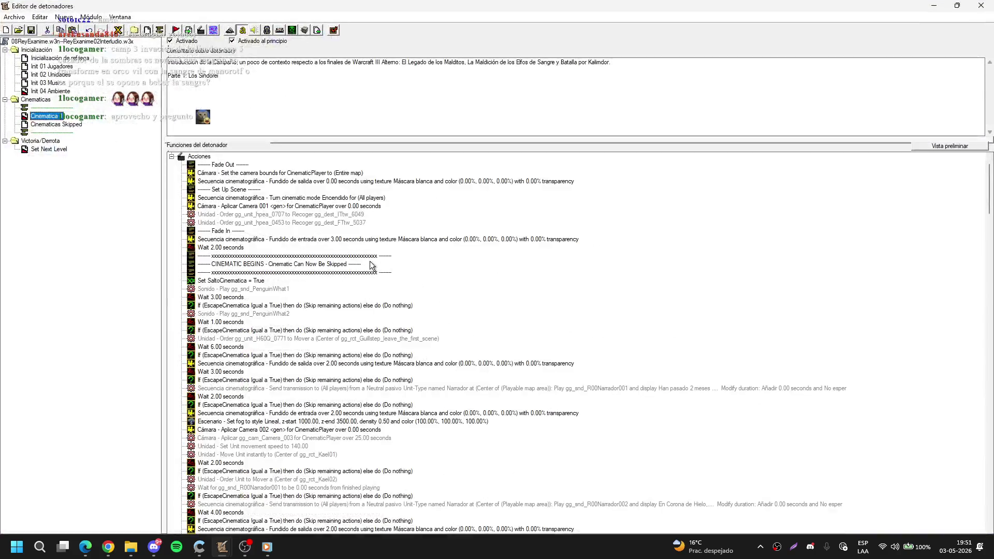
# Step: Delete the hpea order actions and PenguinWhat sound actions, keeping the Wait 3.00 seconds action
pyautogui.click(288, 218)
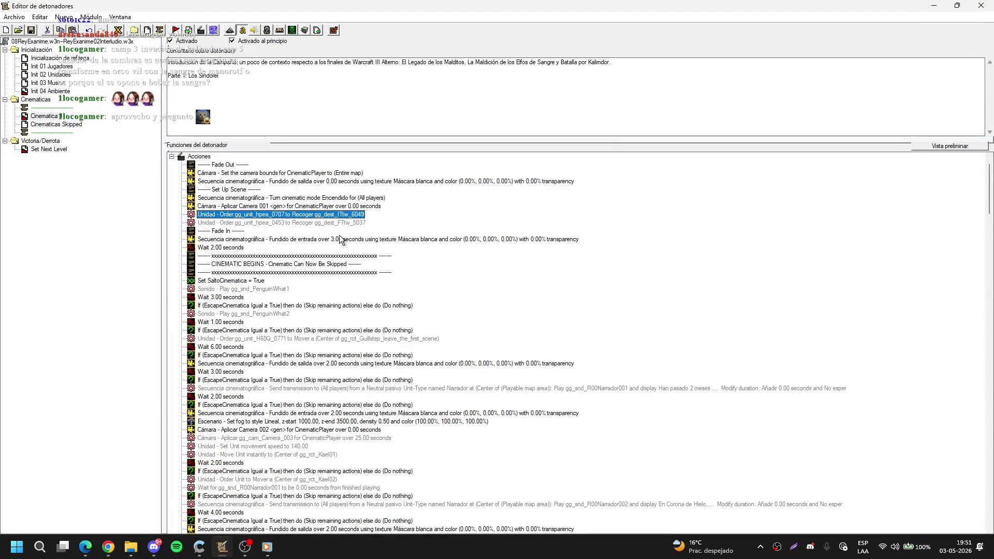
pyautogui.press('Delete')
pyautogui.press('Delete')
pyautogui.click(263, 273)
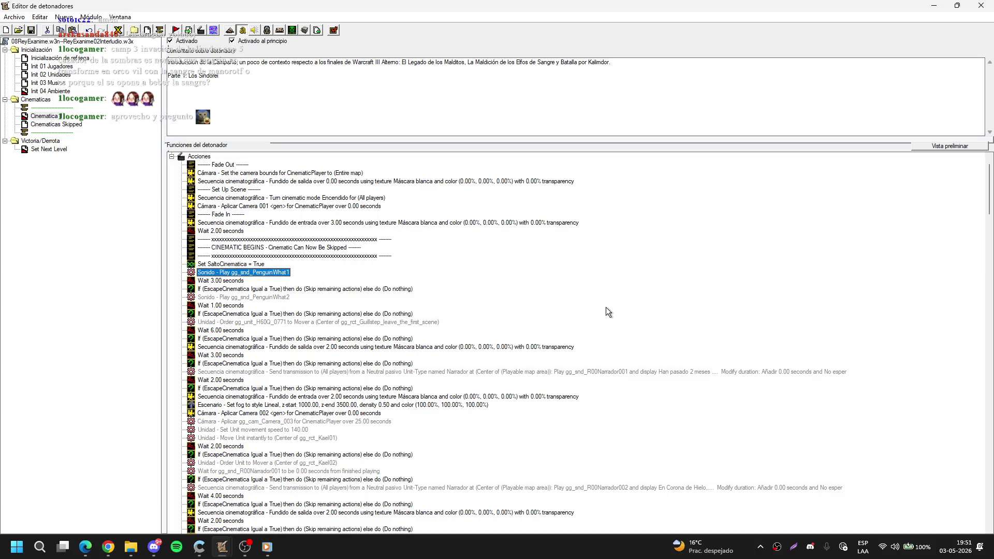
pyautogui.press('Delete')
pyautogui.press('Delete')
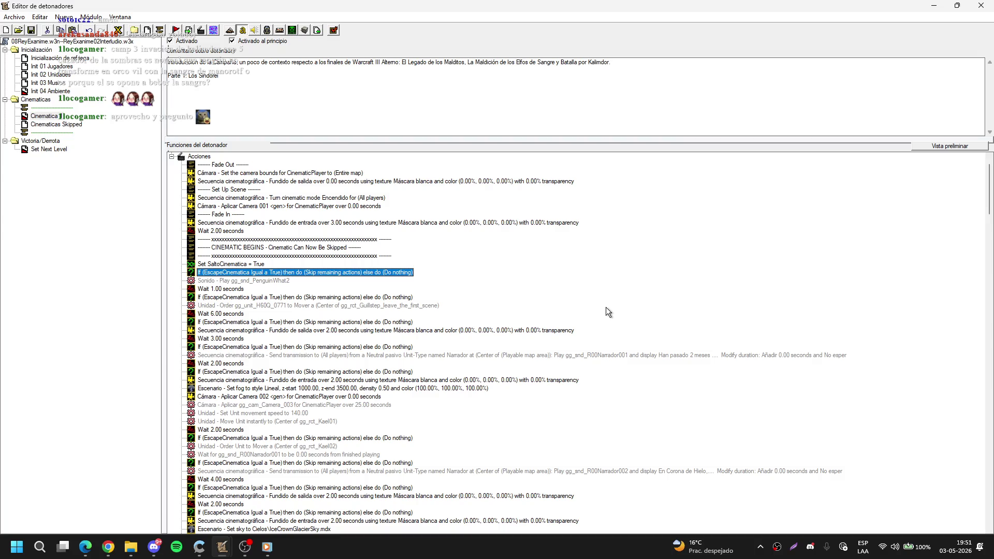
pyautogui.hotkey('ctrl', 'z')
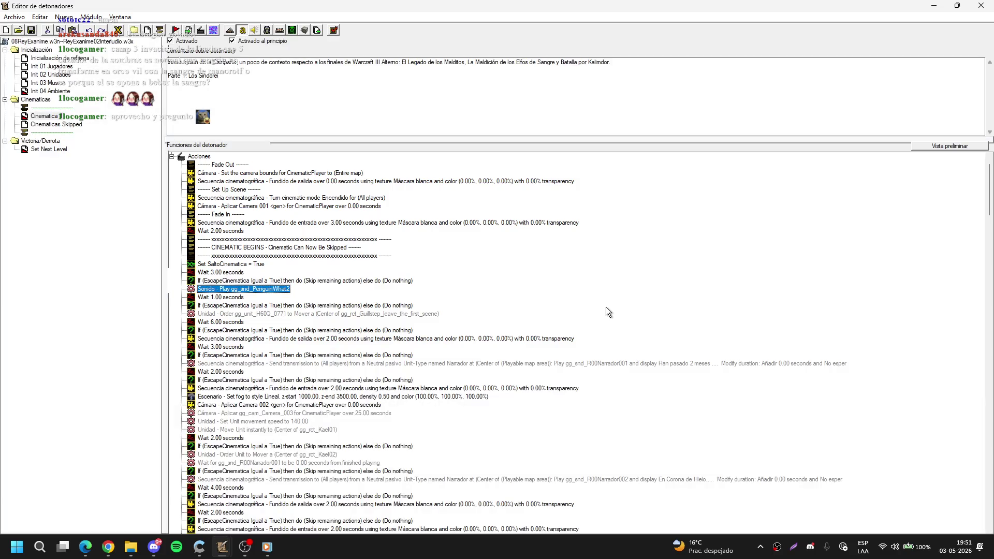
pyautogui.press('Delete')
pyautogui.press('Delete')
pyautogui.press('Delete')
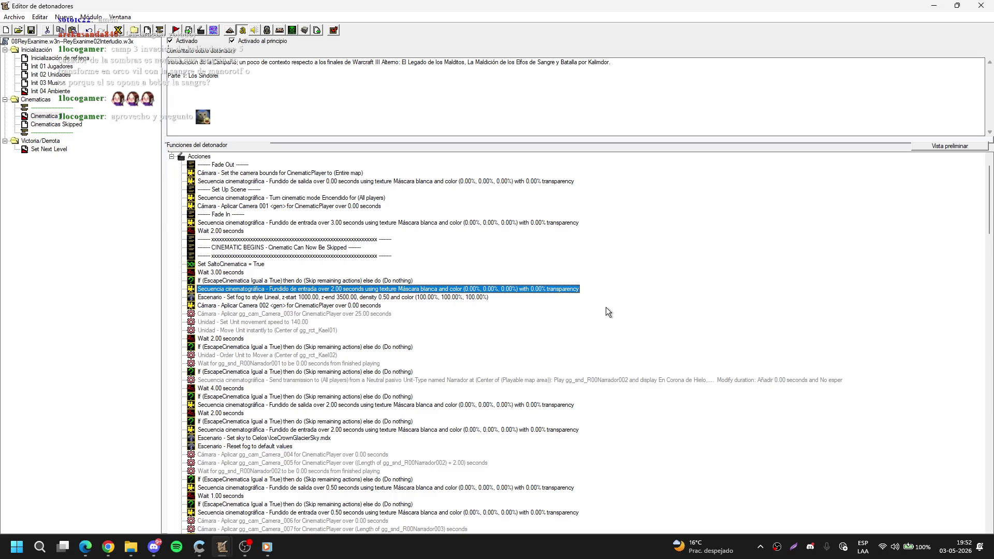
# Step: Delete every Cinematica 1 action after the first EscapeCinematica check, through the final Run Trigger
pyautogui.press('Delete')
pyautogui.press('Delete')
pyautogui.press('Delete')
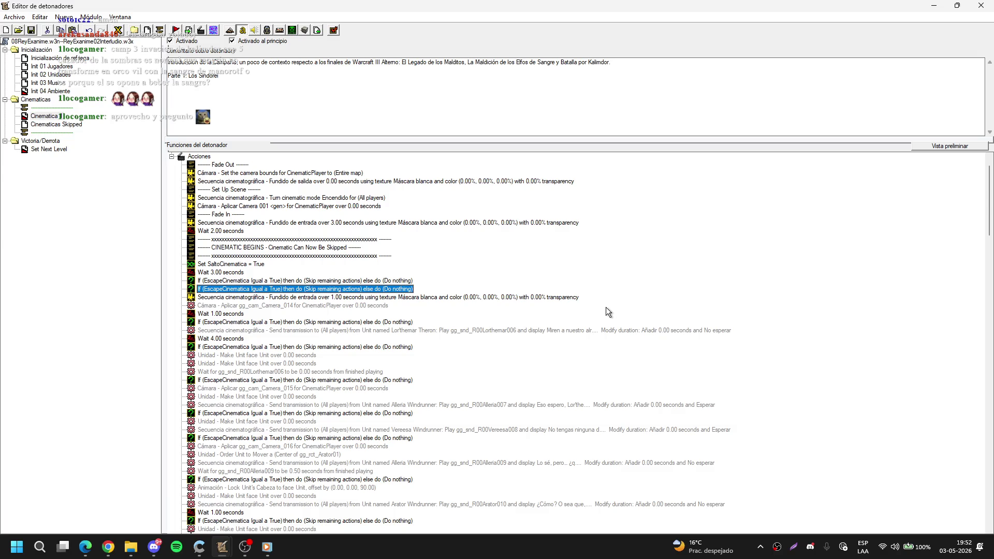
pyautogui.press('Delete')
pyautogui.press('Delete')
pyautogui.press('Delete')
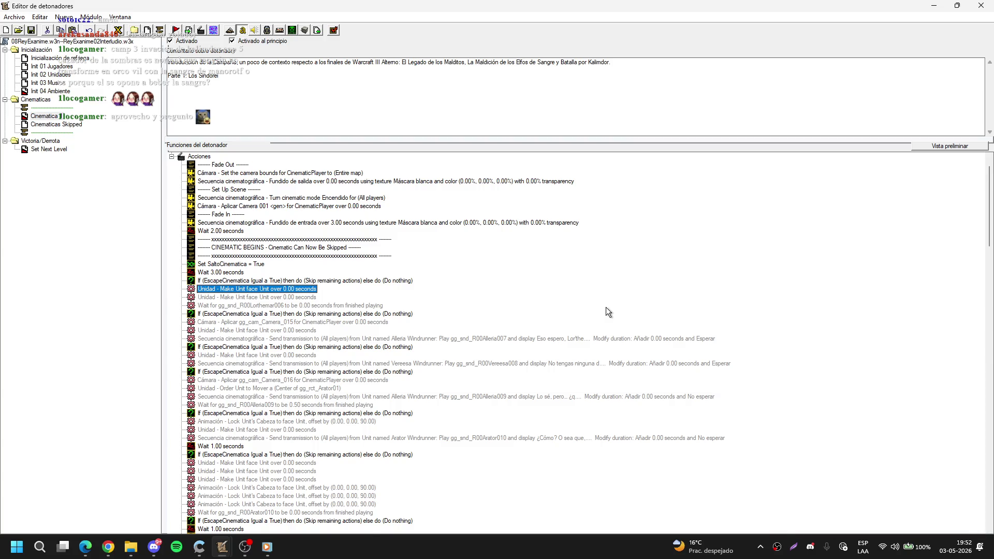
pyautogui.press('Delete')
pyautogui.press('Delete')
pyautogui.press('Delete')
pyautogui.press('Delete')
pyautogui.press('Delete')
pyautogui.press('Delete')
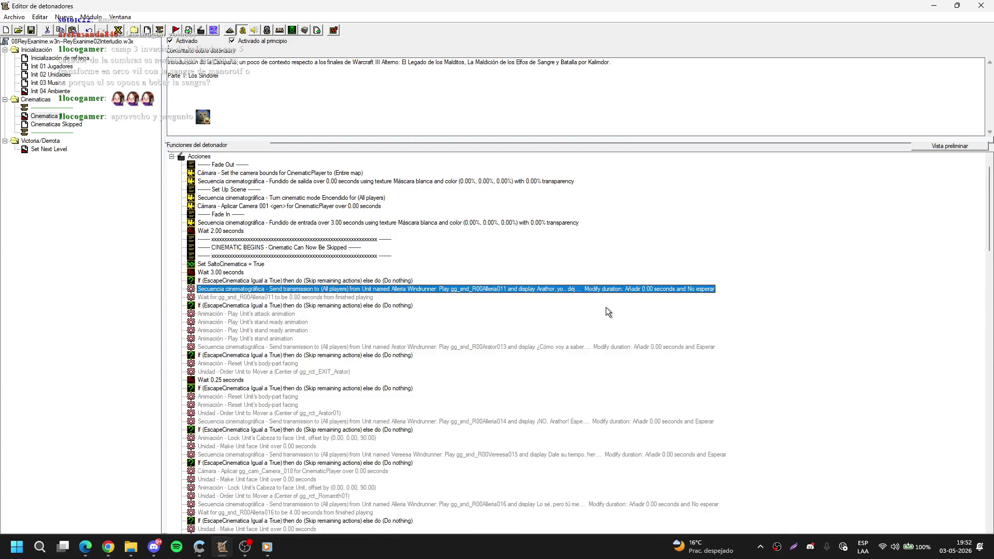
pyautogui.press('Delete')
pyautogui.press('Delete')
pyautogui.press('Delete')
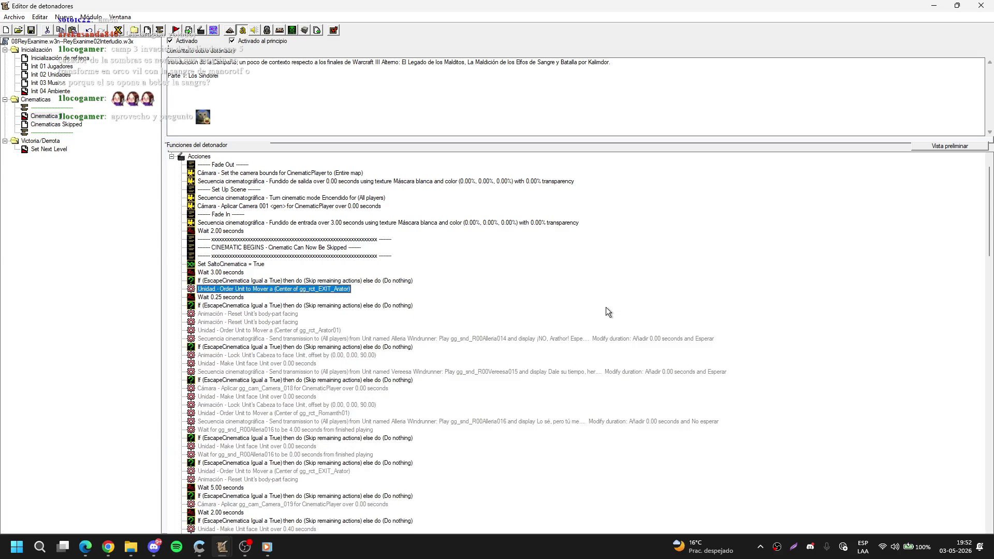
pyautogui.press('Delete')
pyautogui.press('Delete')
pyautogui.press('Delete')
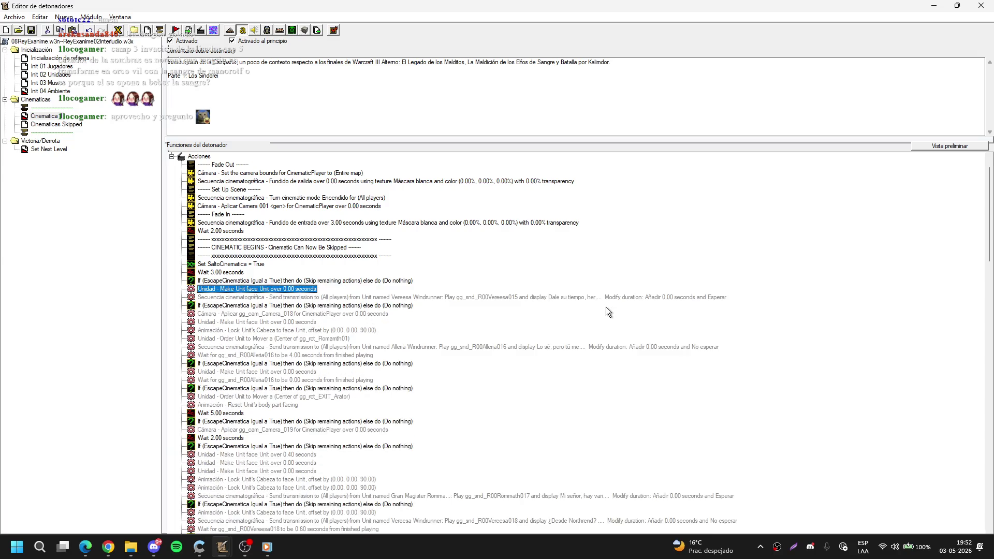
pyautogui.press('Delete')
pyautogui.press('Delete')
pyautogui.press('Delete')
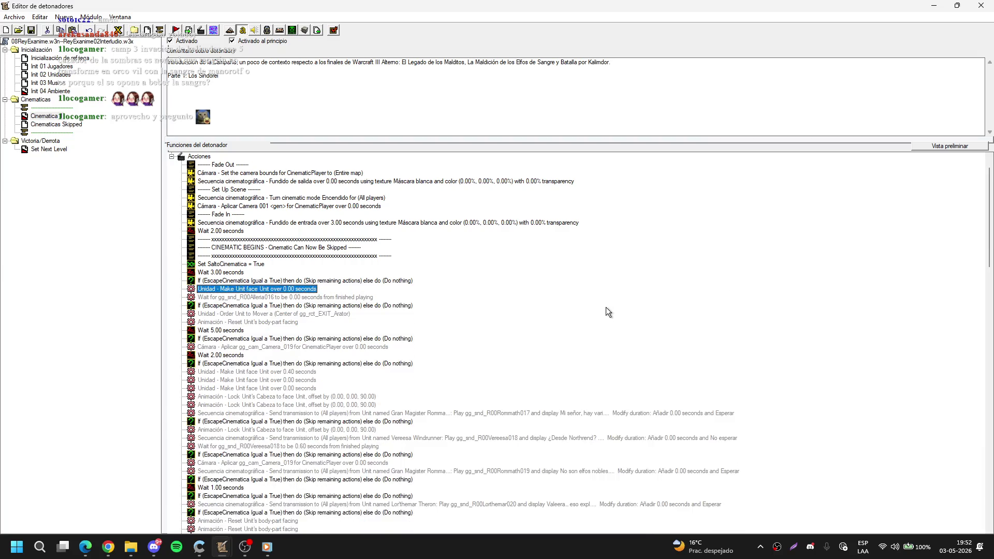
pyautogui.press('Delete')
pyautogui.press('Delete')
pyautogui.press('Delete')
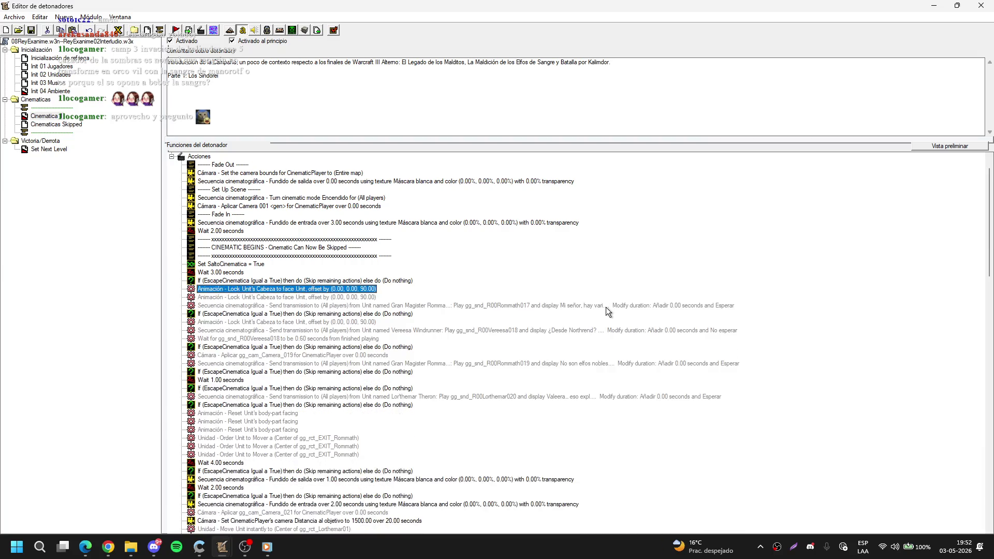
pyautogui.press('Delete')
pyautogui.press('Delete')
pyautogui.press('Delete')
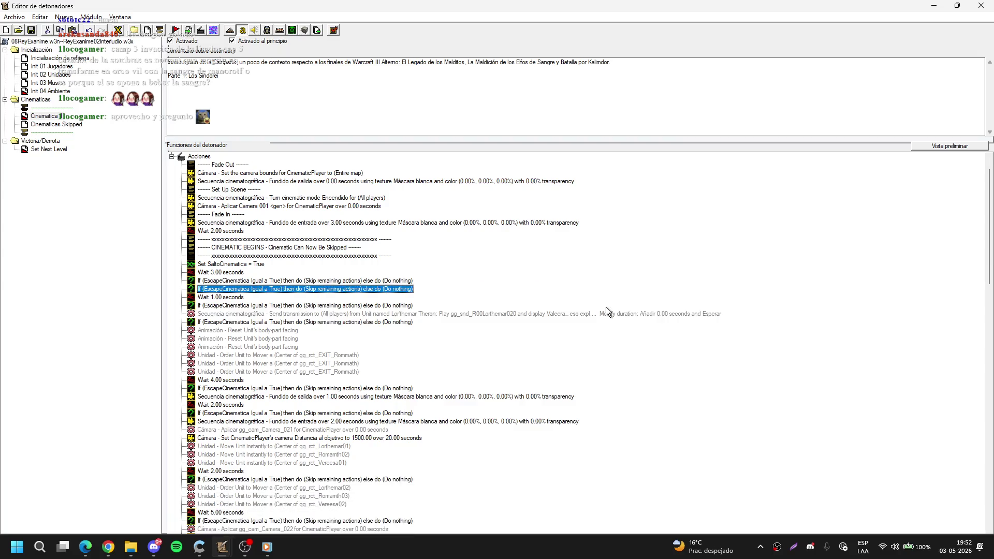
pyautogui.press('Delete')
pyautogui.press('Delete')
pyautogui.press('Delete')
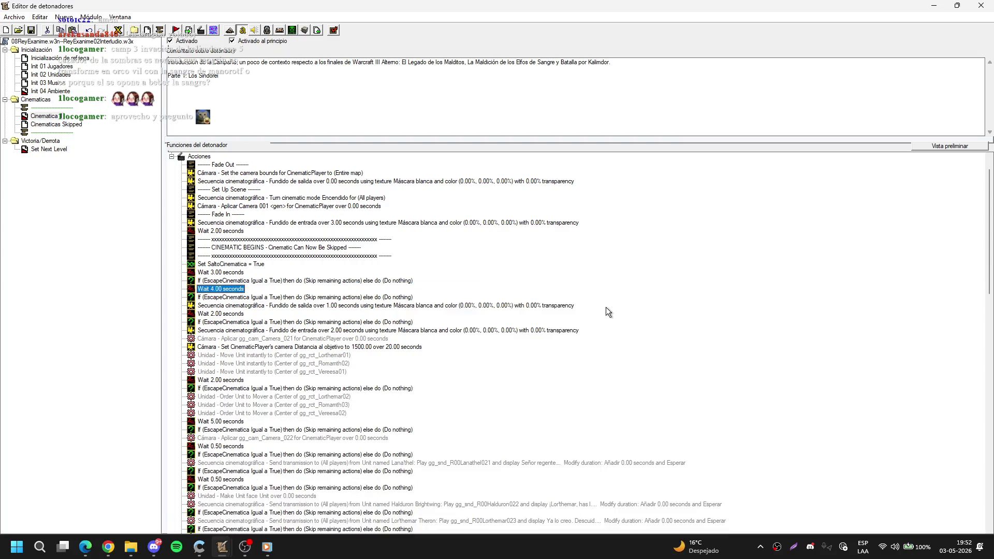
pyautogui.press('Delete')
pyautogui.press('Delete')
pyautogui.press('Delete')
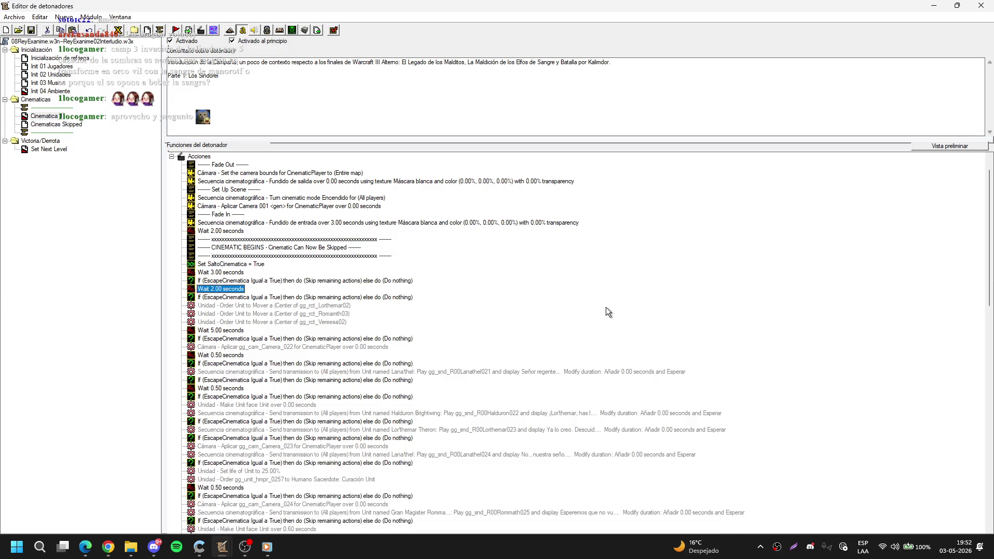
pyautogui.press('Delete')
pyautogui.press('Delete')
pyautogui.press('Delete')
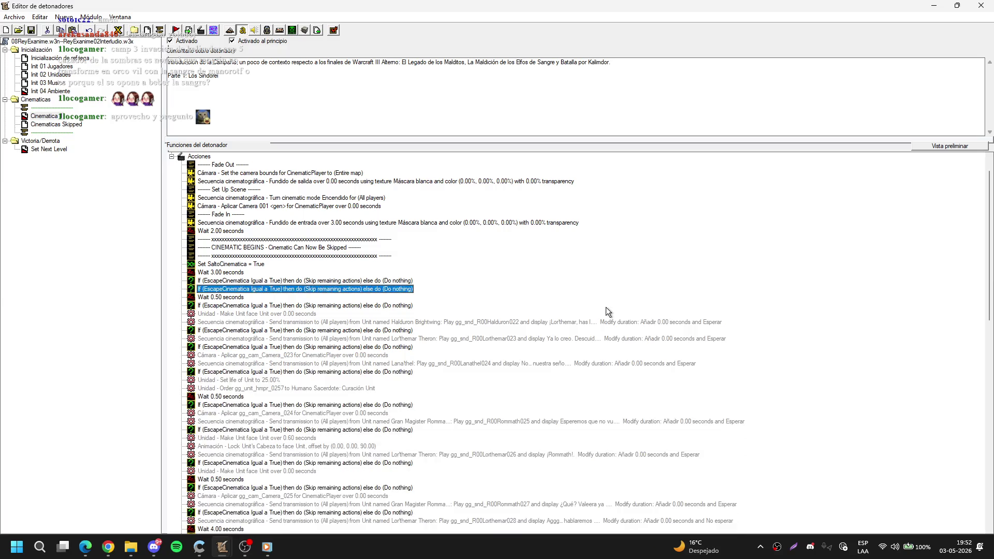
pyautogui.press('Delete')
pyautogui.press('Delete')
pyautogui.press('Delete')
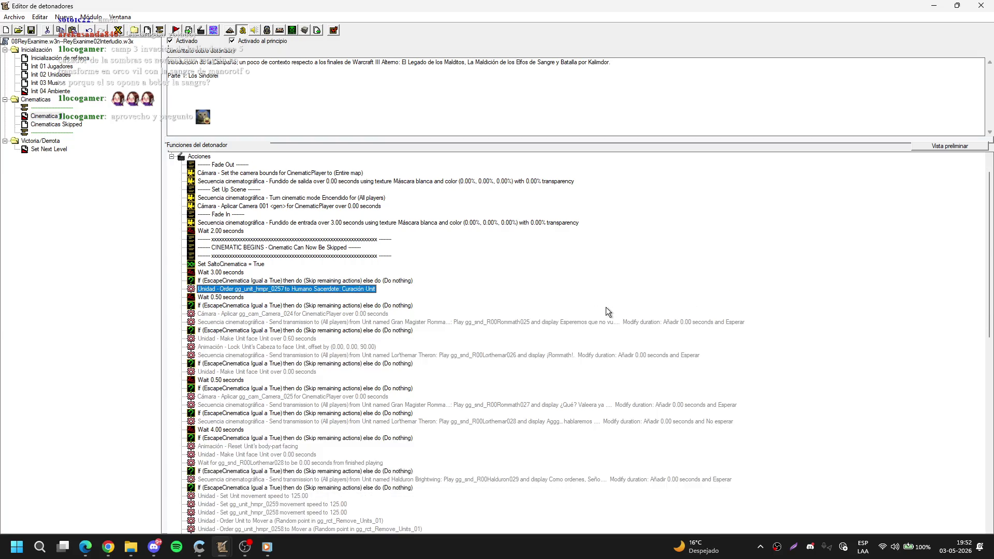
pyautogui.press('Delete')
pyautogui.press('Delete')
pyautogui.press('Delete')
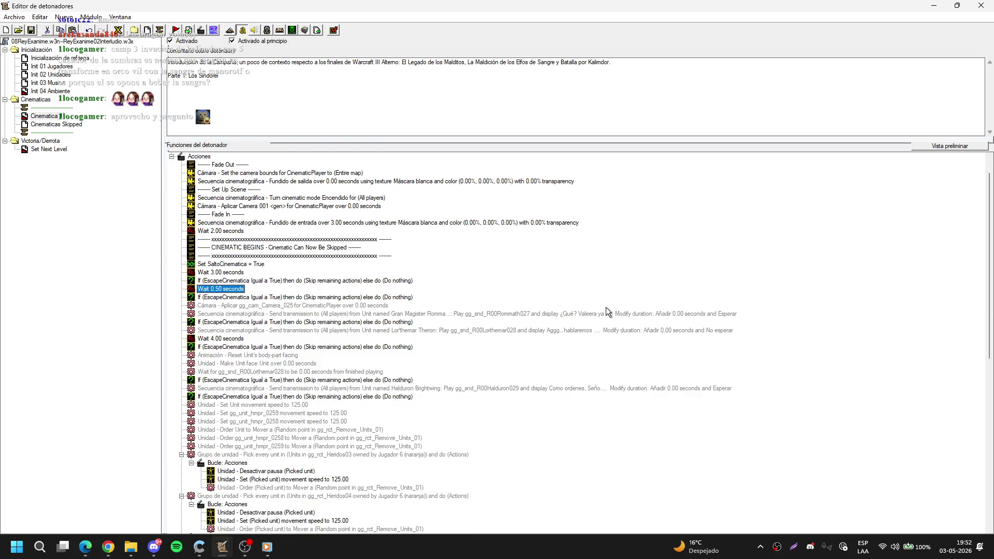
pyautogui.press('Delete')
pyautogui.press('Delete')
pyautogui.press('Delete')
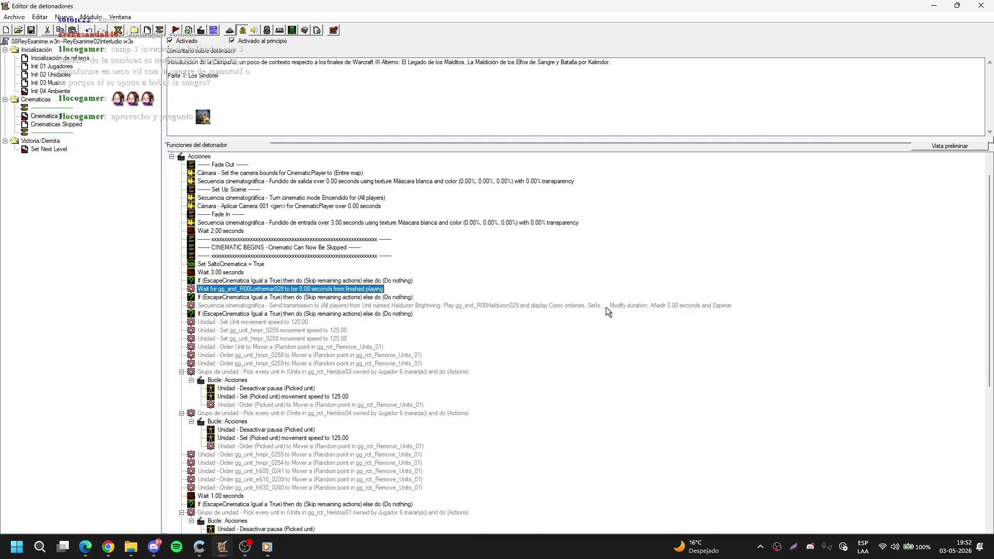
pyautogui.press('Delete')
pyautogui.press('Delete')
pyautogui.press('Delete')
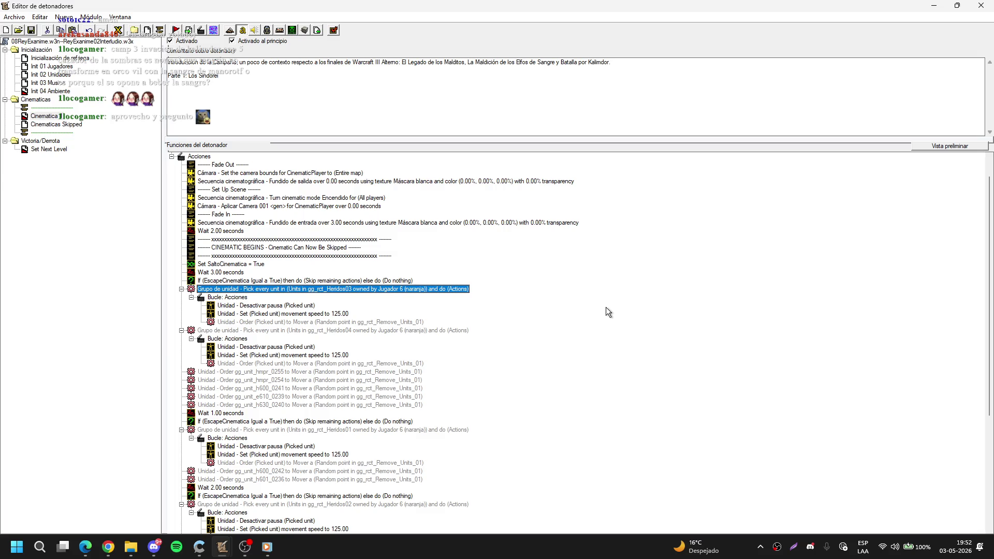
pyautogui.press('Delete')
pyautogui.press('Delete')
pyautogui.press('Delete')
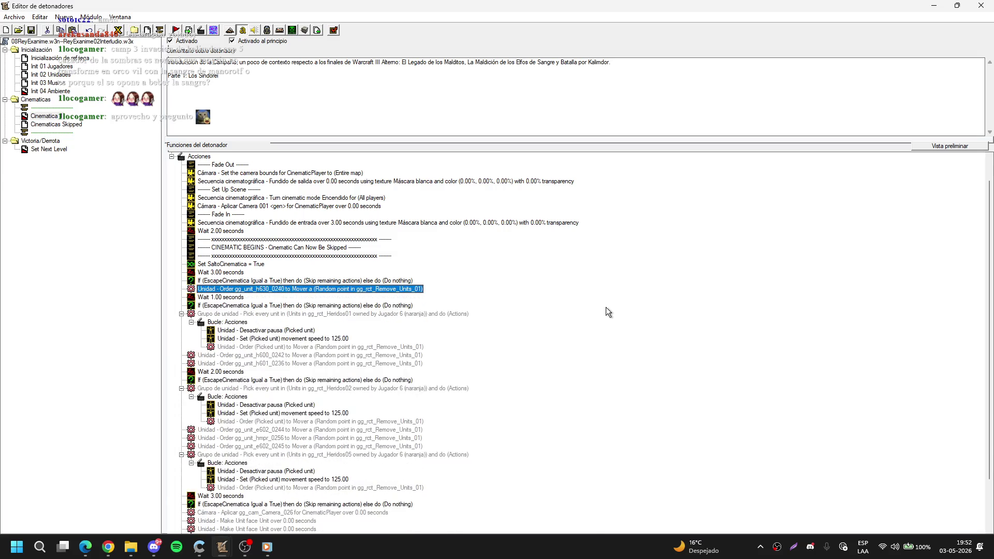
pyautogui.press('Delete')
pyautogui.press('Delete')
pyautogui.press('Delete')
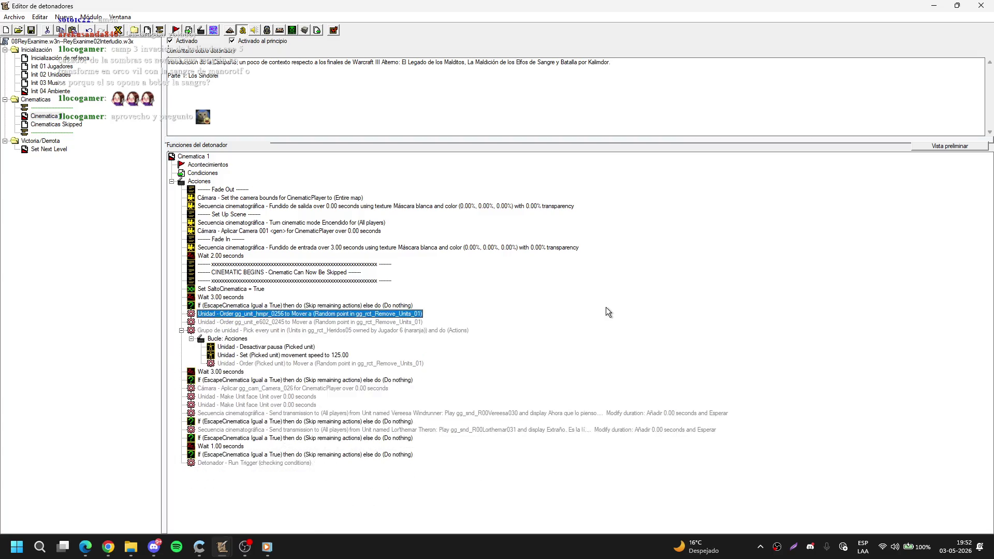
pyautogui.press('Delete')
pyautogui.press('Delete')
pyautogui.press('Delete')
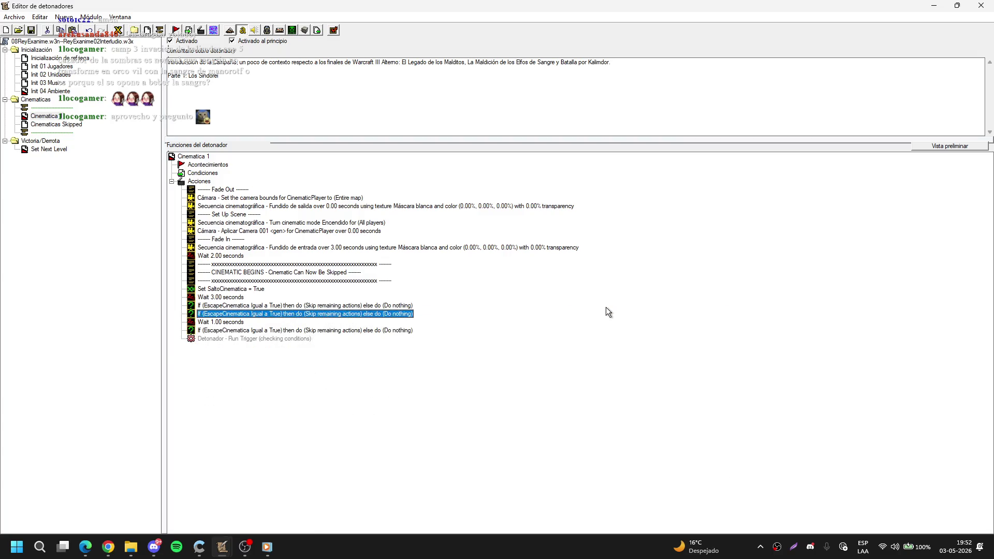
pyautogui.press('Delete')
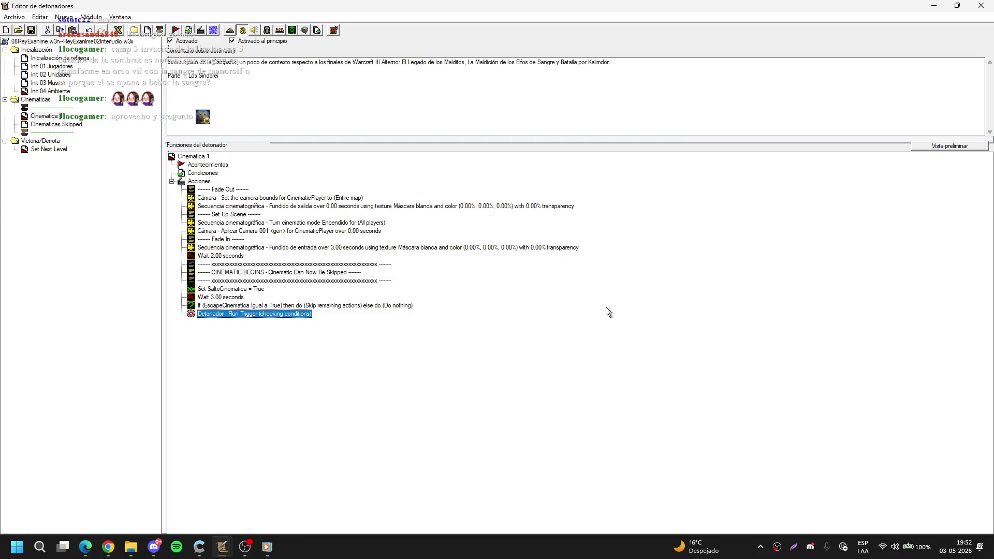
pyautogui.press('Delete')
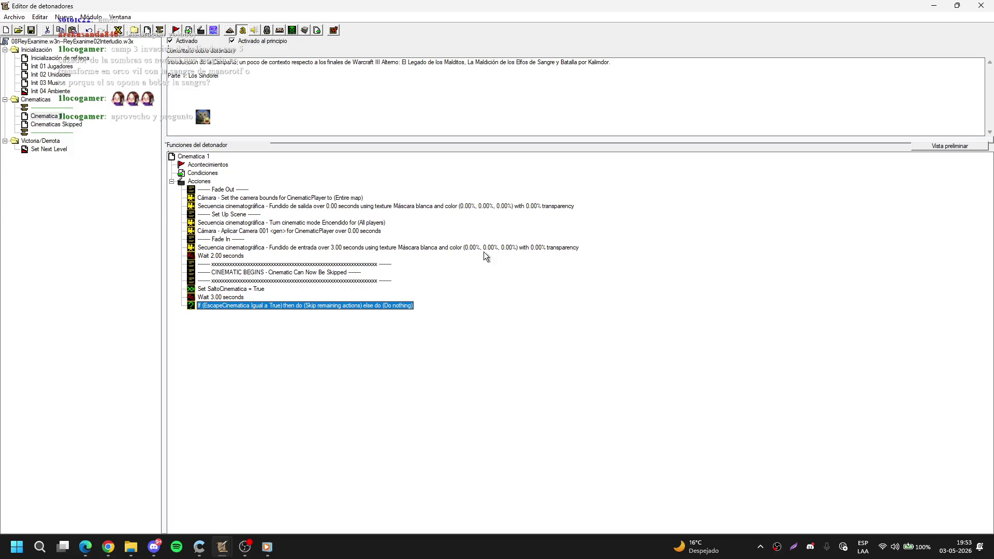
pyautogui.click(108, 119)
# Step: Change the Set Next Level action's map from ReyExanime01.w3x to ReyExanime03.w3x
pyautogui.click(69, 92)
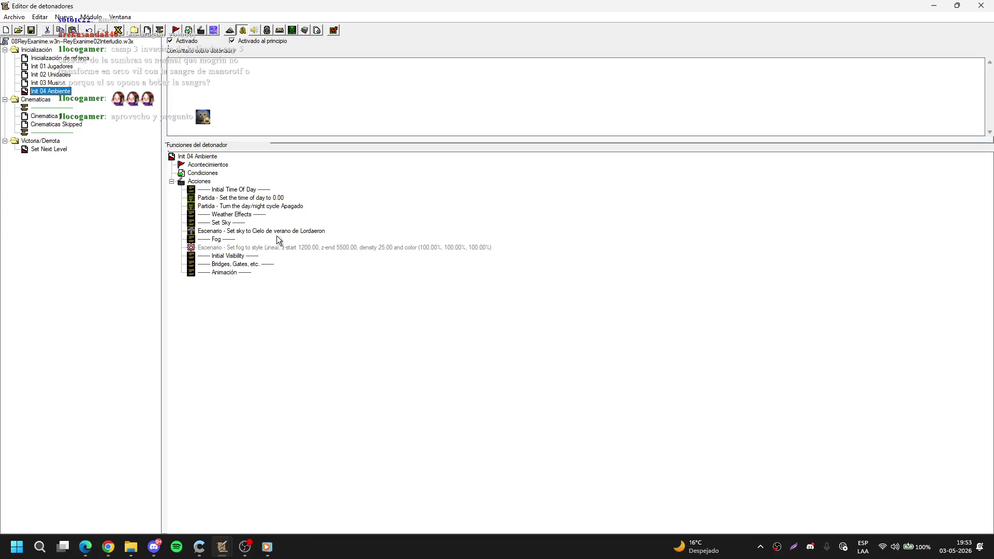
pyautogui.click(47, 153)
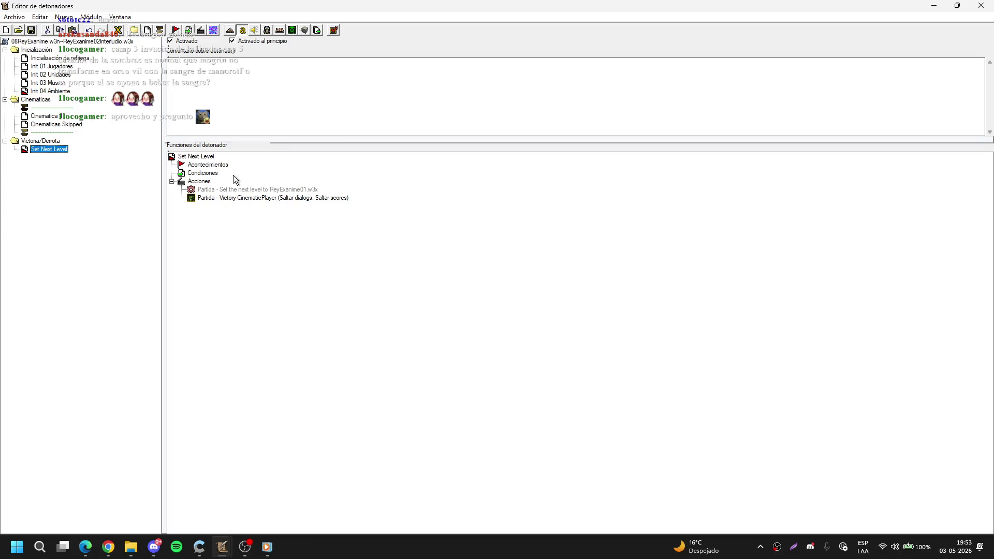
pyautogui.doubleClick(309, 190)
pyautogui.click(484, 277)
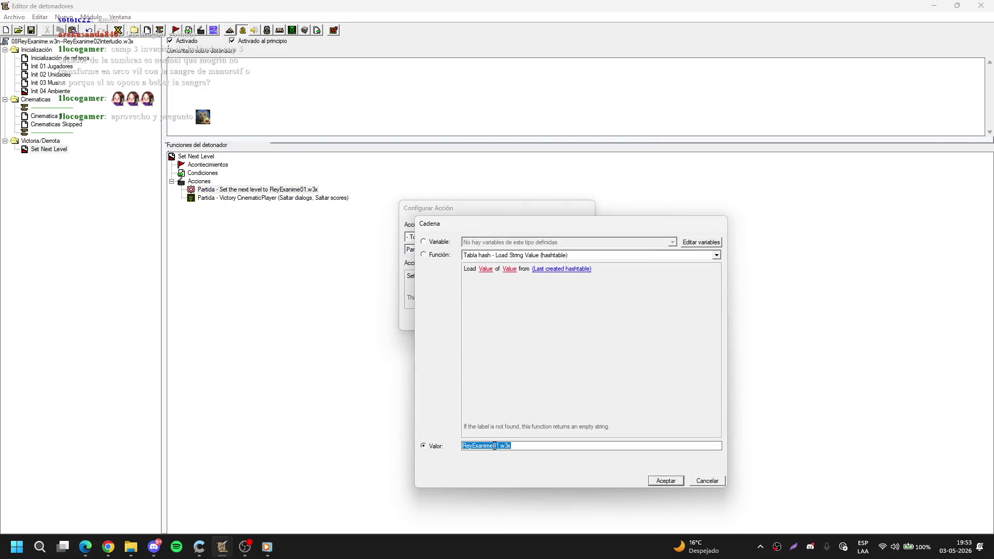
pyautogui.press('Return')
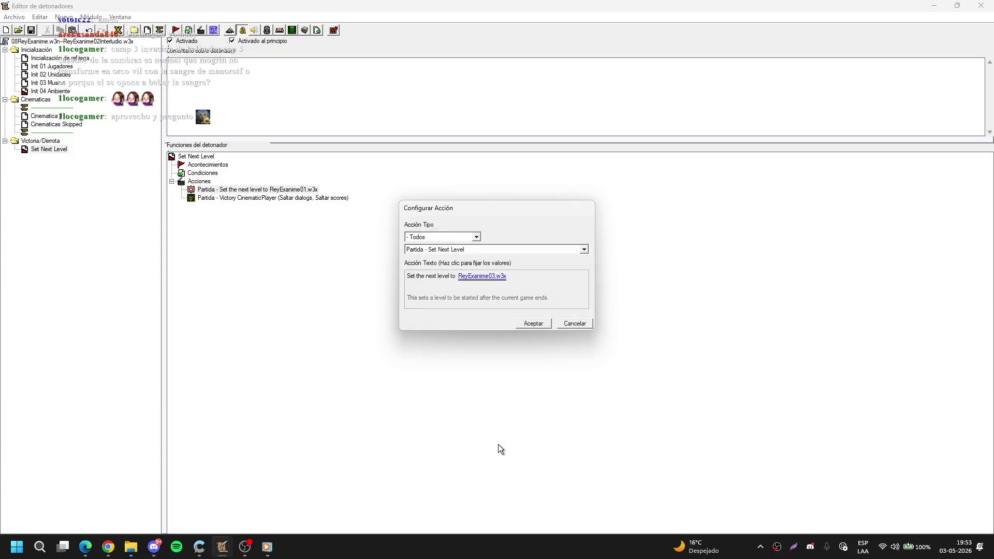
pyautogui.press('Return')
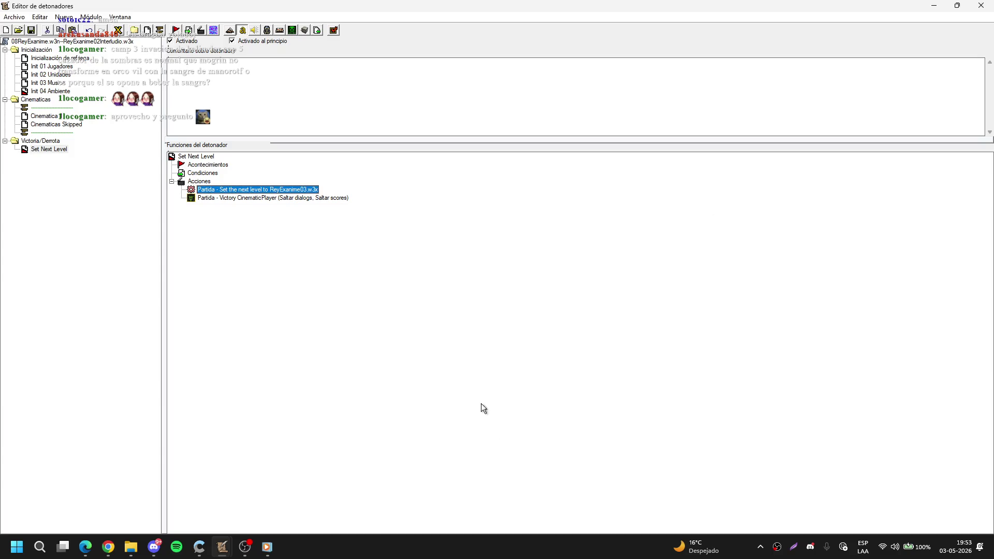
pyautogui.click(104, 131)
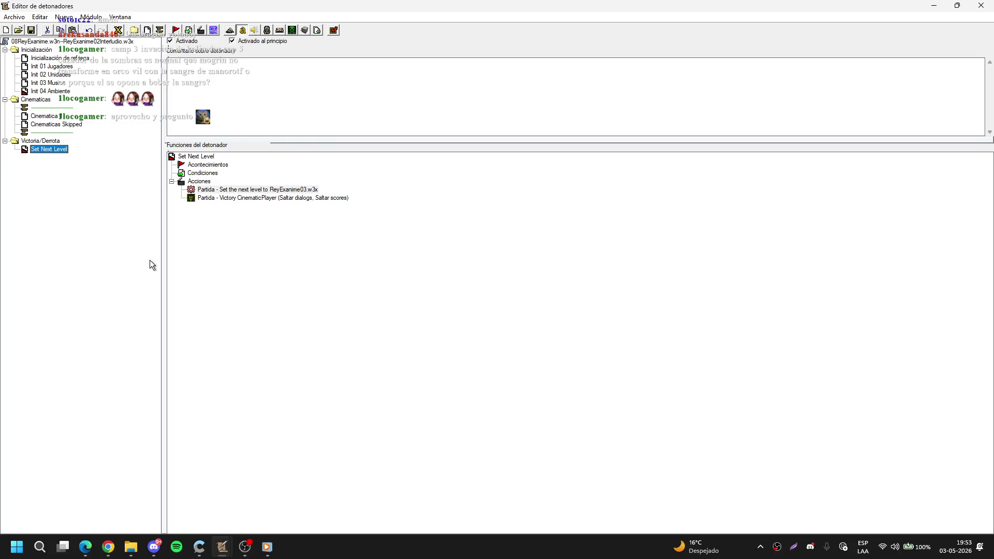
pyautogui.hotkey('ctrl', 'o')
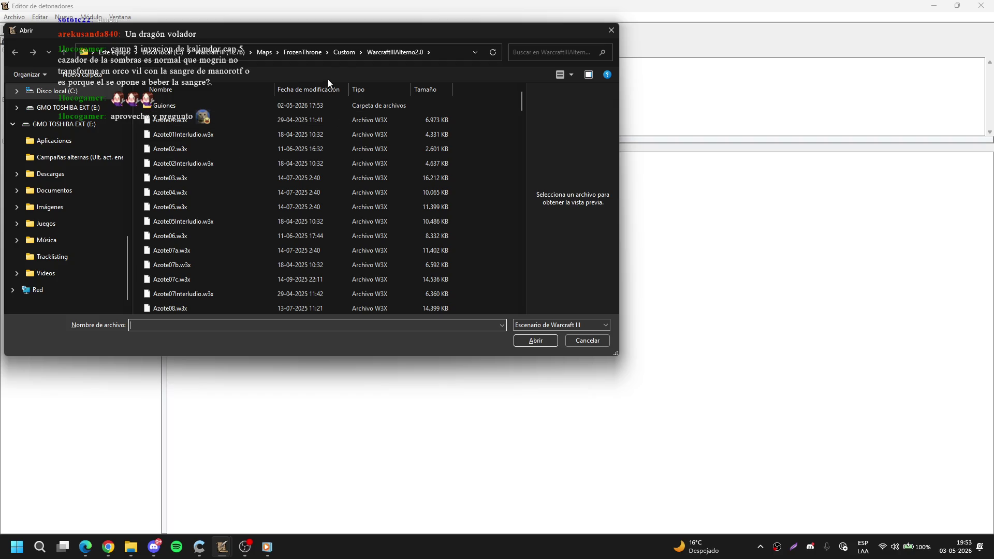
# Step: Cancel the Open dialog, close the Trigger Editor, and minimize World Editor
pyautogui.click(586, 346)
pyautogui.click(930, 4)
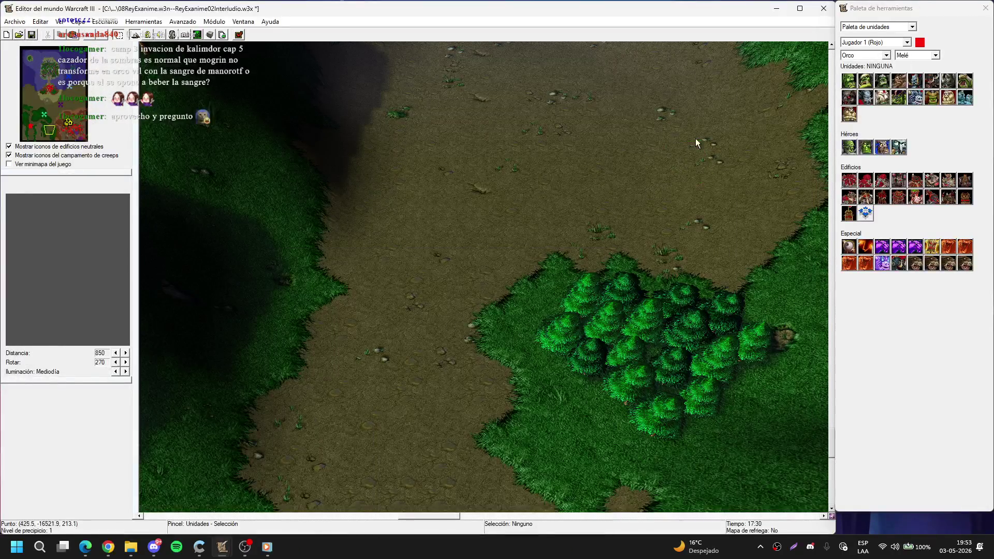
pyautogui.click(776, 8)
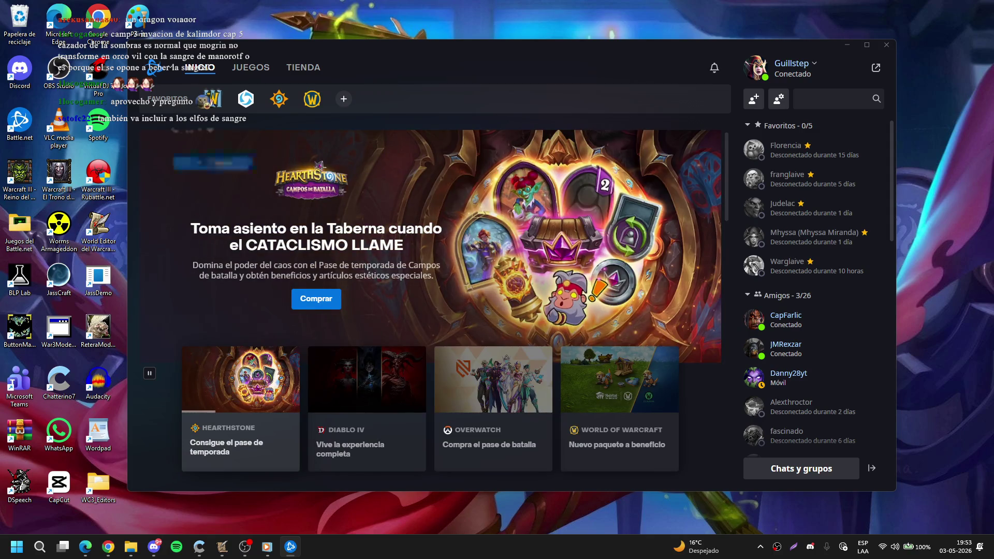
# Step: Start the Warcraft III Reforged World Editor from Battle.net's Warcraft III page
pyautogui.click(212, 99)
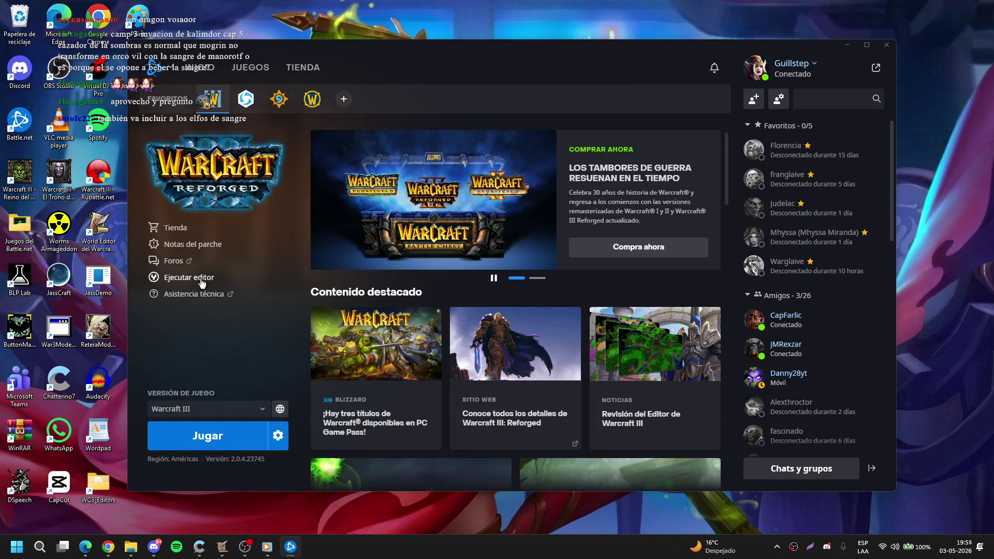
pyautogui.click(201, 280)
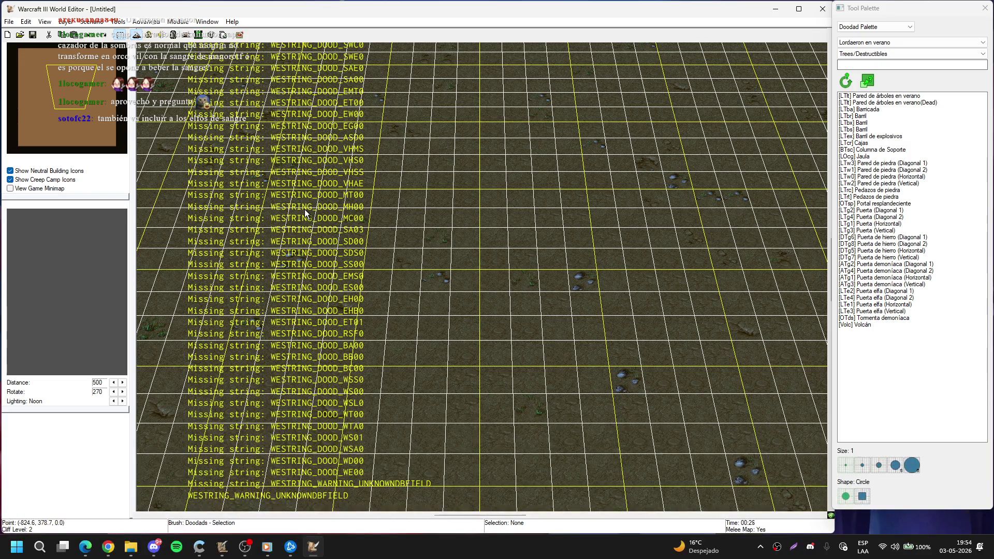
pyautogui.press('u')
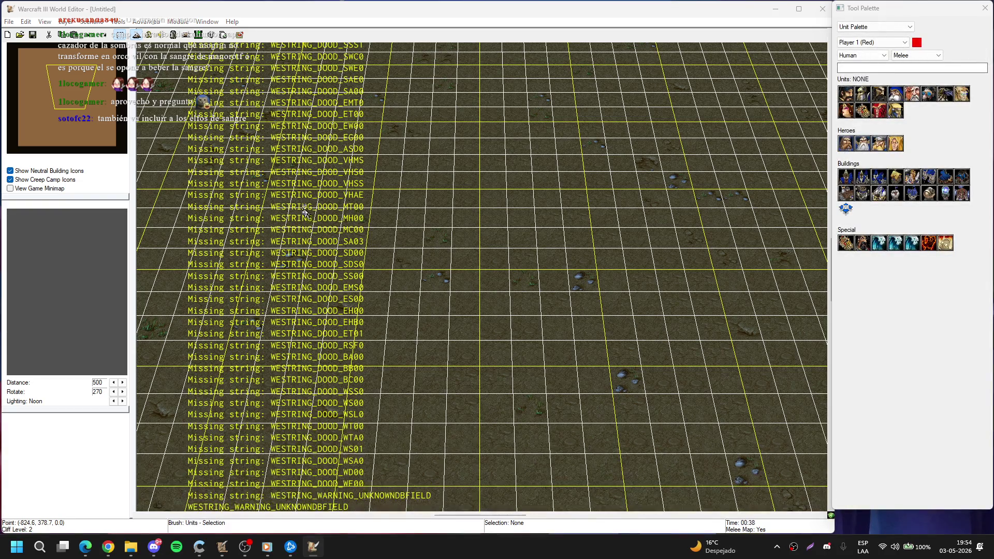
pyautogui.press('F7')
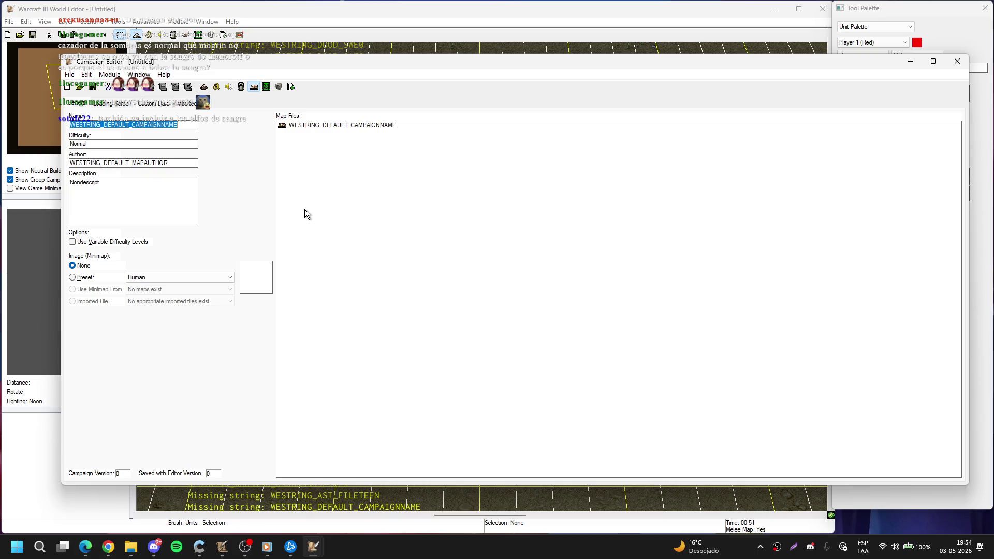
pyautogui.hotkey('ctrl', 'o')
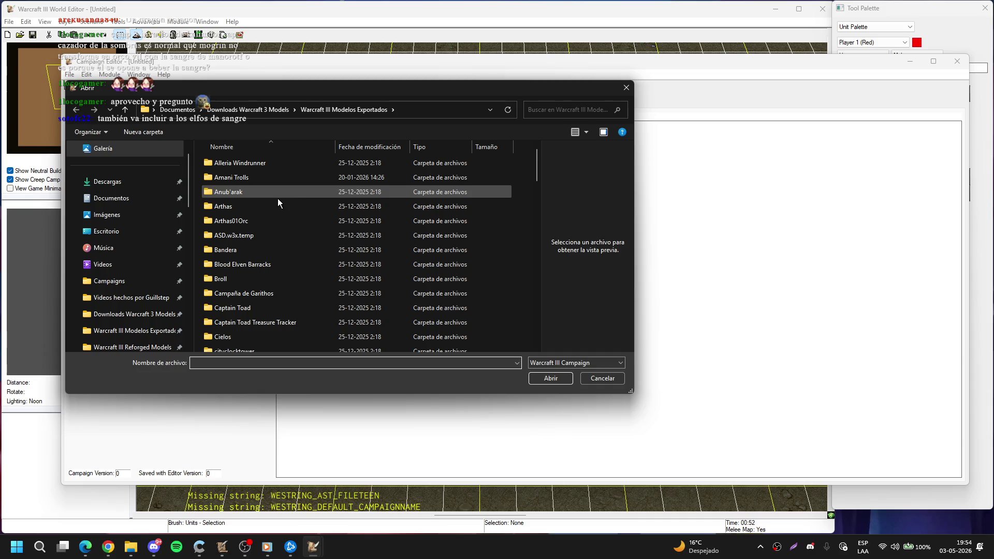
pyautogui.scroll(-1, 130, 261)
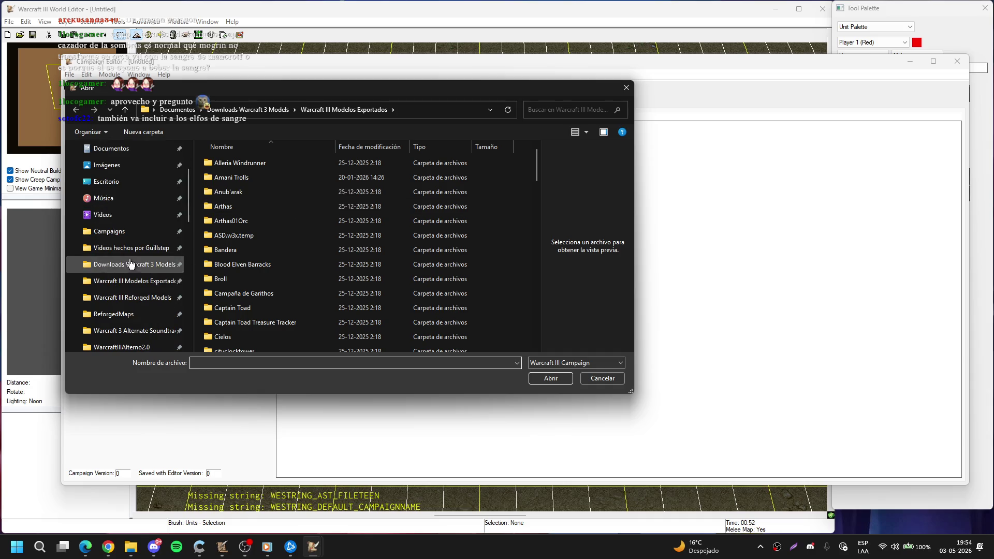
pyautogui.click(109, 231)
pyautogui.click(281, 109)
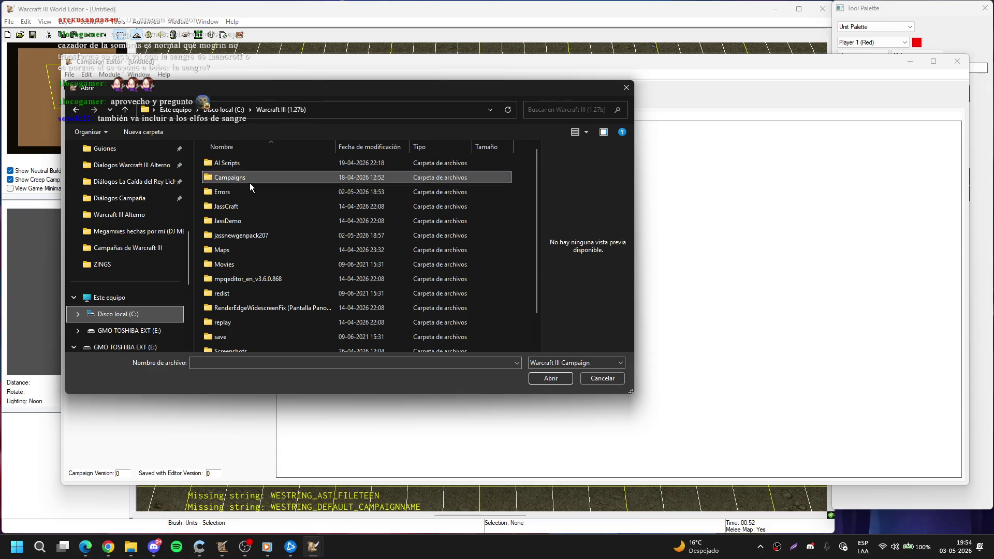
pyautogui.doubleClick(243, 177)
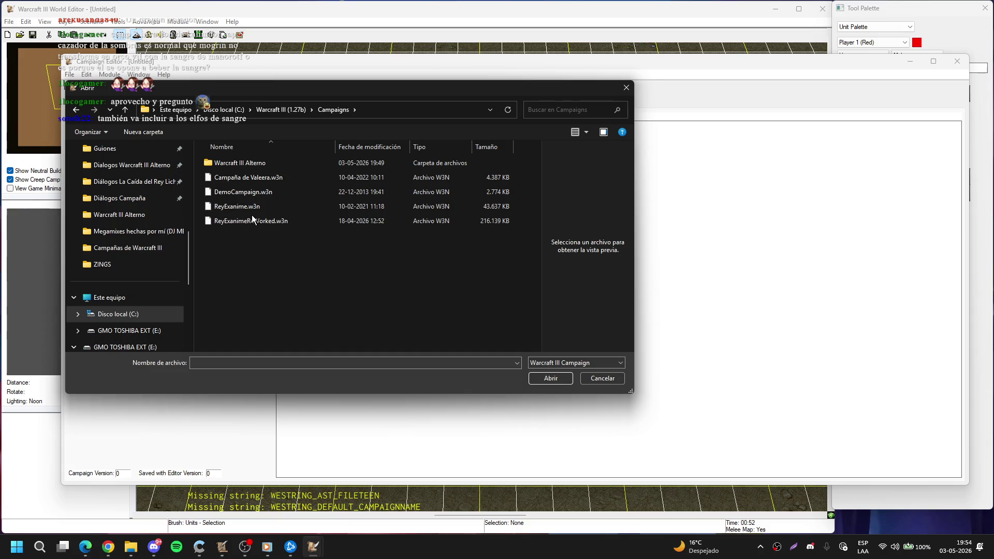
pyautogui.click(601, 378)
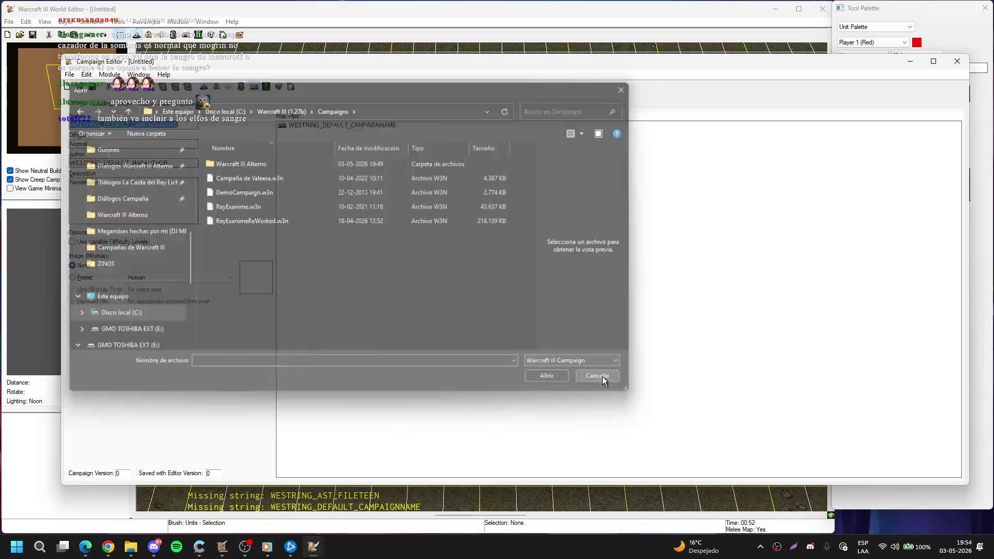
pyautogui.click(909, 61)
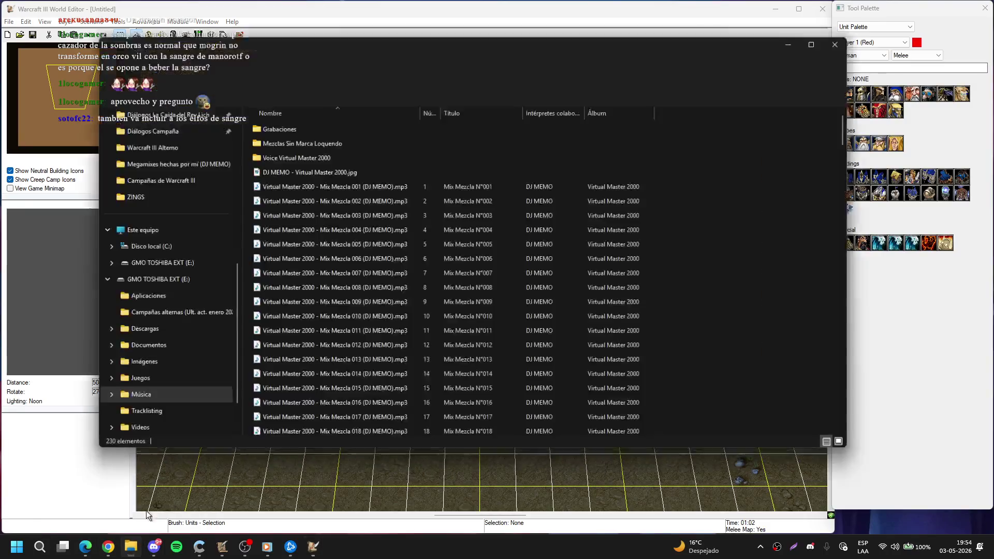
pyautogui.click(134, 547)
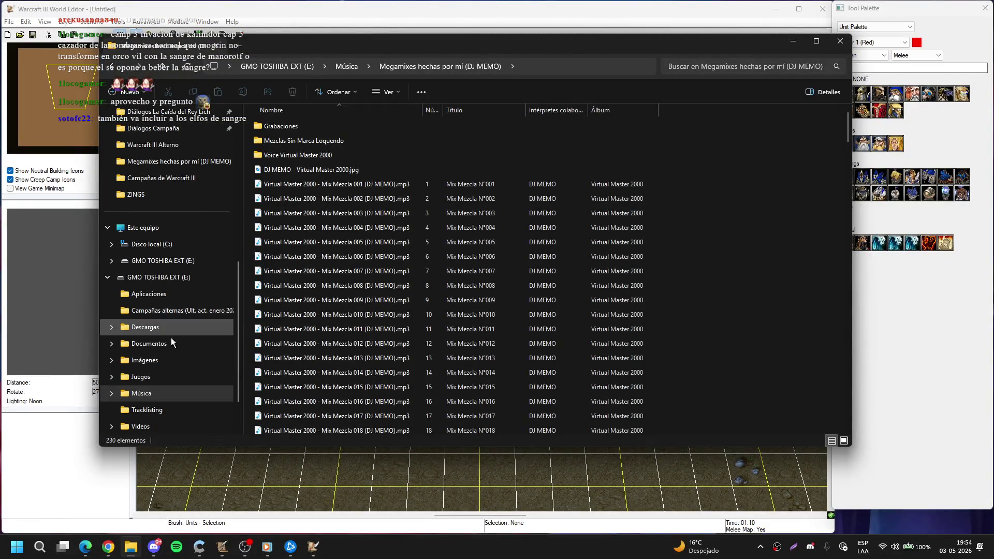
# Step: Select DemoROC01Humanos.w3n in E:\Juegos\WarCraft III (1.27b) (Español)\Campaigns
pyautogui.click(164, 281)
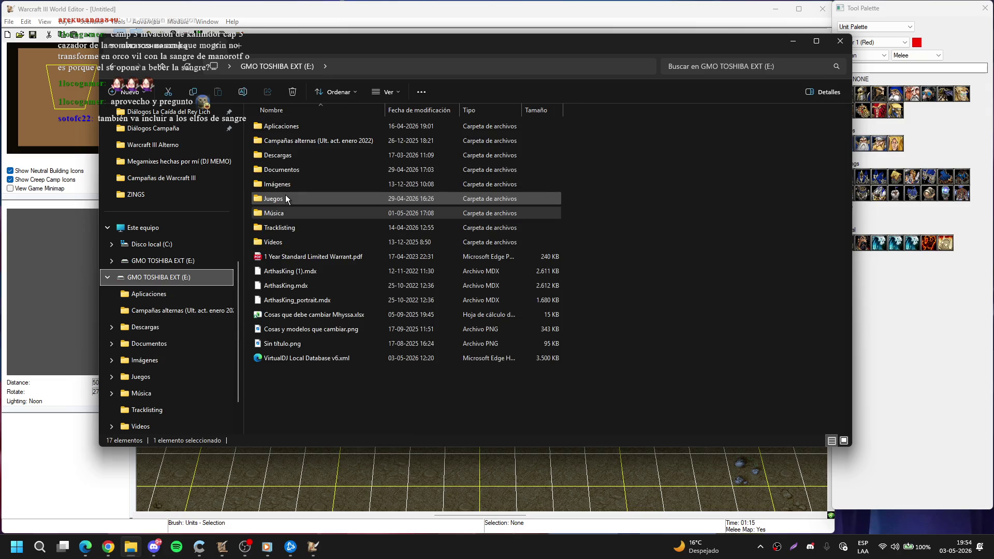
pyautogui.doubleClick(286, 198)
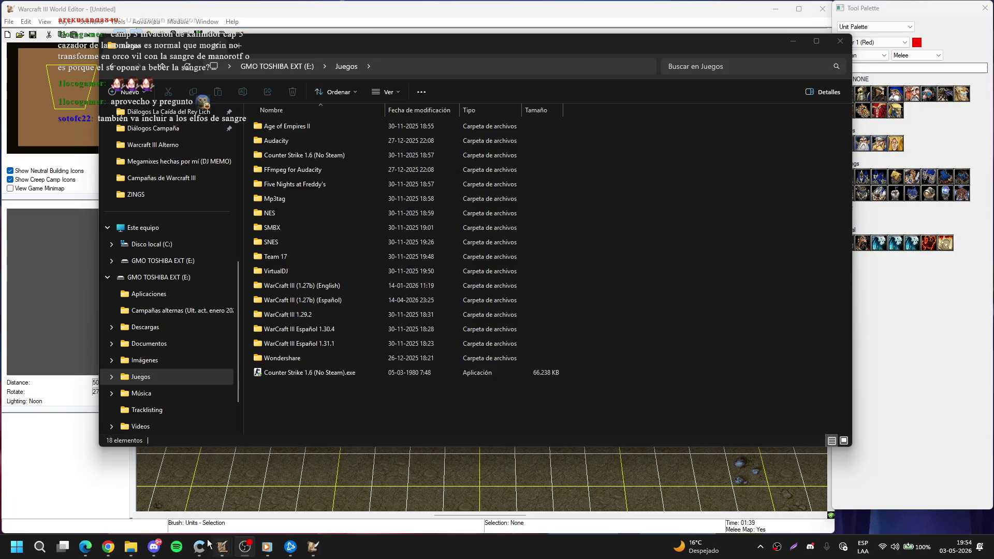
pyautogui.click(299, 305)
pyautogui.doubleClick(299, 304)
pyautogui.doubleClick(308, 142)
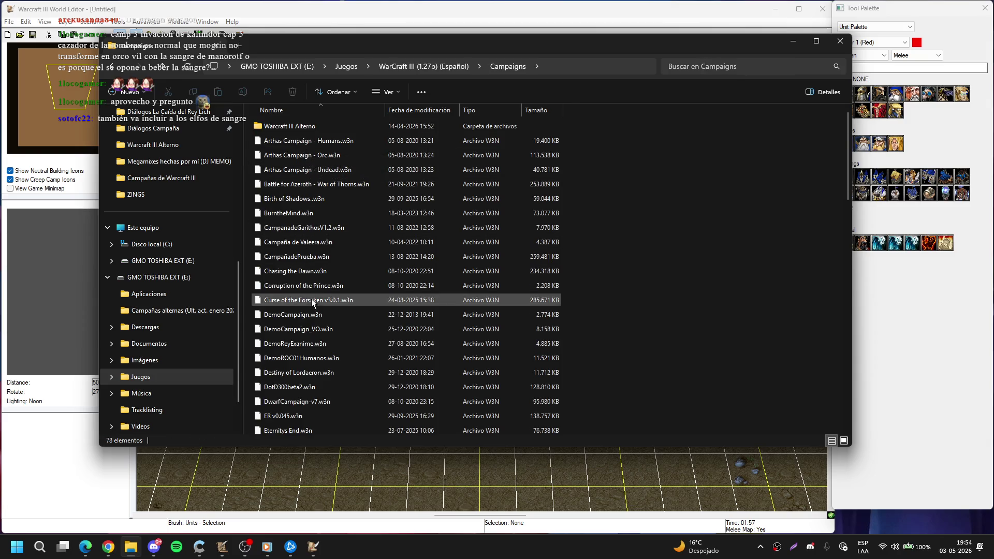
pyautogui.click(313, 357)
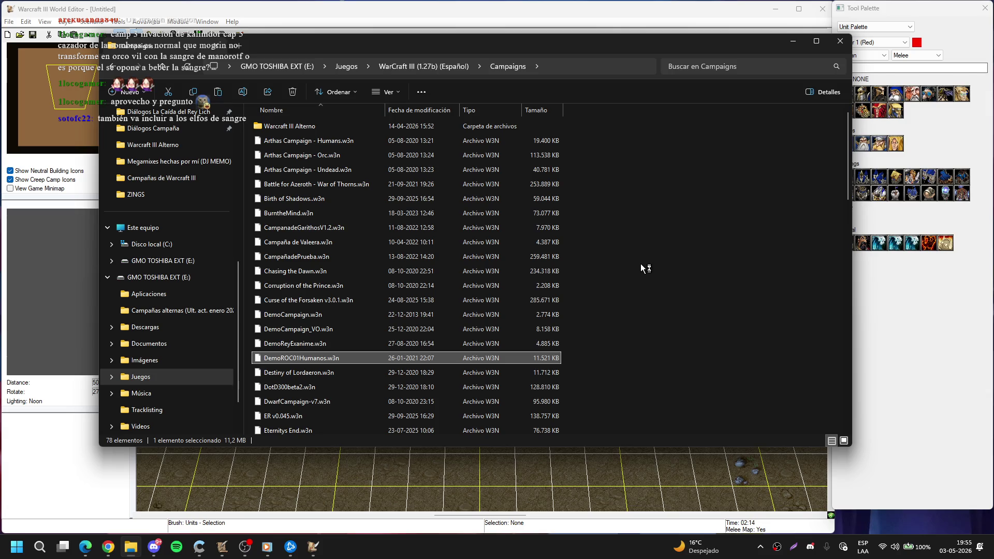
# Step: Place the file in C:\Warcraft III (1.27b)\Campaigns and minimise Explorer
pyautogui.scroll(4, 166, 220)
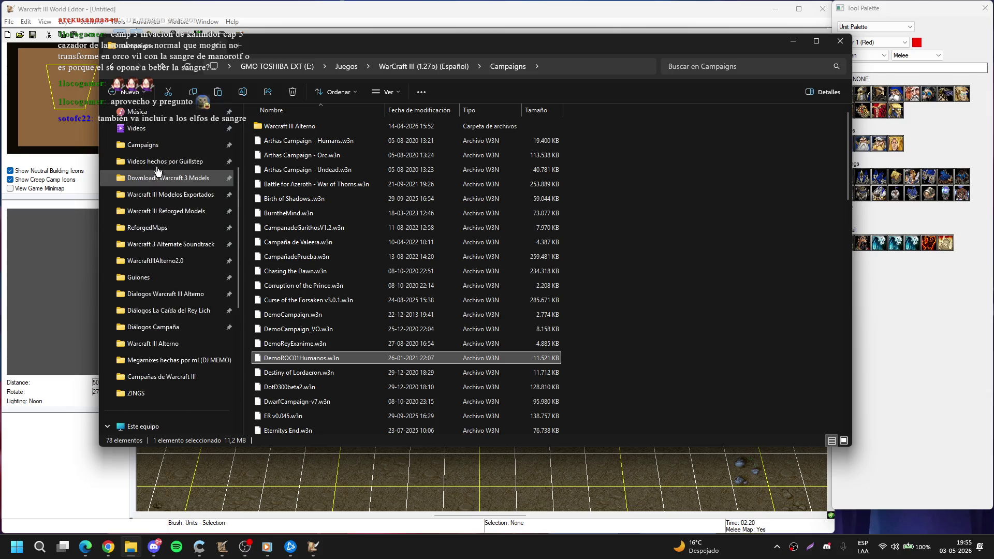
pyautogui.click(143, 144)
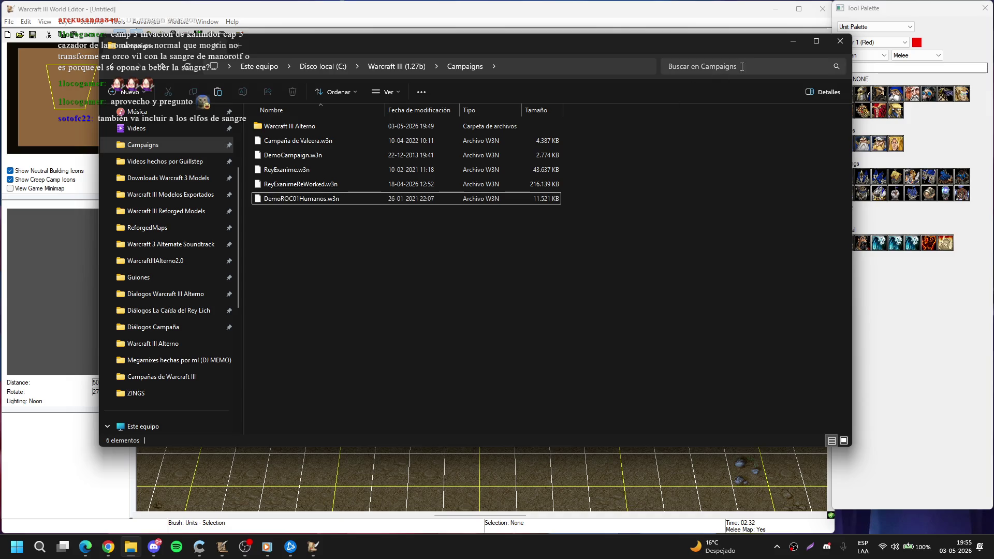
pyautogui.click(800, 44)
pyautogui.hotkey('ctrl', 'o')
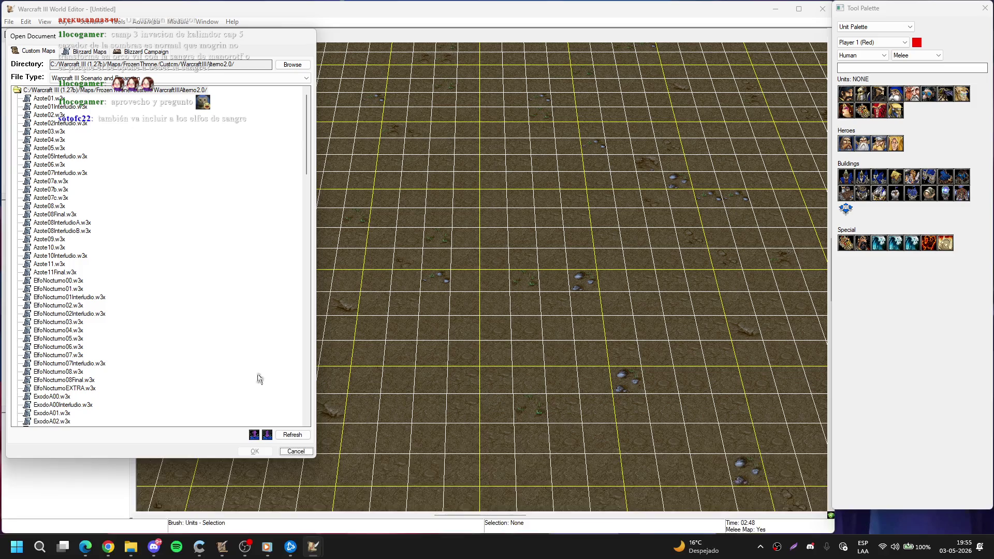
# Step: Dismiss the map list and bring up the Campaign Editor with F7
pyautogui.click(296, 452)
pyautogui.press('F6')
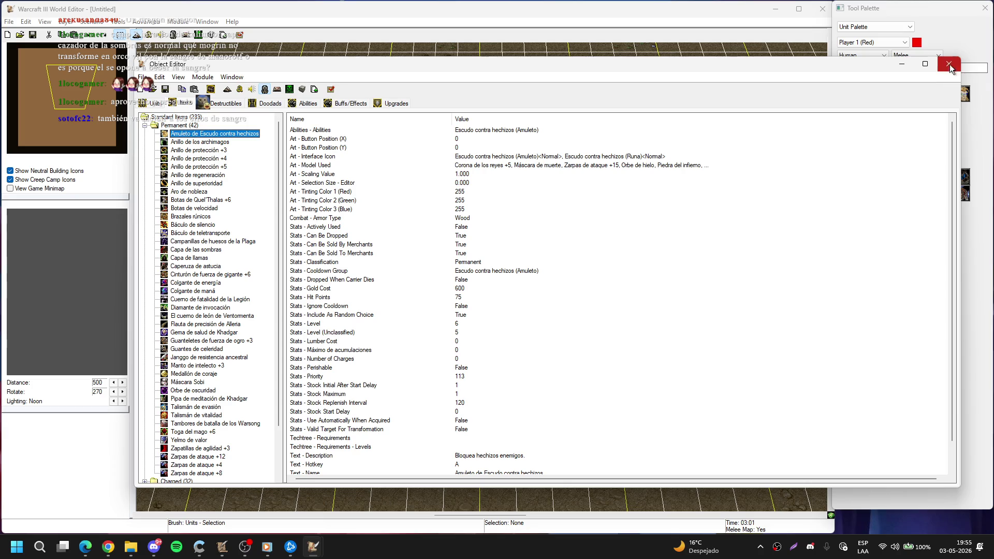
pyautogui.click(944, 62)
pyautogui.press('F7')
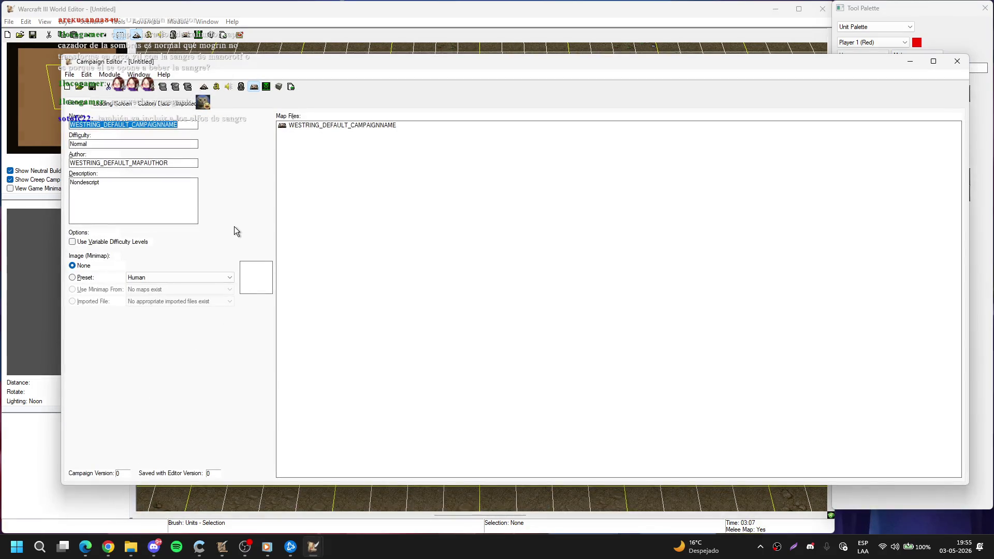
# Step: Open DemoROC01Humanos.w3n from Campaigns and load its DemoHumano02.w3x map
pyautogui.hotkey('ctrl', 'o')
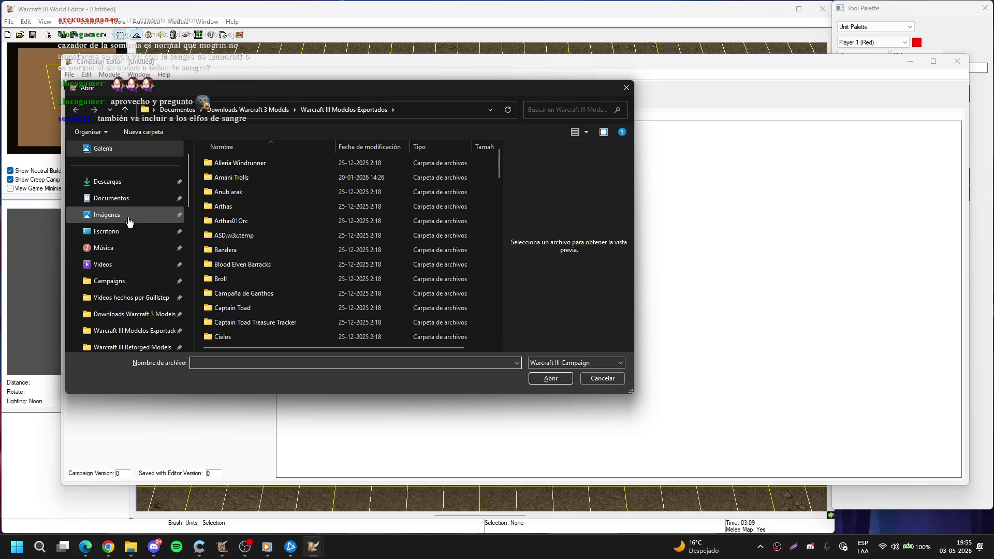
pyautogui.click(136, 281)
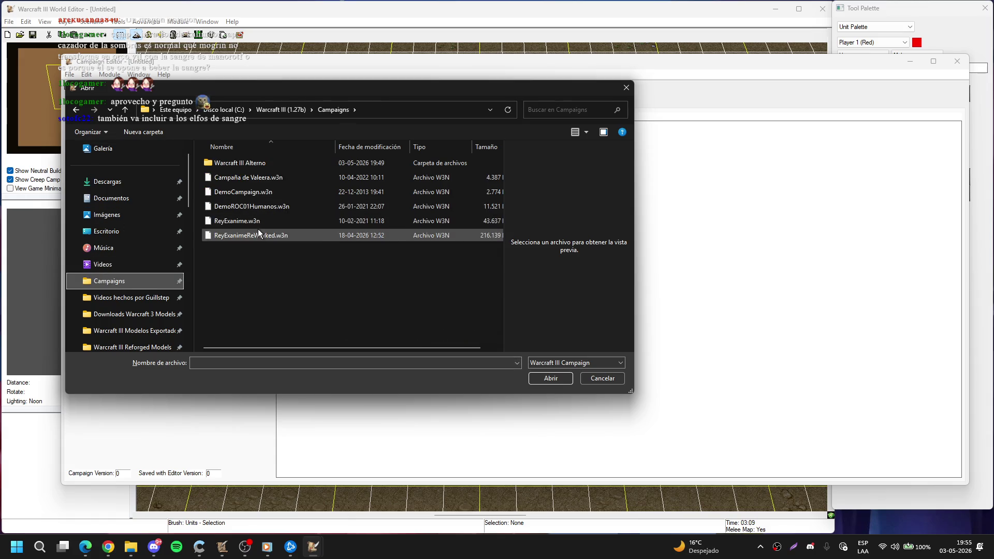
pyautogui.doubleClick(254, 208)
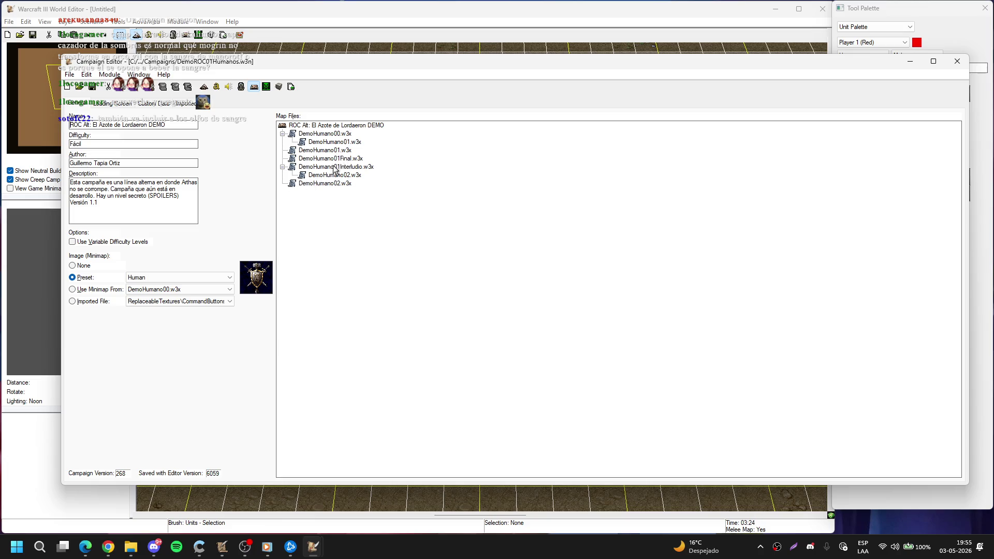
pyautogui.click(332, 183)
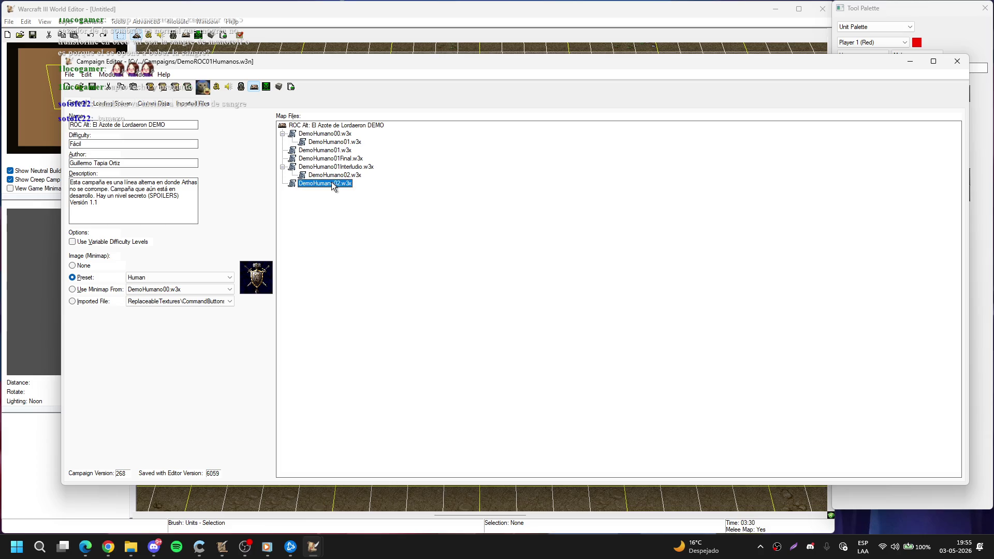
pyautogui.doubleClick(332, 184)
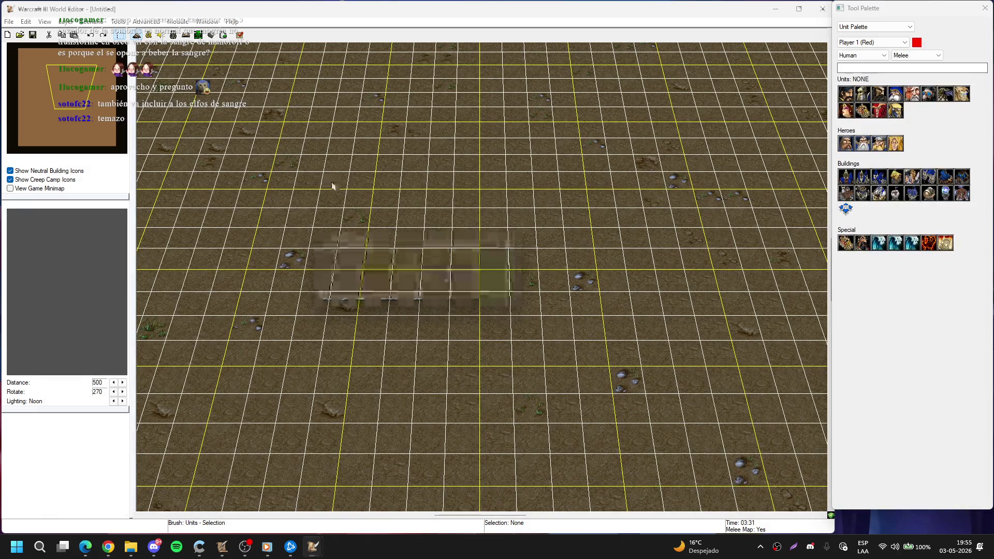
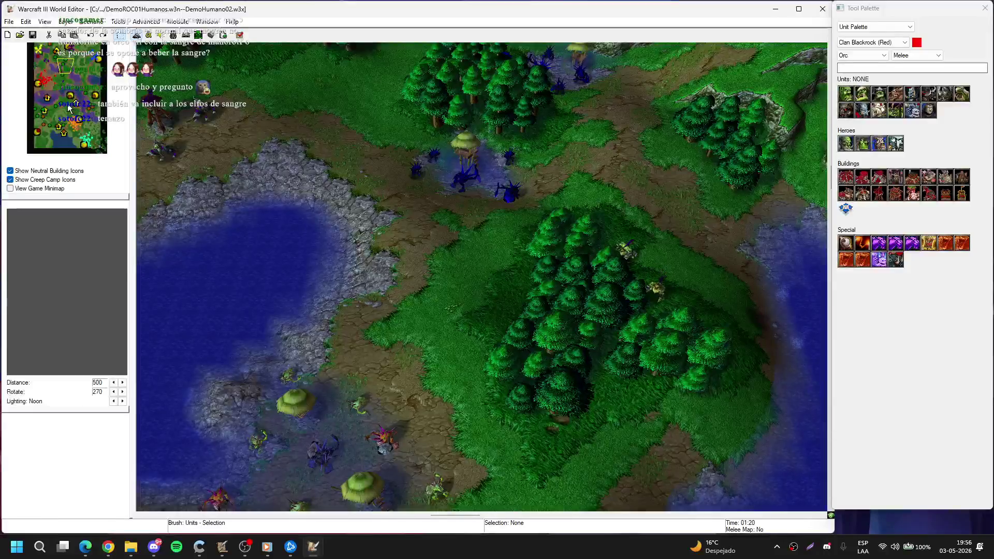
# Step: Pan the DemoROC01Humanos map from the orc base across the forest, then open the Trigger Editor
pyautogui.click(45, 82)
pyautogui.moveTo(45, 82)
pyautogui.mouseDown()
pyautogui.moveTo(97, 145)
pyautogui.moveTo(83, 122)
pyautogui.moveTo(99, 103)
pyautogui.moveTo(83, 70)
pyautogui.moveTo(91, 67)
pyautogui.moveTo(63, 130)
pyautogui.moveTo(37, 132)
pyautogui.moveTo(65, 91)
pyautogui.moveTo(72, 110)
pyautogui.moveTo(69, 74)
pyautogui.mouseUp()
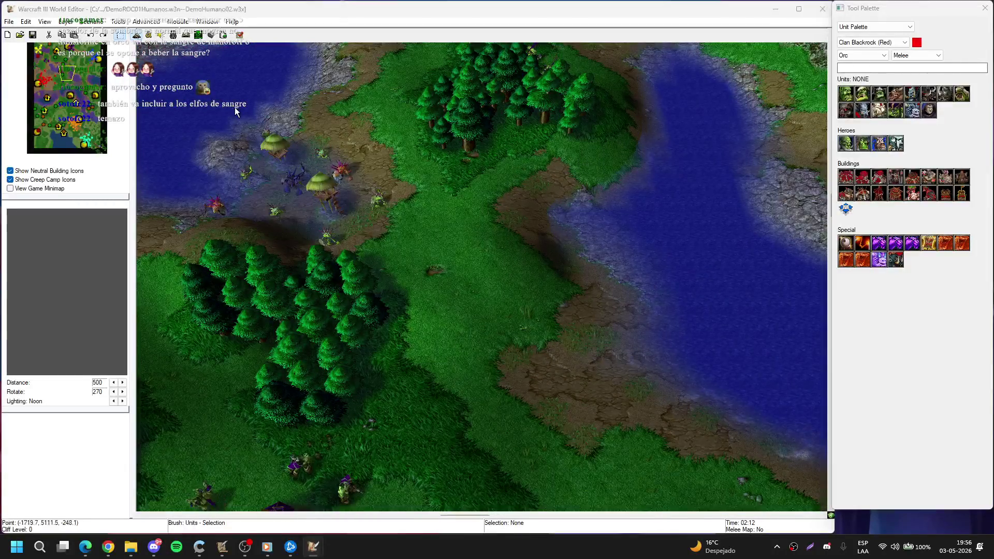
pyautogui.press('F4')
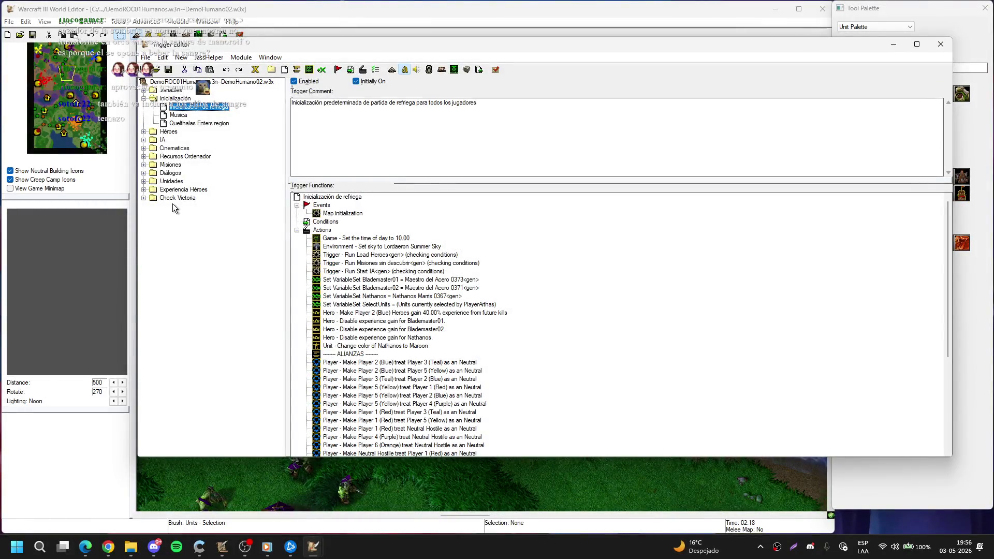
# Step: Browse the Check Victoria and Cinematicas triggers, ending on the Victoria trigger's actions
pyautogui.click(155, 200)
pyautogui.click(167, 207)
pyautogui.click(177, 215)
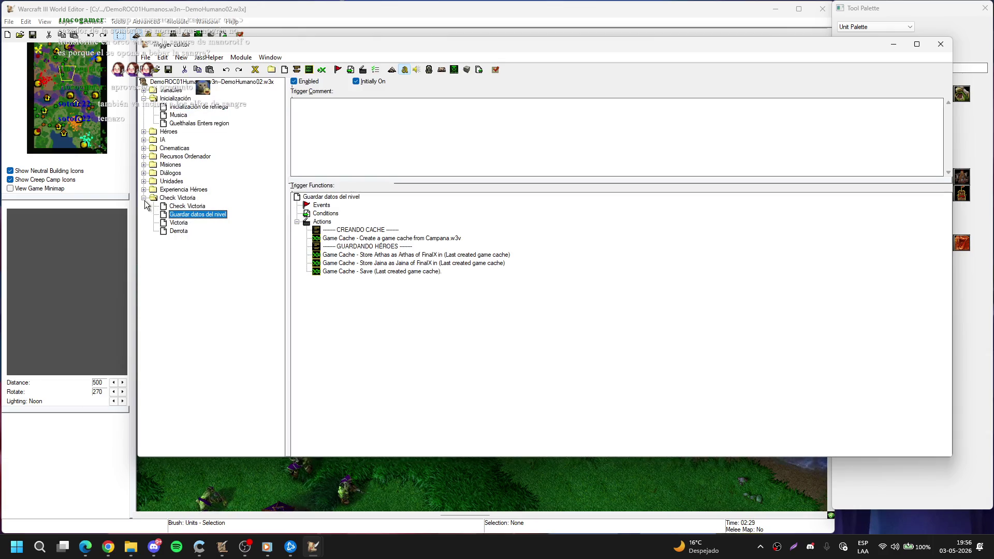
pyautogui.click(144, 198)
pyautogui.click(144, 148)
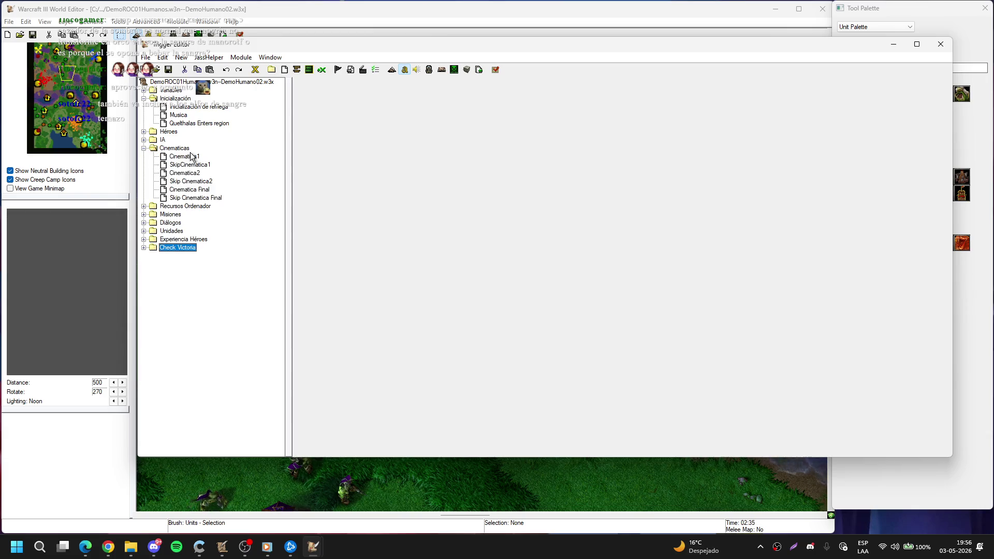
pyautogui.click(190, 157)
pyautogui.click(200, 165)
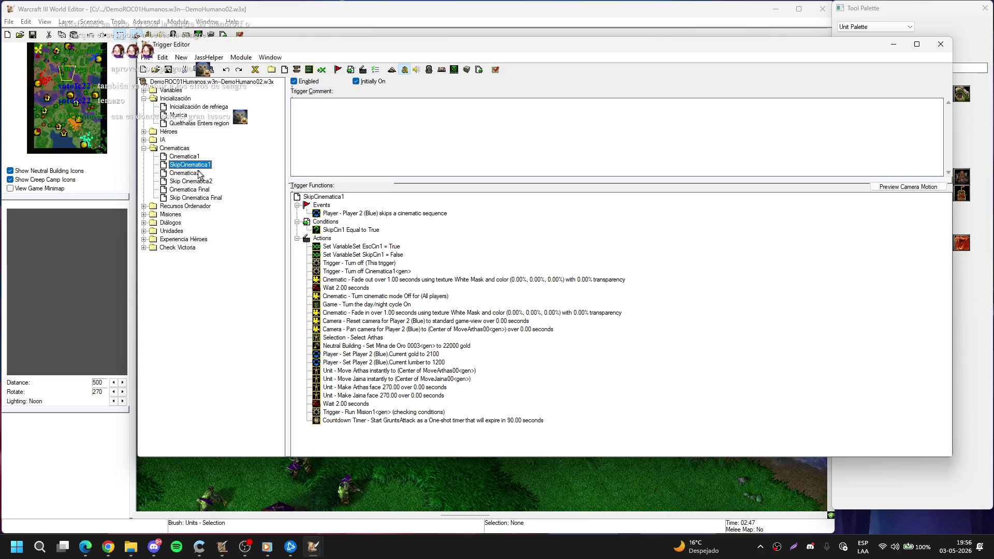
pyautogui.click(201, 198)
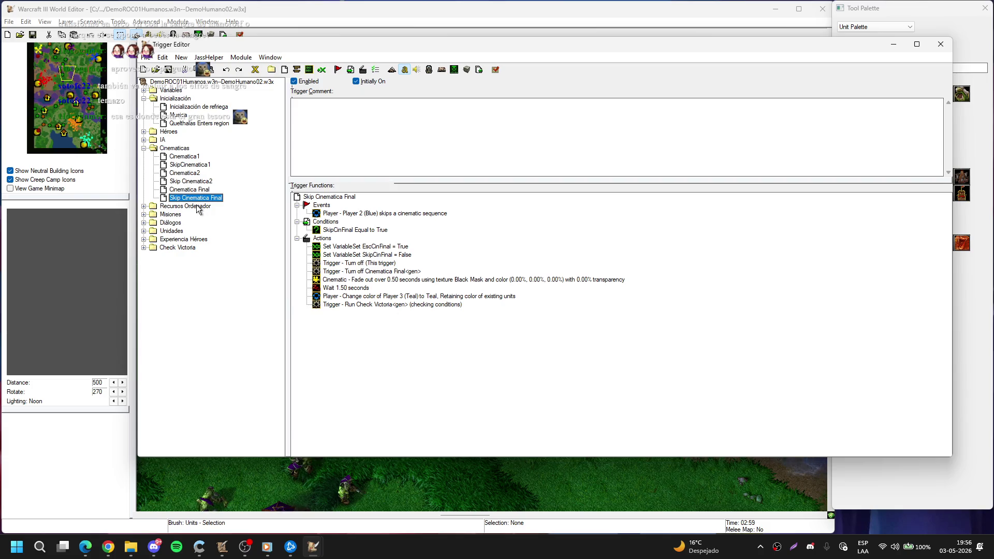
pyautogui.click(186, 256)
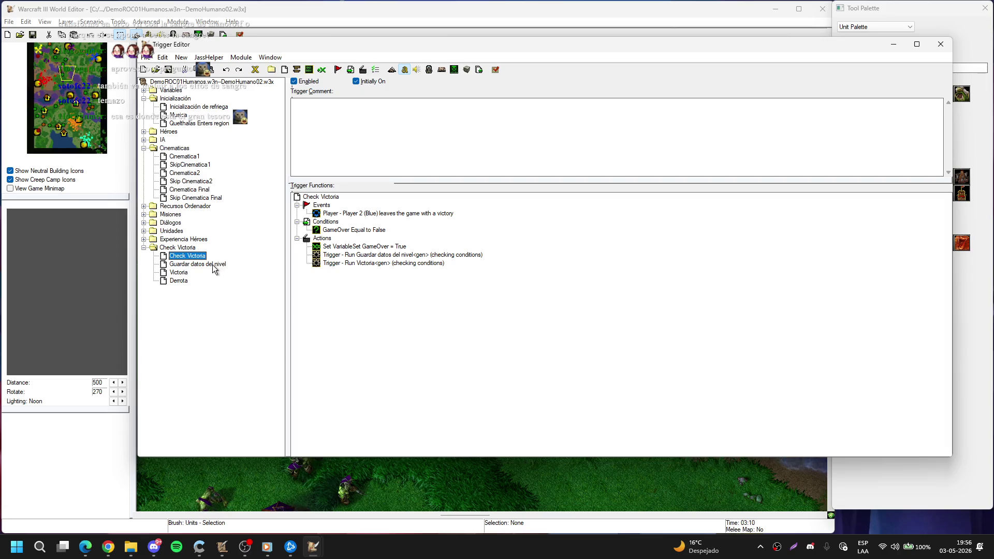
pyautogui.click(217, 264)
pyautogui.click(178, 272)
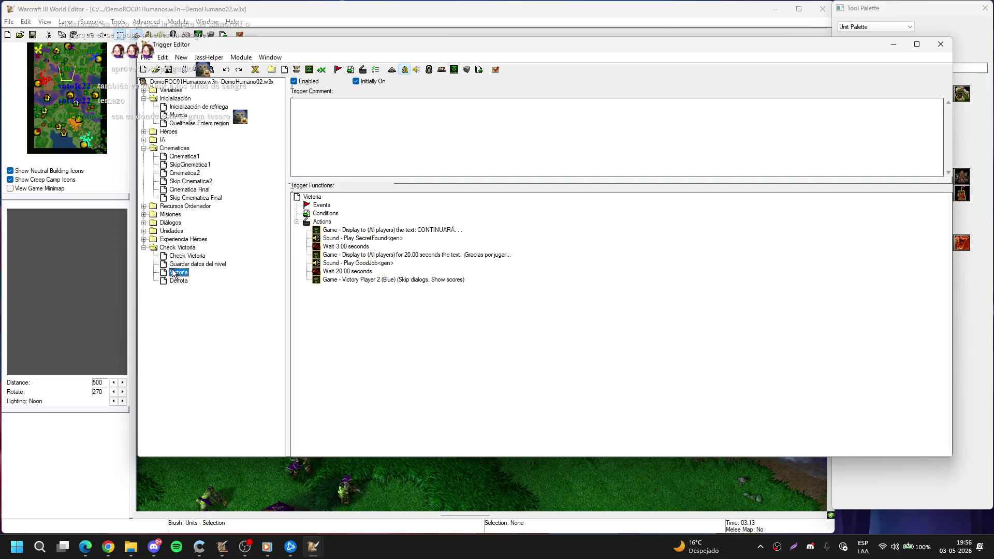
# Step: Copy Victoria's CONTINUARÁ message text and switch to the ReyExanime02Interludio trigger editor
pyautogui.doubleClick(455, 232)
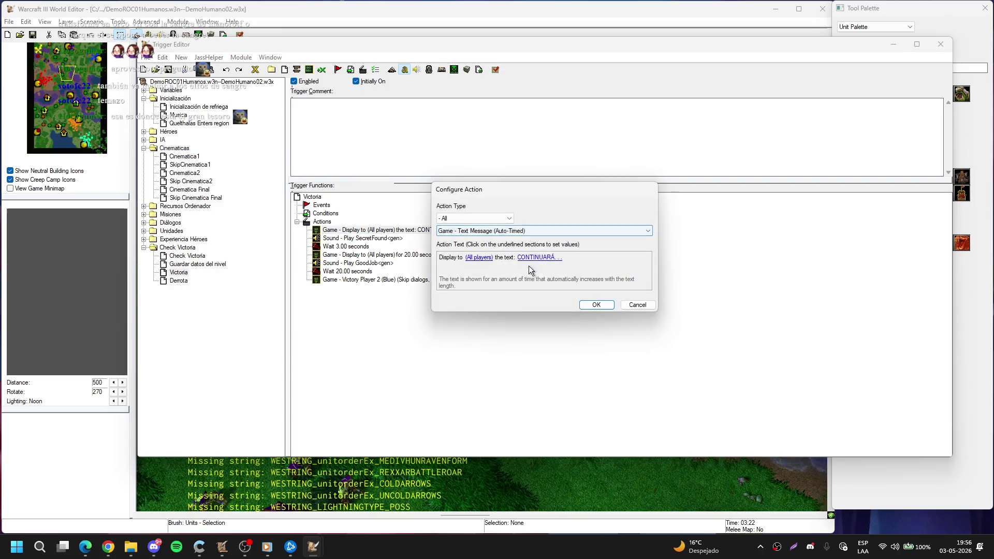
pyautogui.click(536, 258)
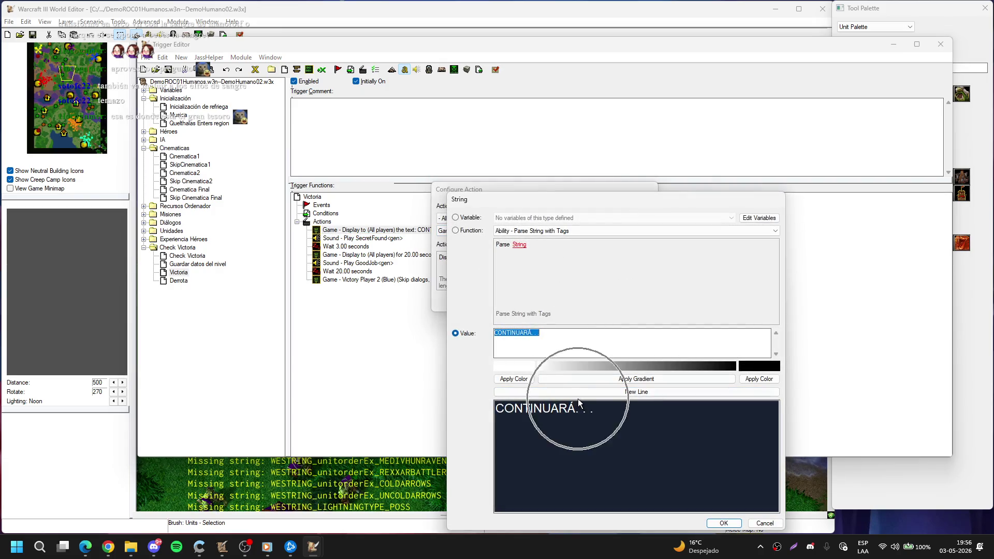
pyautogui.press('Return')
pyautogui.press('Return')
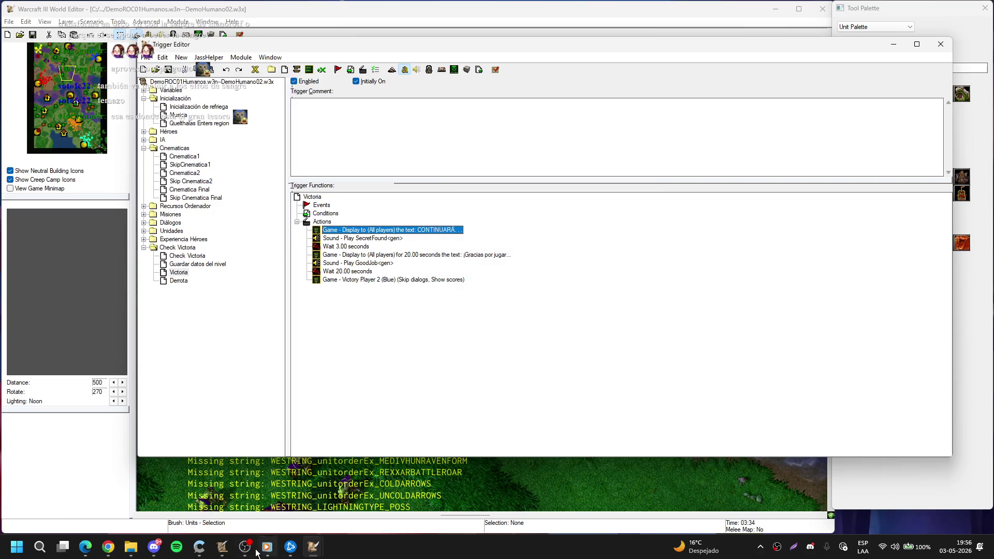
pyautogui.moveTo(222, 546)
pyautogui.click(299, 488)
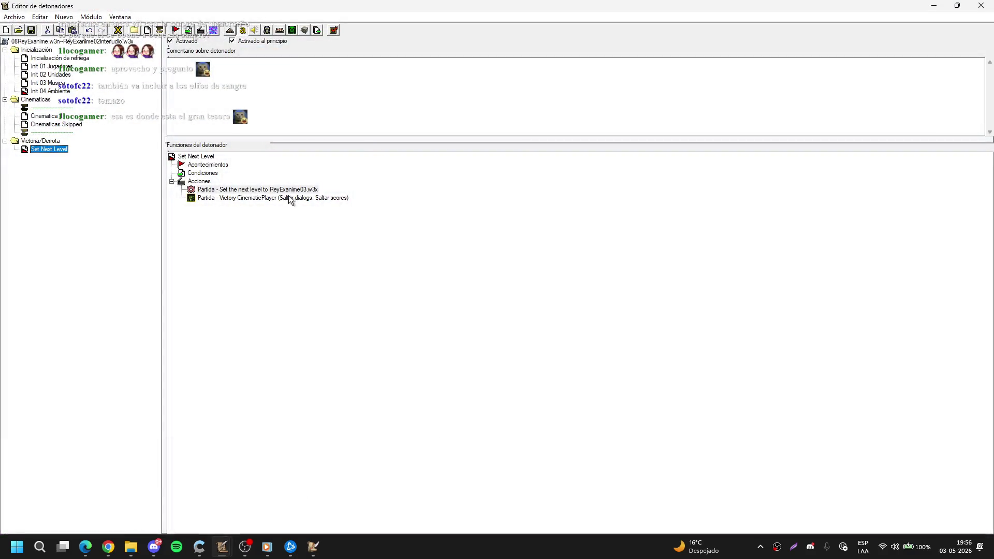
# Step: Add a Wait 3.00 seconds action to the Set Next Level trigger
pyautogui.click(195, 180)
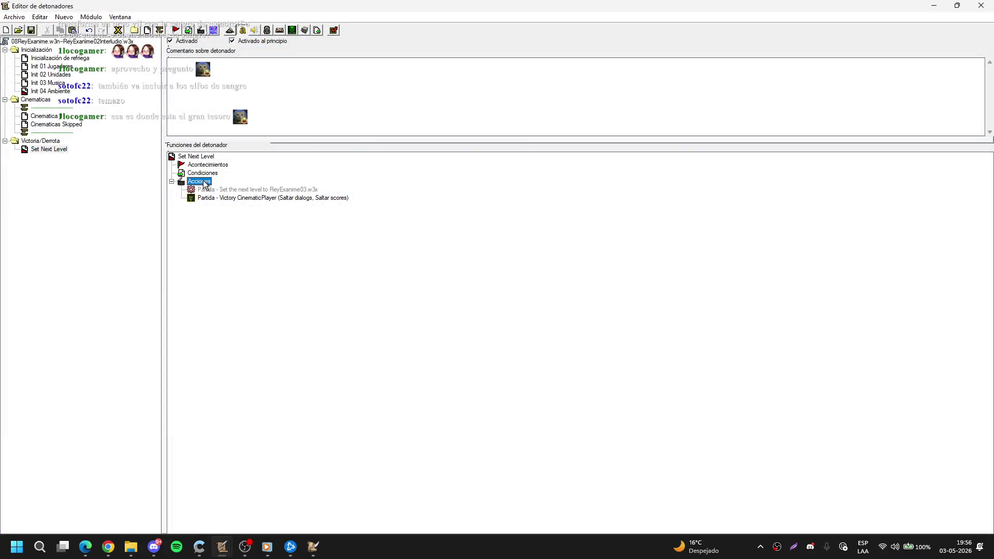
pyautogui.hotkey('ctrl', 'r')
pyautogui.click(432, 277)
pyautogui.write('3')
pyautogui.press('Return')
pyautogui.press('Return')
# Step: Add a Partida Text Message (Auto-Timed) action showing CONTINUARÁ..
pyautogui.hotkey('ctrl', 'r')
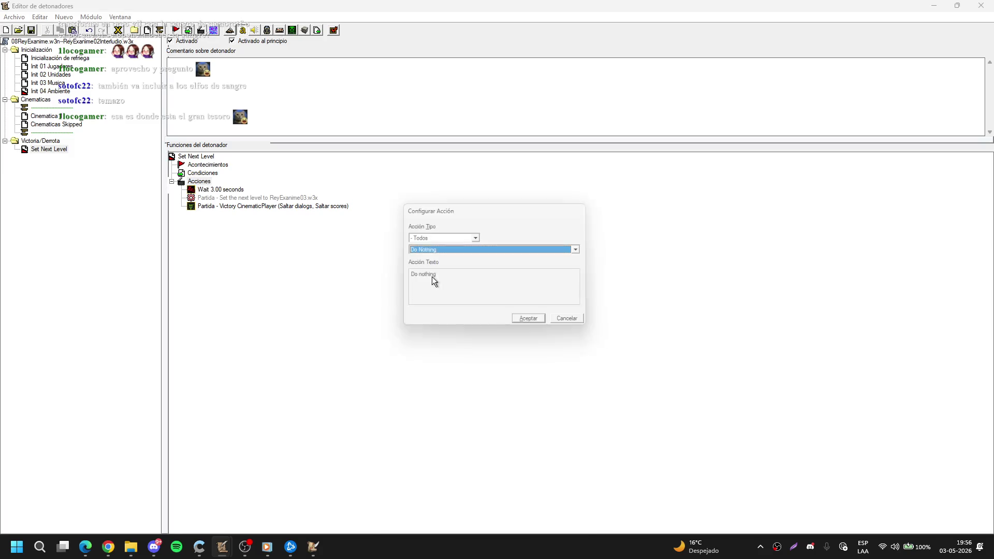
pyautogui.hotkey('shift', 'Tab')
pyautogui.press('p')
pyautogui.press('Tab')
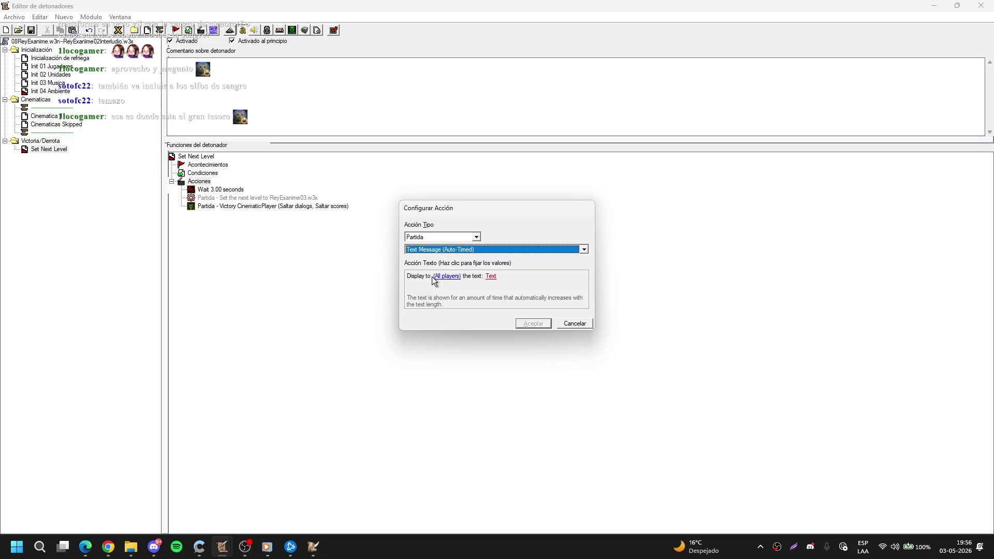
pyautogui.click(489, 276)
pyautogui.write('CONTINUARÁ...')
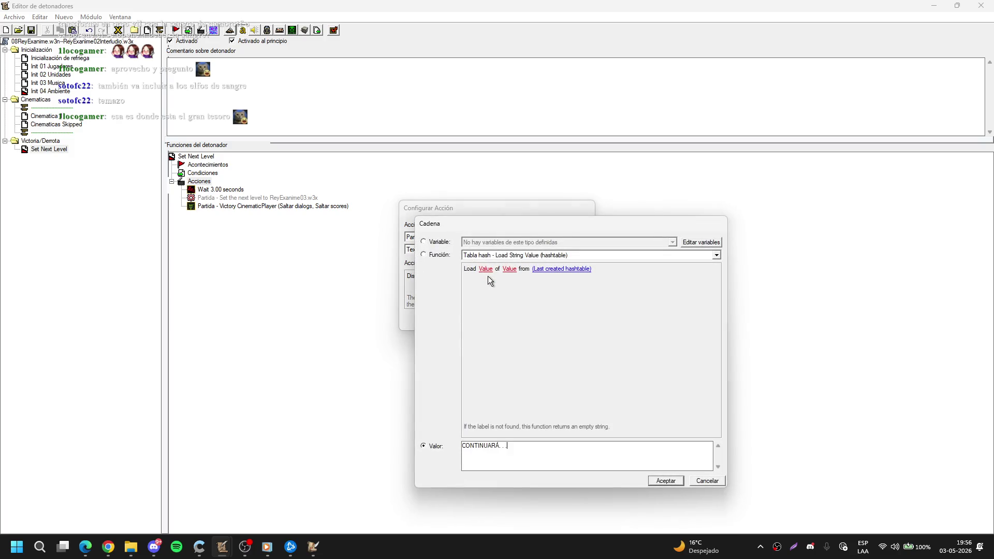
pyautogui.press('Return')
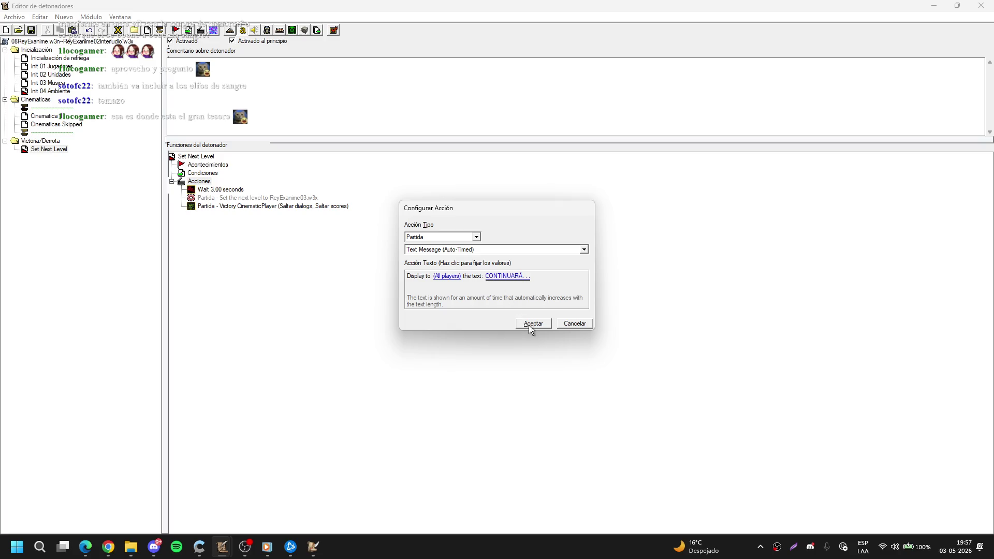
pyautogui.click(529, 325)
# Step: Paste a copy of the CONTINUARÁ... message below the 3-second wait
pyautogui.click(234, 198)
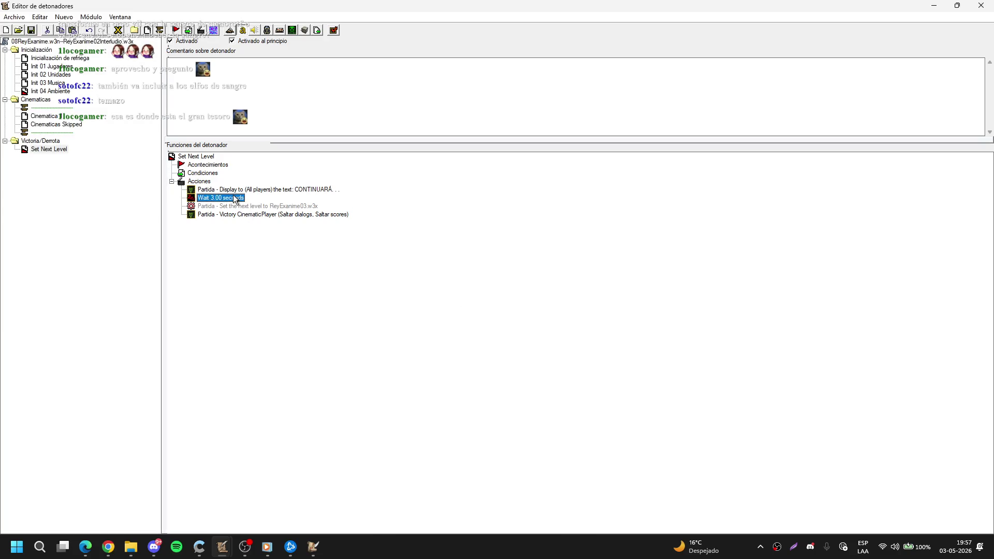
pyautogui.hotkey('ctrl', 'v')
pyautogui.moveTo(313, 546)
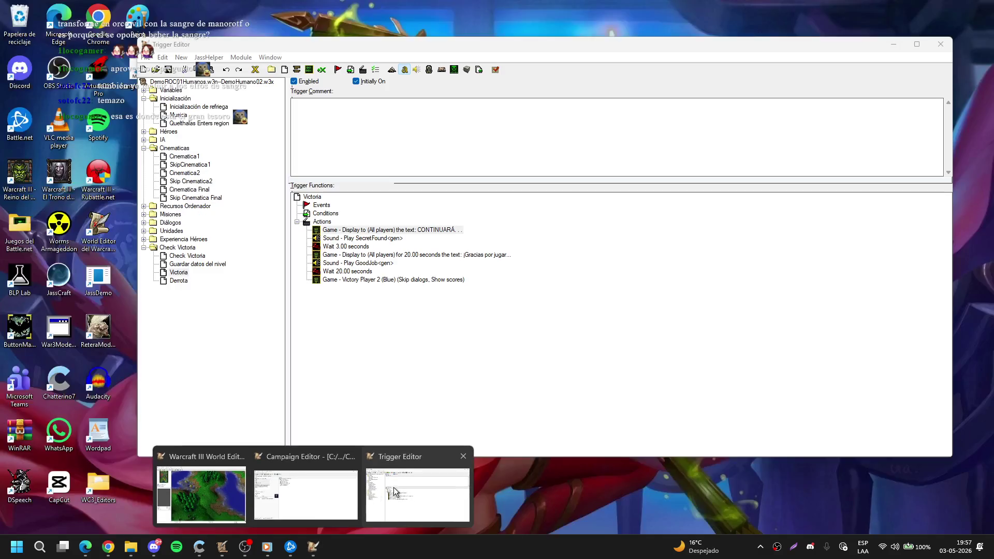
pyautogui.click(394, 486)
pyautogui.doubleClick(477, 255)
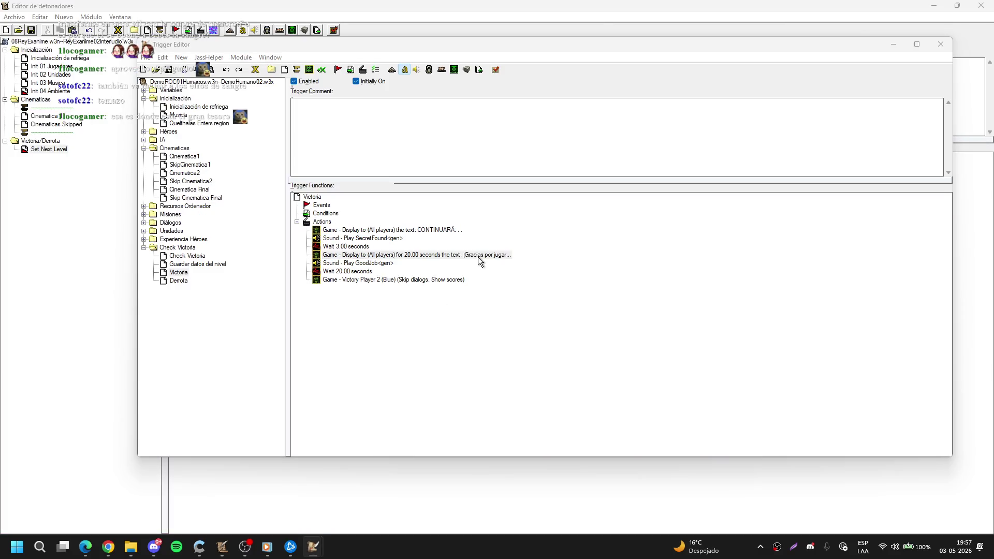
pyautogui.click(589, 259)
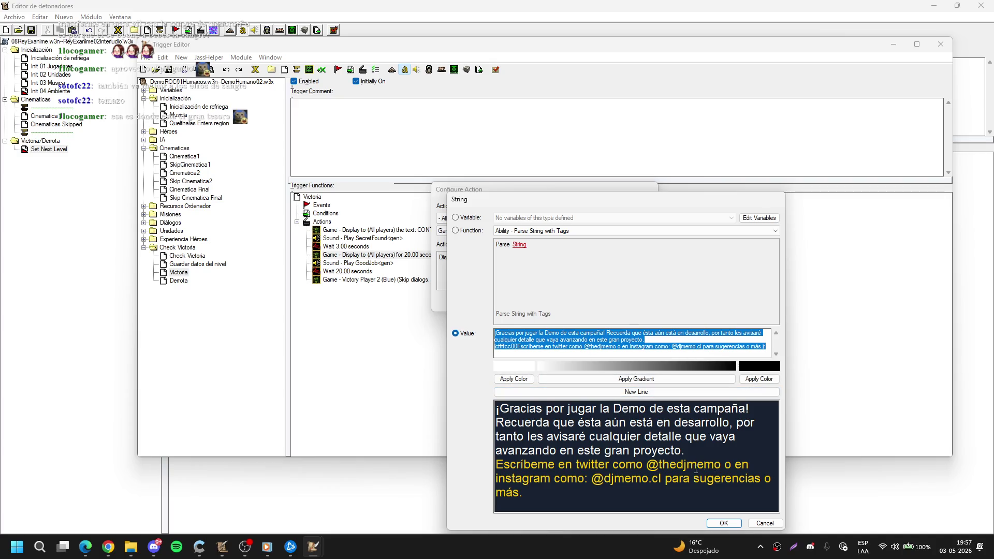
pyautogui.press('Return')
pyautogui.press('Return')
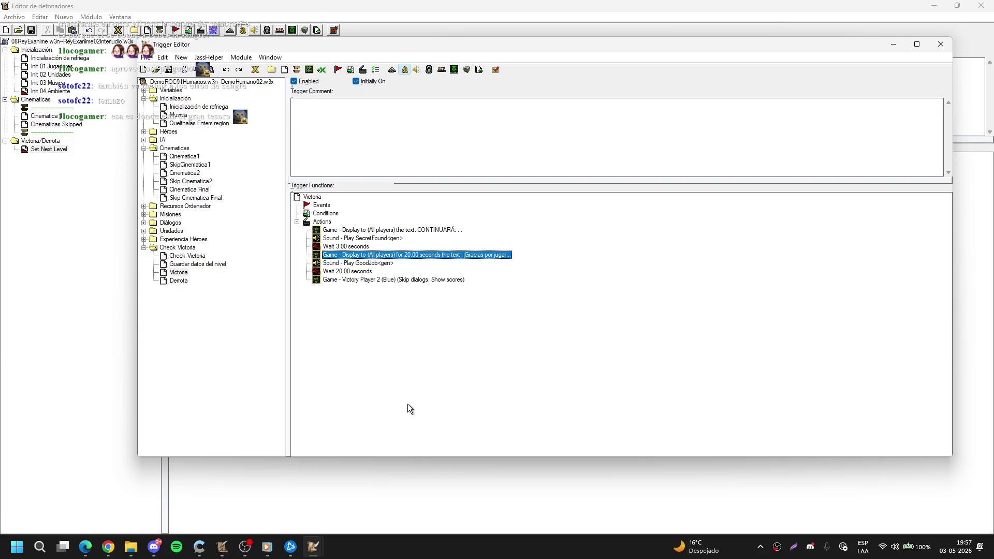
pyautogui.click(267, 546)
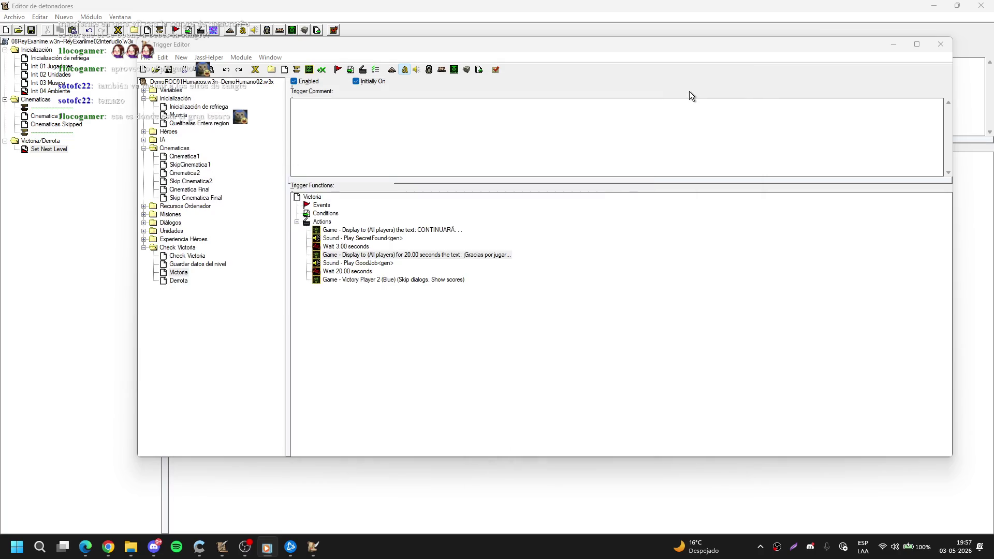
pyautogui.click(689, 91)
pyautogui.moveTo(313, 546)
pyautogui.click(205, 493)
pyautogui.click(94, 83)
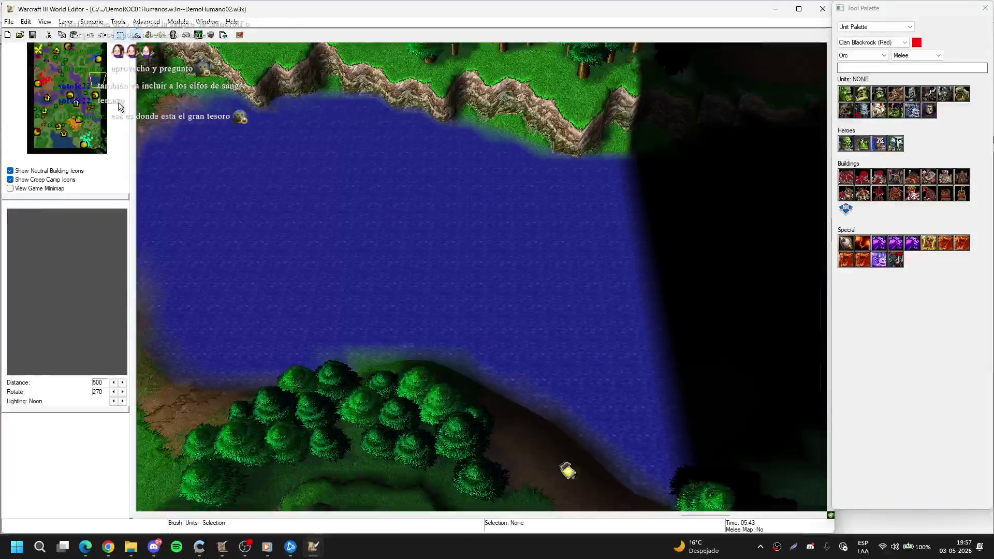
pyautogui.click(78, 125)
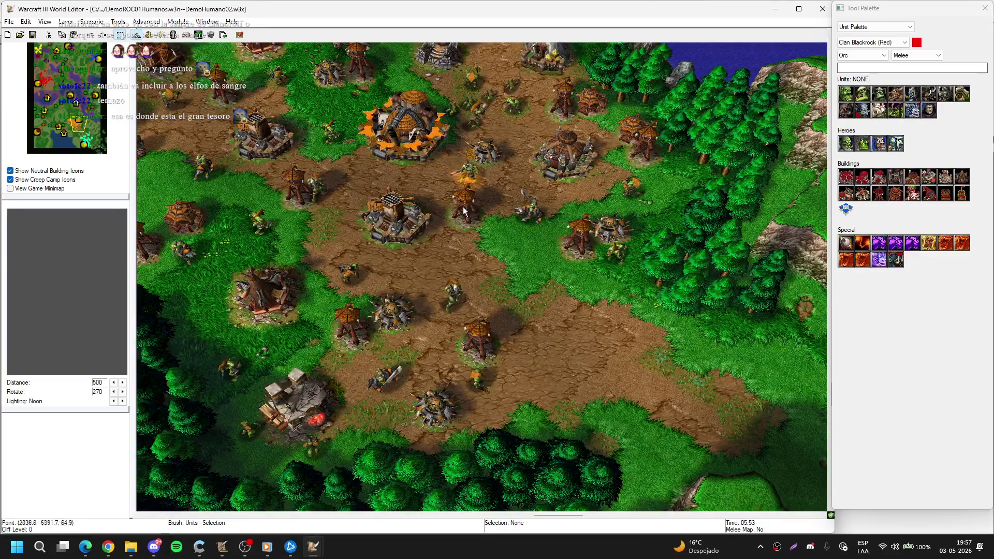
pyautogui.moveTo(221, 550)
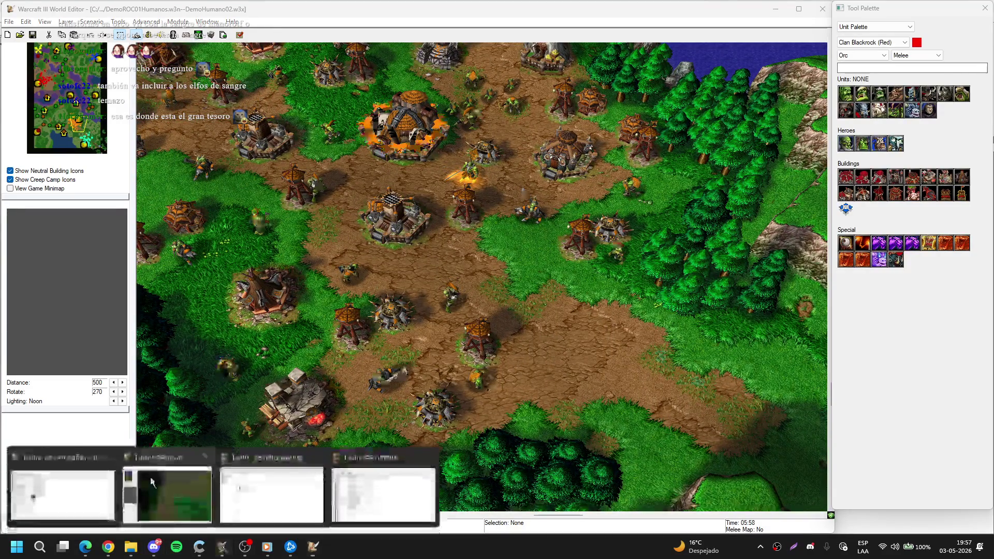
pyautogui.click(275, 487)
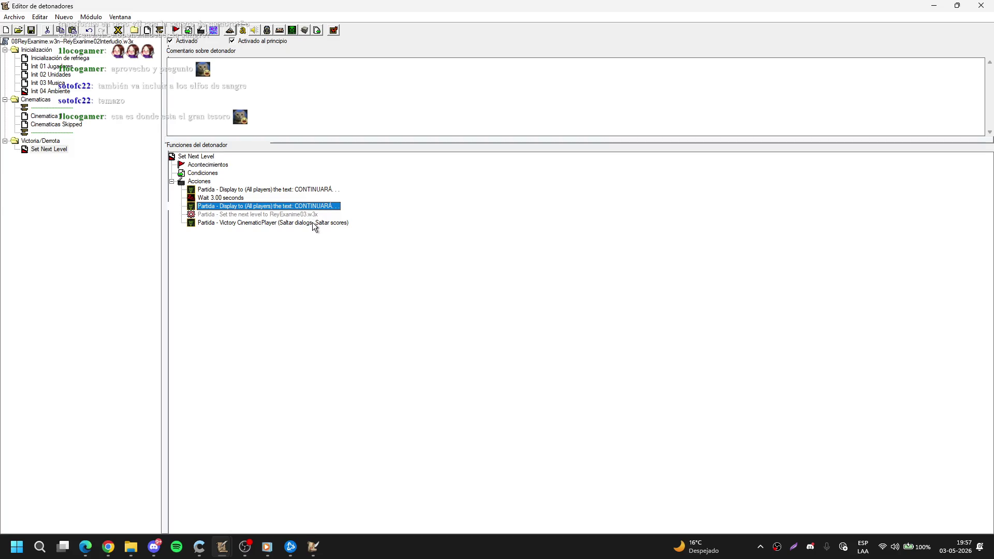
# Step: Set the duplicated message action's display duration to 20 seconds
pyautogui.press('Return')
pyautogui.scroll(-1, 492, 253)
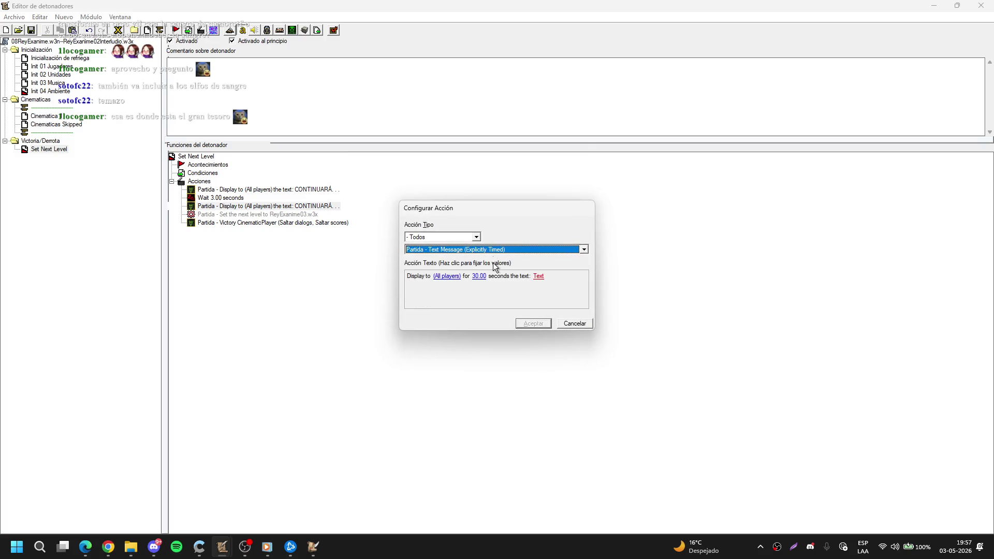
pyautogui.click(477, 276)
pyautogui.write('20')
pyautogui.press('Return')
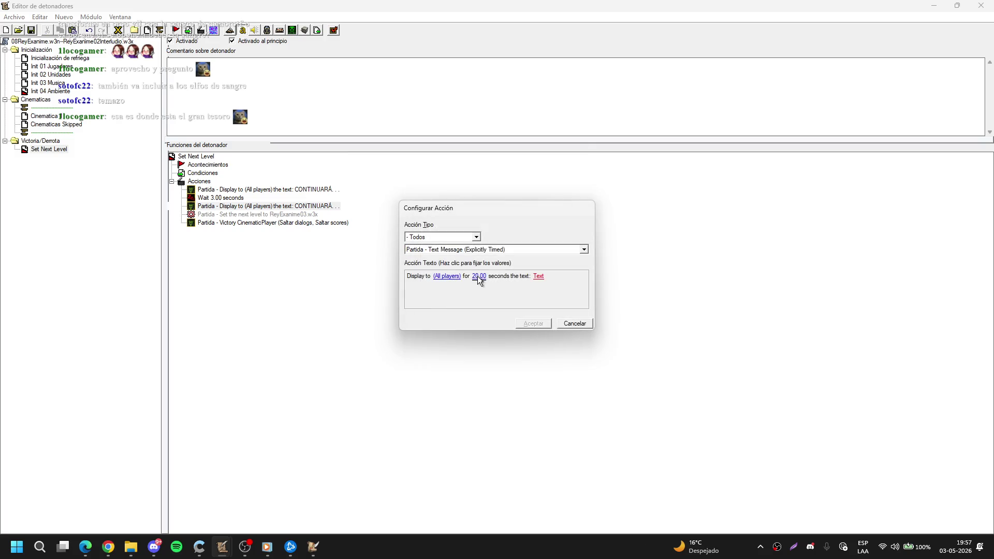
# Step: Paste the thank-you text and reword it with 'DEMO', a period after desarrollo, and 'Por lo último'
pyautogui.click(540, 276)
pyautogui.write('¡Gracias por jugar la Demo de esta campaña! Recuerda que ésta aún está en desarrollo, por tanto les avisaré cualquier detalle que vaya avanzando en este gran proyecto. |cffffcc00Escríbeme en twitter como @thedjmemo o en instagram como: @djmemo.cl para sugerencias o más.|r')
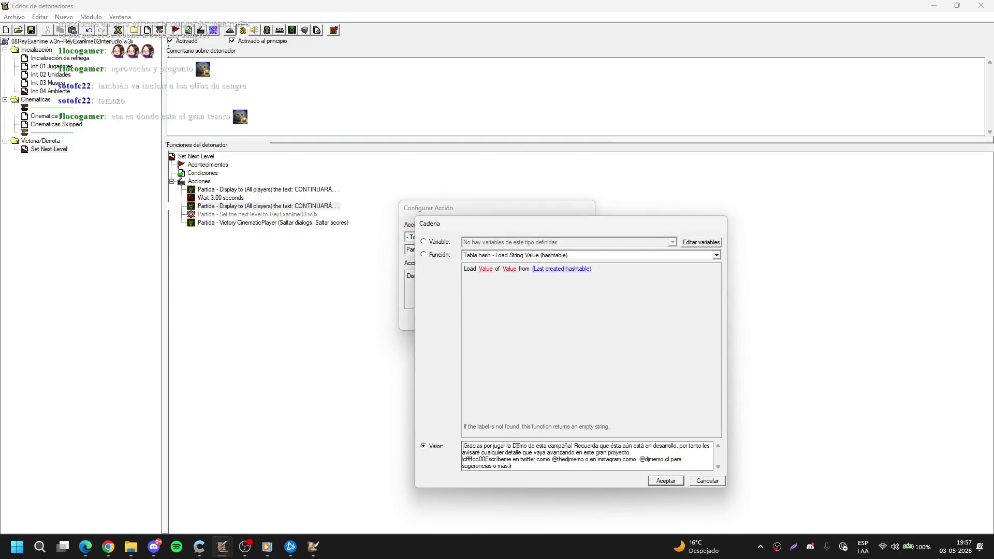
pyautogui.click(518, 446)
pyautogui.press('Delete')
pyautogui.press('Delete')
pyautogui.press('Delete')
pyautogui.write('EMO')
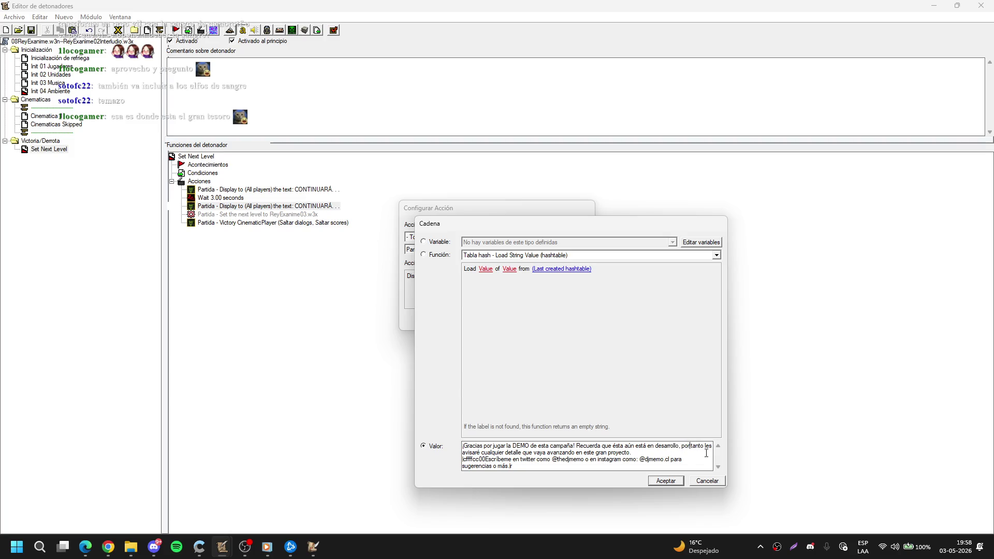
pyautogui.press('Delete')
pyautogui.write('.')
pyautogui.press('BackSpace')
pyautogui.write('Por lo')
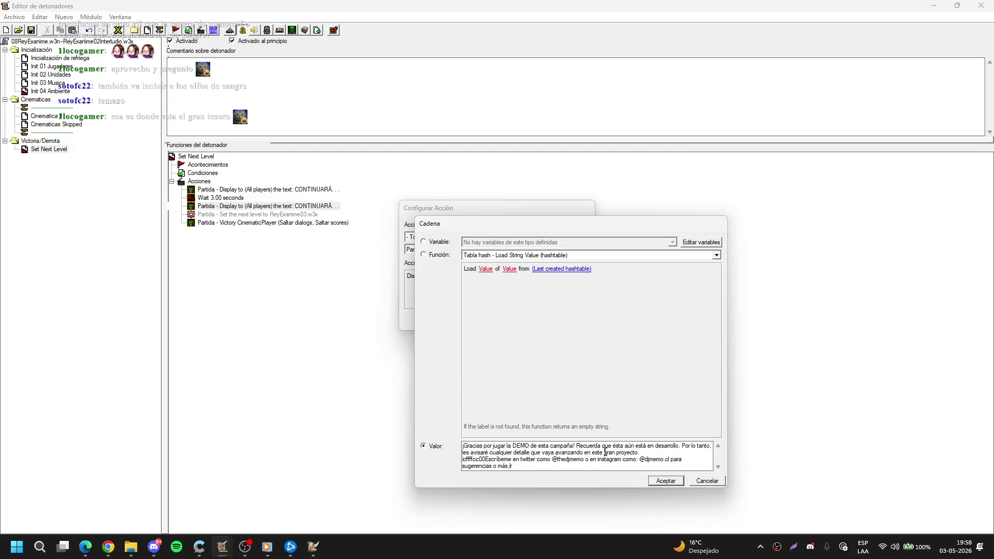
pyautogui.write('último')
pyautogui.press('Return')
# Step: Select the closing social-links sentence, then accept the text and the 20-second action
pyautogui.scroll(-1, 655, 458)
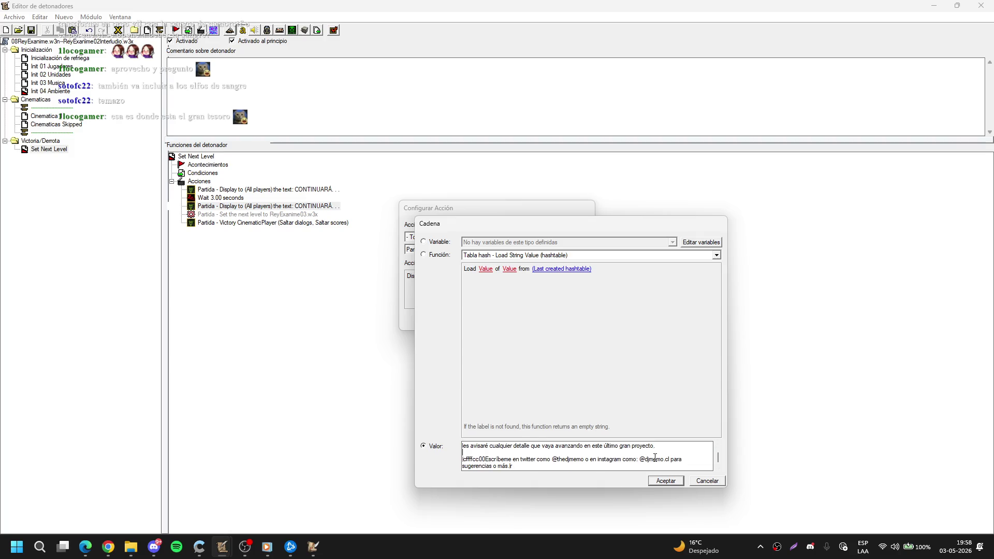
pyautogui.moveTo(533, 469)
pyautogui.mouseDown()
pyautogui.moveTo(461, 458)
pyautogui.moveTo(722, 476)
pyautogui.mouseUp()
pyautogui.click(661, 481)
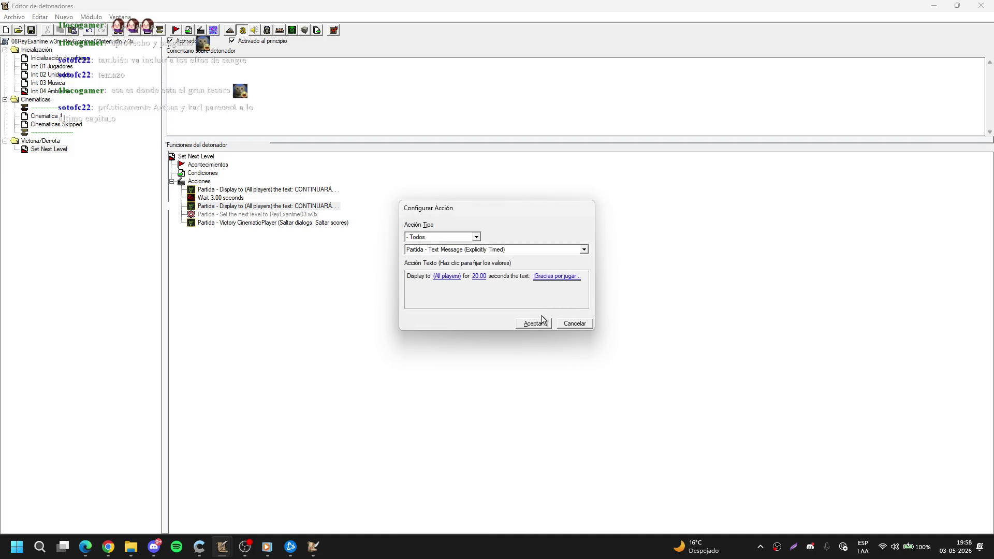
pyautogui.click(533, 321)
pyautogui.click(929, 5)
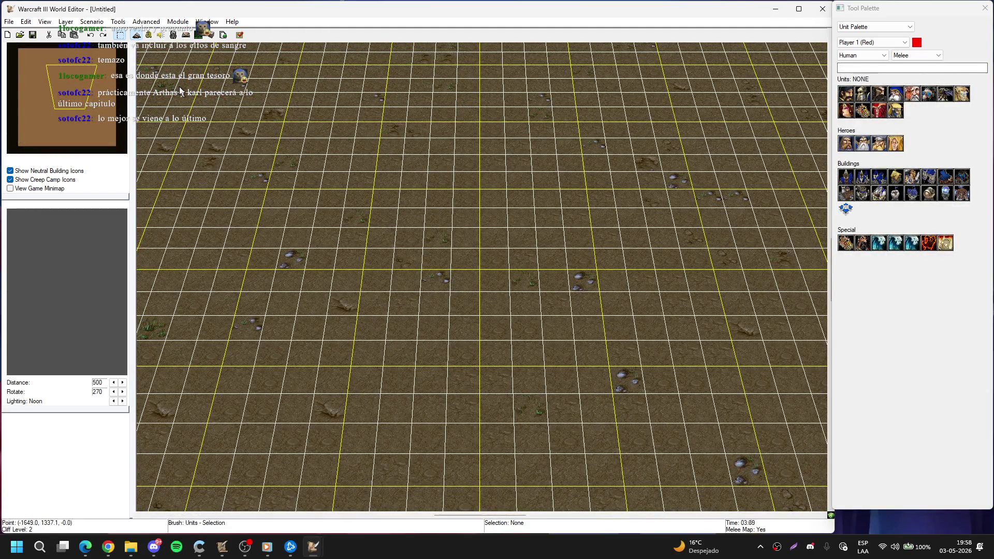
# Step: Open Kalimdor15Final.w3x, pan across its terrain, and bring up its triggers
pyautogui.hotkey('ctrl', 'o')
pyautogui.scroll(-20, 288, 249)
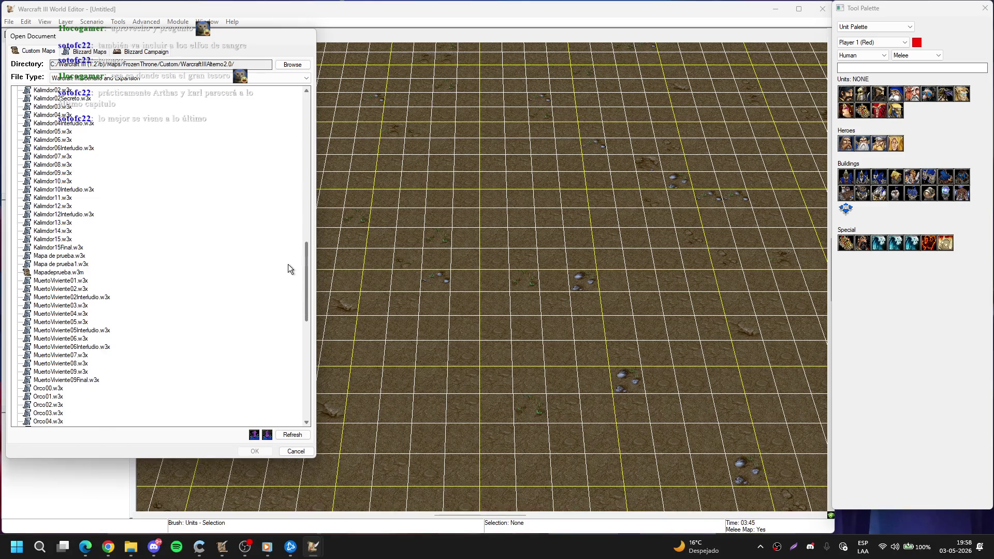
pyautogui.scroll(-1, 289, 274)
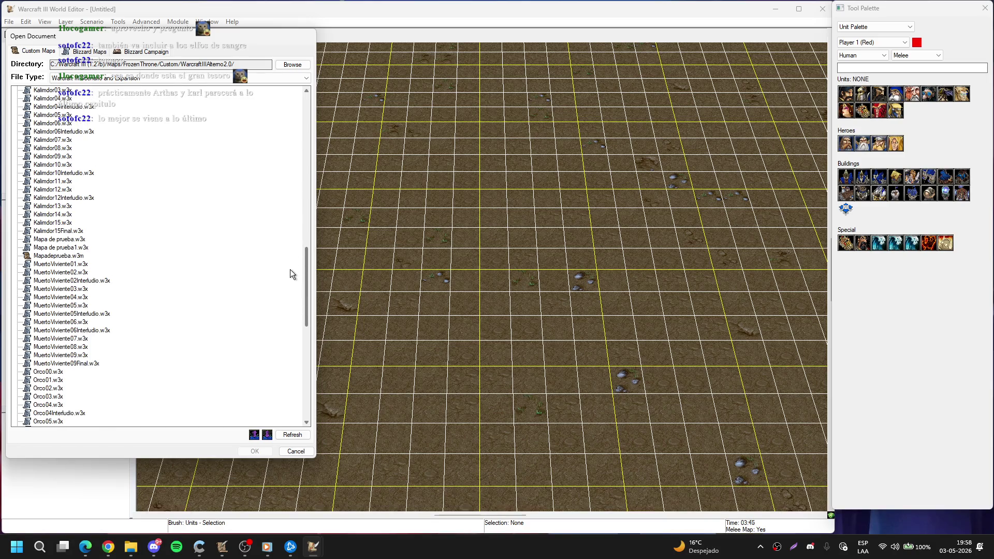
pyautogui.doubleClick(65, 230)
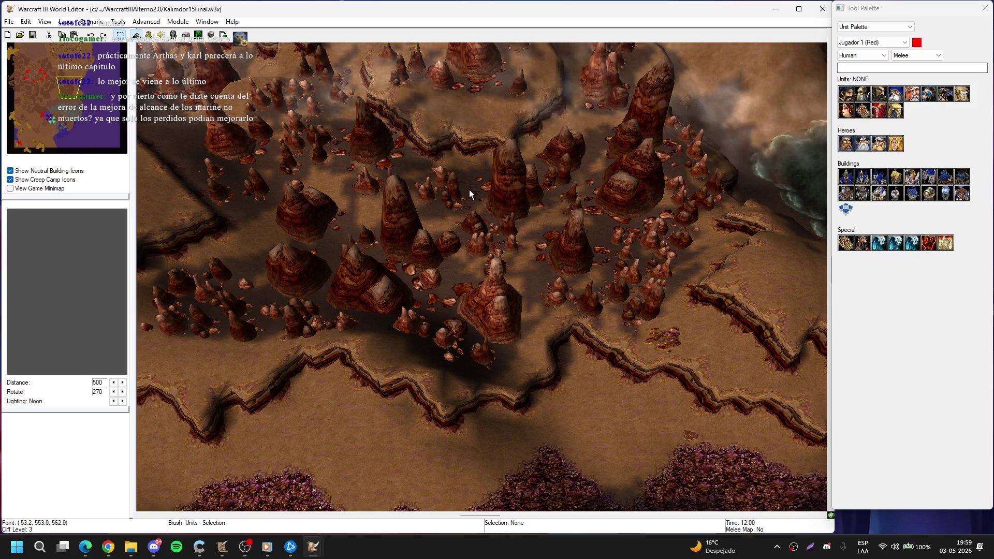
pyautogui.moveTo(538, 113)
pyautogui.mouseDown()
pyautogui.moveTo(684, 243)
pyautogui.moveTo(320, 344)
pyautogui.mouseUp()
pyautogui.moveTo(595, 98); pyautogui.dragTo(555, 340)
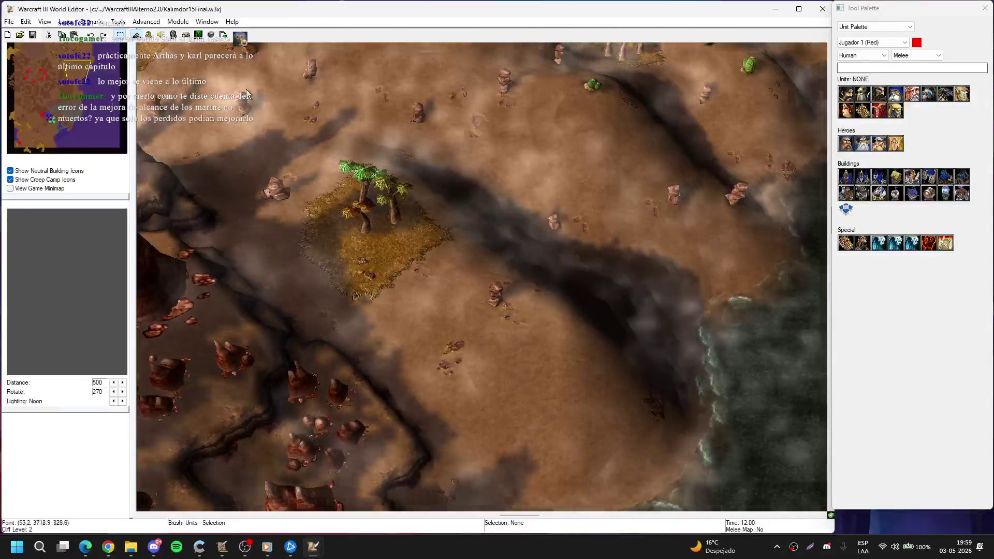
pyautogui.press('F4')
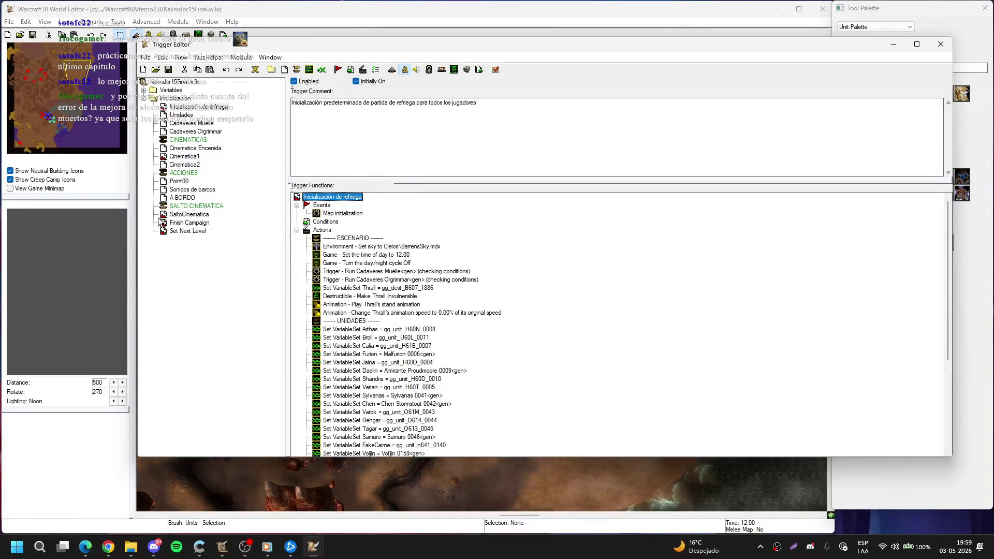
pyautogui.click(197, 219)
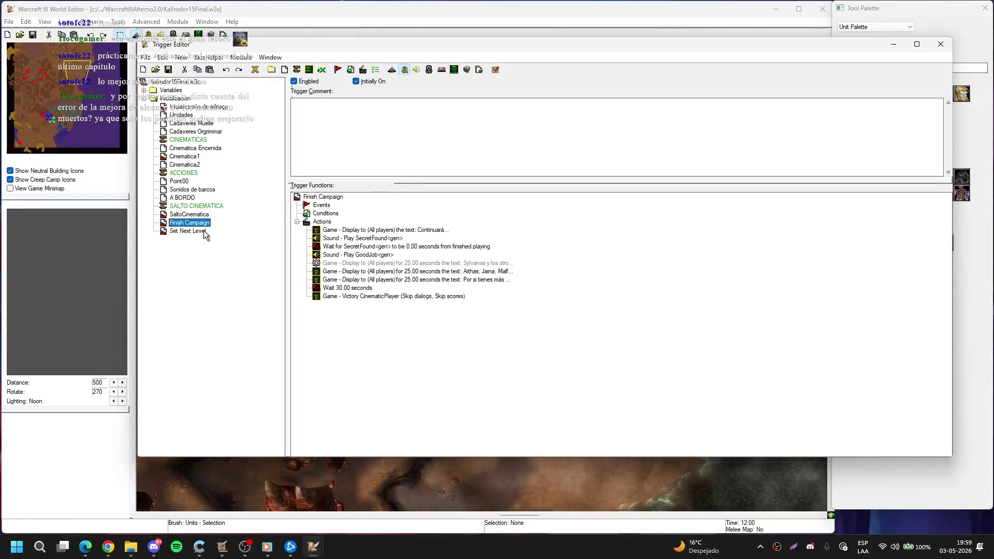
pyautogui.doubleClick(497, 283)
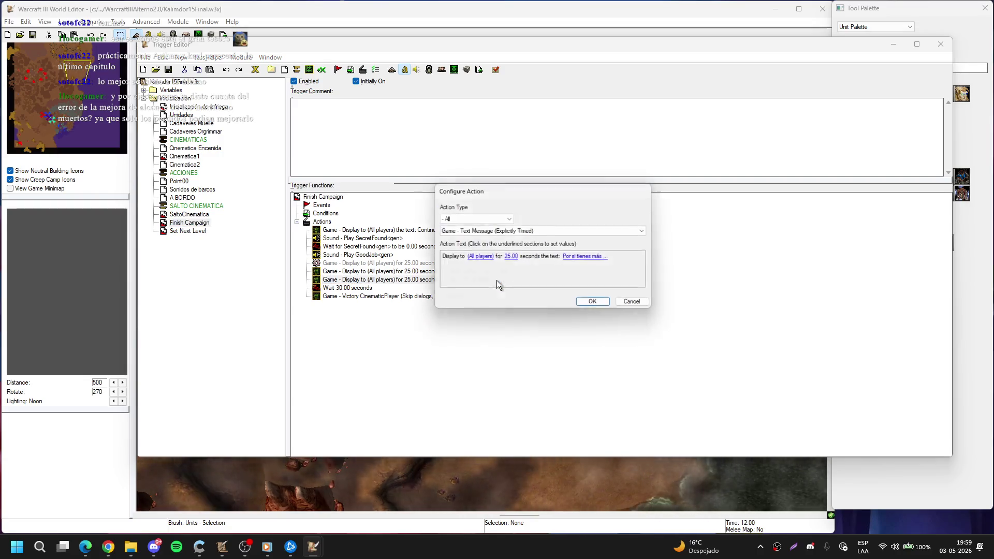
pyautogui.click(592, 324)
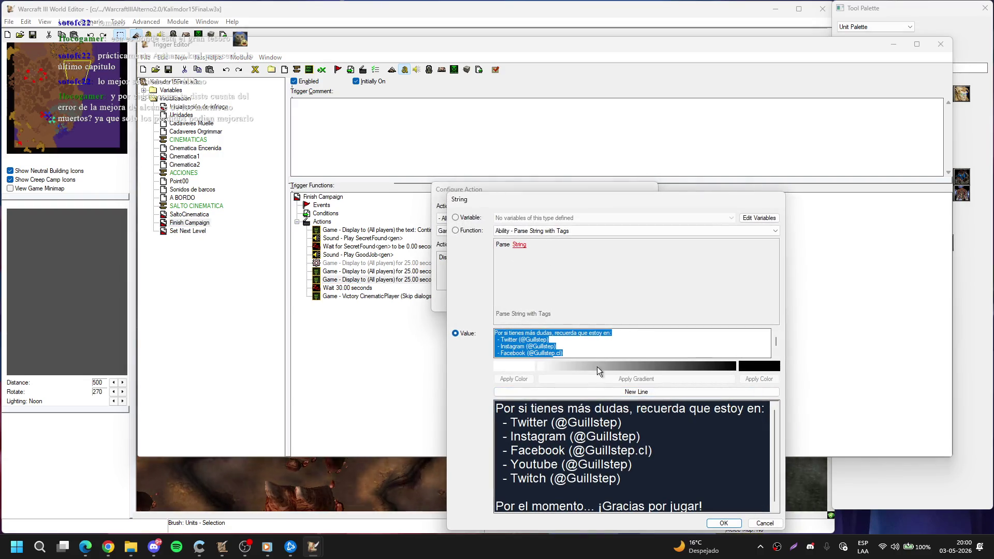
pyautogui.scroll(-2, 598, 353)
pyautogui.press('Return')
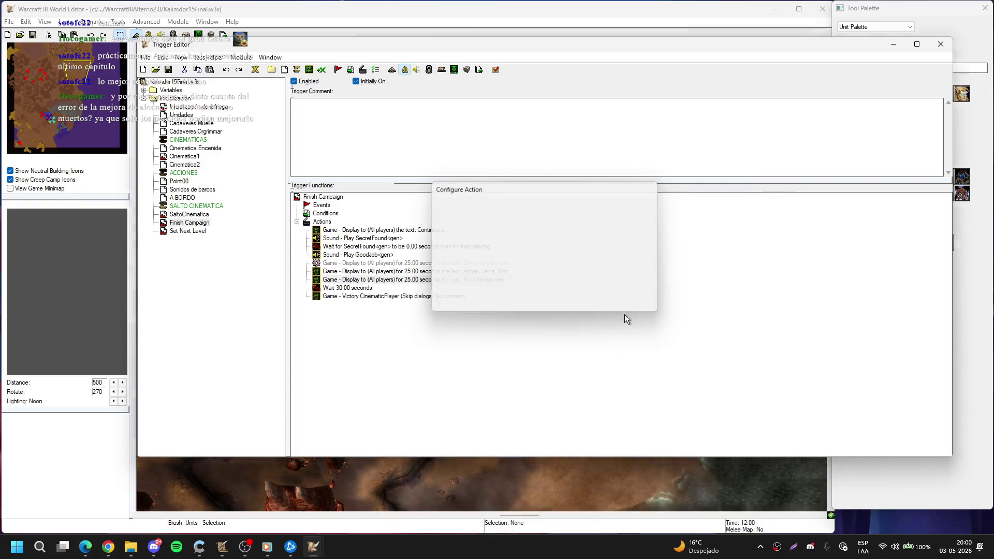
# Step: Close Kalimdor's dialogs and editors, then restore the ReyExanime02Interludio editor window
pyautogui.press('Return')
pyautogui.click(940, 44)
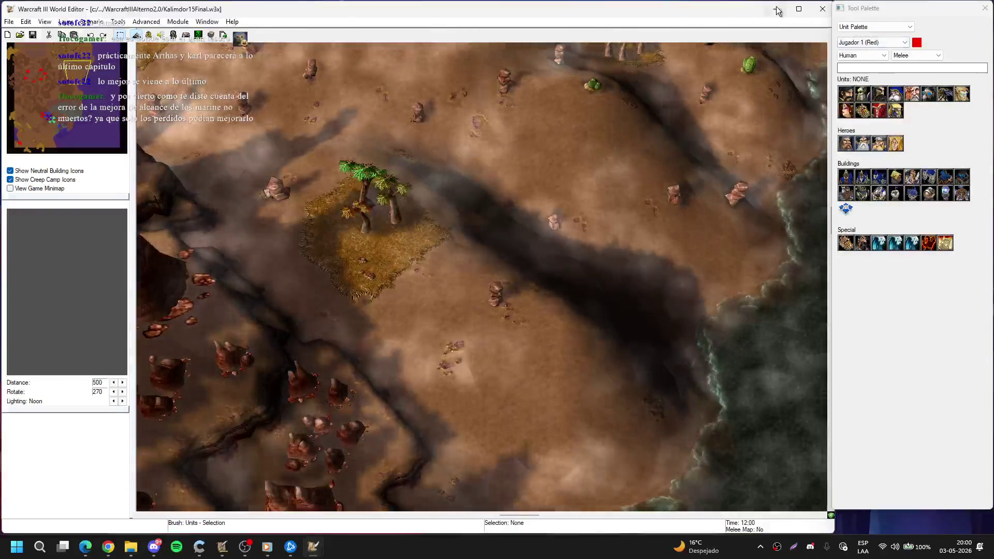
pyautogui.click(775, 8)
pyautogui.click(910, 61)
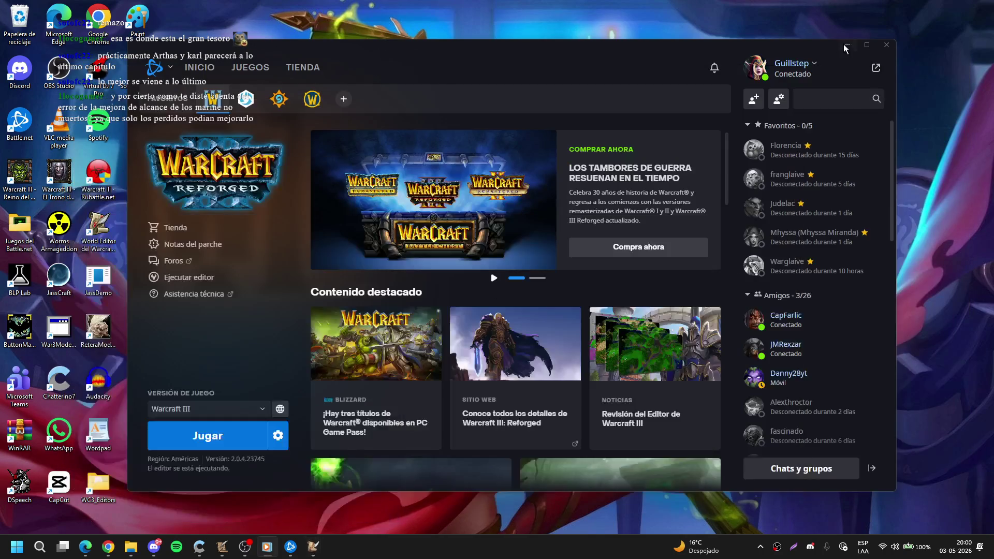
pyautogui.click(846, 45)
pyautogui.click(222, 552)
pyautogui.click(181, 484)
pyautogui.click(68, 131)
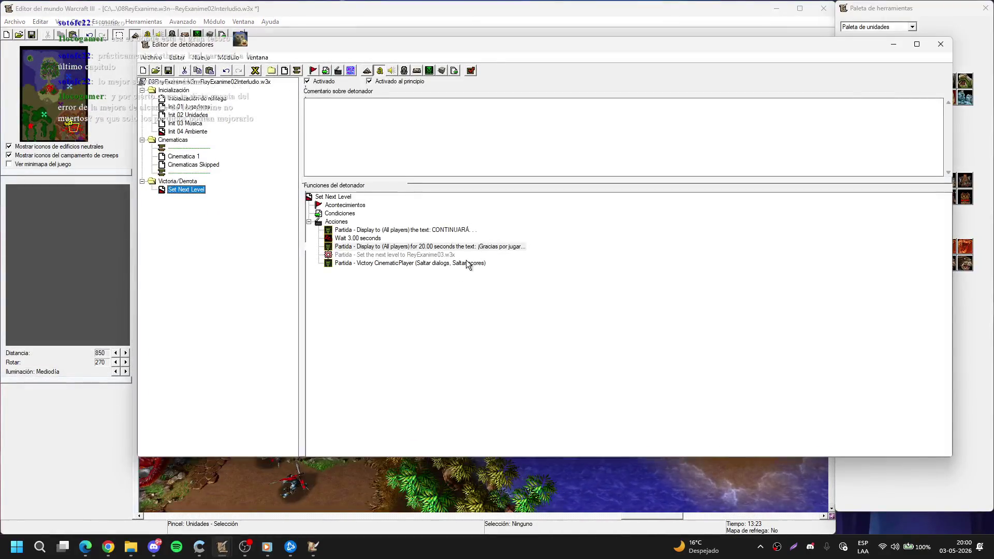
# Step: Open the 20-second thank-you message text and delete the closing Por el momento line
pyautogui.doubleClick(508, 246)
pyautogui.click(592, 257)
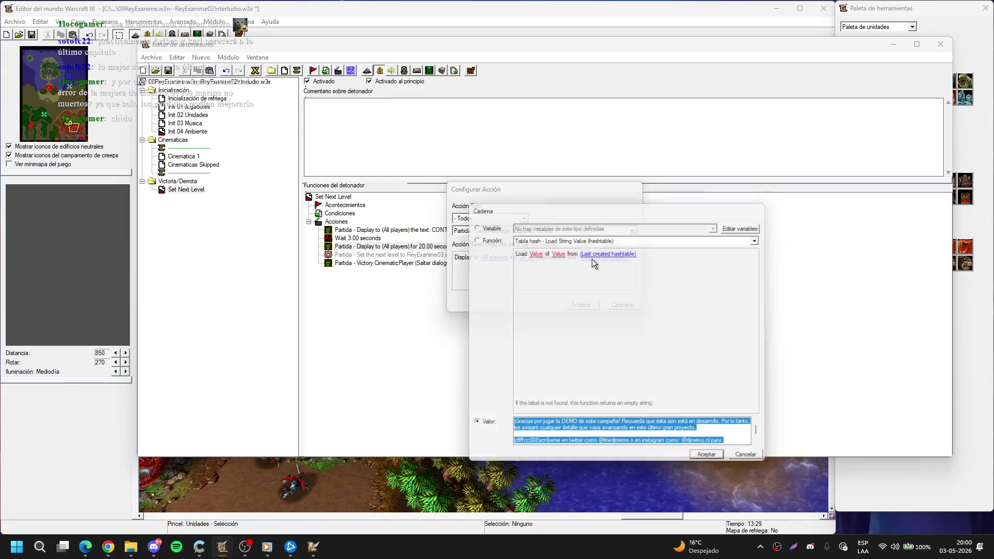
pyautogui.moveTo(534, 440); pyautogui.dragTo(557, 450)
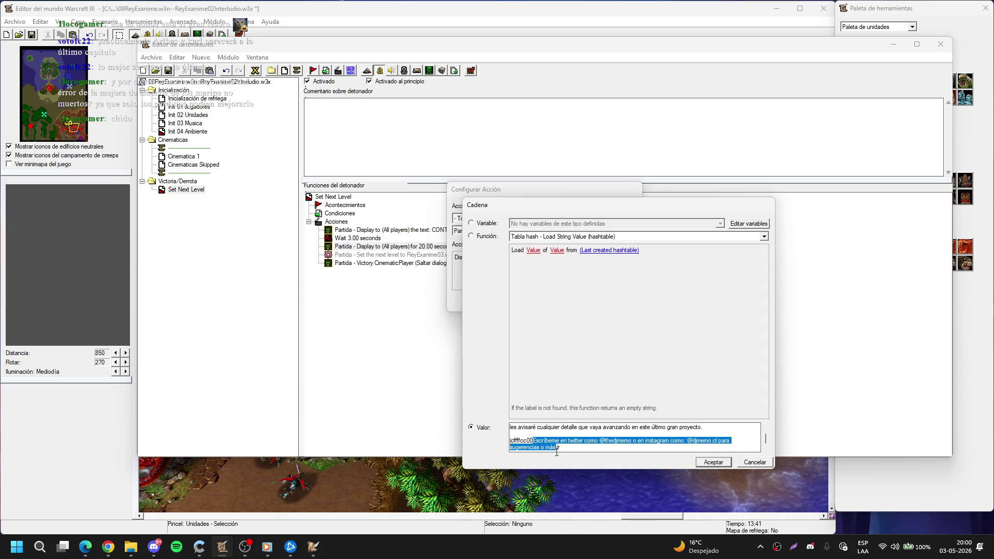
pyautogui.hotkey('ctrl', 'End')
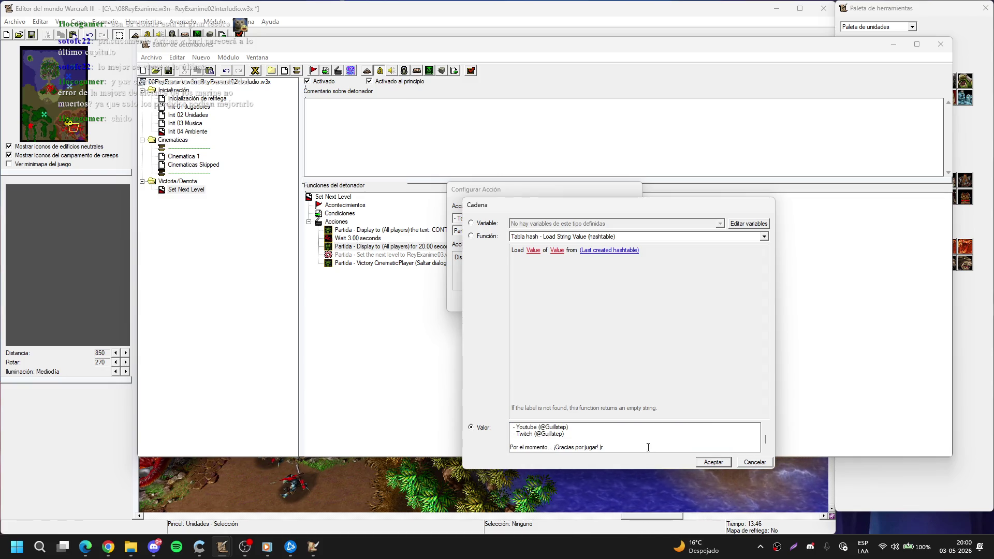
pyautogui.scroll(2, 648, 447)
pyautogui.scroll(-2, 648, 447)
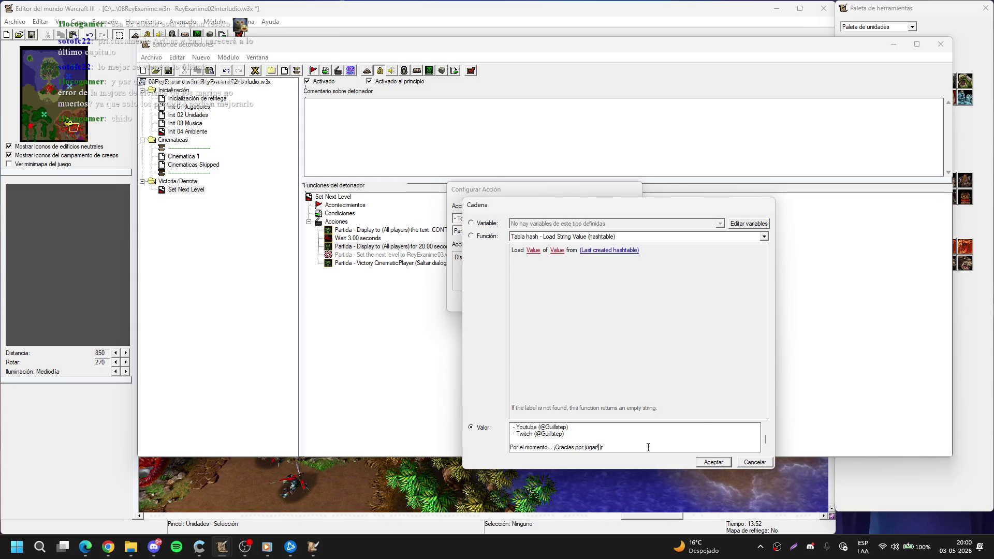
pyautogui.press('BackSpace')
pyautogui.press('BackSpace')
pyautogui.press('BackSpace')
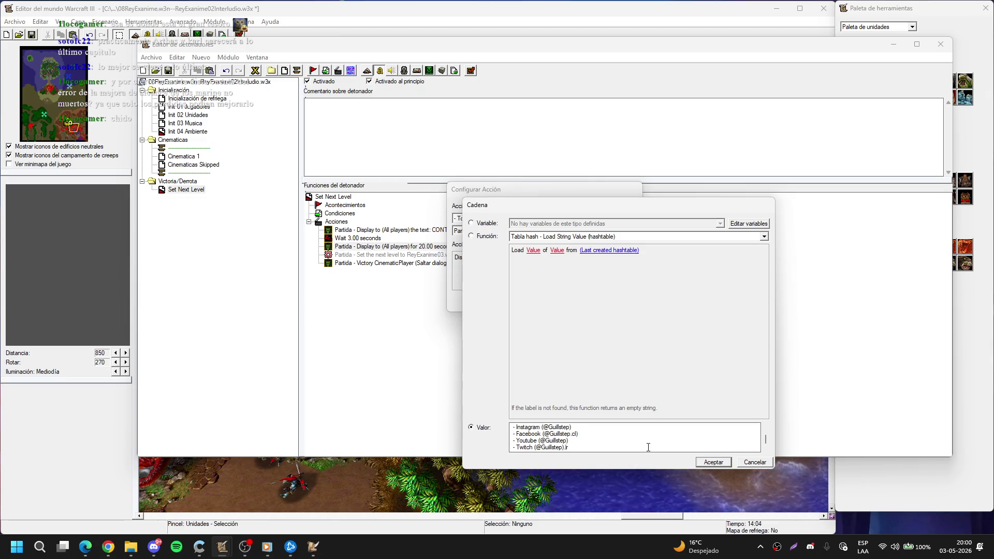
# Step: Add a colon, remove the colour code before 'Por si tienes', and insert a blank line before the social links
pyautogui.scroll(2, 648, 447)
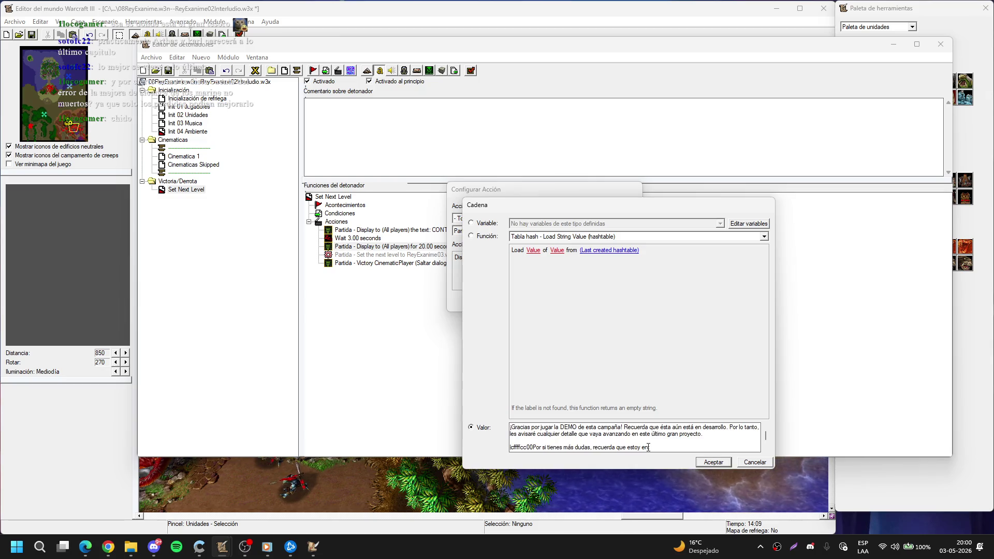
pyautogui.write(':')
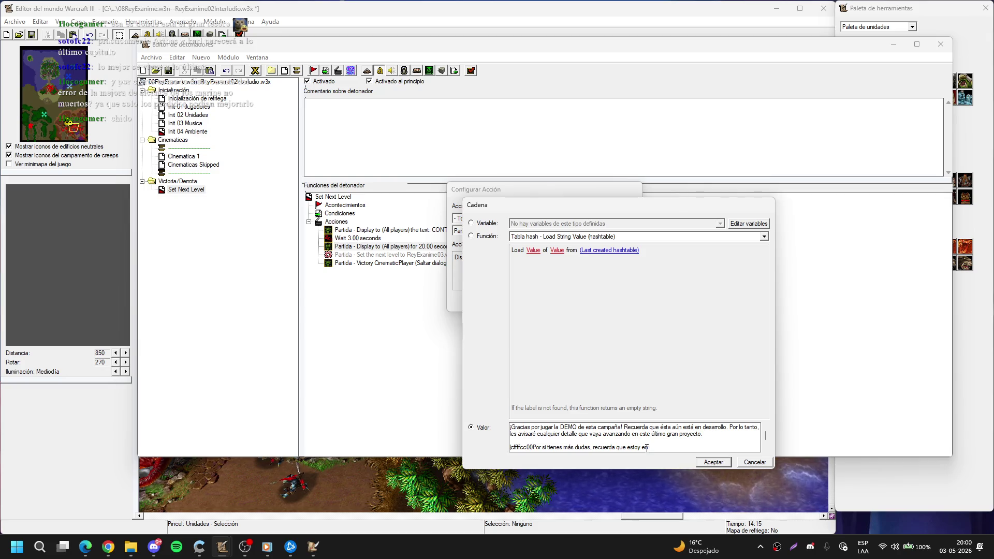
pyautogui.scroll(-1, 596, 437)
pyautogui.moveTo(510, 433); pyautogui.dragTo(533, 433)
pyautogui.press('Delete')
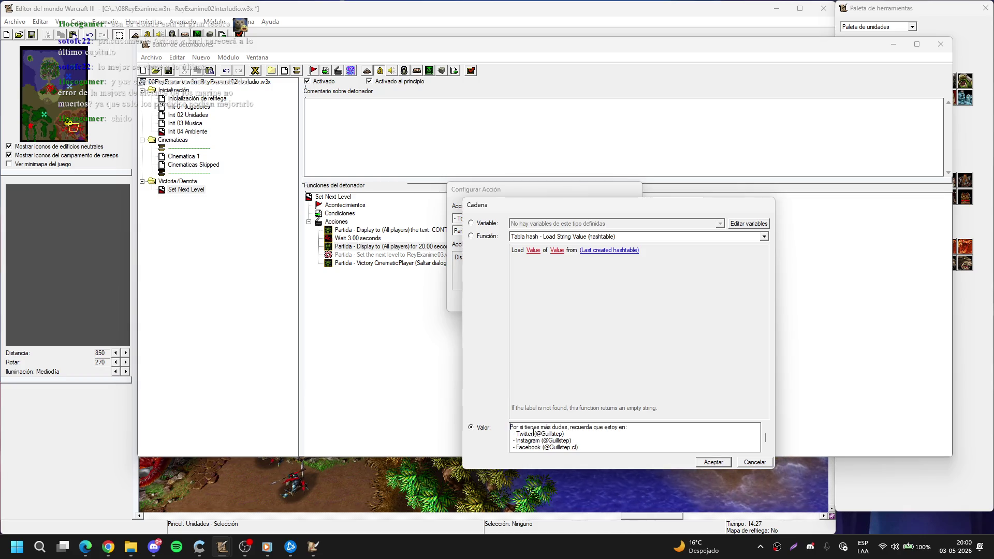
pyautogui.hotkey('ctrl', 'End')
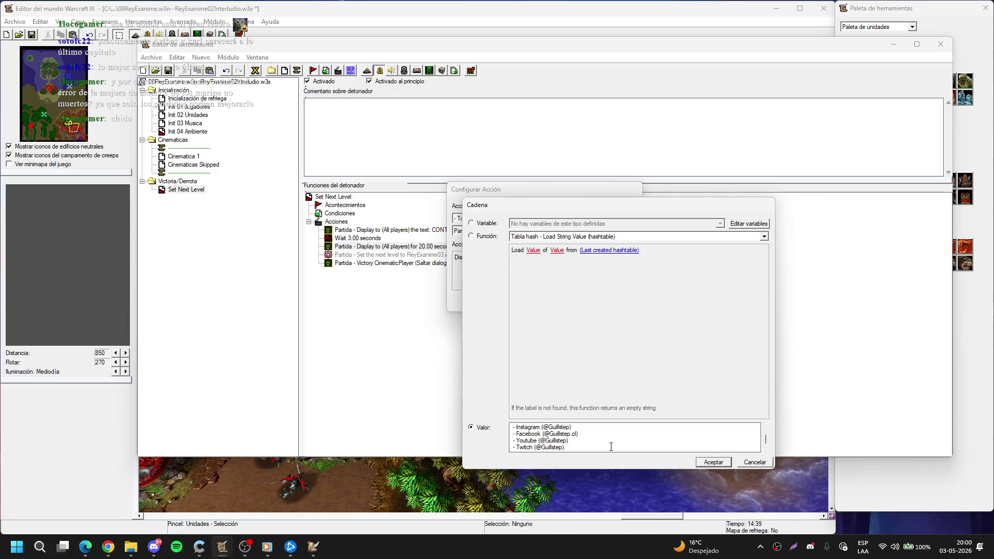
pyautogui.scroll(1, 611, 447)
pyautogui.scroll(-1, 610, 447)
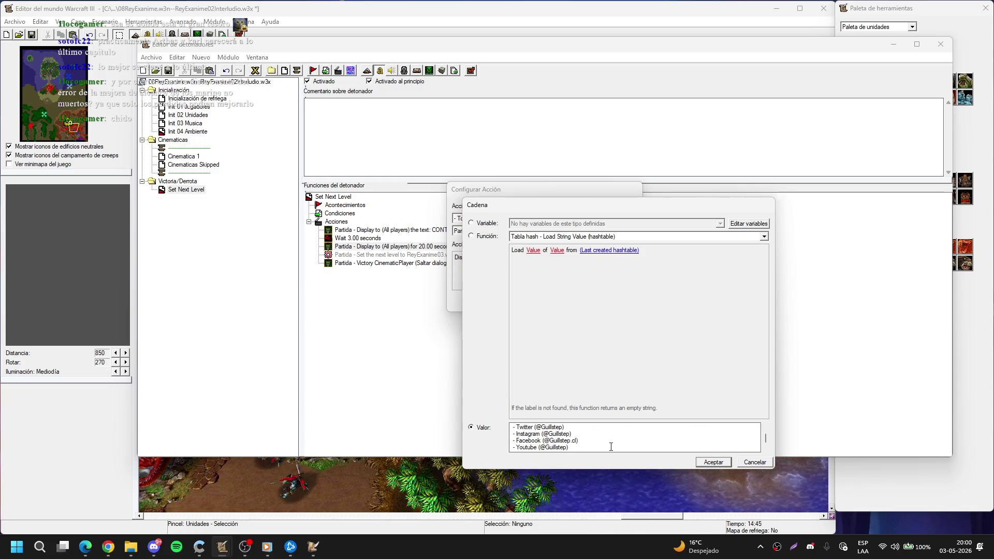
pyautogui.tripleClick(533, 441)
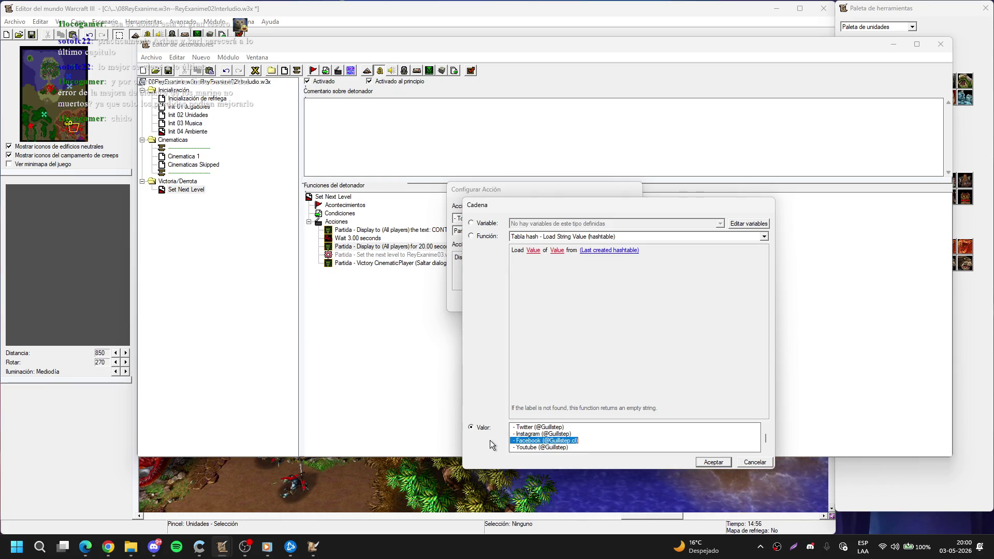
pyautogui.scroll(3, 586, 442)
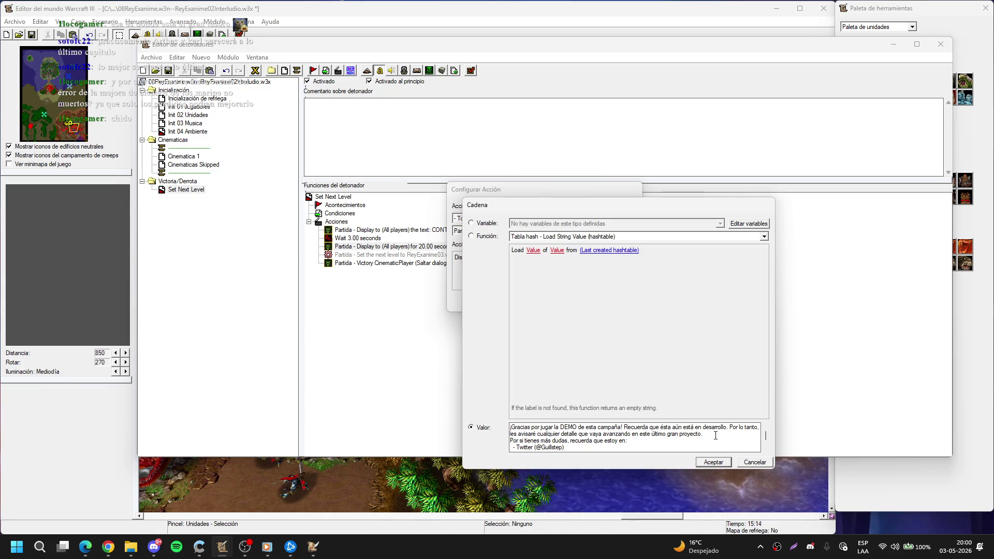
pyautogui.press('Return')
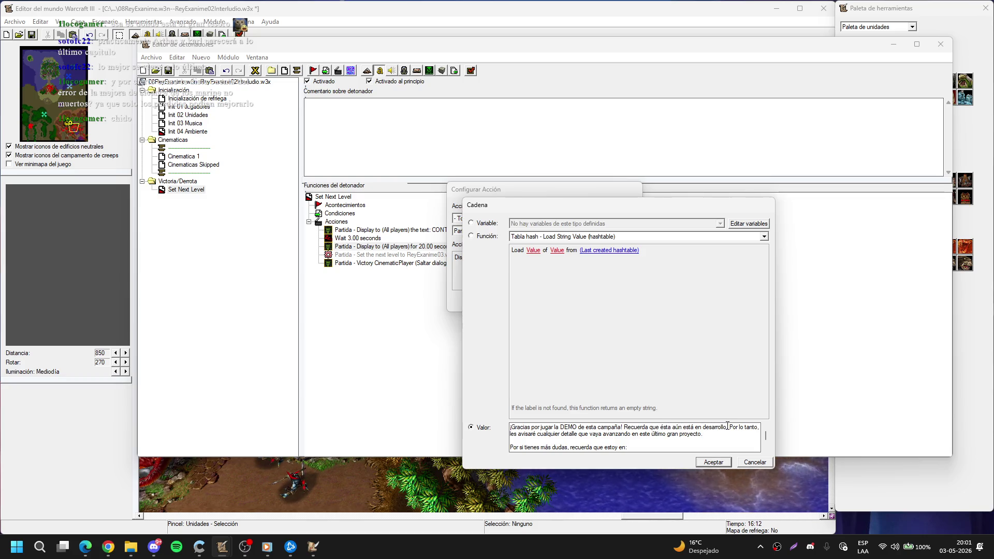
# Step: Add 'estar al tanto de esto, estoy todos los fines de semana a las 16:00 hora Chile… Twitch y Youtube (Aprovecha de seguirme)'
pyautogui.write('.')
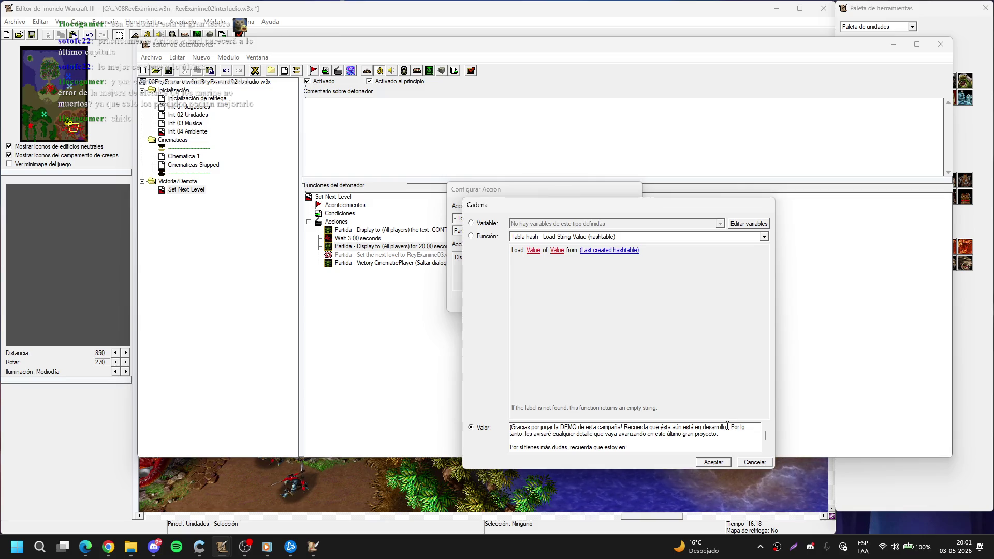
pyautogui.write('iere')
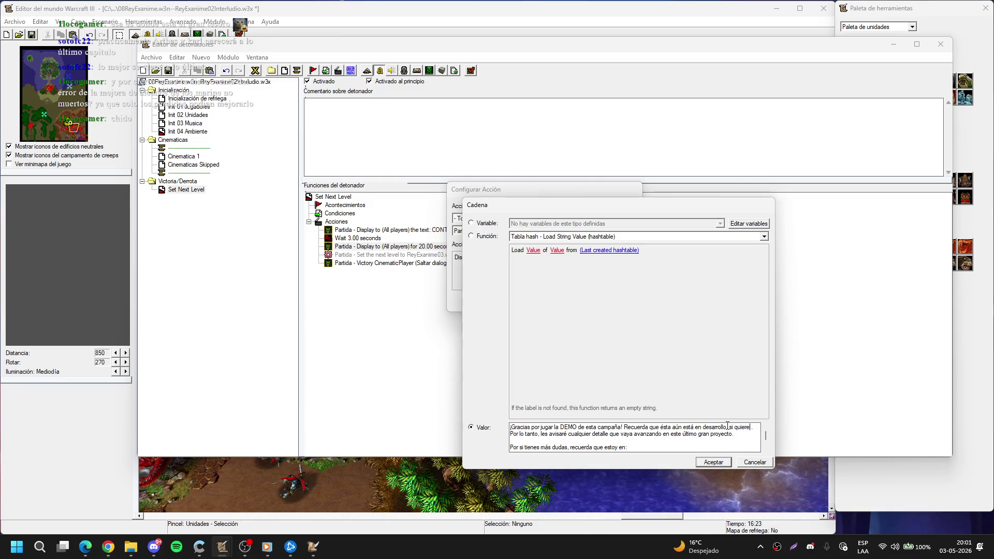
pyautogui.write('star al tanto')
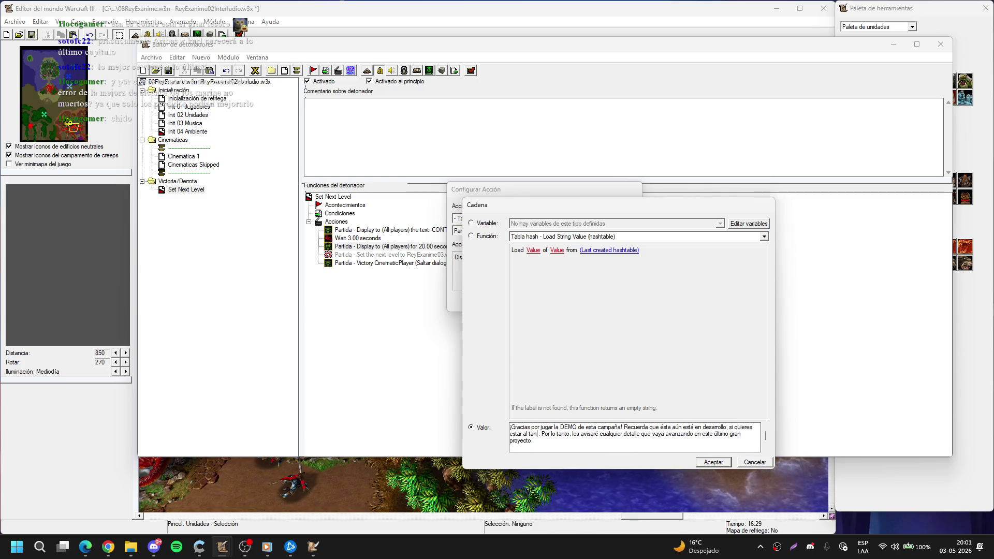
pyautogui.press('BackSpace')
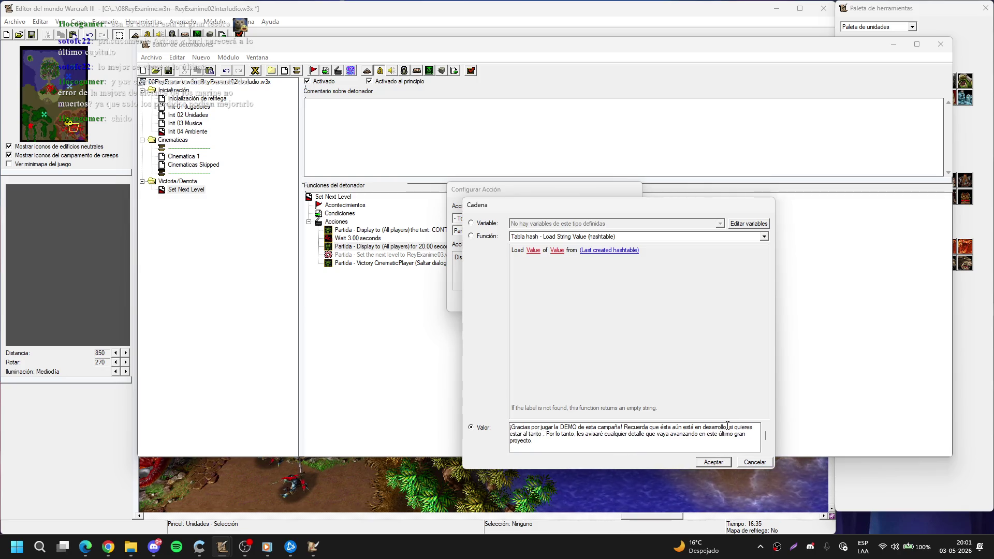
pyautogui.write('del desarro')
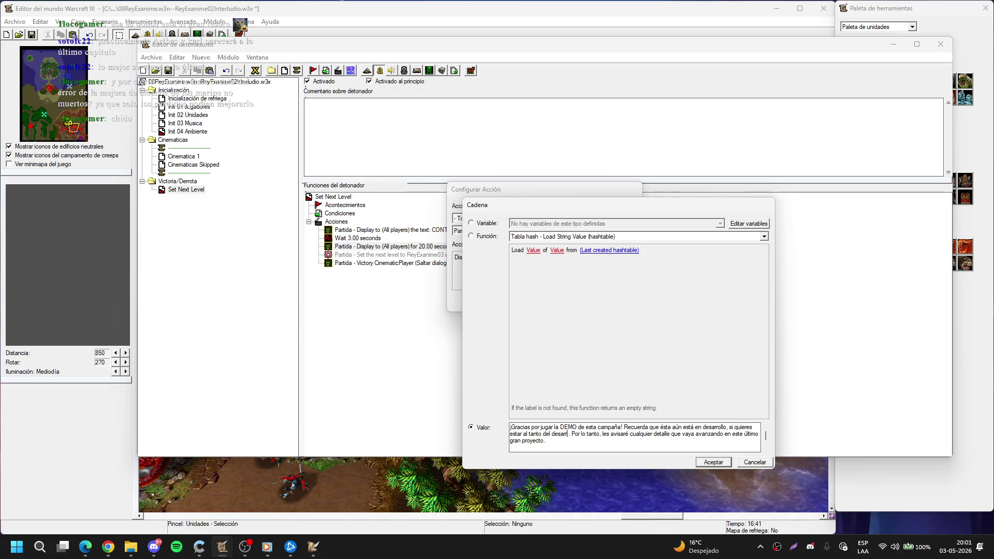
pyautogui.write('llo')
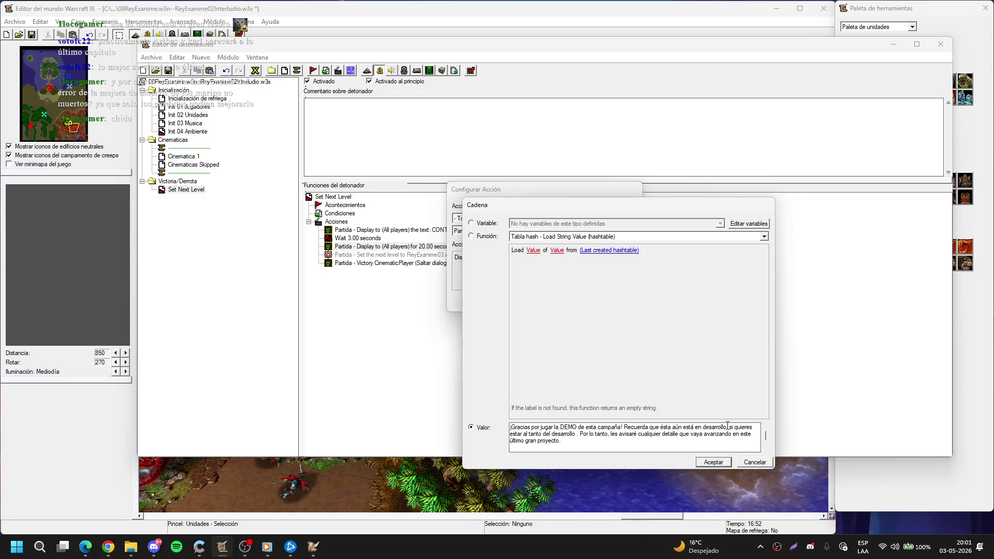
pyautogui.press('BackSpace')
pyautogui.press('BackSpace')
pyautogui.press('BackSpace')
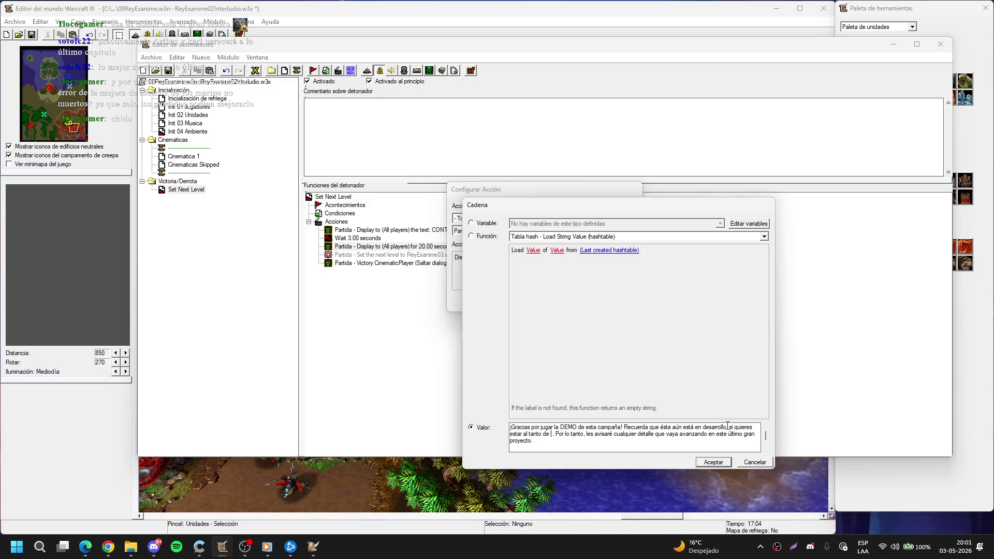
pyautogui.write('esto,')
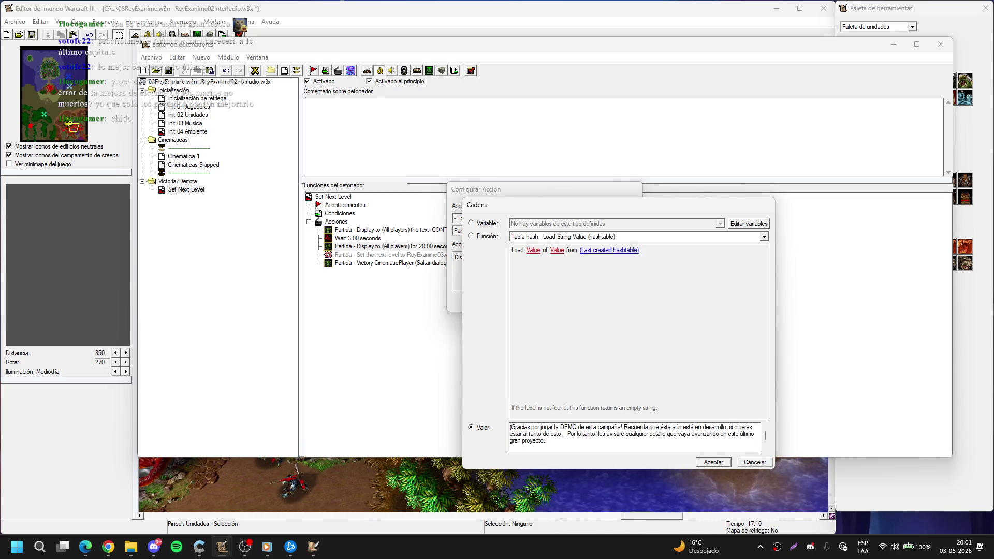
pyautogui.write(' estoy todo')
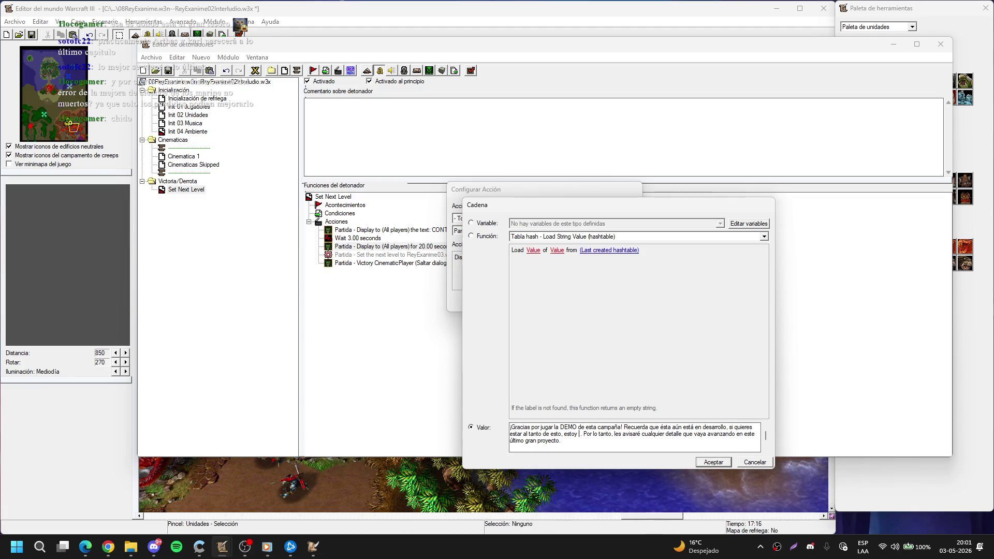
pyautogui.write('s los fines de ')
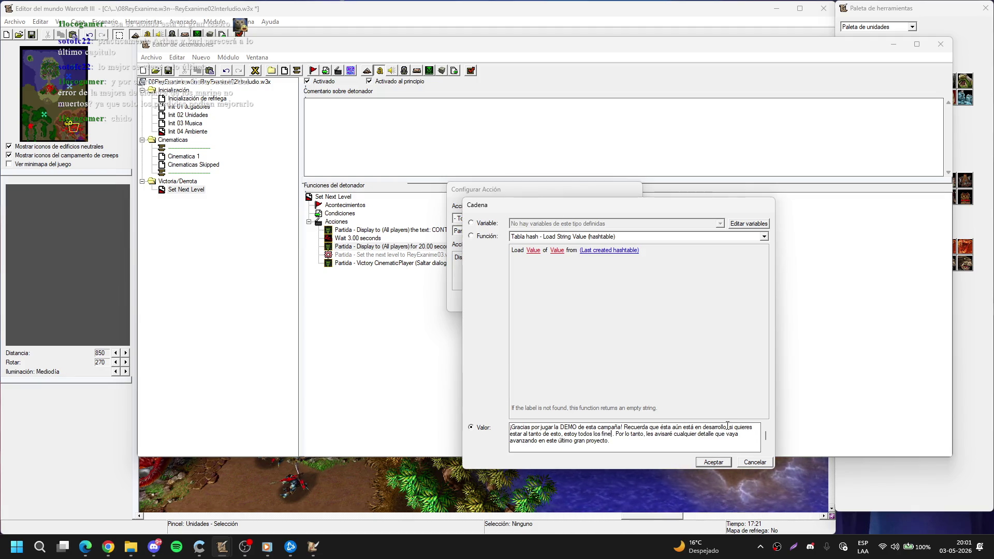
pyautogui.write('semana')
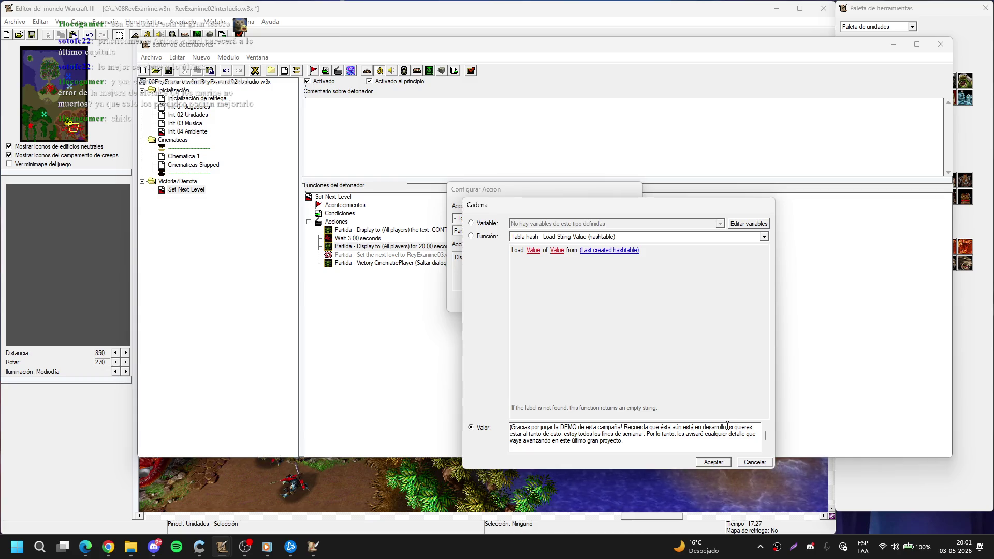
pyautogui.write(' a las 16:00 ')
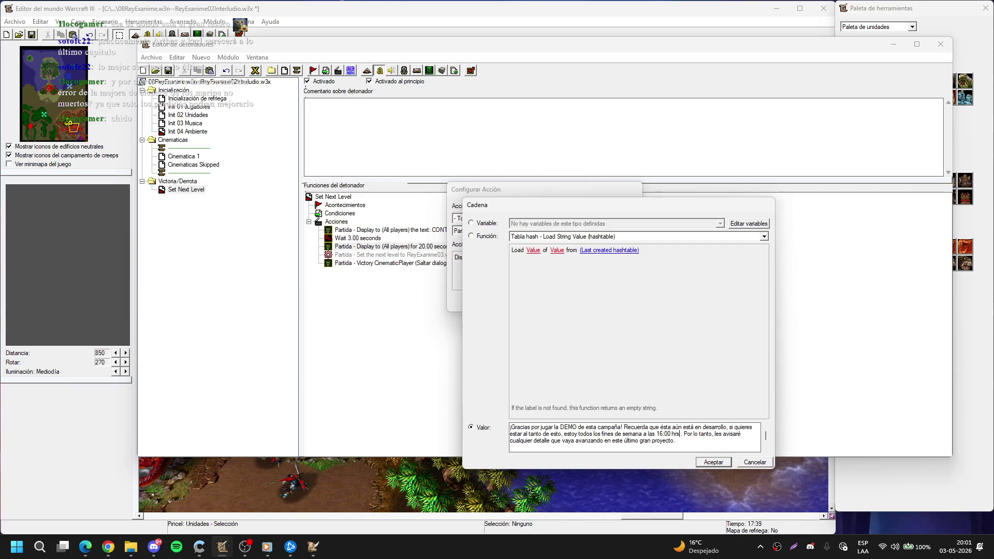
pyautogui.write('hora Chil')
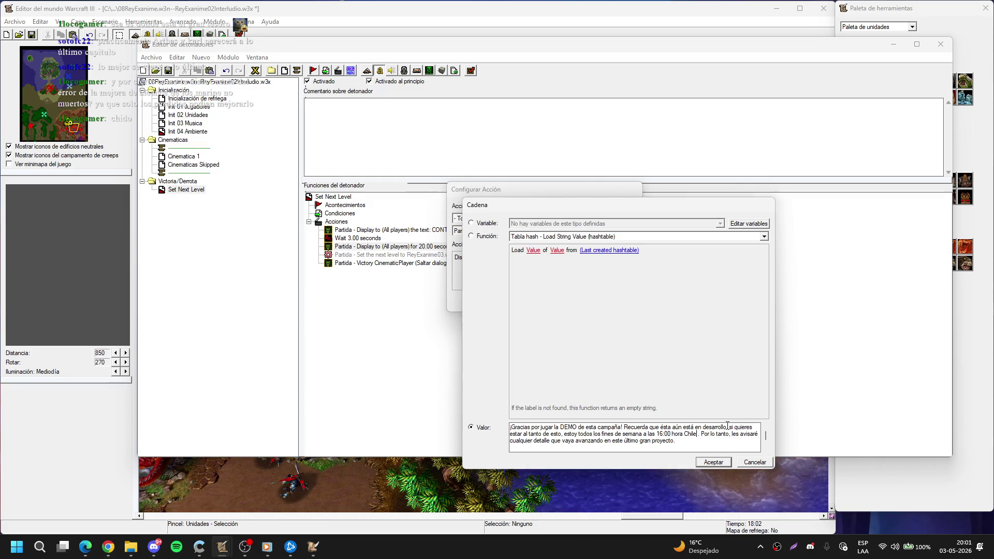
pyautogui.write('e')
pyautogui.write('ditando esta ')
pyautogui.write('campaña')
pyautogui.write(' a través de')
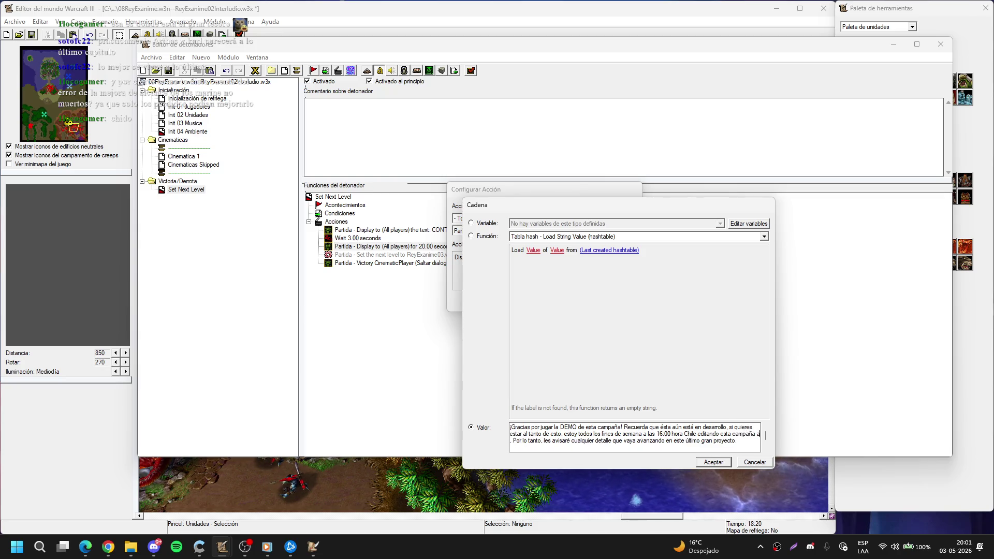
pyautogui.write(' Twitch')
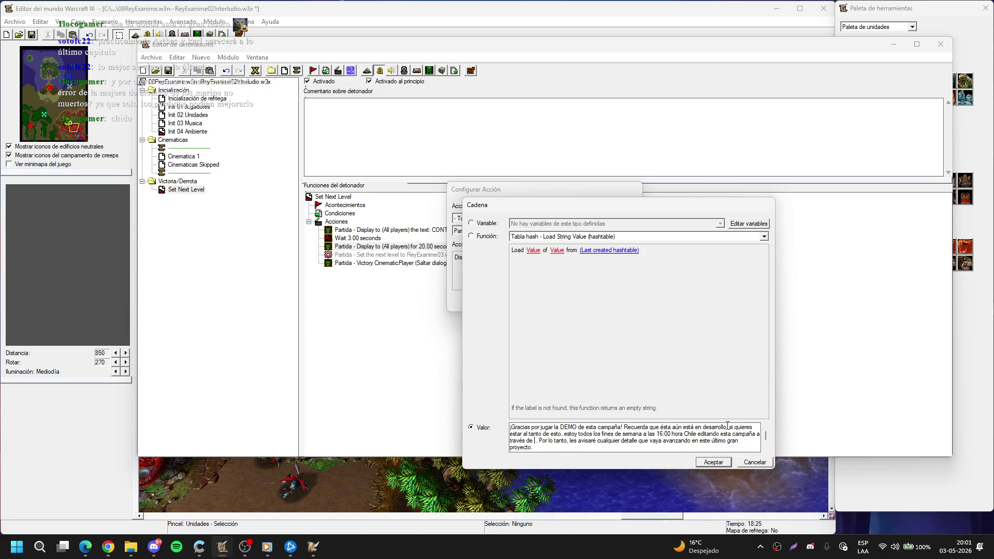
pyautogui.write(' y Youtube')
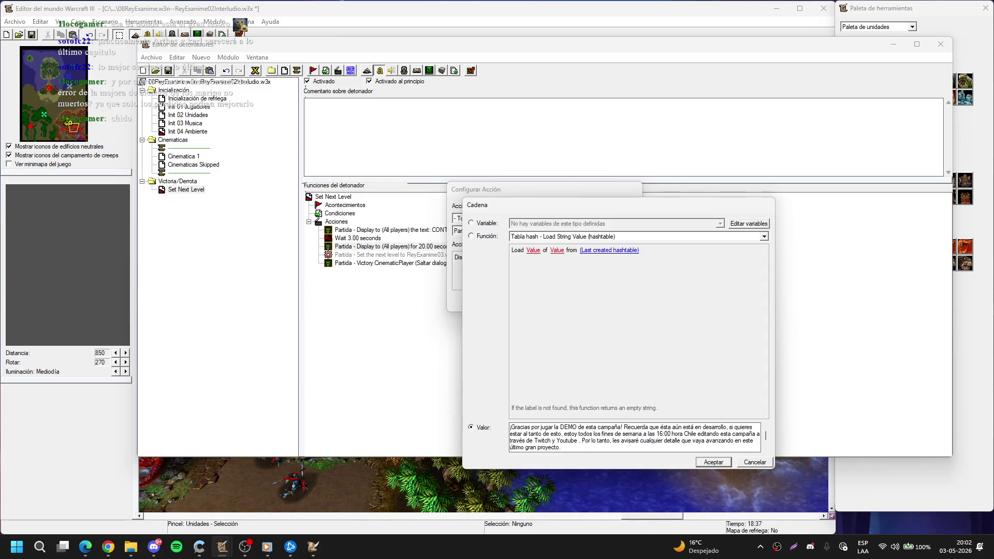
pyautogui.press('BackSpace')
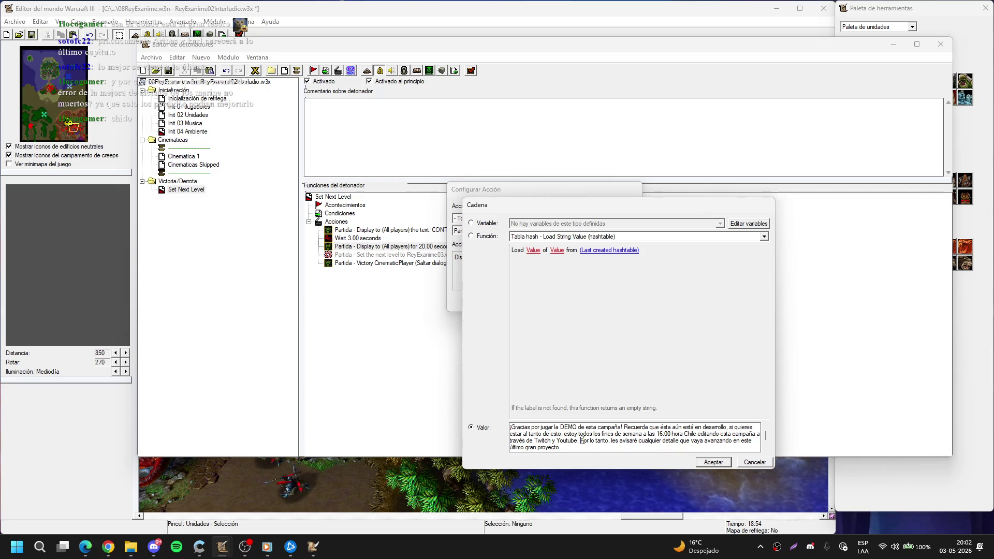
pyautogui.write('(Aprovecha de seguim')
pyautogui.press('BackSpace')
pyautogui.write('rme)')
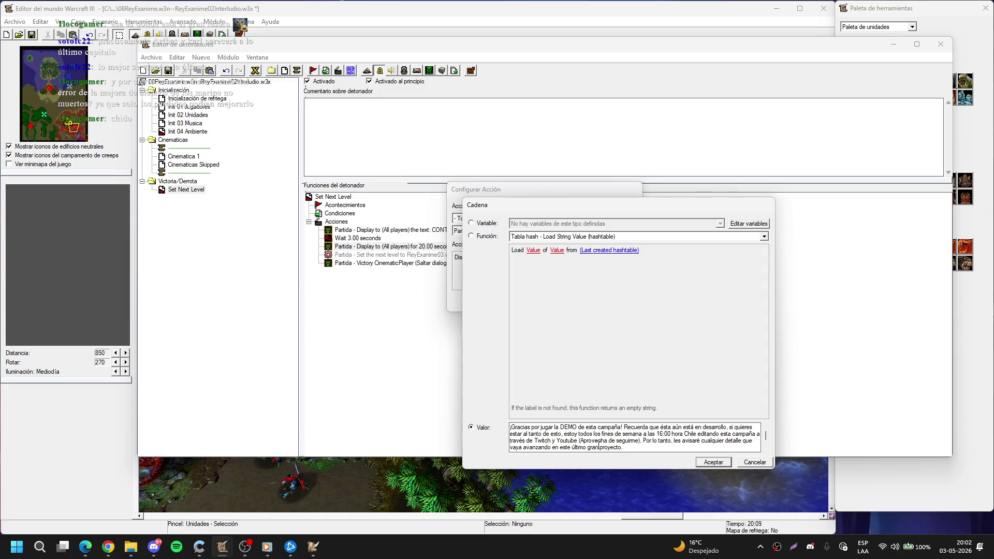
# Step: Drop 'gran' from 'último gran proyecto' and delete the social-links lines
pyautogui.press('Delete')
pyautogui.press('Delete')
pyautogui.press('Delete')
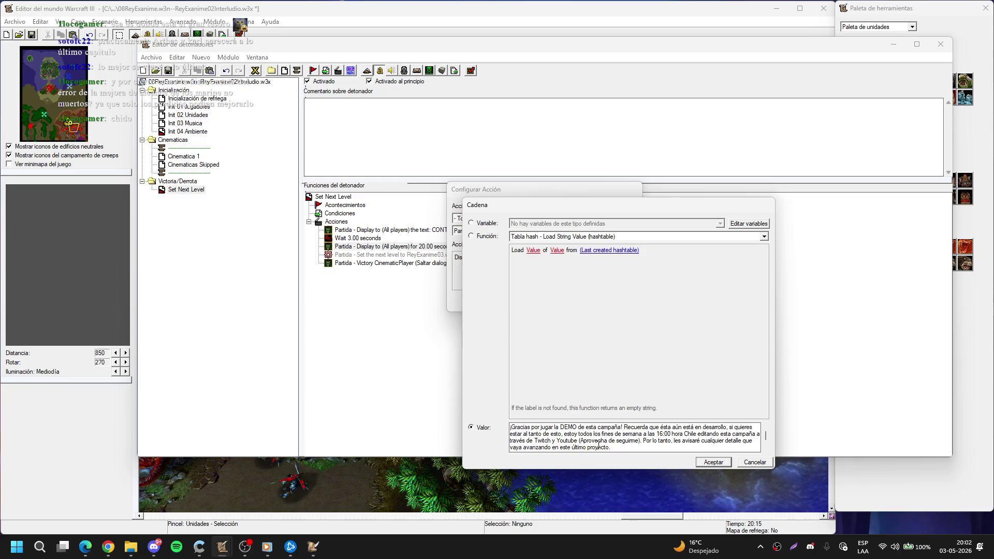
pyautogui.scroll(-1, 646, 424)
pyautogui.scroll(-2, 567, 448)
pyautogui.moveTo(567, 447)
pyautogui.mouseDown()
pyautogui.moveTo(512, 432)
pyautogui.moveTo(494, 462)
pyautogui.moveTo(481, 429)
pyautogui.mouseUp()
pyautogui.press('Delete')
# Step: Remove the leftover empty line and accept the shortened thank-you message
pyautogui.press('BackSpace')
pyautogui.click(699, 459)
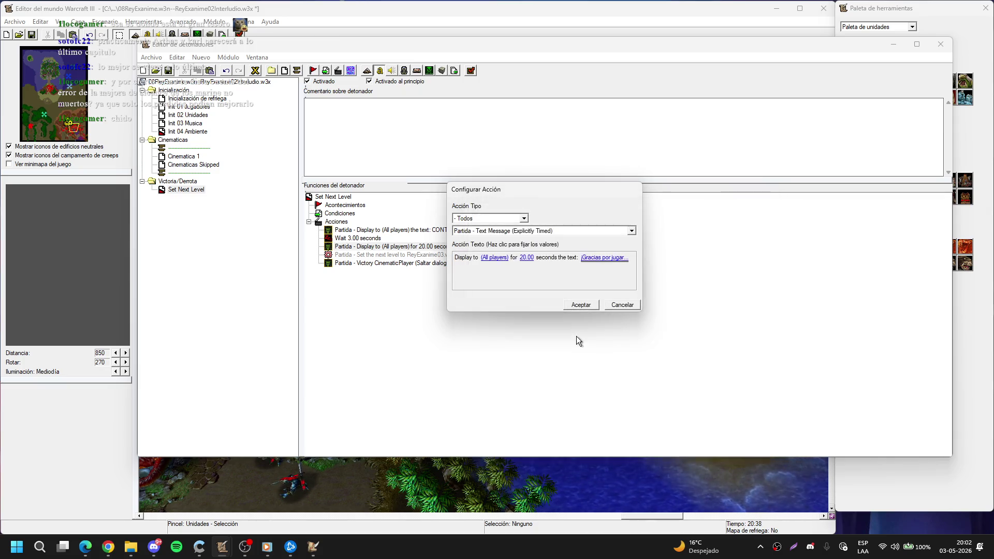
pyautogui.click(570, 302)
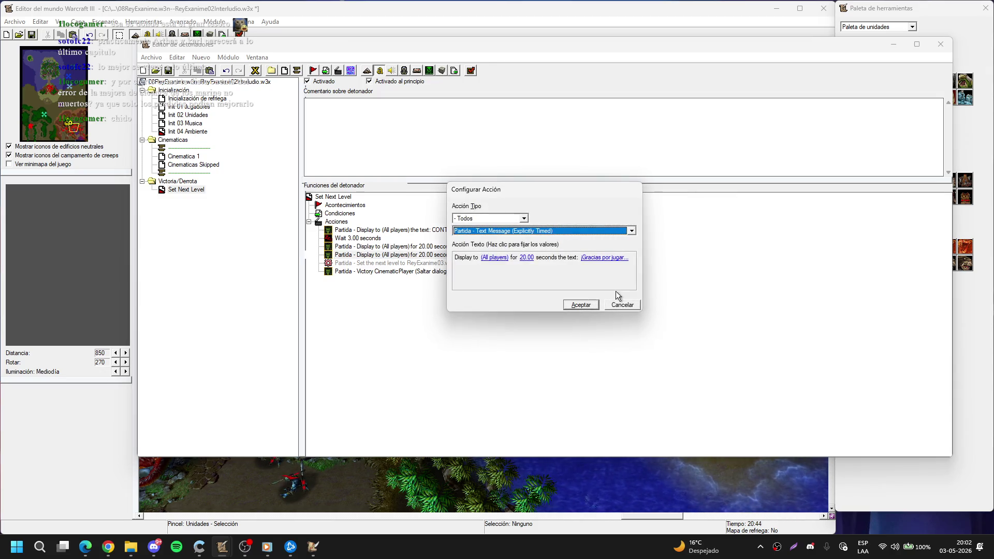
# Step: Trim the second 20-second message to only the social links, deleting its farewell line
pyautogui.click(606, 259)
pyautogui.click(603, 443)
pyautogui.scroll(1, 602, 442)
pyautogui.scroll(-2, 602, 442)
pyautogui.moveTo(602, 447); pyautogui.dragTo(456, 438)
pyautogui.press('BackSpace')
pyautogui.press('BackSpace')
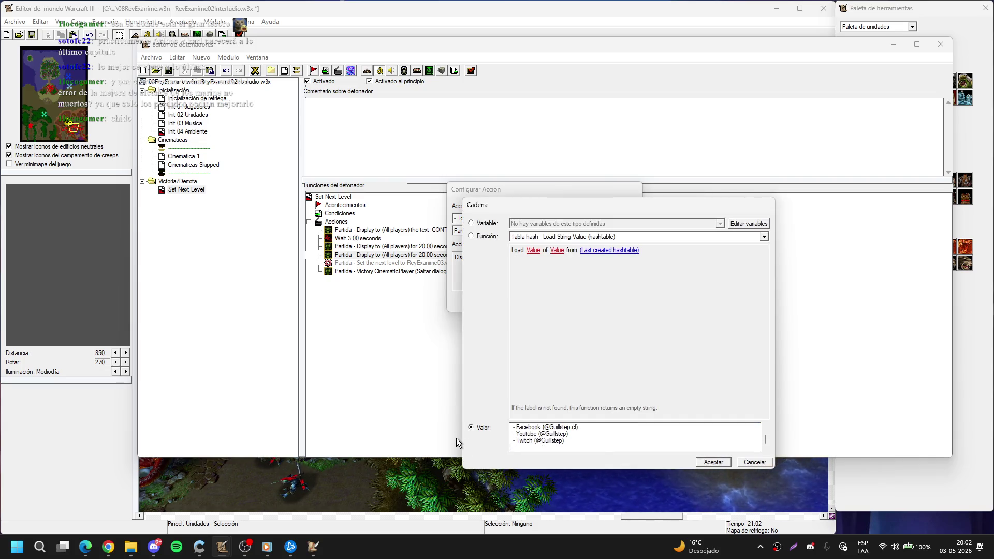
pyautogui.scroll(1, 572, 434)
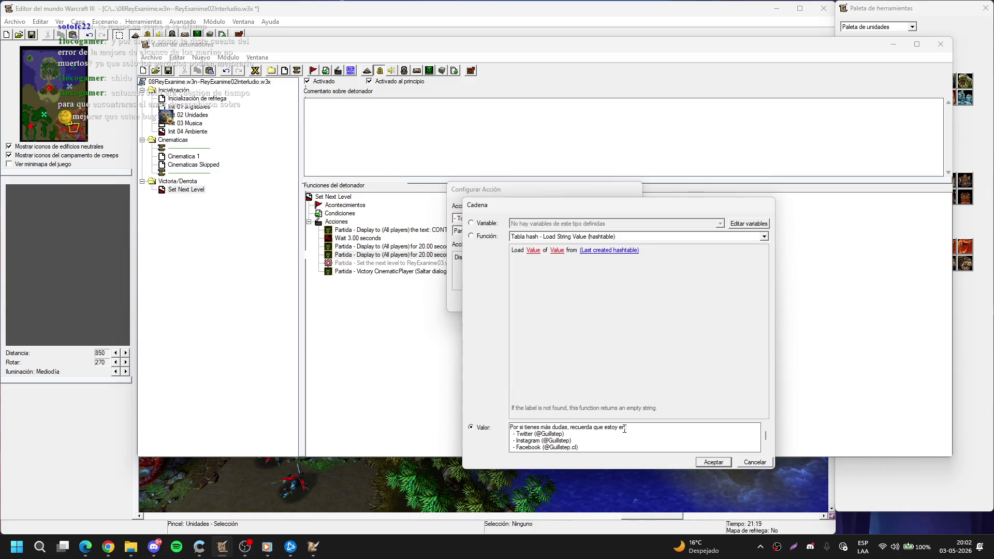
pyautogui.click(713, 461)
pyautogui.click(576, 303)
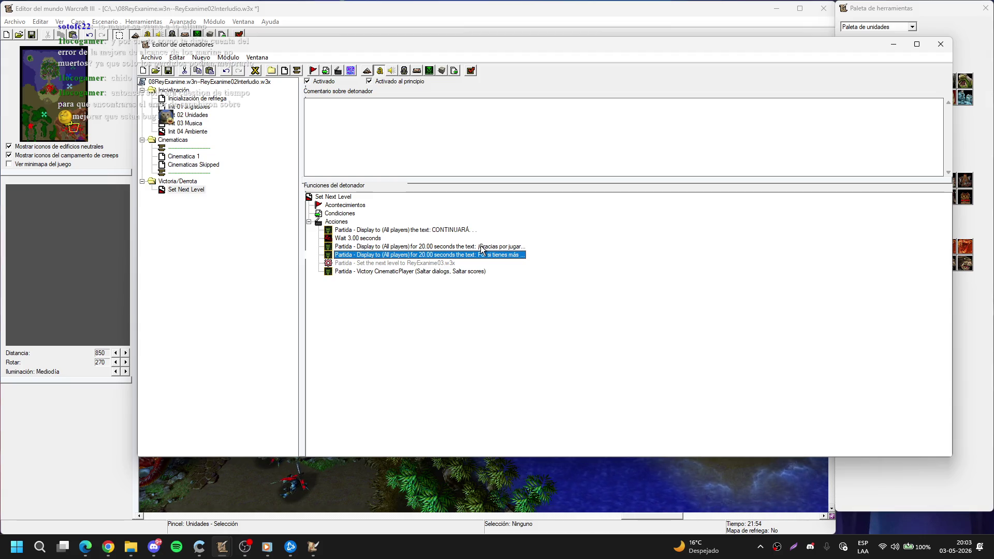
# Step: Reopen and re-accept the 'Gracias por jugar' thank-you message text
pyautogui.doubleClick(481, 248)
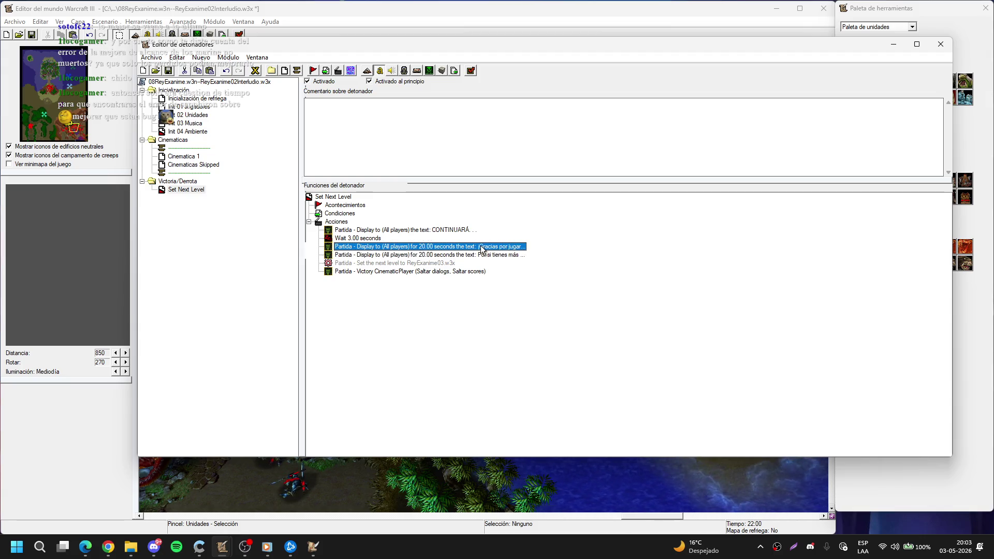
pyautogui.click(604, 258)
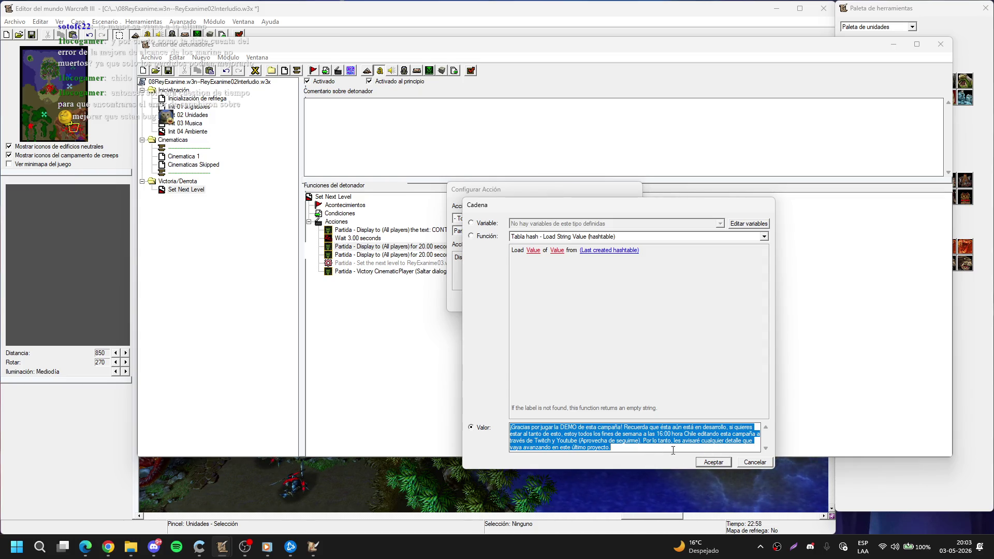
pyautogui.click(708, 460)
pyautogui.click(591, 304)
# Step: Open the text of the 'Por si tienes más' social-links message
pyautogui.press('Down')
pyautogui.press('Return')
pyautogui.click(605, 258)
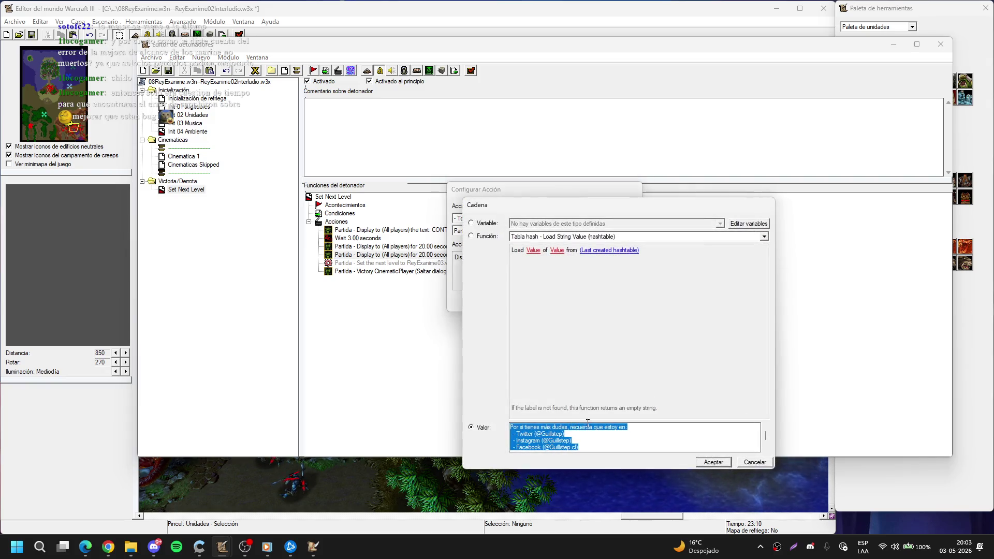